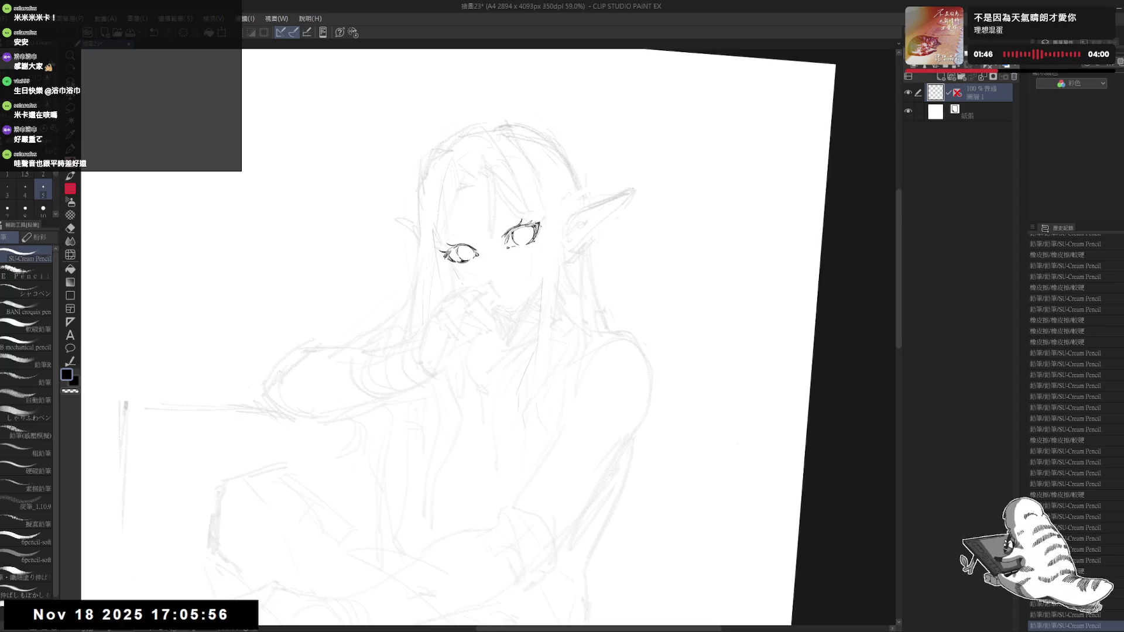
Step: Mirror-check the sketch, zoom in on the eyes and have the SU-Cream Pencil ready
{"action": "key", "text": "h"}
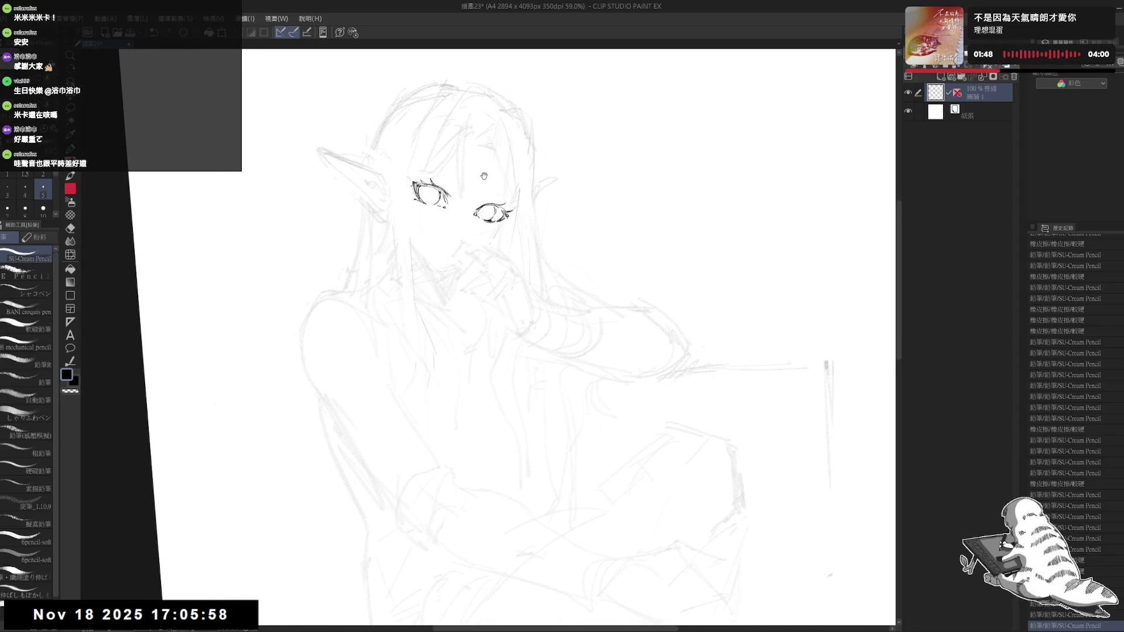
{"action": "key", "text": "ctrl+0"}
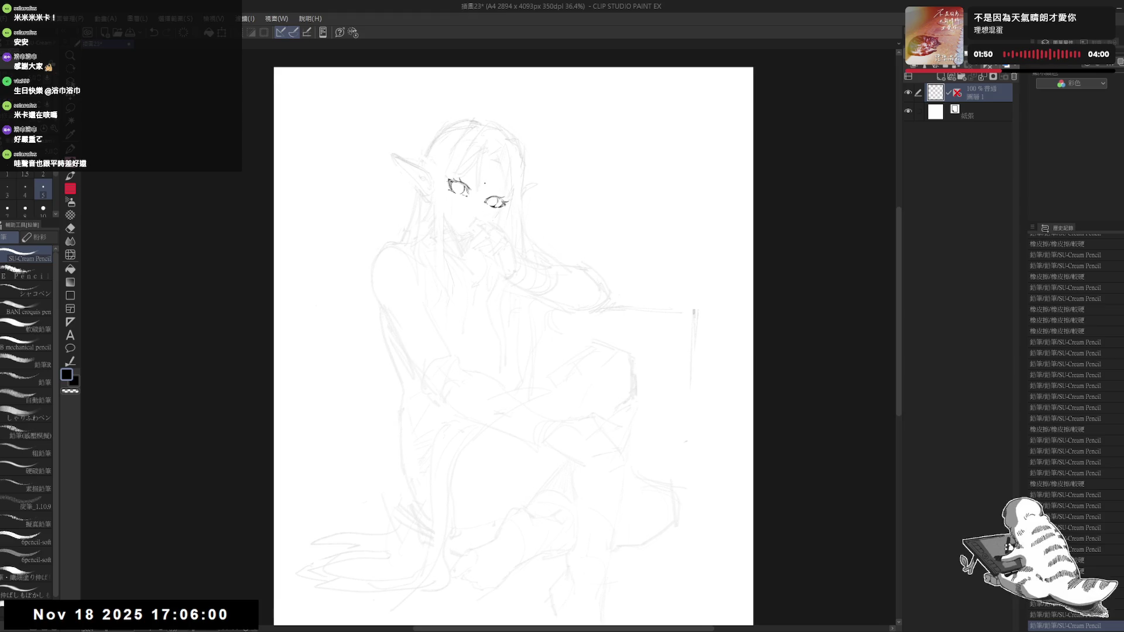
{"action": "scroll", "coordinate": [483, 183], "scroll_direction": "up", "scroll_amount": 2}
{"action": "mouse_move", "coordinate": [485, 171]}
{"action": "left_mouse_down"}
{"action": "mouse_move", "coordinate": [468, 218]}
{"action": "mouse_move", "coordinate": [450, 231]}
{"action": "left_mouse_up"}
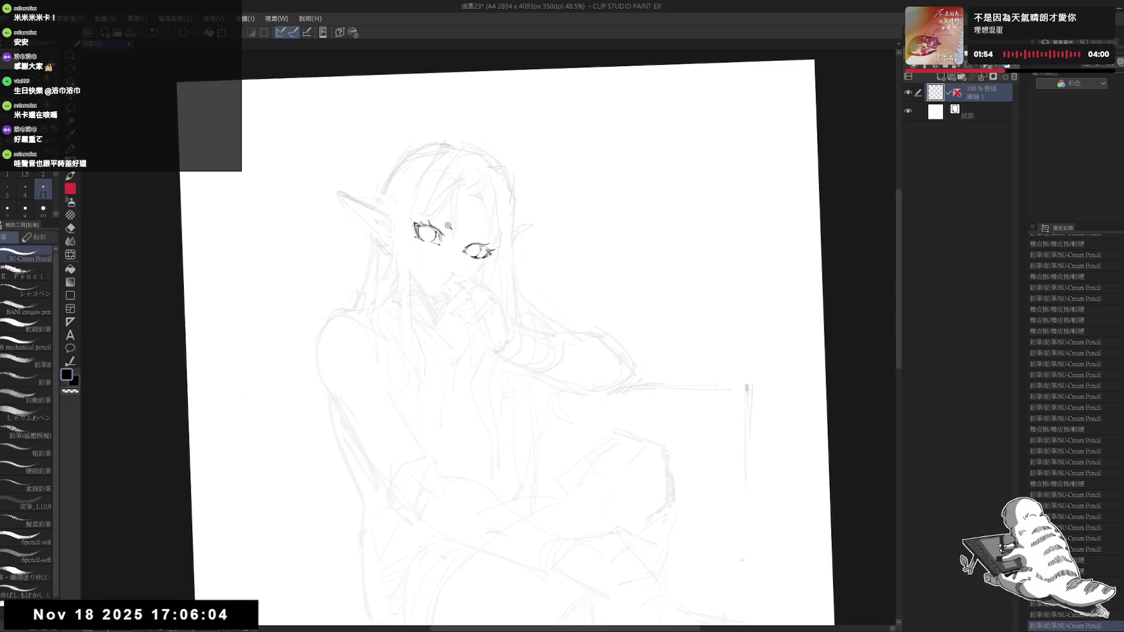
{"action": "scroll", "coordinate": [450, 230], "scroll_direction": "up", "scroll_amount": 1}
{"action": "left_click_drag", "start_coordinate": [462, 237], "coordinate": [449, 300]}
{"action": "key", "text": "p"}
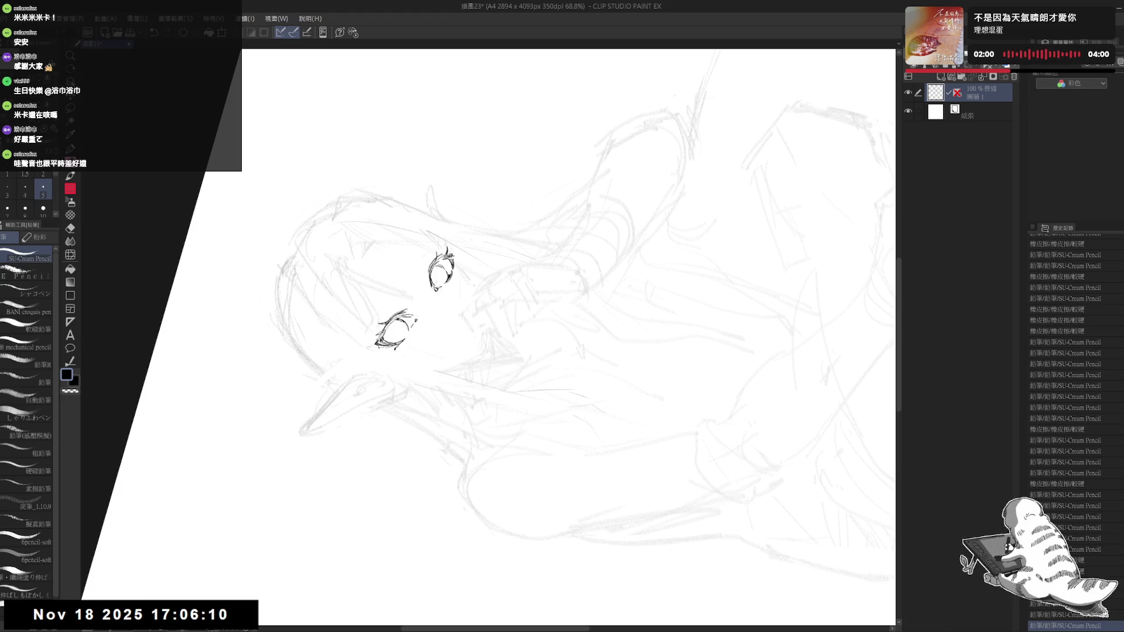
{"action": "double_click", "coordinate": [465, 273]}
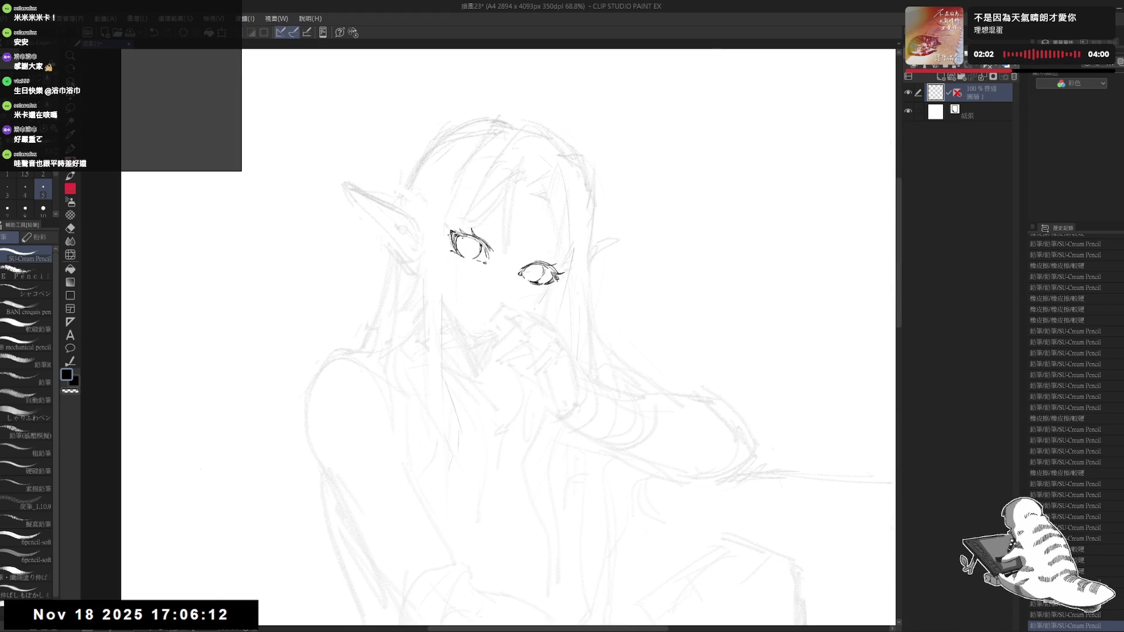
Step: Ink pupil marks inside the eyes and erase a stray bit of eye linework
{"action": "mouse_move", "coordinate": [467, 237]}
{"action": "left_mouse_down"}
{"action": "mouse_move", "coordinate": [467, 251]}
{"action": "mouse_move", "coordinate": [429, 233]}
{"action": "left_mouse_up"}
{"action": "key", "text": "e"}
{"action": "key", "text": "p"}
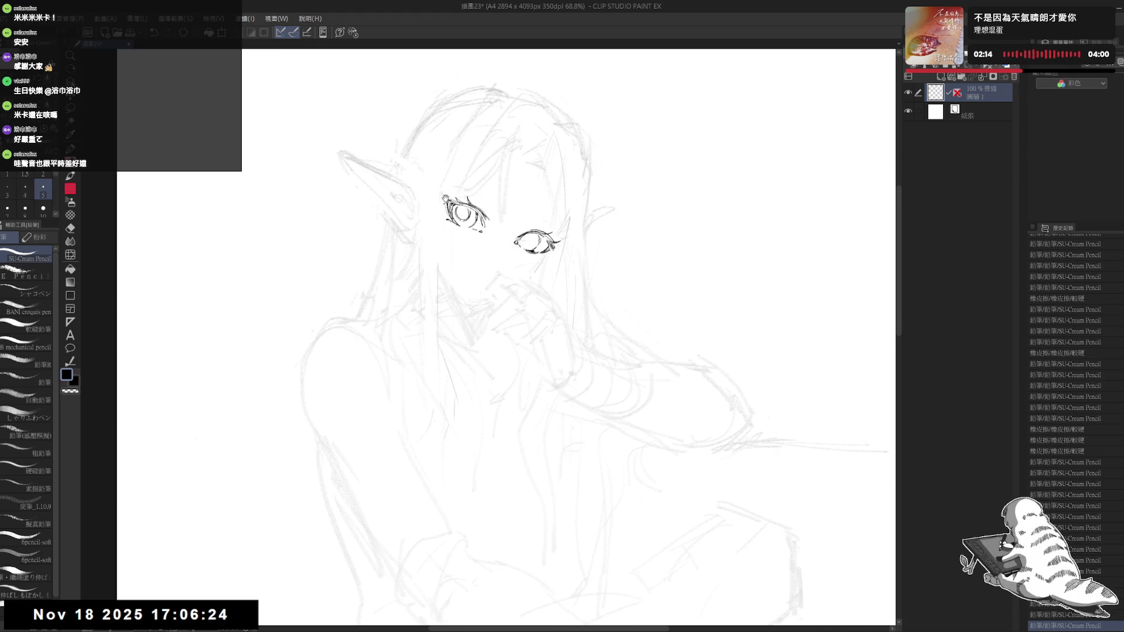
{"action": "scroll", "coordinate": [503, 352], "scroll_direction": "down", "scroll_amount": 2}
{"action": "scroll", "coordinate": [504, 352], "scroll_direction": "down", "scroll_amount": 3}
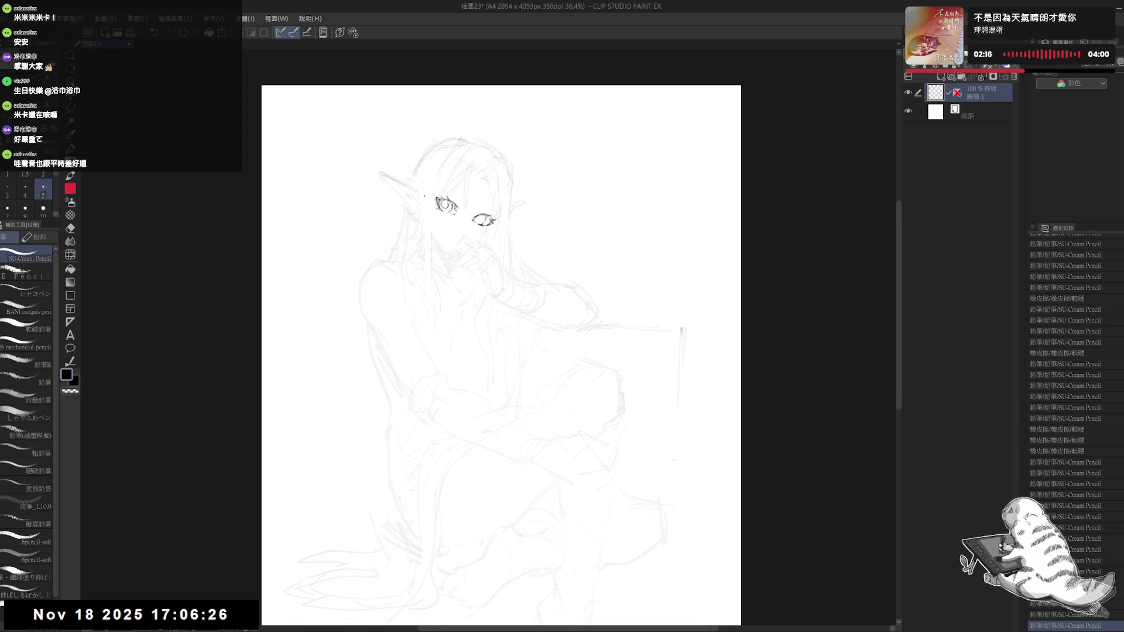
{"action": "scroll", "coordinate": [422, 197], "scroll_direction": "up", "scroll_amount": 2}
{"action": "scroll", "coordinate": [457, 234], "scroll_direction": "up", "scroll_amount": 2}
Step: Rework a small stroke near the right eye, checking it with undo and redo
{"action": "mouse_move", "coordinate": [527, 351]}
{"action": "left_mouse_down"}
{"action": "mouse_move", "coordinate": [476, 401]}
{"action": "mouse_move", "coordinate": [462, 381]}
{"action": "left_mouse_up"}
{"action": "left_click_drag", "start_coordinate": [437, 273], "coordinate": [453, 295]}
{"action": "key", "text": "ctrl+z"}
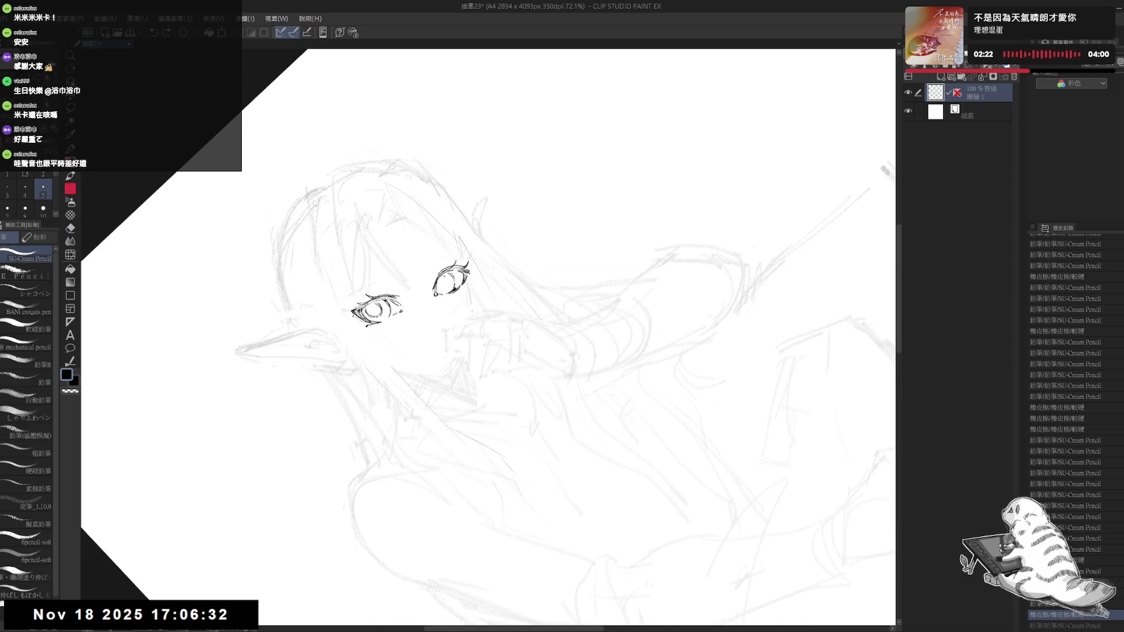
{"action": "key", "text": "ctrl+y"}
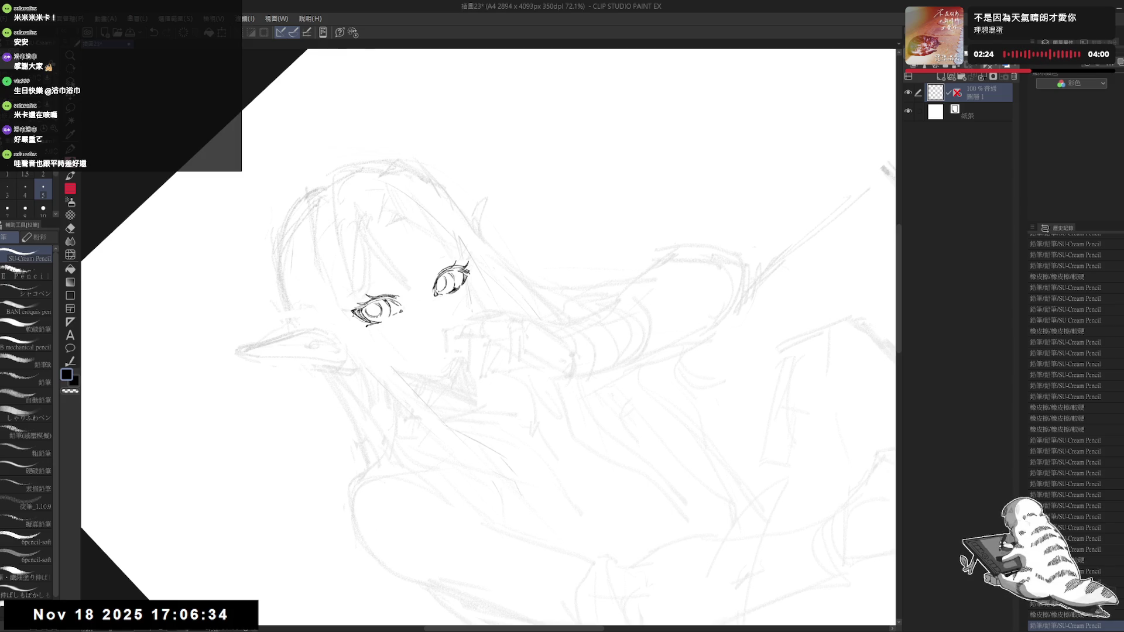
{"action": "key", "text": "ctrl+0"}
{"action": "scroll", "coordinate": [519, 357], "scroll_direction": "down", "scroll_amount": 2}
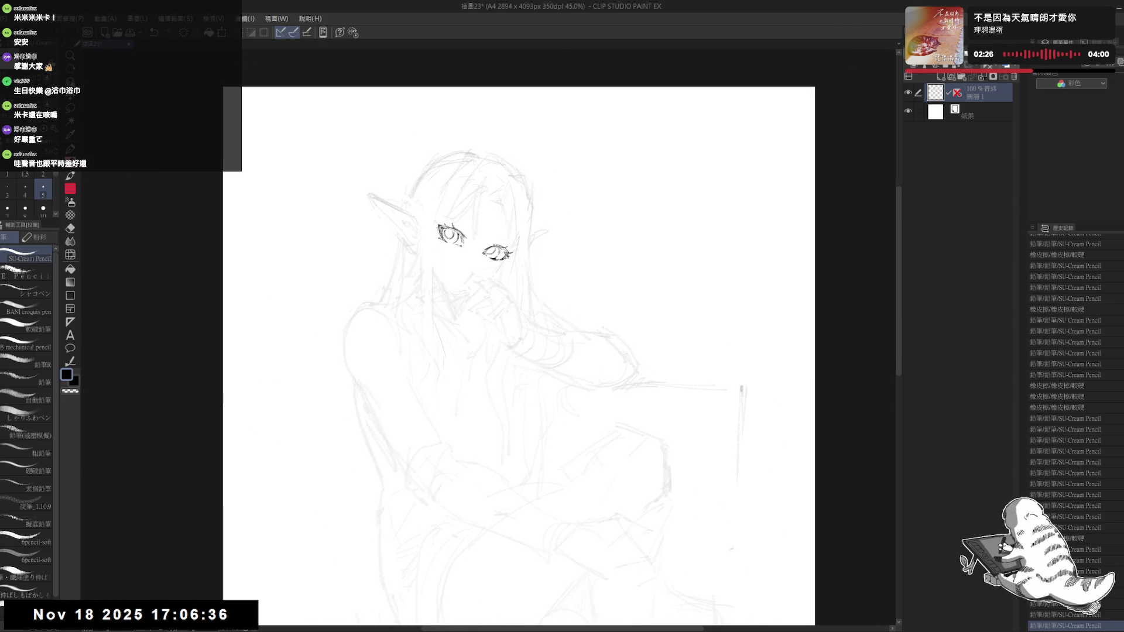
{"action": "scroll", "coordinate": [483, 191], "scroll_direction": "up", "scroll_amount": 1}
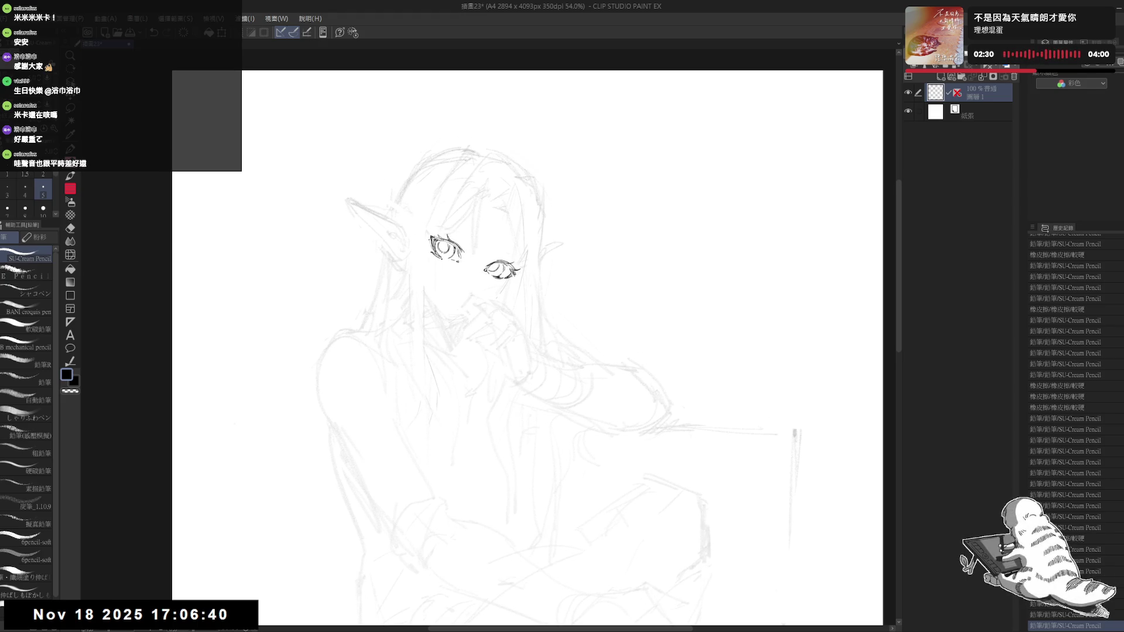
{"action": "key", "text": "ctrl+z"}
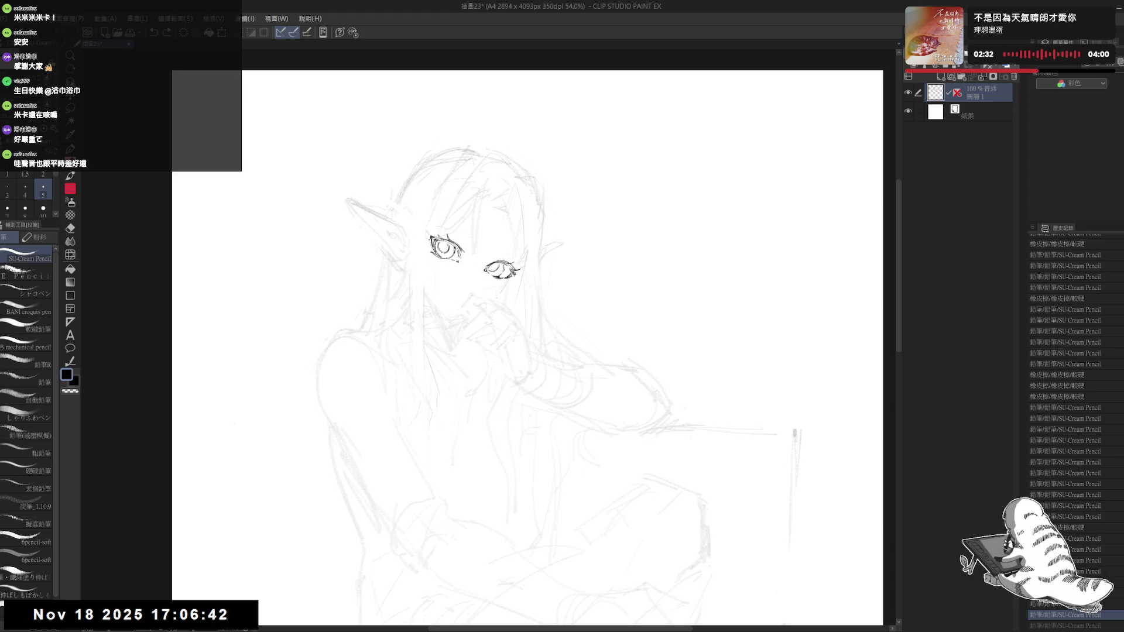
{"action": "key", "text": "ctrl+y"}
Step: Darken the right eye's upper eyelid with small strokes and dots, undoing the last attempt
{"action": "left_click_drag", "start_coordinate": [436, 240], "coordinate": [454, 243]}
{"action": "mouse_move", "coordinate": [486, 264]}
{"action": "left_mouse_down"}
{"action": "mouse_move", "coordinate": [515, 267]}
{"action": "mouse_move", "coordinate": [497, 246]}
{"action": "left_mouse_up"}
{"action": "left_click", "coordinate": [503, 252]}
{"action": "left_click", "coordinate": [491, 244]}
{"action": "mouse_move", "coordinate": [488, 242]}
{"action": "left_mouse_down"}
{"action": "mouse_move", "coordinate": [511, 248]}
{"action": "mouse_move", "coordinate": [491, 243]}
{"action": "mouse_move", "coordinate": [499, 257]}
{"action": "left_mouse_up"}
{"action": "key", "text": "h"}
{"action": "key", "text": "h"}
{"action": "key", "text": "ctrl+z"}
{"action": "key", "text": "ctrl+z"}
{"action": "key", "text": "ctrl+z"}
{"action": "key", "text": "ctrl+z"}
{"action": "key", "text": "ctrl+z"}
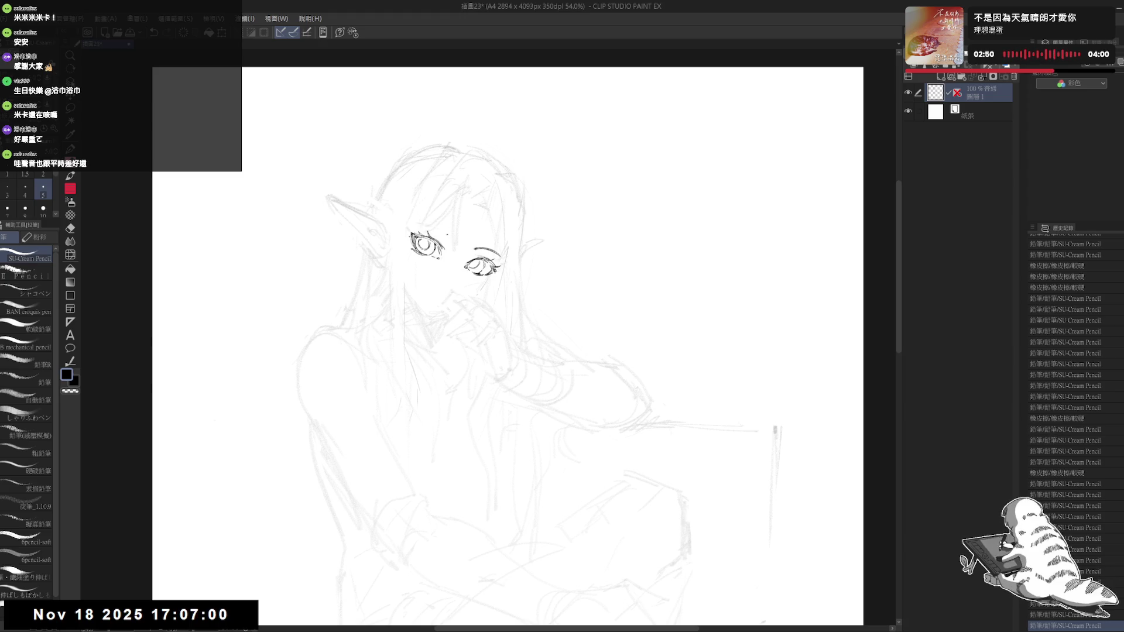
Step: Ink an eyebrow above the left eye and mirror-check the face
{"action": "left_click_drag", "start_coordinate": [507, 146], "coordinate": [502, 123]}
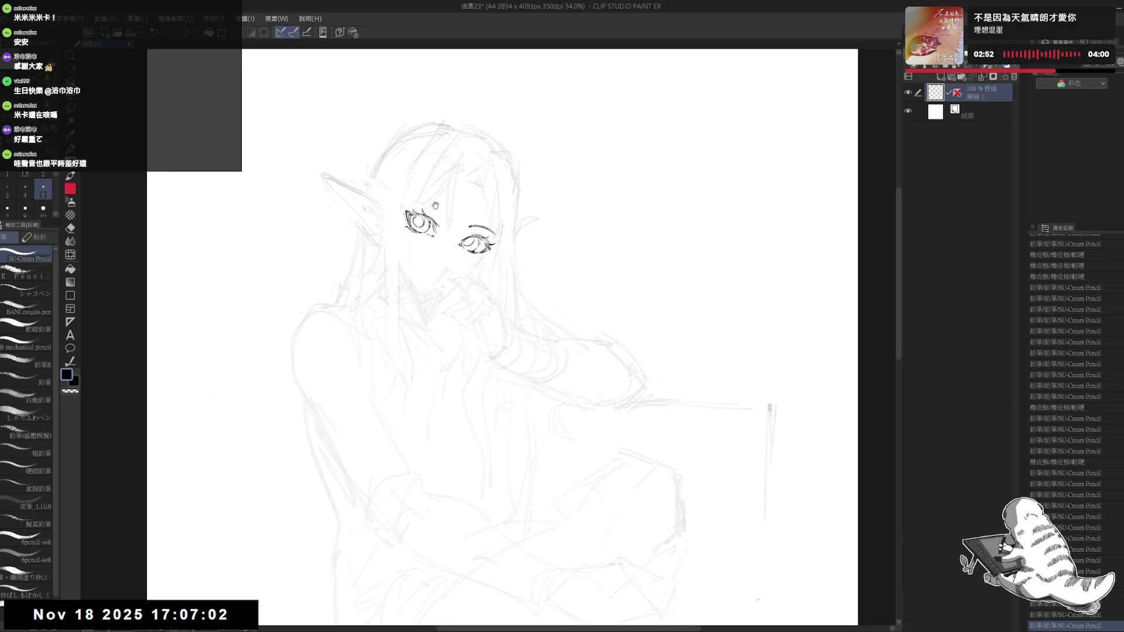
{"action": "left_click_drag", "start_coordinate": [417, 207], "coordinate": [446, 209]}
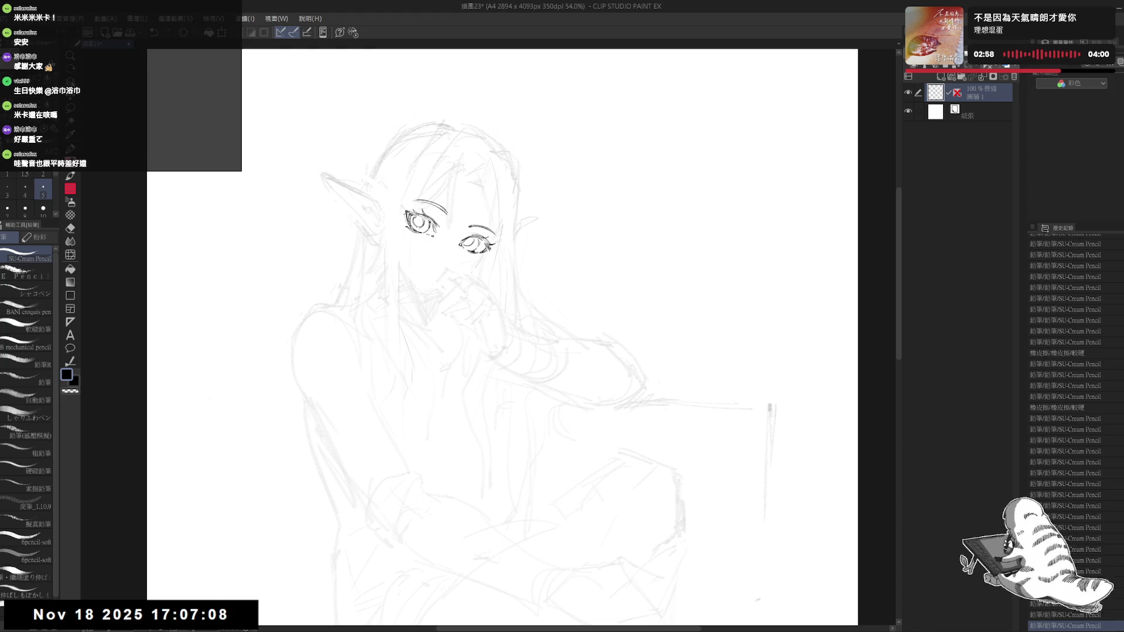
{"action": "key", "text": "h"}
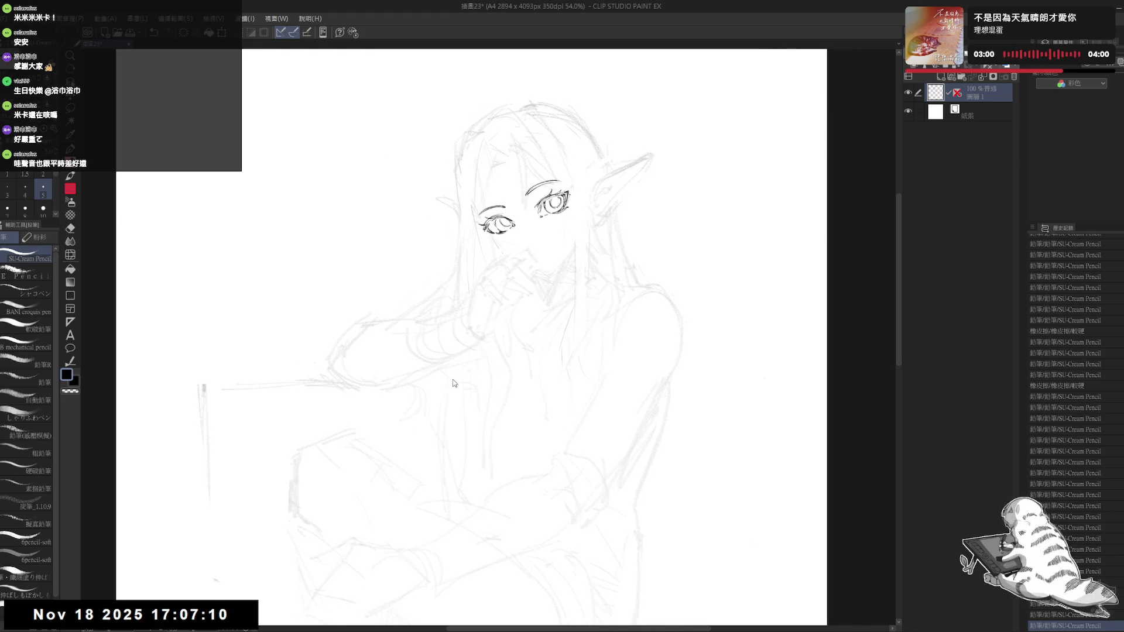
{"action": "key", "text": "h"}
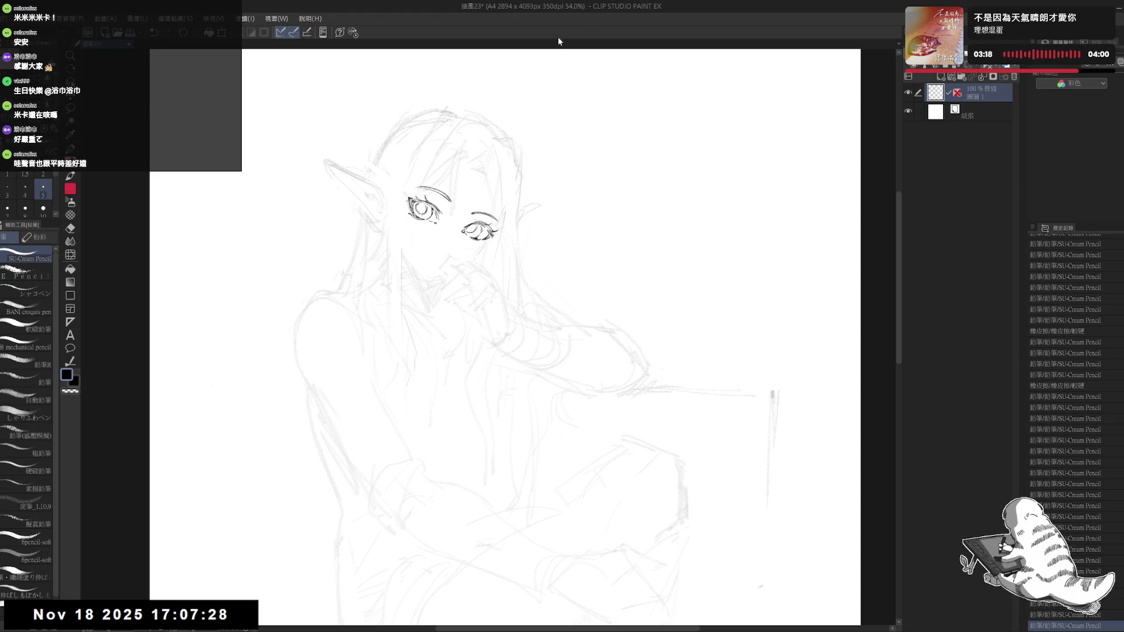
Step: Erase sketch lines above the right eye and near the mouth
{"action": "left_click_drag", "start_coordinate": [534, 245], "coordinate": [510, 268]}
{"action": "key", "text": "e"}
{"action": "left_click_drag", "start_coordinate": [455, 233], "coordinate": [472, 243]}
{"action": "key", "text": "h"}
{"action": "left_click_drag", "start_coordinate": [434, 458], "coordinate": [410, 474]}
{"action": "key", "text": "p"}
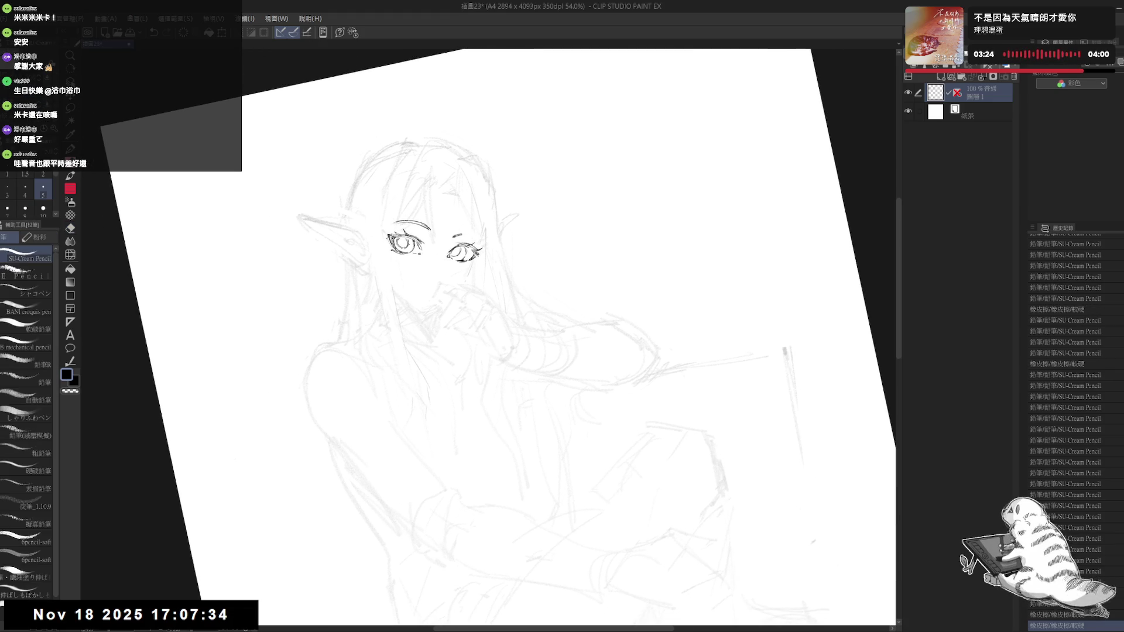
{"action": "left_click_drag", "start_coordinate": [527, 293], "coordinate": [472, 267]}
{"action": "key", "text": "e"}
{"action": "key", "text": "p"}
{"action": "key", "text": "e"}
{"action": "key", "text": "p"}
Step: Draw a small mouth stroke and redraw the long hair strand falling across the face
{"action": "mouse_move", "coordinate": [473, 179]}
{"action": "left_mouse_down"}
{"action": "mouse_move", "coordinate": [480, 196]}
{"action": "mouse_move", "coordinate": [457, 197]}
{"action": "mouse_move", "coordinate": [472, 212]}
{"action": "mouse_move", "coordinate": [474, 261]}
{"action": "left_mouse_up"}
{"action": "key", "text": "ctrl+z"}
{"action": "mouse_move", "coordinate": [474, 207]}
{"action": "left_mouse_down"}
{"action": "mouse_move", "coordinate": [465, 292]}
{"action": "mouse_move", "coordinate": [468, 282]}
{"action": "left_mouse_up"}
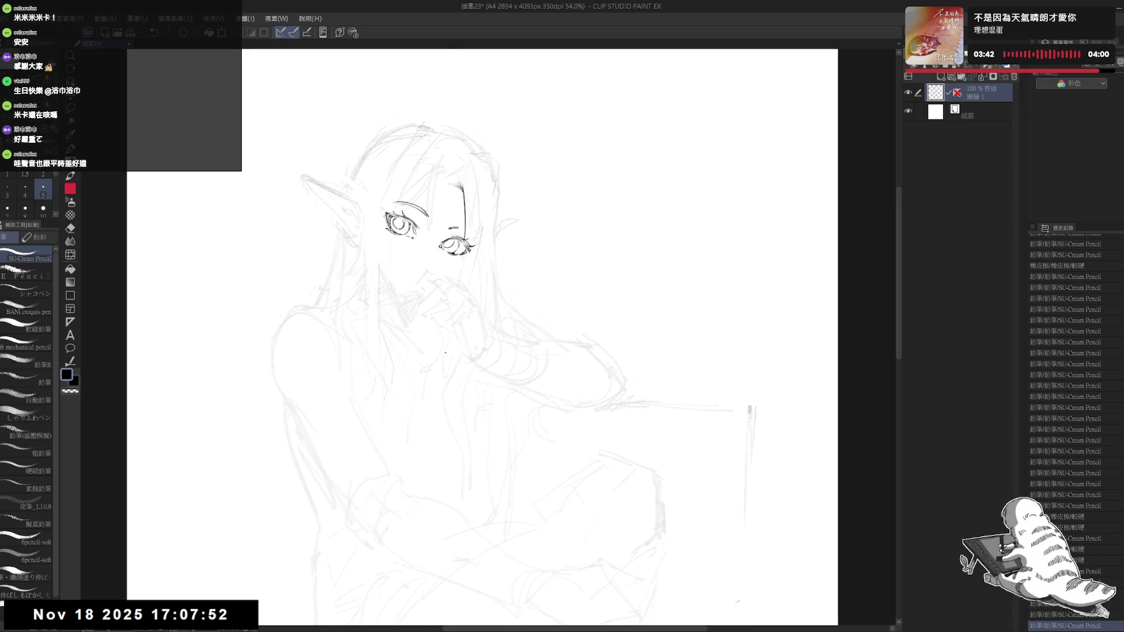
{"action": "left_click_drag", "start_coordinate": [527, 176], "coordinate": [562, 152]}
{"action": "key", "text": "p"}
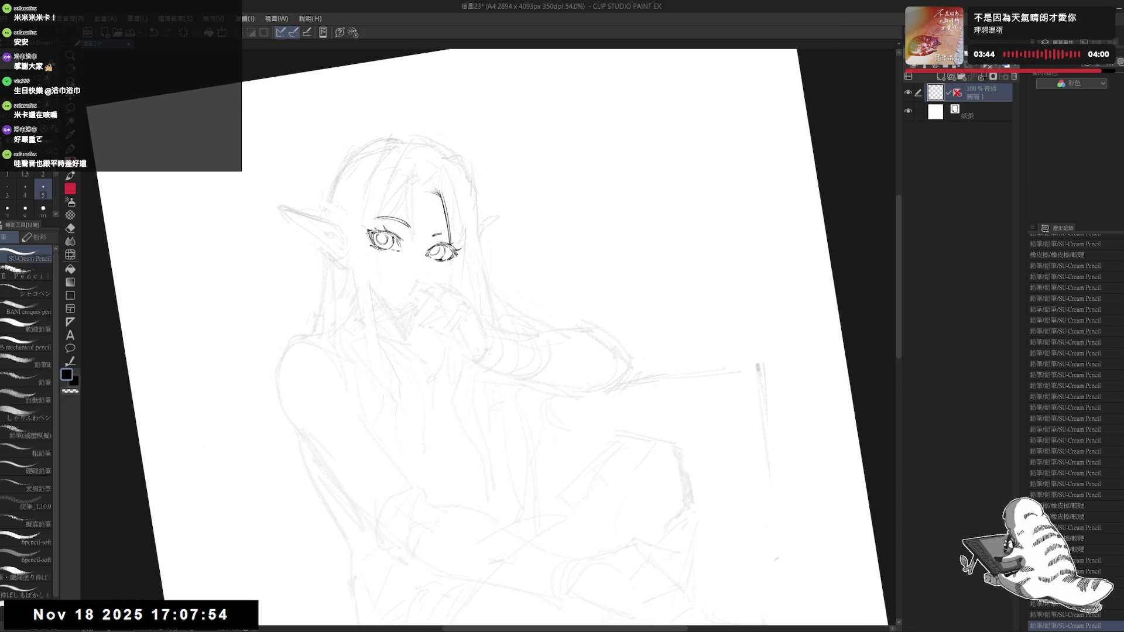
{"action": "mouse_move", "coordinate": [441, 192]}
{"action": "left_mouse_down"}
{"action": "mouse_move", "coordinate": [458, 253]}
{"action": "mouse_move", "coordinate": [448, 282]}
{"action": "left_mouse_up"}
{"action": "key", "text": "ctrl+z"}
{"action": "key", "text": "e"}
{"action": "key", "text": "p"}
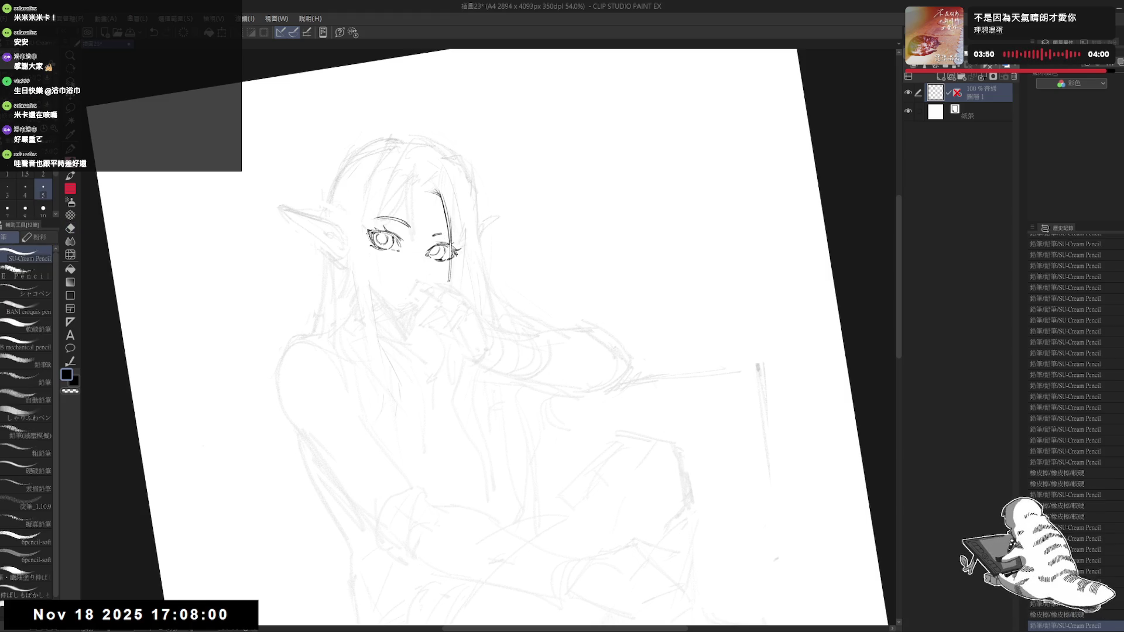
{"action": "key", "text": "ctrl+at"}
Step: Mirror-check the face, then add a small dot near the forehead line
{"action": "key", "text": "h"}
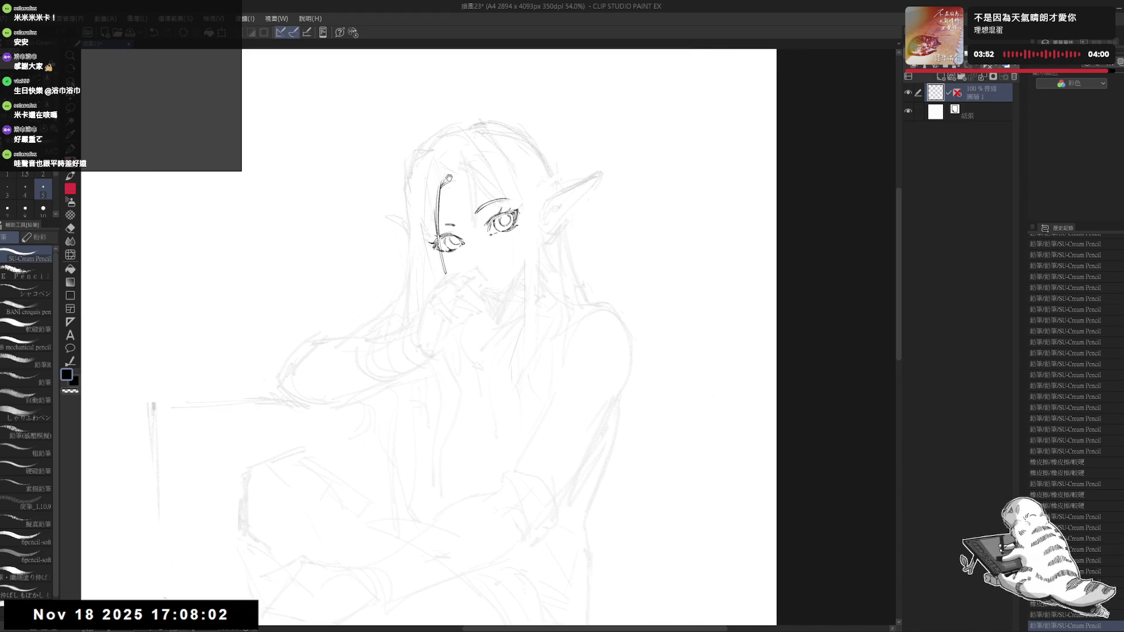
{"action": "scroll", "coordinate": [443, 174], "scroll_direction": "down", "scroll_amount": 2}
{"action": "scroll", "coordinate": [443, 173], "scroll_direction": "down", "scroll_amount": 1}
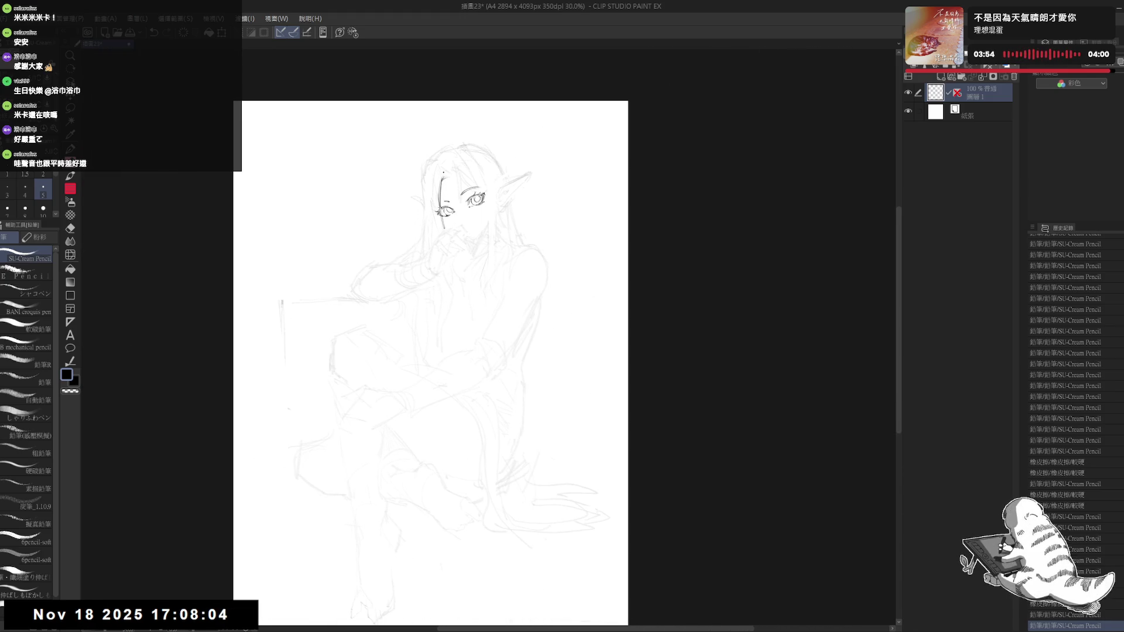
{"action": "key", "text": "h"}
{"action": "scroll", "coordinate": [594, 140], "scroll_direction": "up", "scroll_amount": 1}
{"action": "scroll", "coordinate": [593, 140], "scroll_direction": "up", "scroll_amount": 2}
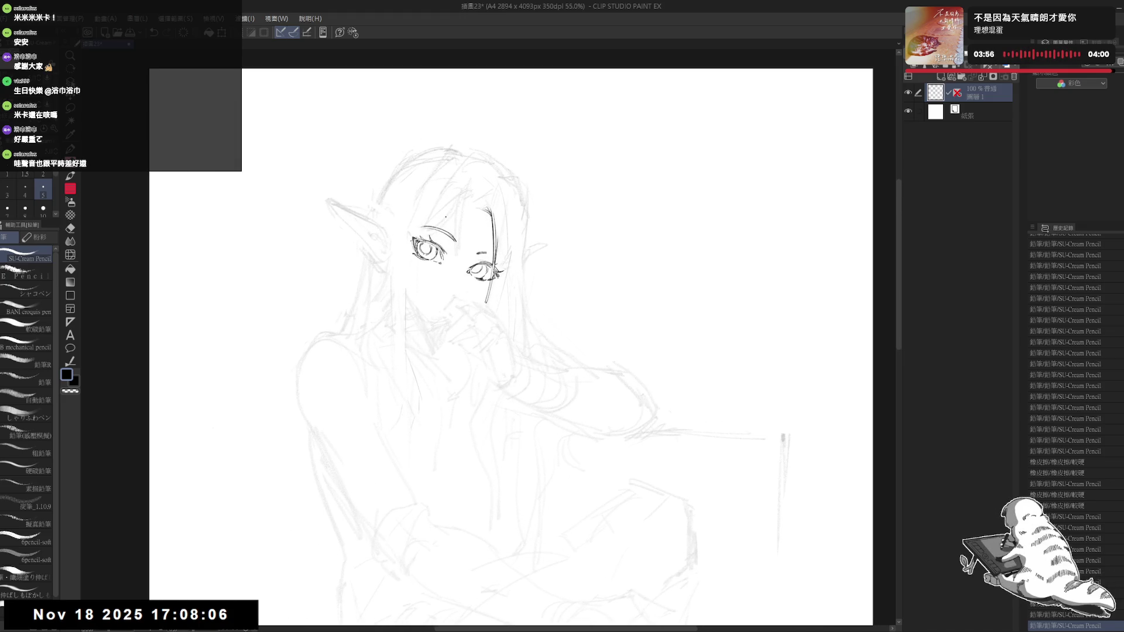
{"action": "mouse_move", "coordinate": [489, 209]}
{"action": "left_mouse_down"}
{"action": "mouse_move", "coordinate": [436, 221]}
{"action": "mouse_move", "coordinate": [441, 232]}
{"action": "left_mouse_up"}
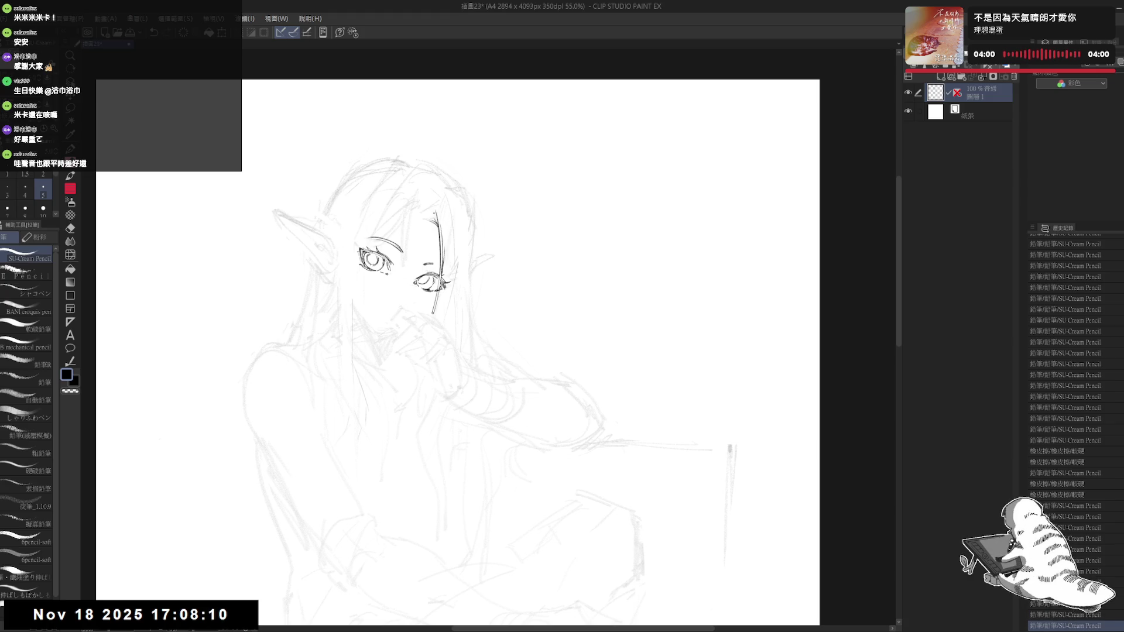
{"action": "left_click_drag", "start_coordinate": [437, 193], "coordinate": [527, 246]}
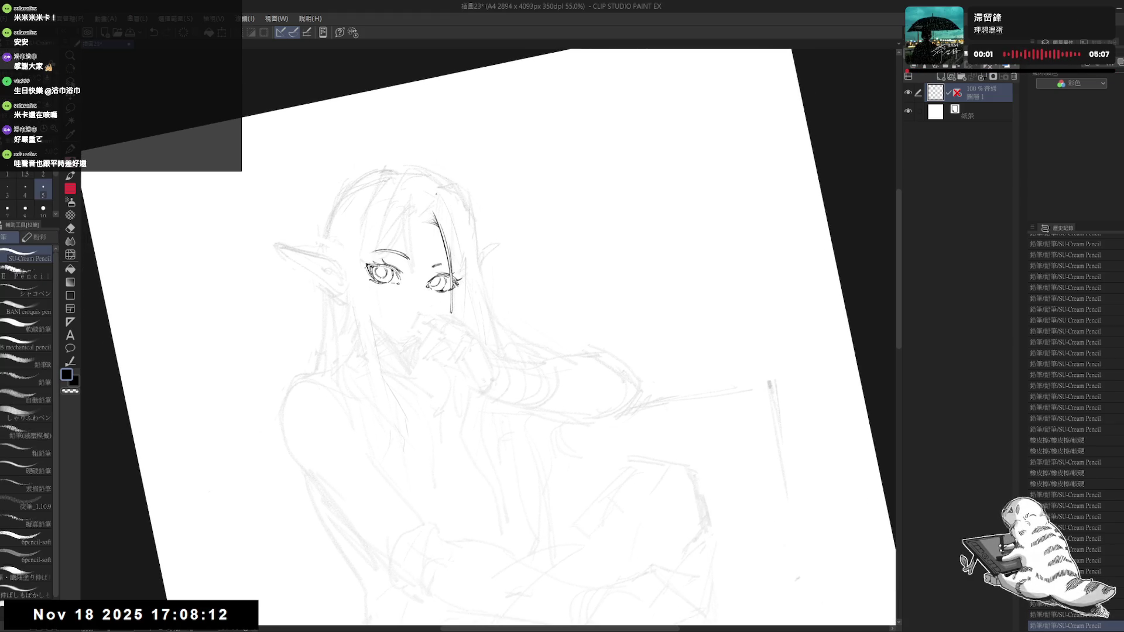
{"action": "left_click_drag", "start_coordinate": [452, 213], "coordinate": [444, 223]}
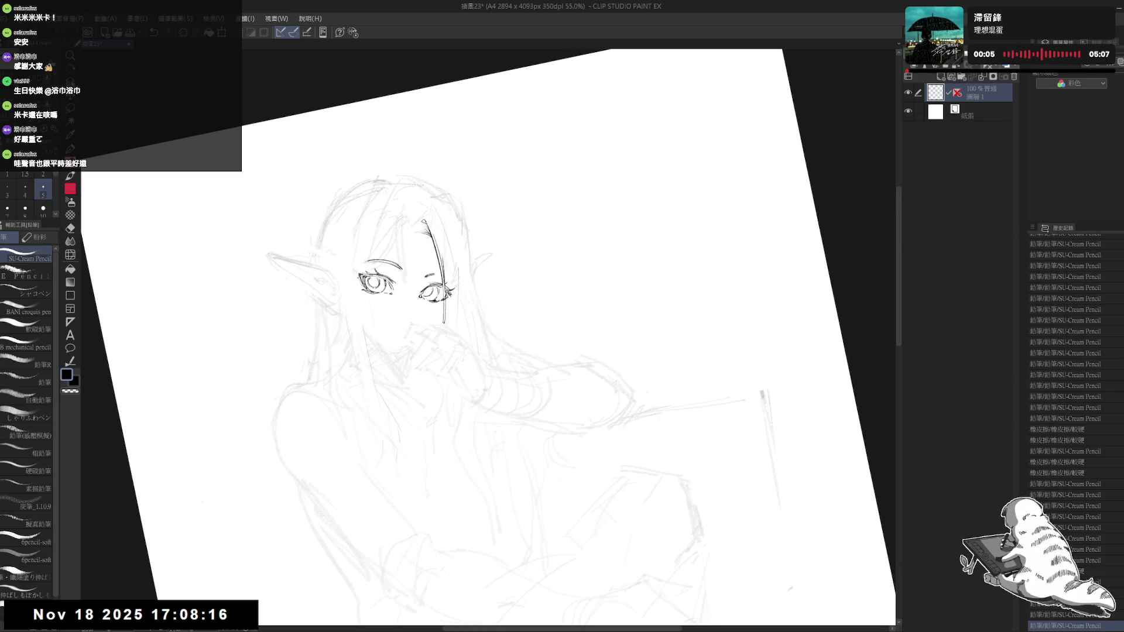
{"action": "left_click", "coordinate": [428, 216]}
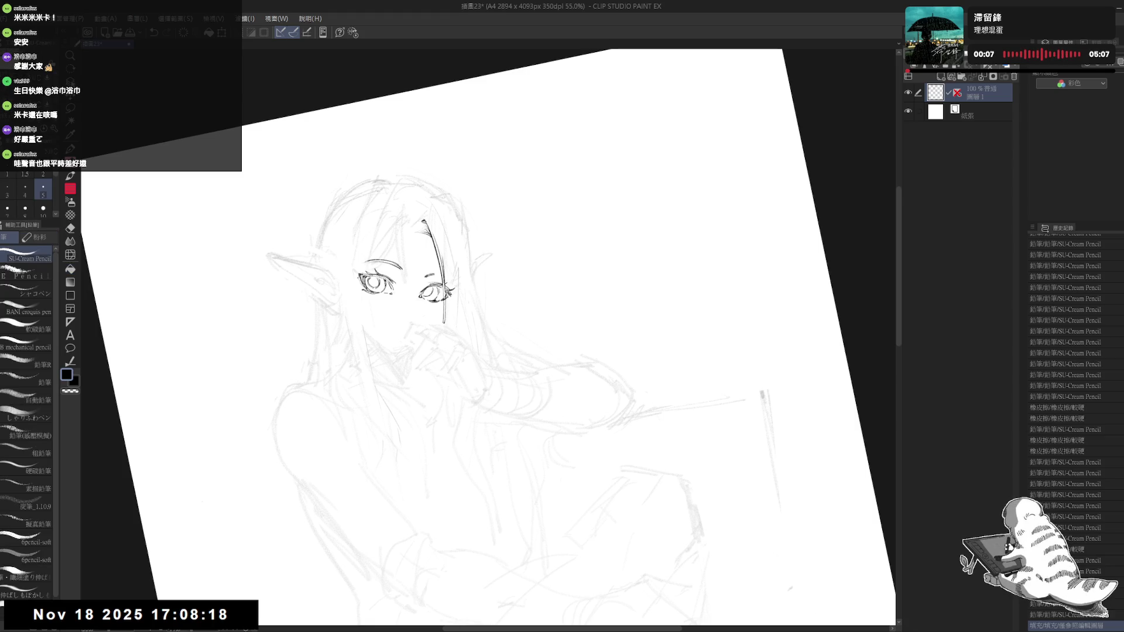
{"action": "left_click", "coordinate": [414, 216]}
Step: Undo the lower stroke past the eye and erase stray strokes near it
{"action": "mouse_move", "coordinate": [585, 293]}
{"action": "left_mouse_down"}
{"action": "mouse_move", "coordinate": [479, 271]}
{"action": "mouse_move", "coordinate": [465, 257]}
{"action": "mouse_move", "coordinate": [446, 303]}
{"action": "left_mouse_up"}
{"action": "key", "text": "ctrl+z"}
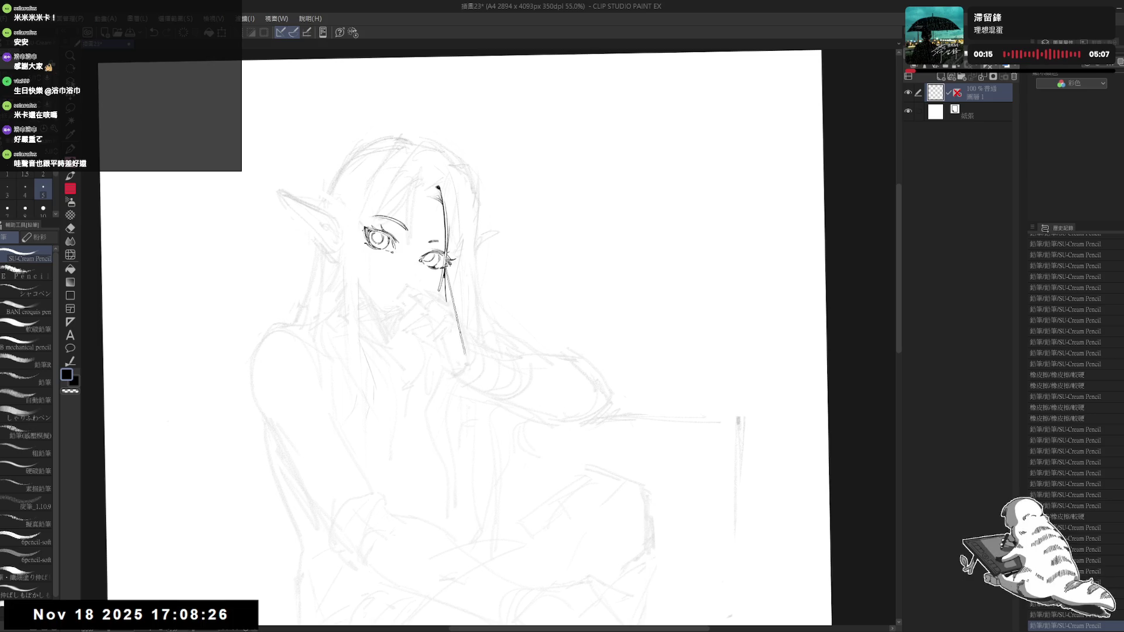
{"action": "key", "text": "e"}
{"action": "left_click_drag", "start_coordinate": [448, 246], "coordinate": [450, 278]}
{"action": "key", "text": "p"}
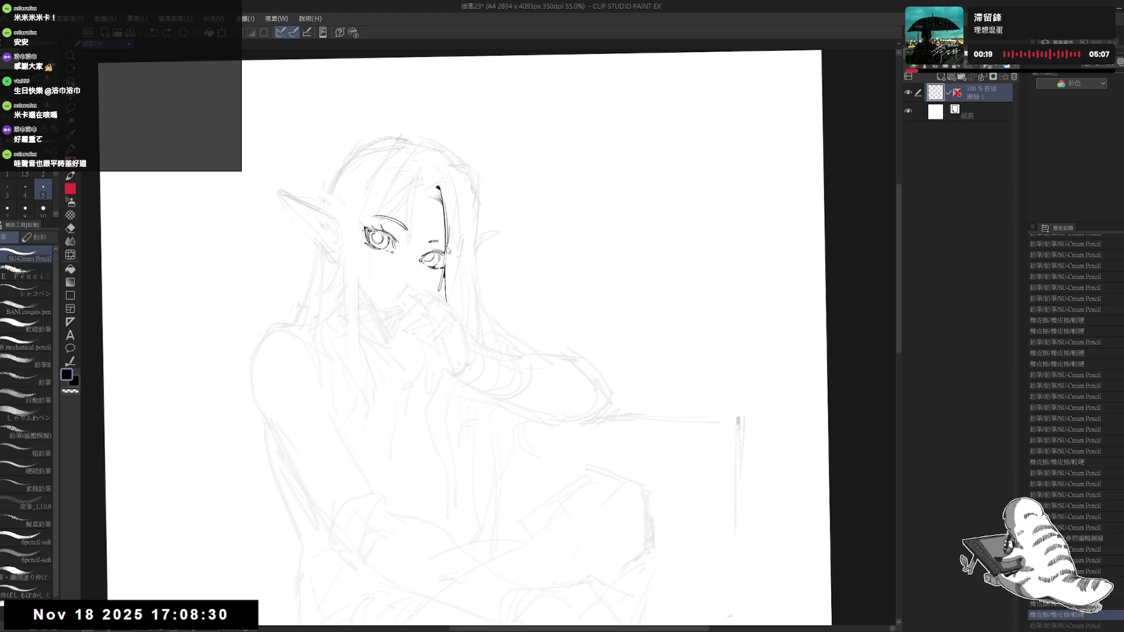
Step: Ink the long hair strand past the eye down toward the raised hand
{"action": "mouse_move", "coordinate": [453, 184]}
{"action": "left_mouse_down"}
{"action": "mouse_move", "coordinate": [449, 197]}
{"action": "mouse_move", "coordinate": [451, 171]}
{"action": "mouse_move", "coordinate": [461, 257]}
{"action": "left_mouse_up"}
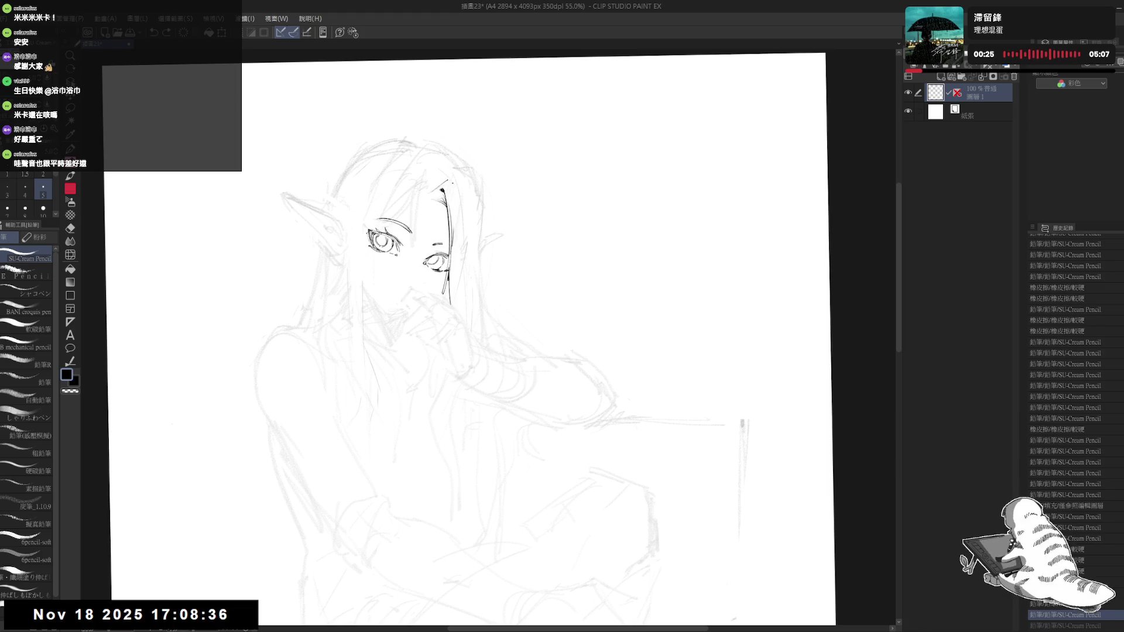
{"action": "key", "text": "ctrl+z"}
{"action": "mouse_move", "coordinate": [449, 174]}
{"action": "left_mouse_down"}
{"action": "mouse_move", "coordinate": [463, 214]}
{"action": "mouse_move", "coordinate": [461, 311]}
{"action": "left_mouse_up"}
{"action": "left_click_drag", "start_coordinate": [465, 232], "coordinate": [462, 317]}
{"action": "left_click_drag", "start_coordinate": [462, 272], "coordinate": [534, 350]}
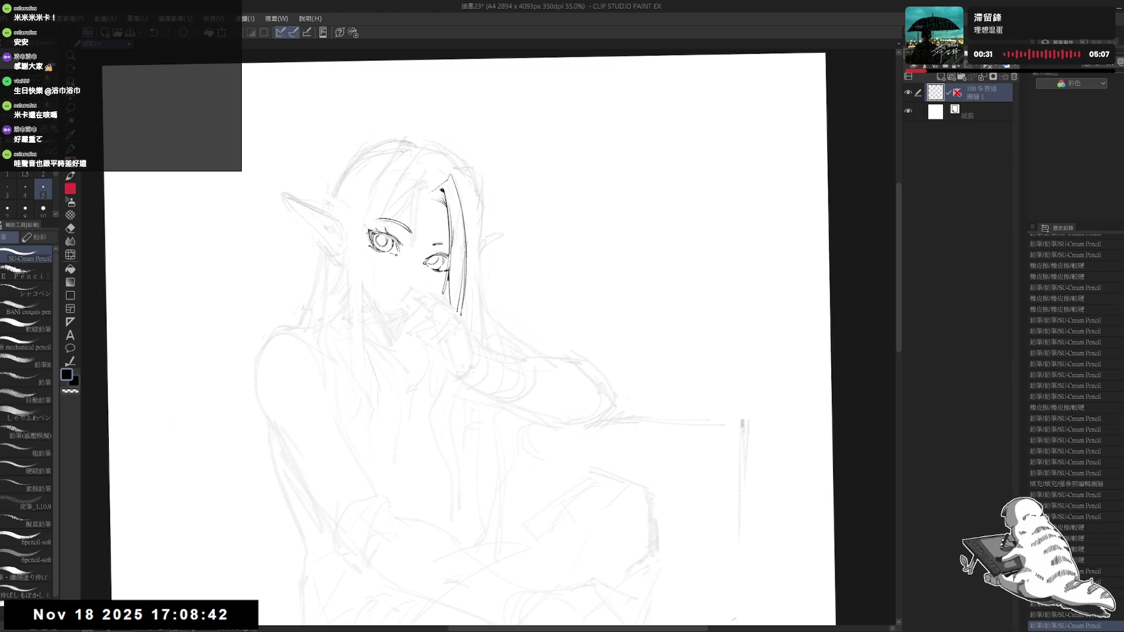
{"action": "key", "text": "ctrl+at"}
{"action": "key", "text": "ctrl+z"}
{"action": "key", "text": "h"}
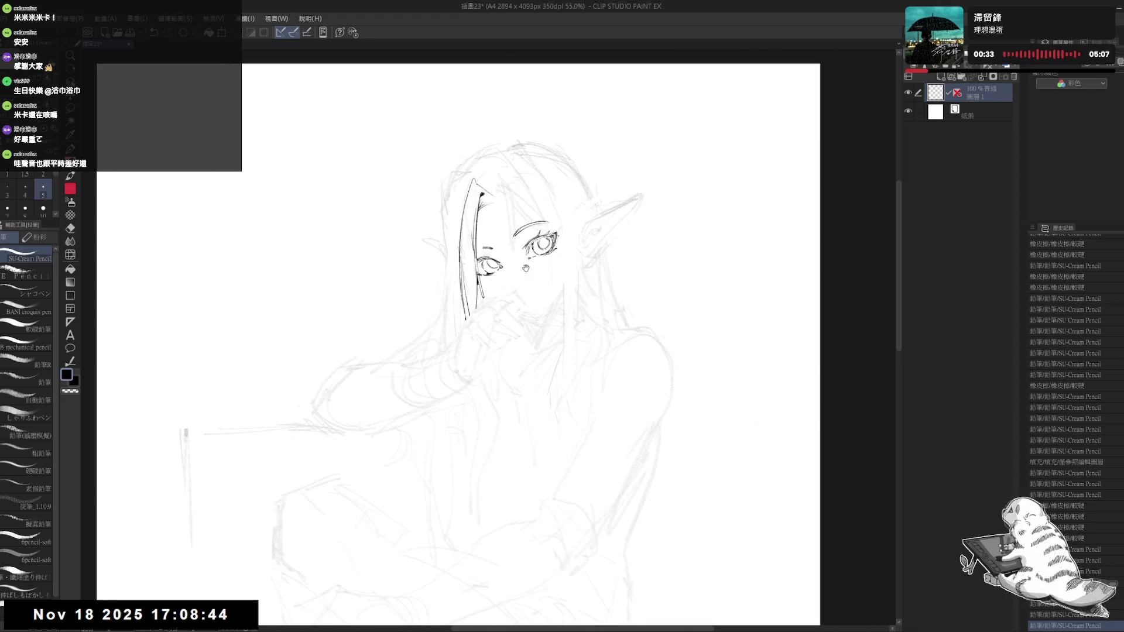
{"action": "key", "text": "h"}
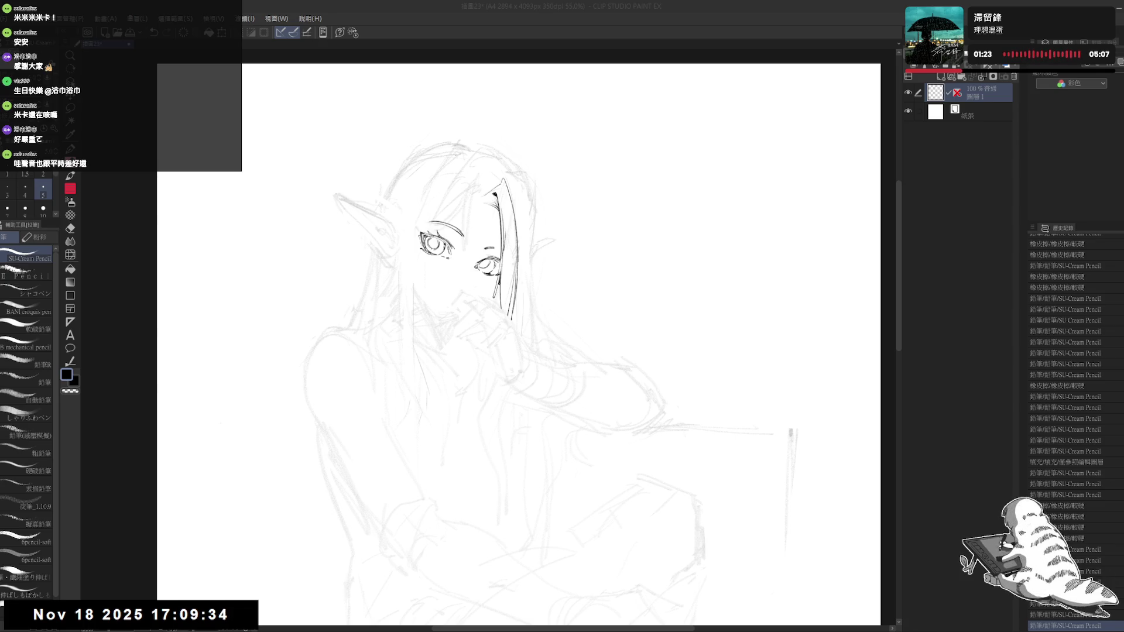
Step: Erase a small stroke near the eye and replace it with a short ink line
{"action": "left_click_drag", "start_coordinate": [502, 295], "coordinate": [431, 286]}
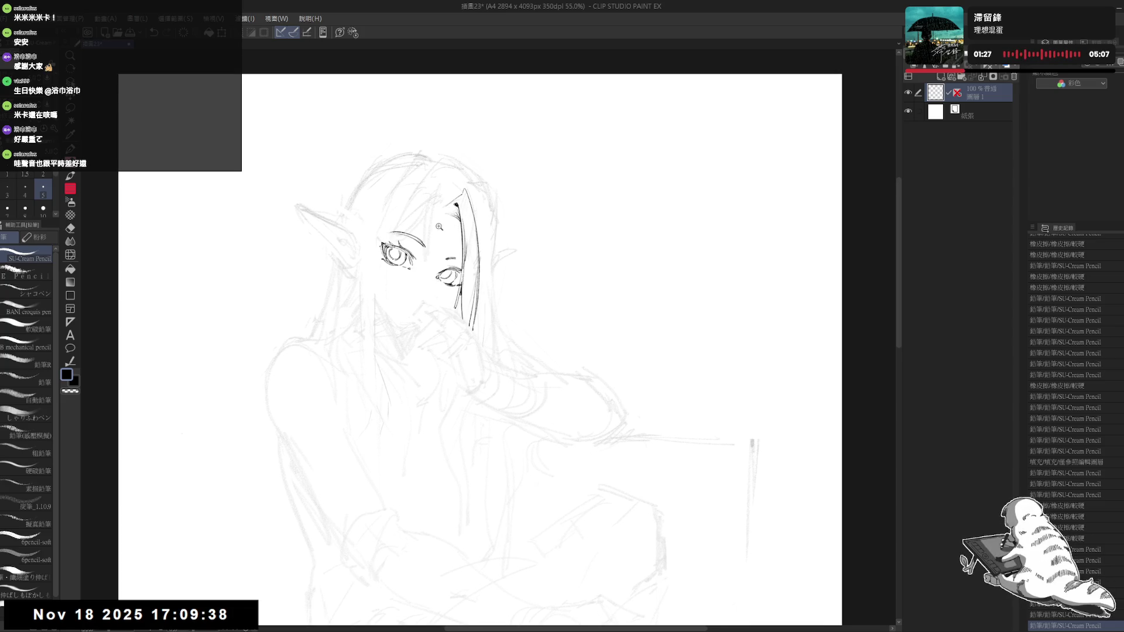
{"action": "scroll", "coordinate": [439, 226], "scroll_direction": "up", "scroll_amount": 2}
{"action": "left_click_drag", "start_coordinate": [439, 226], "coordinate": [375, 375]}
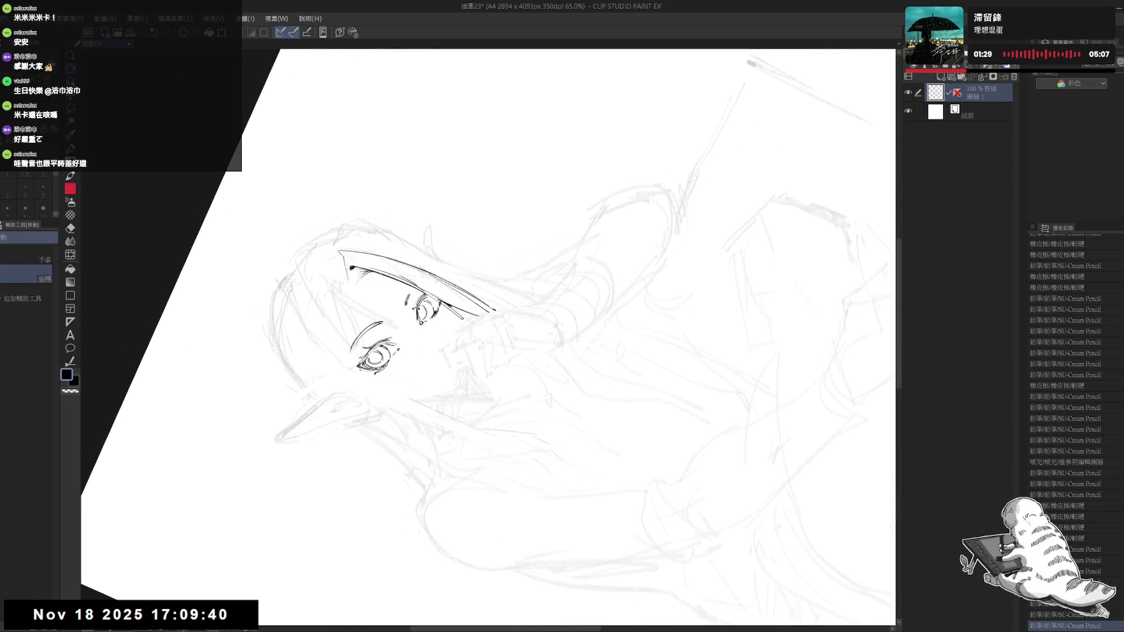
{"action": "key", "text": "e"}
{"action": "left_click_drag", "start_coordinate": [409, 299], "coordinate": [407, 332]}
{"action": "key", "text": "r"}
{"action": "key", "text": "p"}
{"action": "left_click_drag", "start_coordinate": [403, 290], "coordinate": [405, 297]}
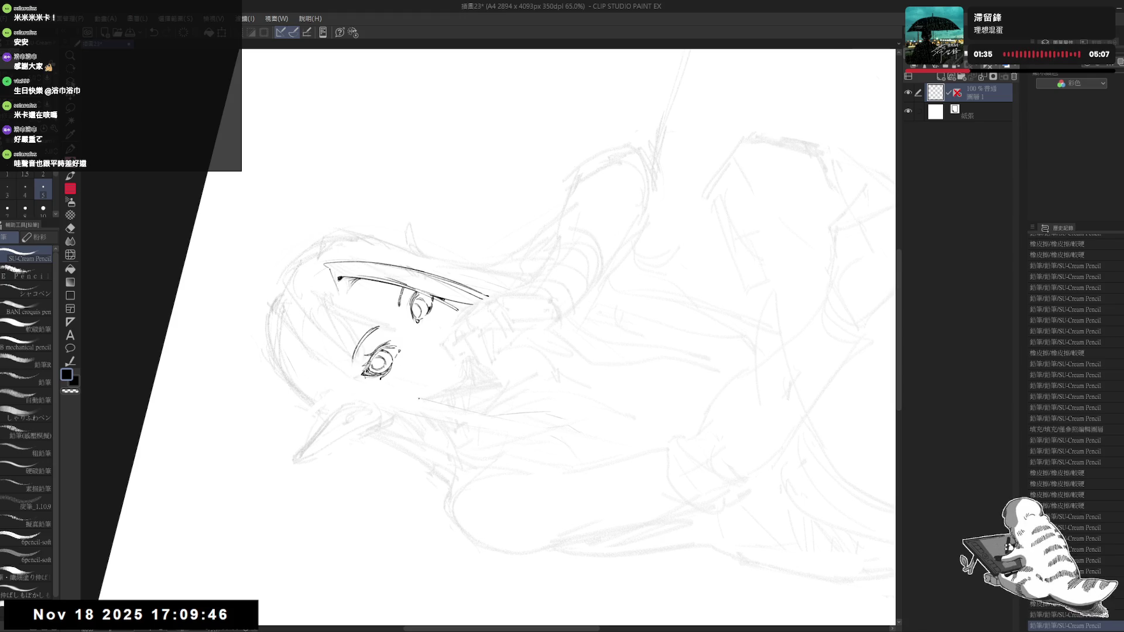
{"action": "key", "text": "ctrl+@"}
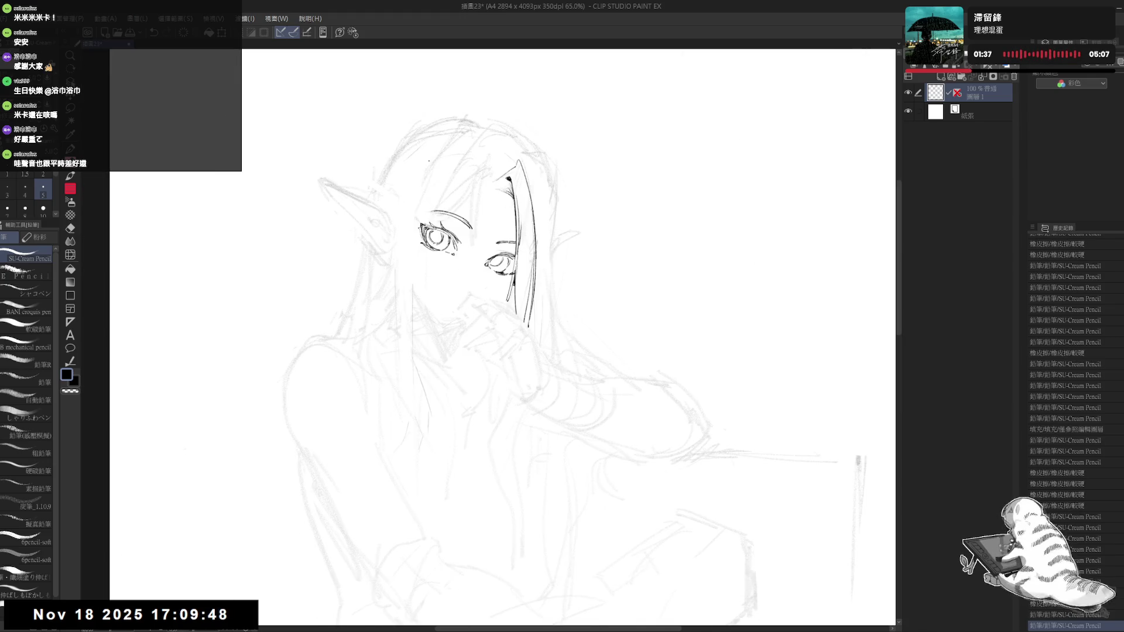
{"action": "mouse_move", "coordinate": [444, 335]}
{"action": "left_mouse_down"}
{"action": "mouse_move", "coordinate": [401, 331]}
{"action": "mouse_move", "coordinate": [454, 212]}
{"action": "mouse_move", "coordinate": [404, 253]}
{"action": "mouse_move", "coordinate": [407, 380]}
{"action": "mouse_move", "coordinate": [377, 247]}
{"action": "mouse_move", "coordinate": [427, 285]}
{"action": "left_mouse_up"}
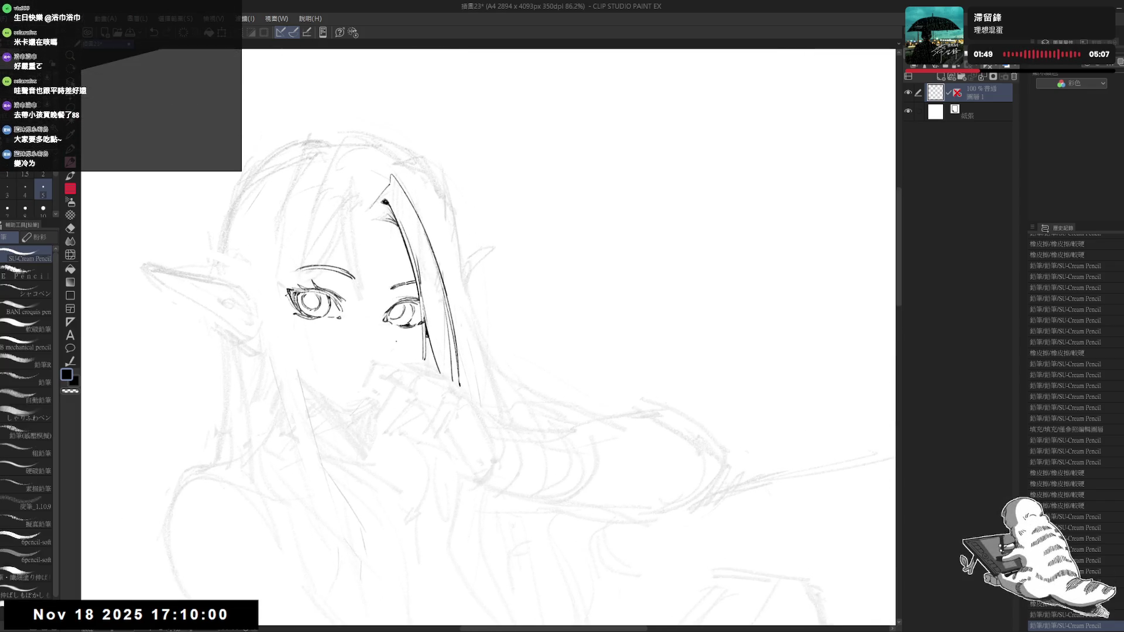
Step: Fill the iris with solid black and add small detail strokes around the eyes
{"action": "scroll", "coordinate": [427, 285], "scroll_direction": "up", "scroll_amount": 3}
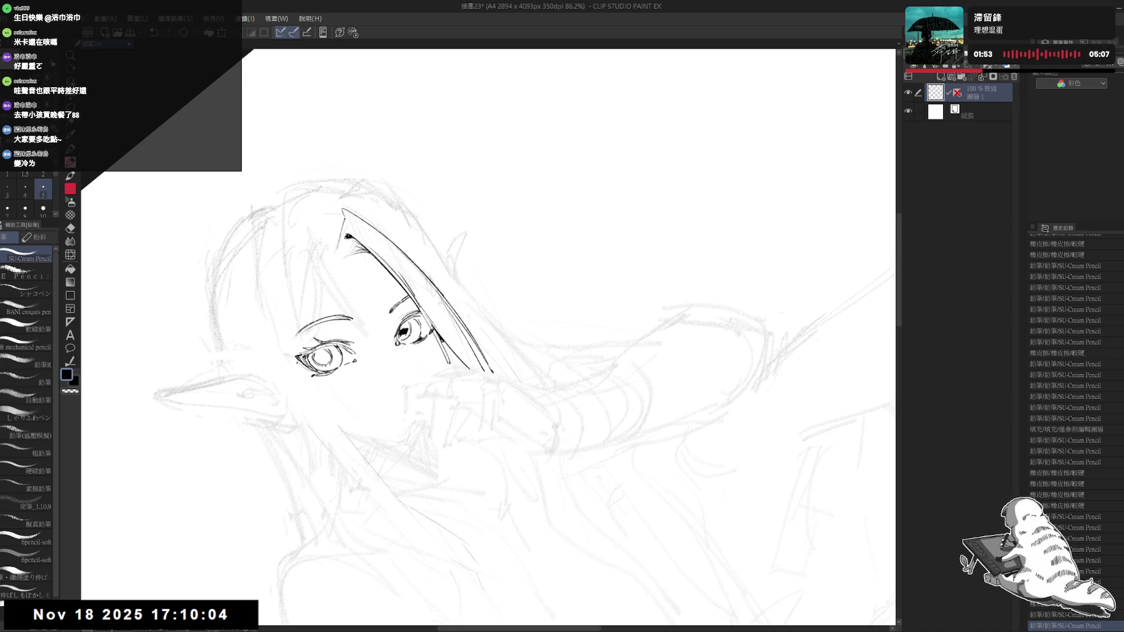
{"action": "key", "text": "g"}
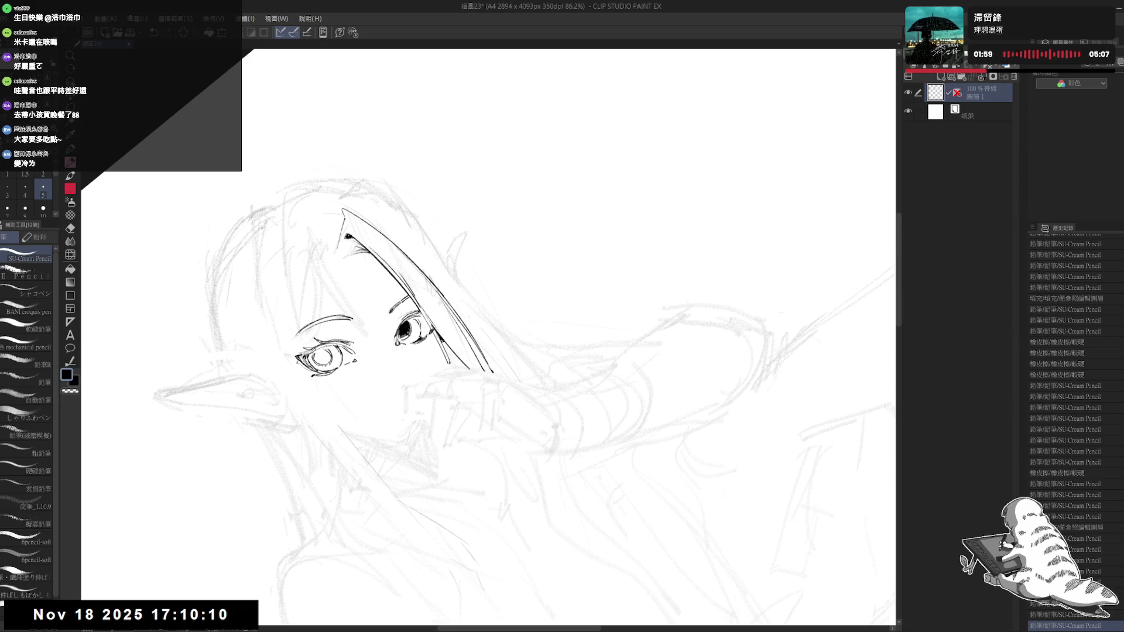
{"action": "key", "text": "ctrl+@"}
{"action": "scroll", "coordinate": [401, 320], "scroll_direction": "down", "scroll_amount": 2}
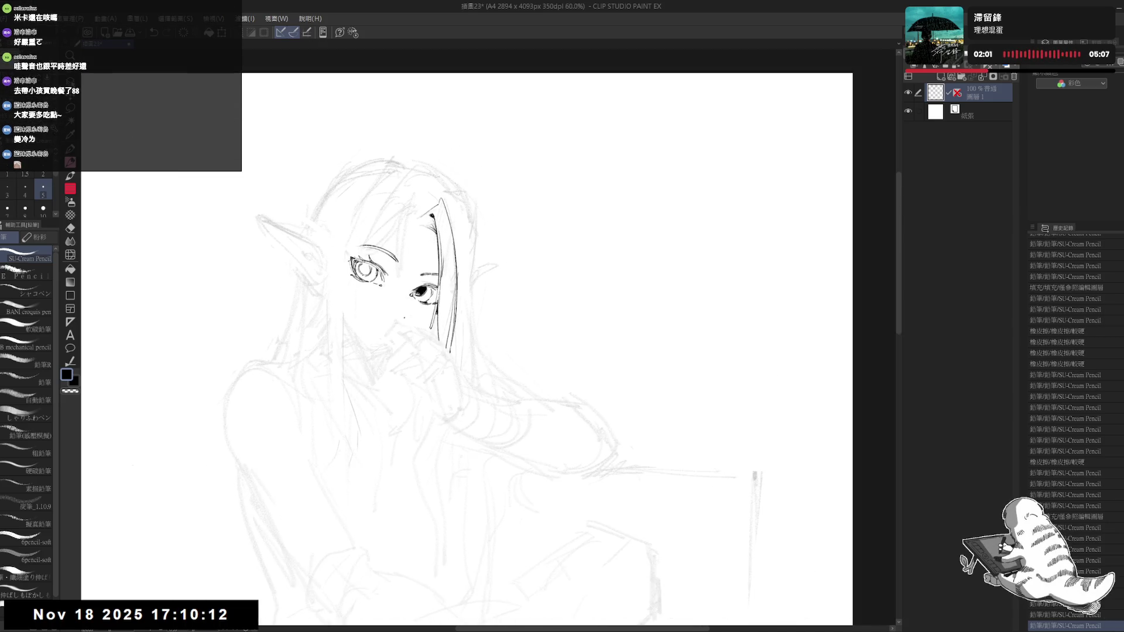
{"action": "scroll", "coordinate": [401, 320], "scroll_direction": "down", "scroll_amount": 2}
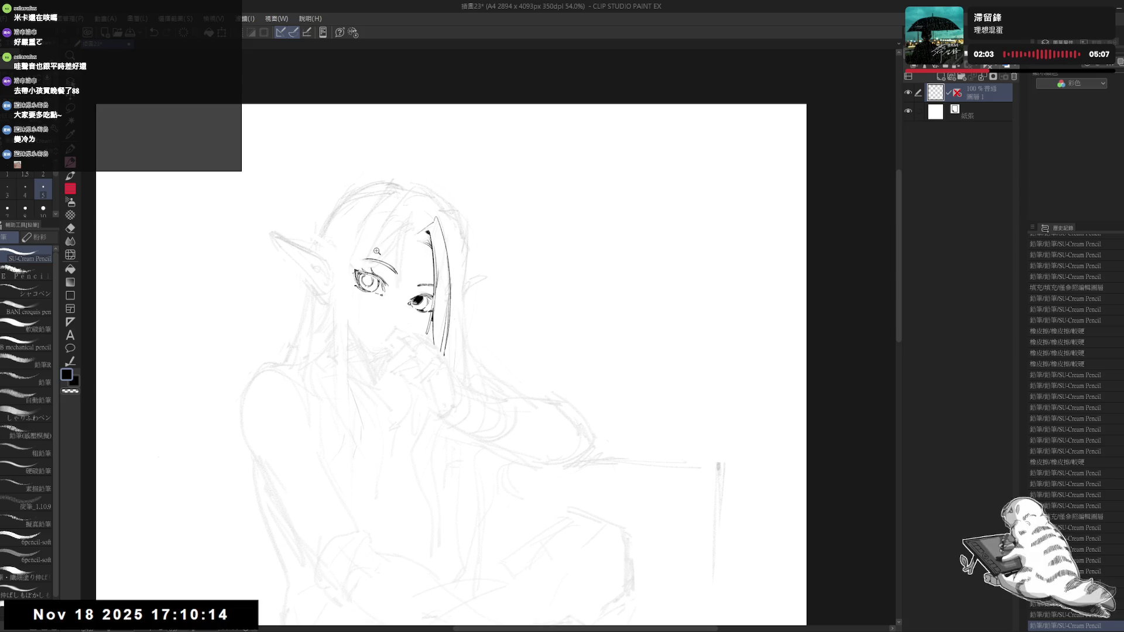
{"action": "scroll", "coordinate": [391, 218], "scroll_direction": "up", "scroll_amount": 1}
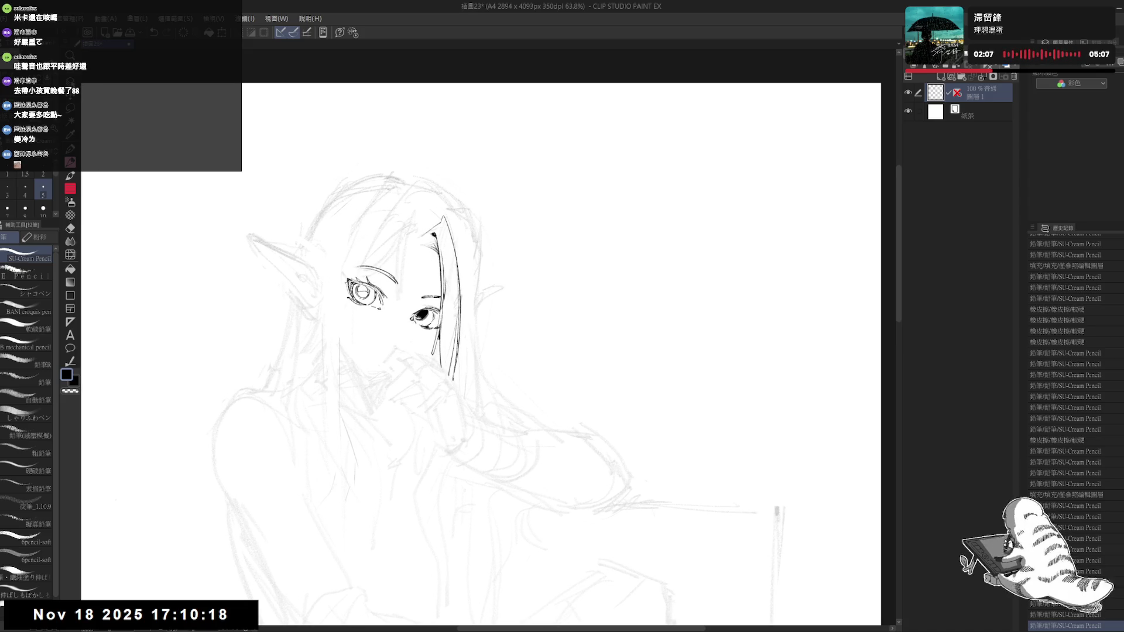
{"action": "key", "text": "g"}
{"action": "left_click", "coordinate": [362, 289]}
{"action": "left_click", "coordinate": [369, 285]}
{"action": "key", "text": "p"}
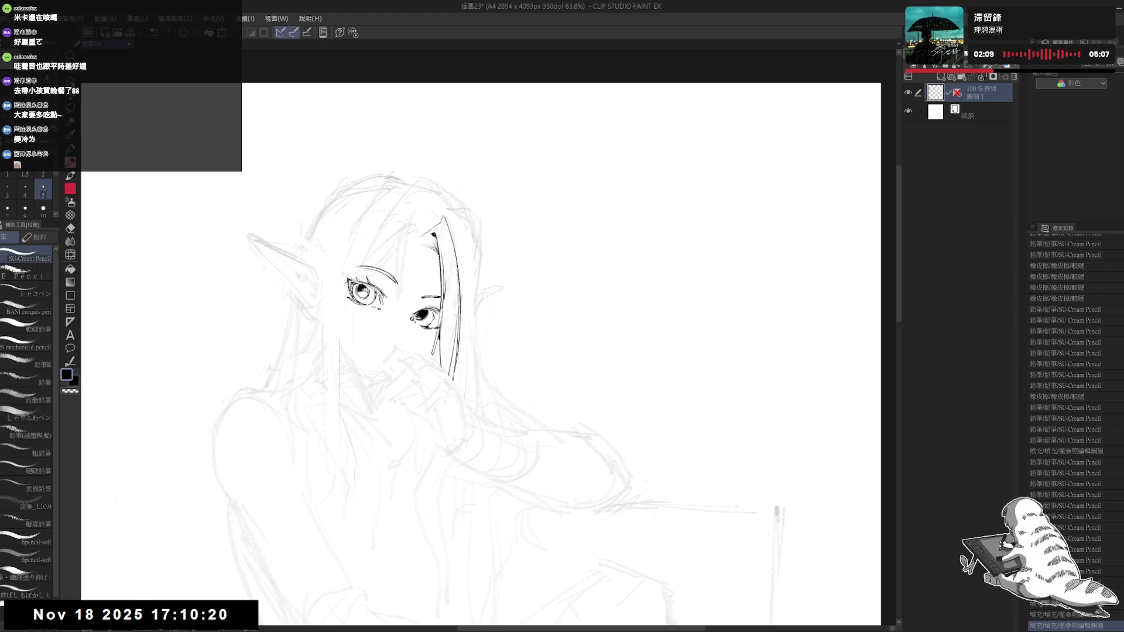
{"action": "left_click_drag", "start_coordinate": [358, 287], "coordinate": [365, 292]}
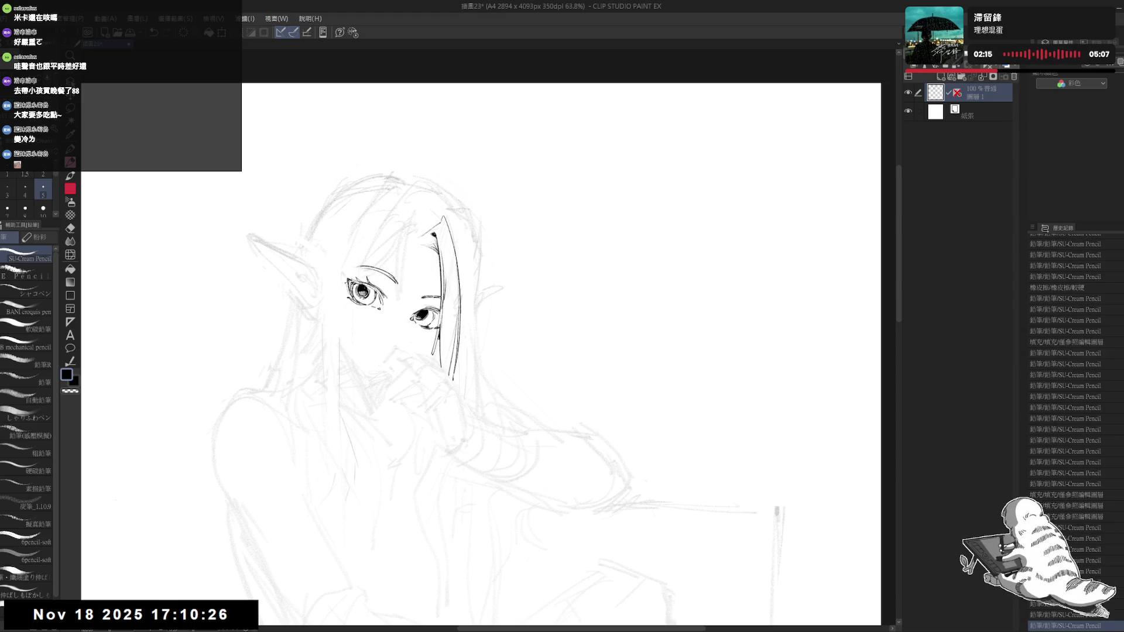
Step: Zoom in on the face and place a small ink dot
{"action": "scroll", "coordinate": [385, 148], "scroll_direction": "down", "scroll_amount": 1}
{"action": "scroll", "coordinate": [385, 148], "scroll_direction": "down", "scroll_amount": 1}
{"action": "scroll", "coordinate": [385, 148], "scroll_direction": "down", "scroll_amount": 1}
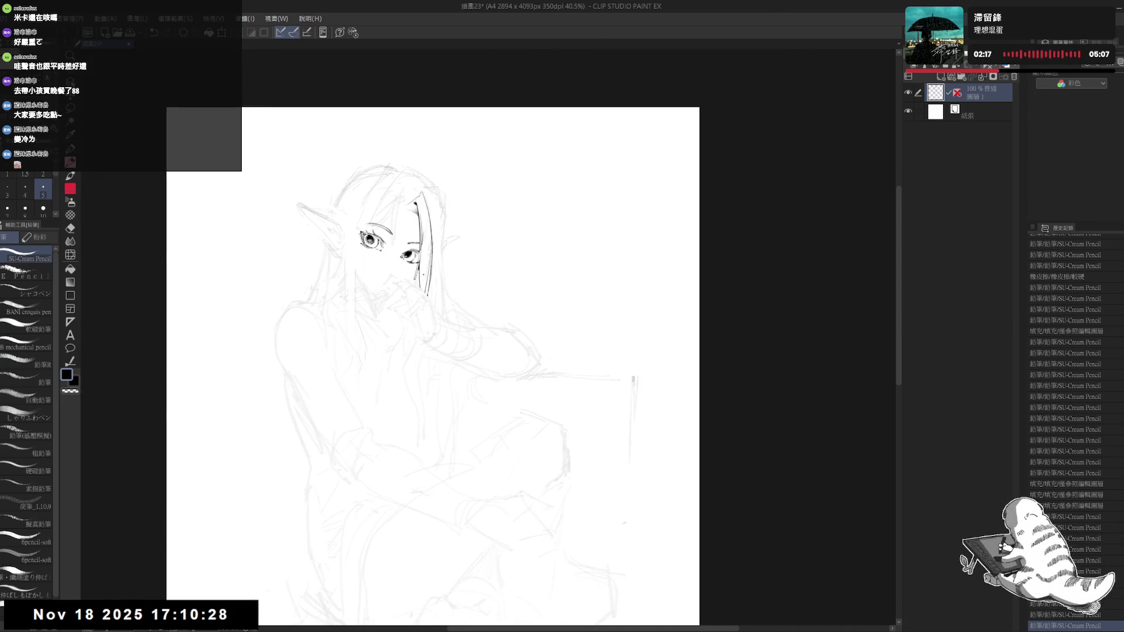
{"action": "scroll", "coordinate": [423, 275], "scroll_direction": "up", "scroll_amount": 1}
{"action": "scroll", "coordinate": [423, 276], "scroll_direction": "up", "scroll_amount": 1}
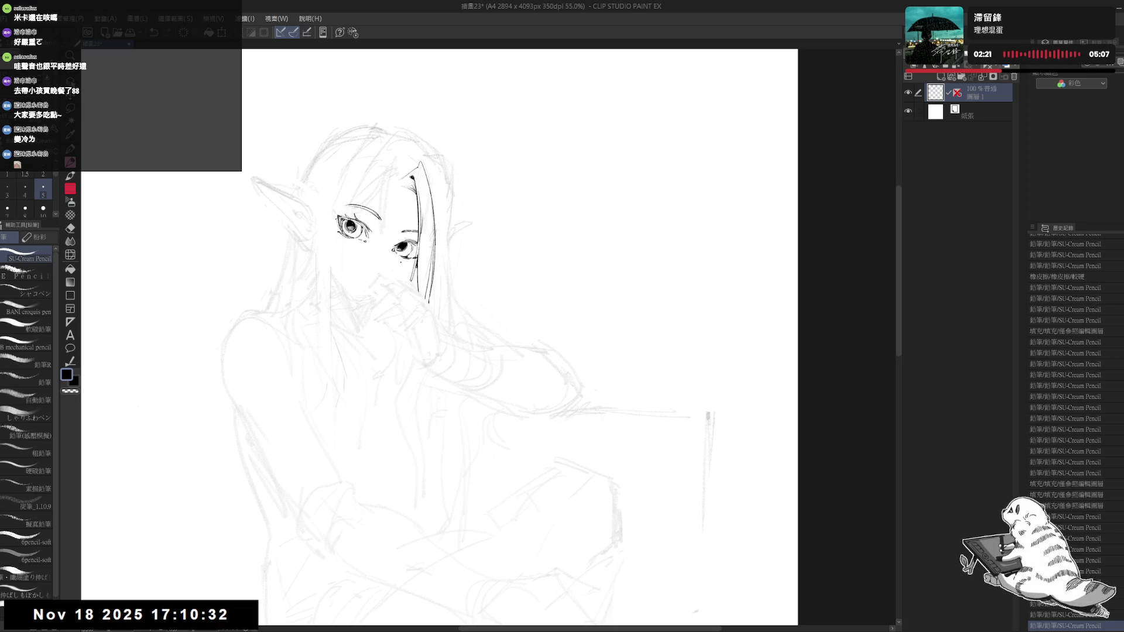
{"action": "left_click_drag", "start_coordinate": [352, 258], "coordinate": [374, 260]}
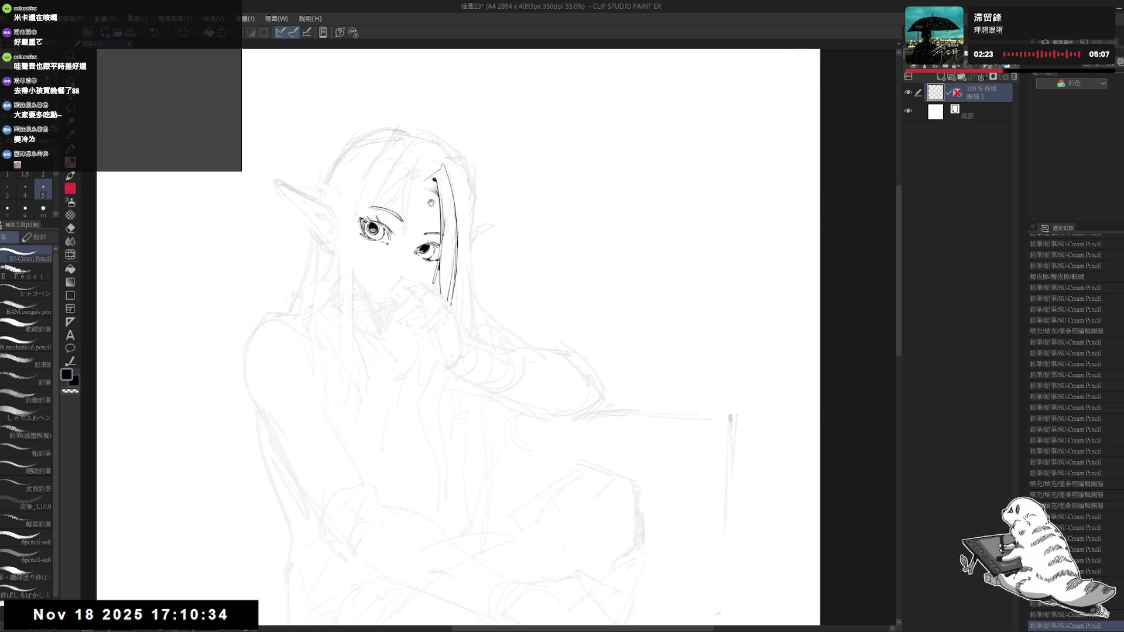
{"action": "left_click", "coordinate": [396, 212]}
{"action": "left_click", "coordinate": [359, 240]}
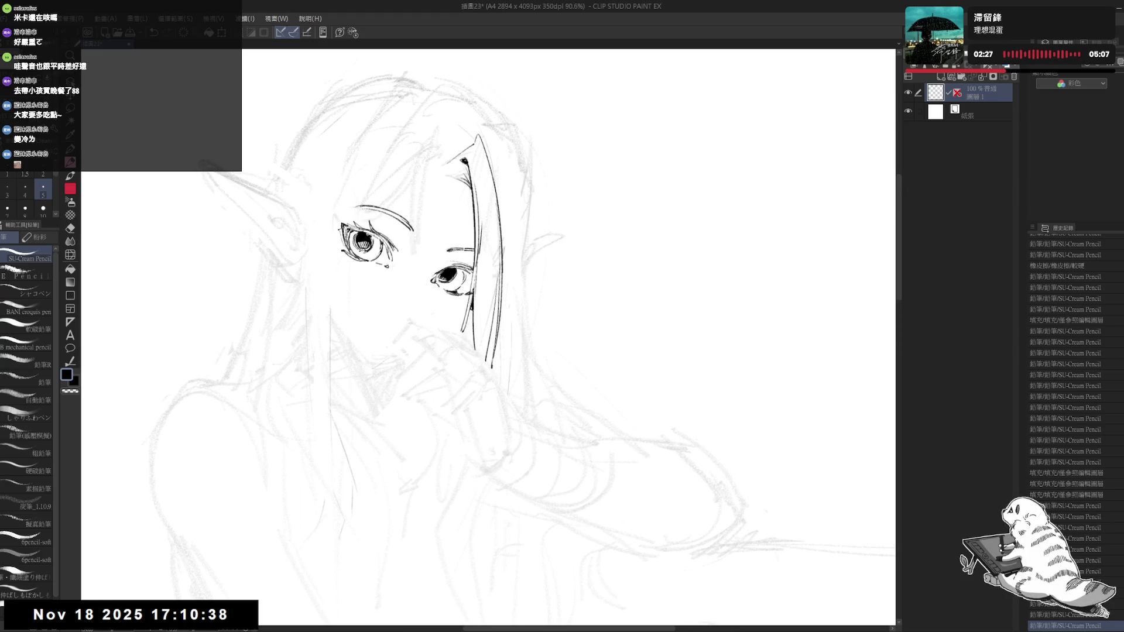
{"action": "left_click", "coordinate": [351, 277]}
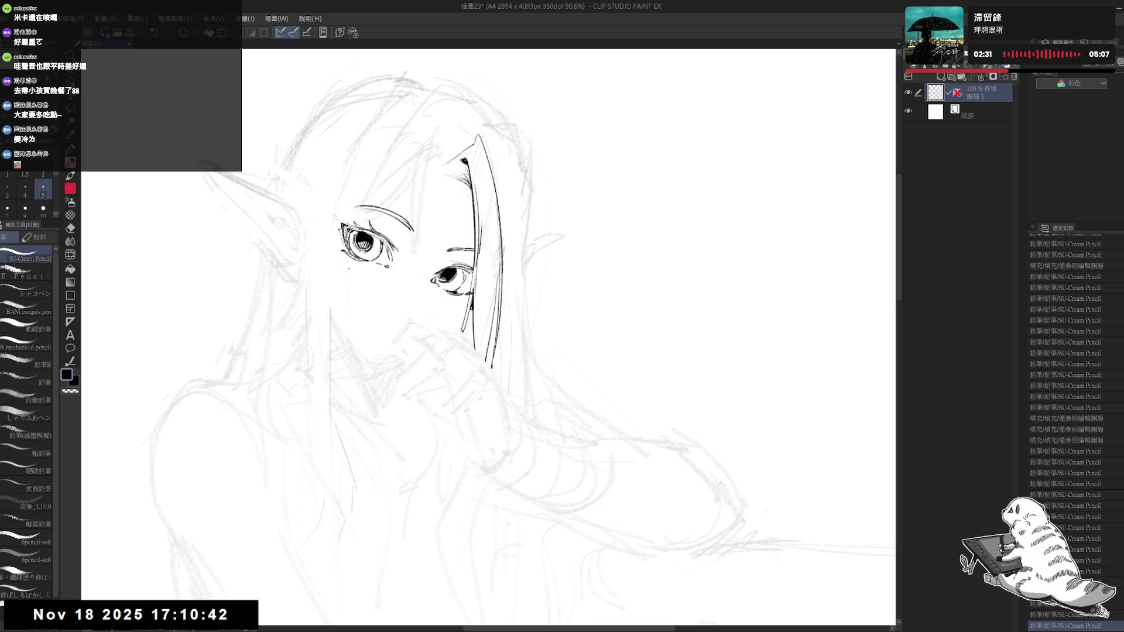
Step: Trim part of the left eyebrow with the eraser
{"action": "key", "text": "e"}
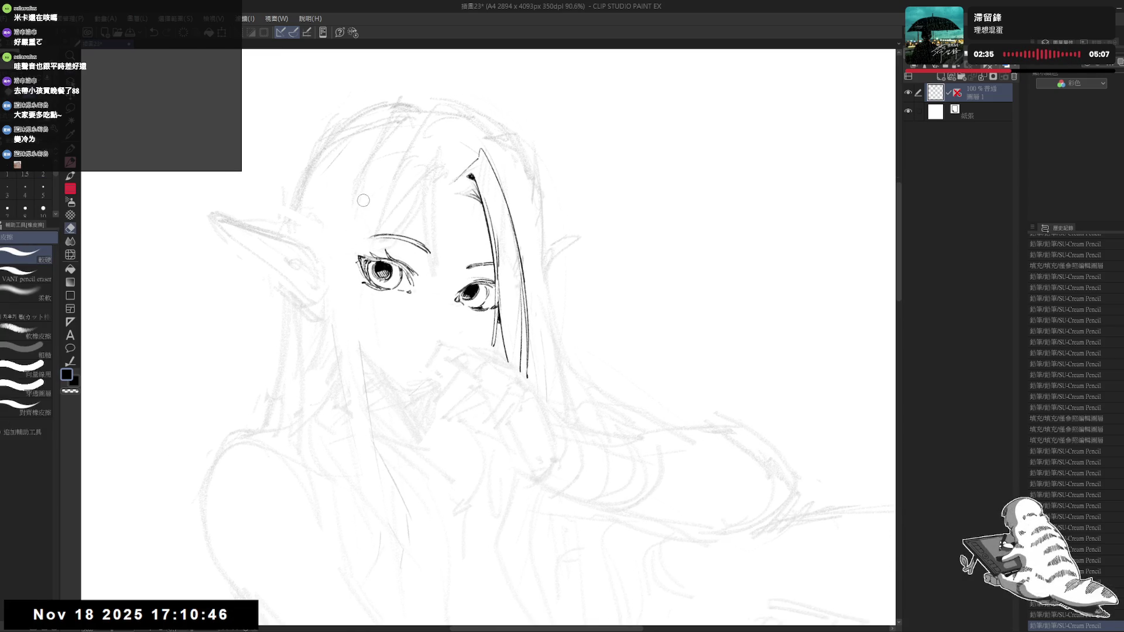
{"action": "left_click_drag", "start_coordinate": [374, 239], "coordinate": [375, 244]}
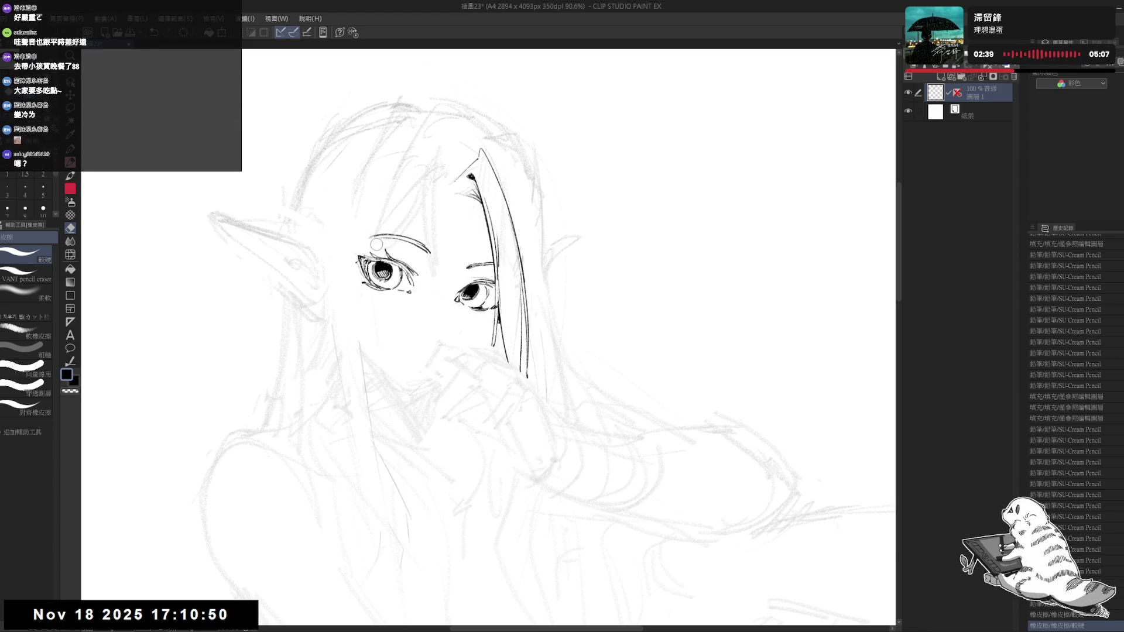
{"action": "key", "text": "p"}
{"action": "left_click_drag", "start_coordinate": [397, 180], "coordinate": [391, 182]}
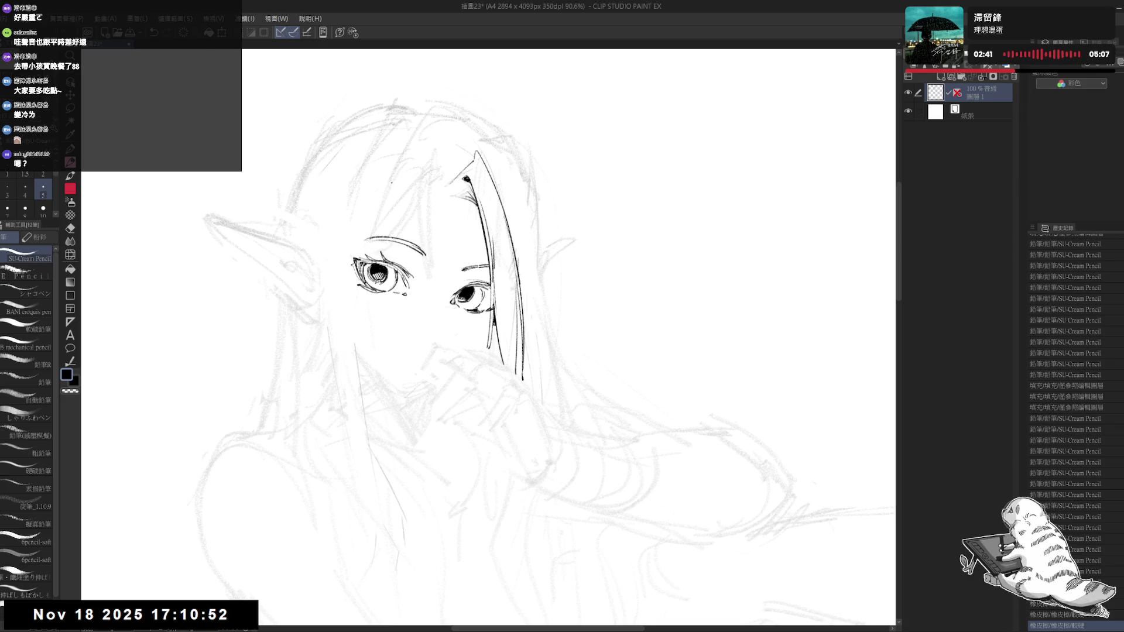
{"action": "scroll", "coordinate": [424, 152], "scroll_direction": "down", "scroll_amount": 3}
Step: Rotate and reset the canvas view to a level inking angle, keeping the pencil active
{"action": "key", "text": "e"}
{"action": "left_click_drag", "start_coordinate": [403, 256], "coordinate": [343, 315]}
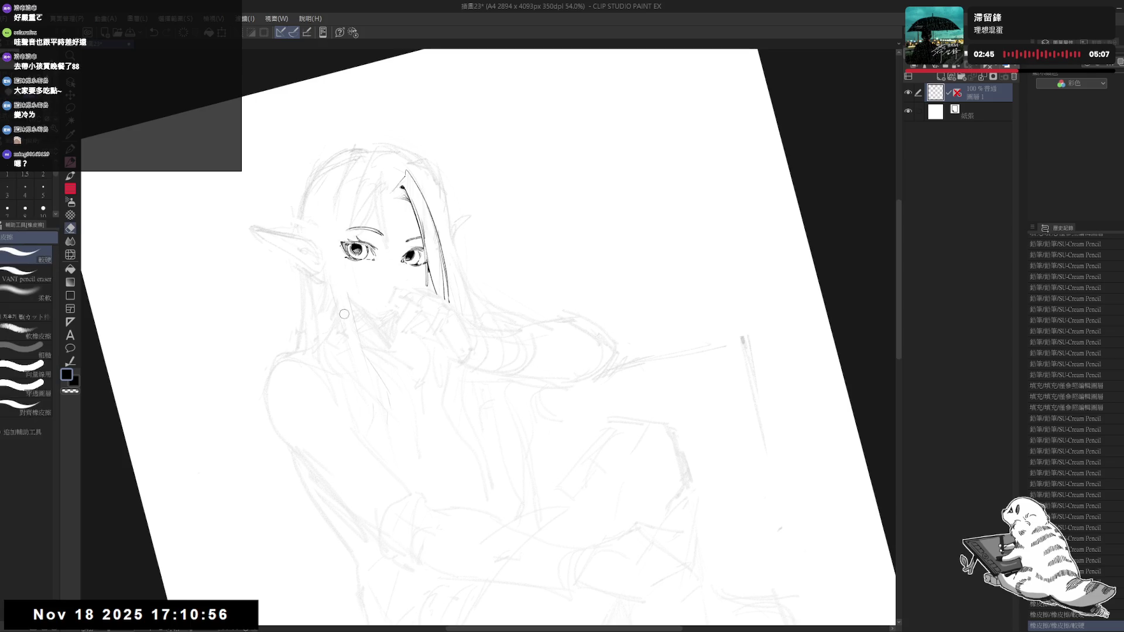
{"action": "key", "text": "r"}
{"action": "mouse_move", "coordinate": [323, 333]}
{"action": "left_mouse_down"}
{"action": "mouse_move", "coordinate": [350, 413]}
{"action": "mouse_move", "coordinate": [353, 369]}
{"action": "left_mouse_up"}
{"action": "key", "text": "e"}
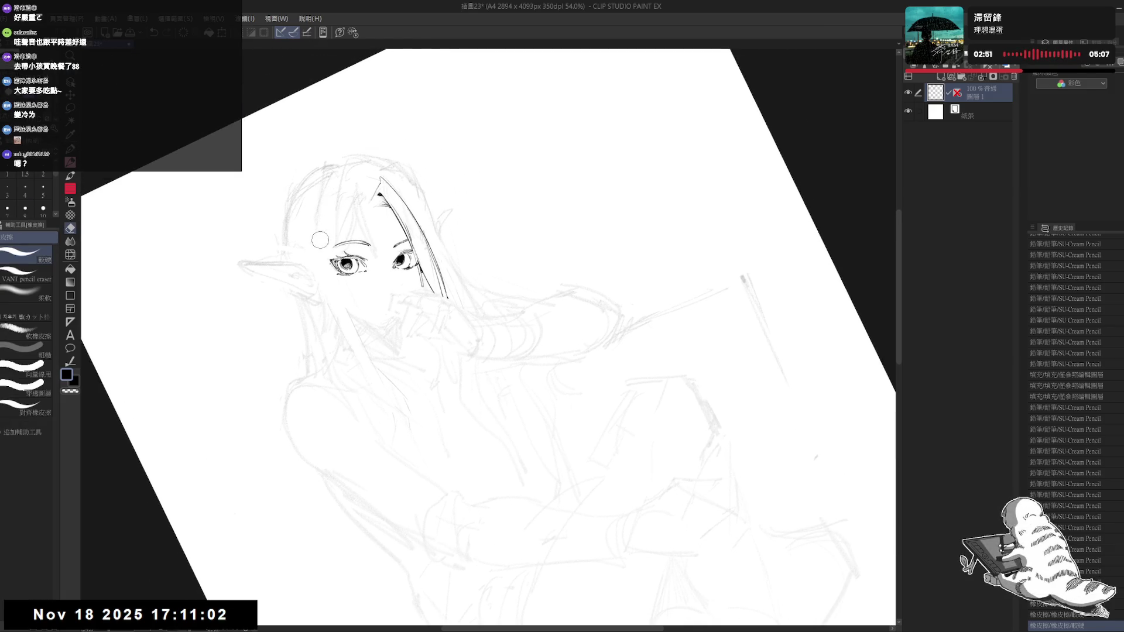
{"action": "key", "text": "p"}
{"action": "left_click_drag", "start_coordinate": [330, 205], "coordinate": [338, 212]}
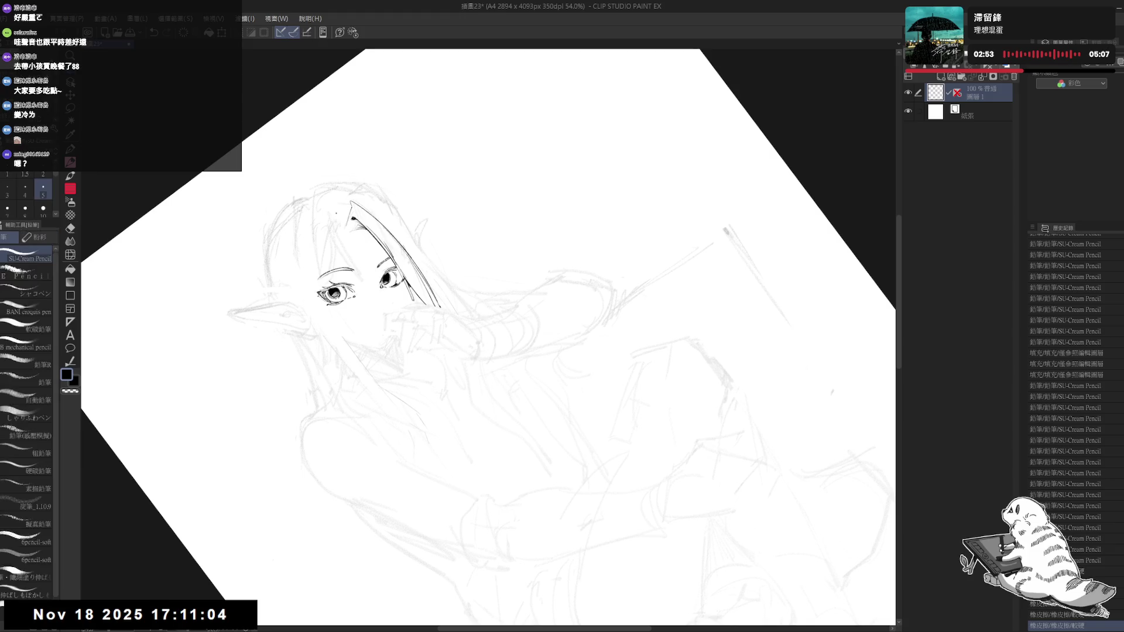
{"action": "key", "text": "ctrl+at"}
{"action": "left_click_drag", "start_coordinate": [434, 210], "coordinate": [383, 393]}
{"action": "key", "text": "p"}
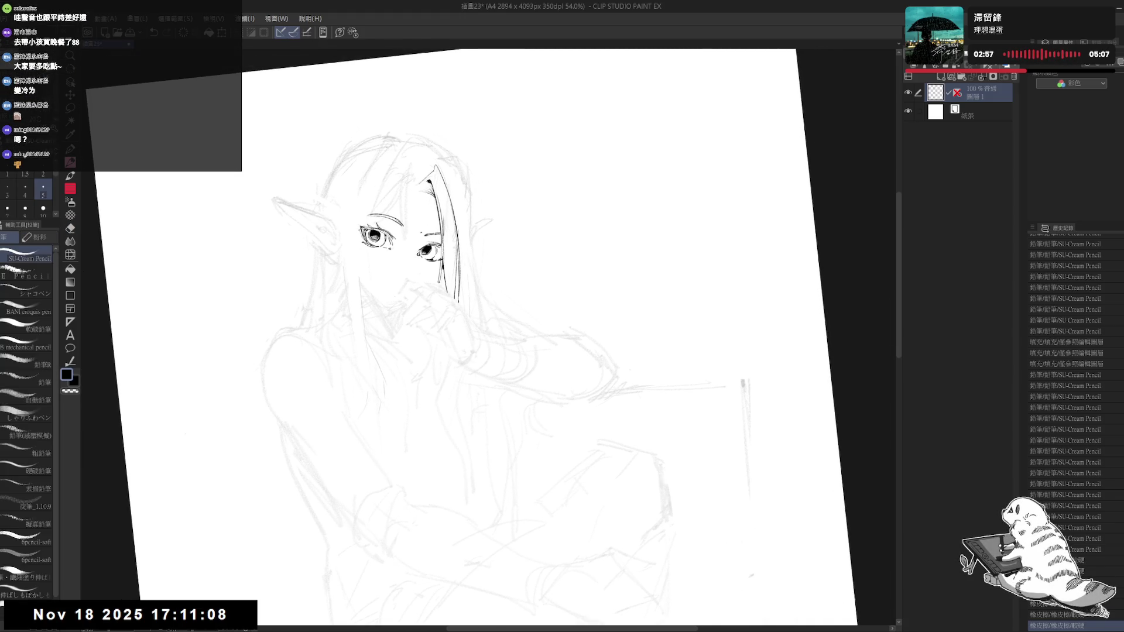
{"action": "left_click_drag", "start_coordinate": [469, 285], "coordinate": [454, 279]}
{"action": "key", "text": "ctrl+at"}
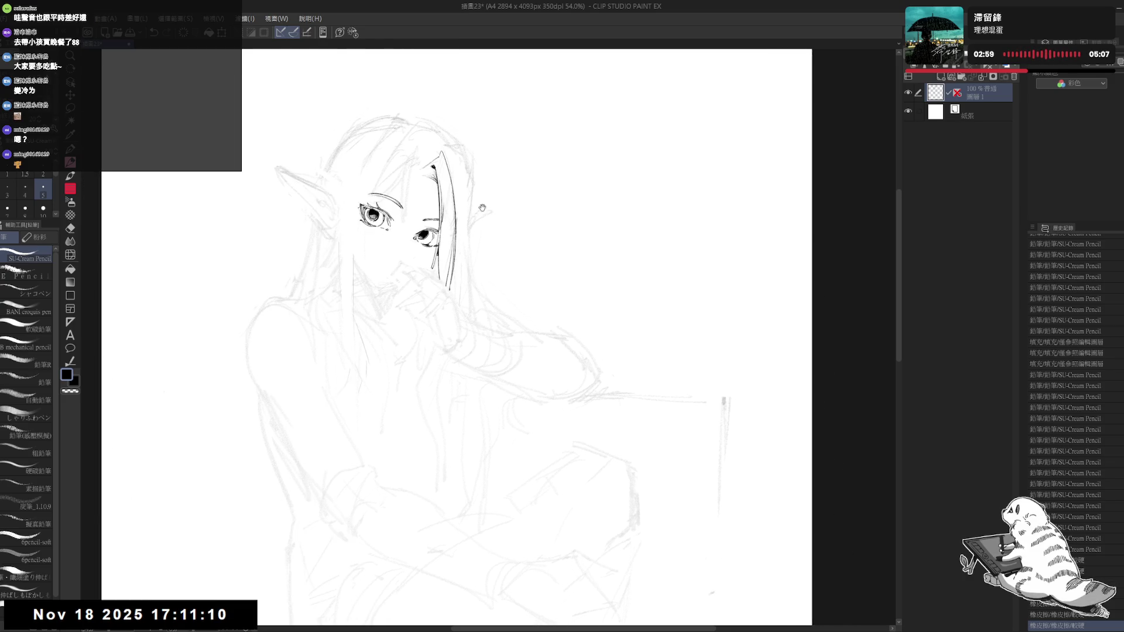
{"action": "key", "text": "h"}
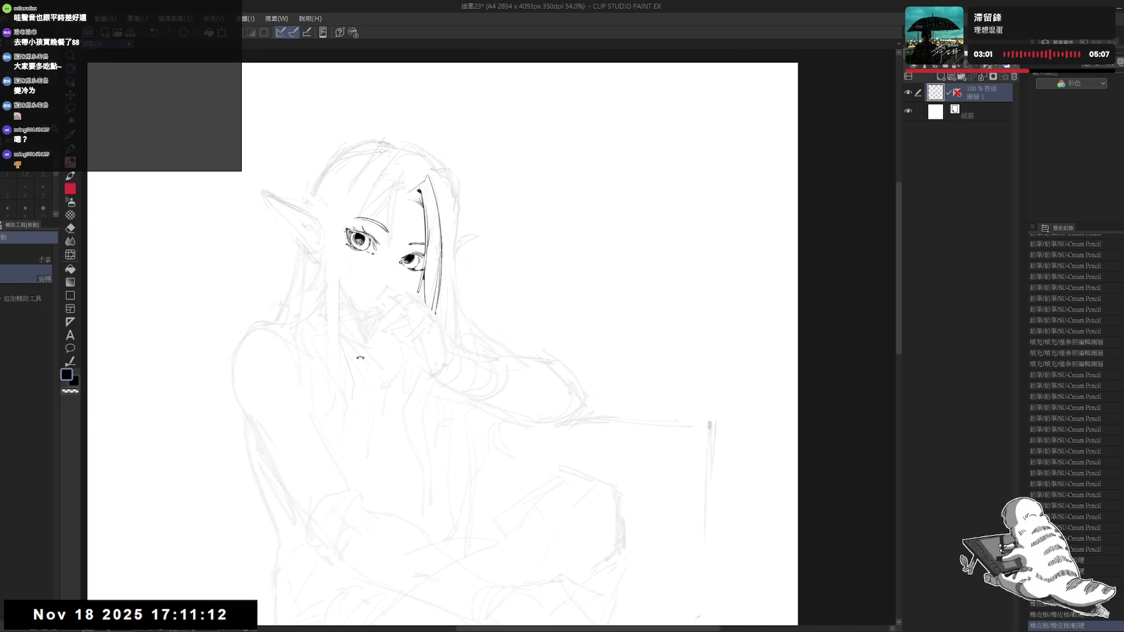
{"action": "scroll", "coordinate": [445, 336], "scroll_direction": "up", "scroll_amount": 2}
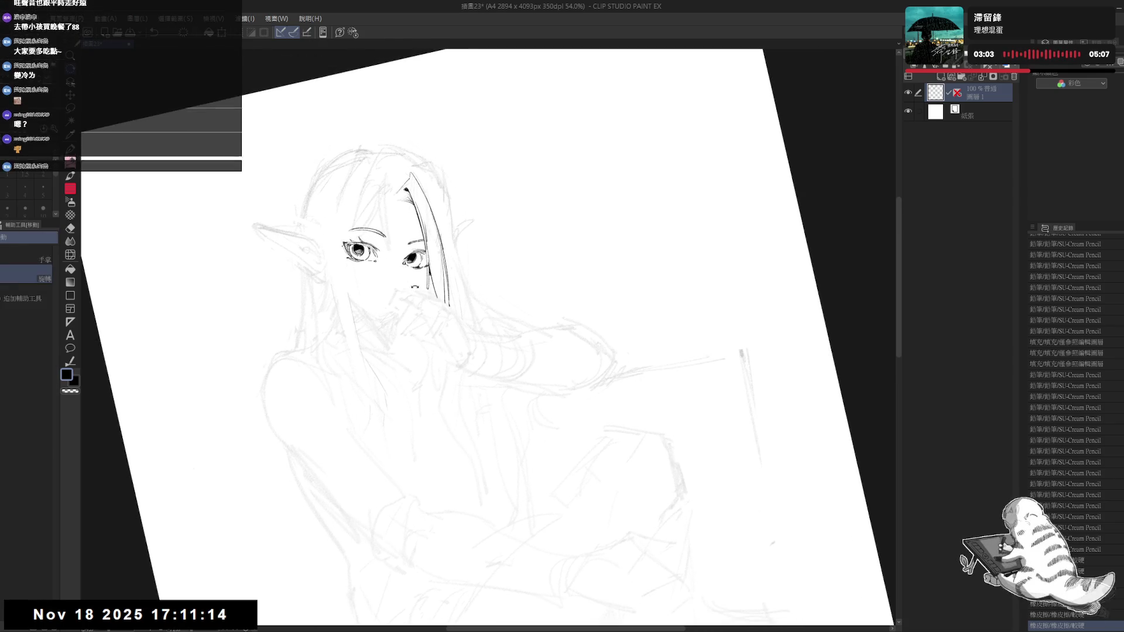
{"action": "key", "text": "p"}
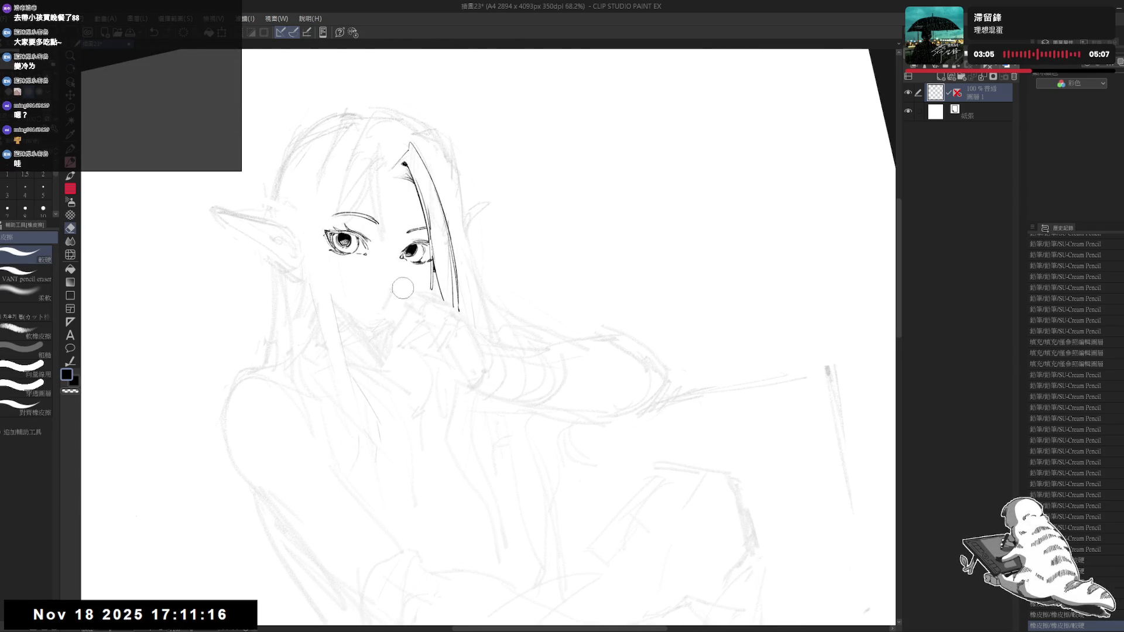
{"action": "left_click_drag", "start_coordinate": [418, 301], "coordinate": [417, 291]}
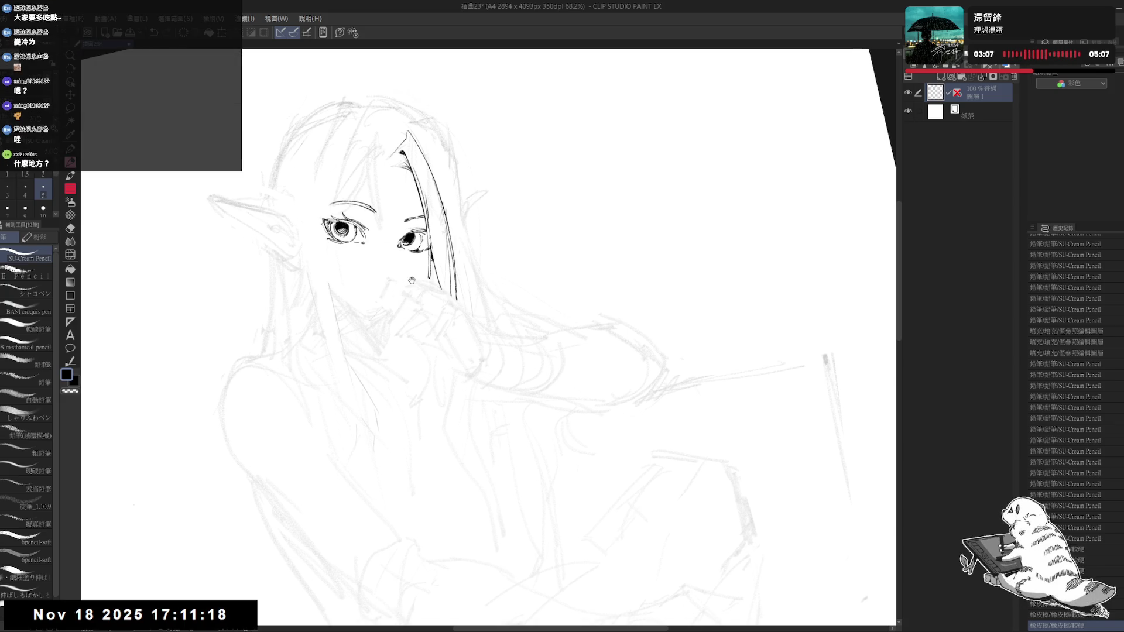
Step: Undo the stray pencil stroke, erase loose lines near the mouth, and add a mark at the hand's edge
{"action": "key", "text": "ctrl+z"}
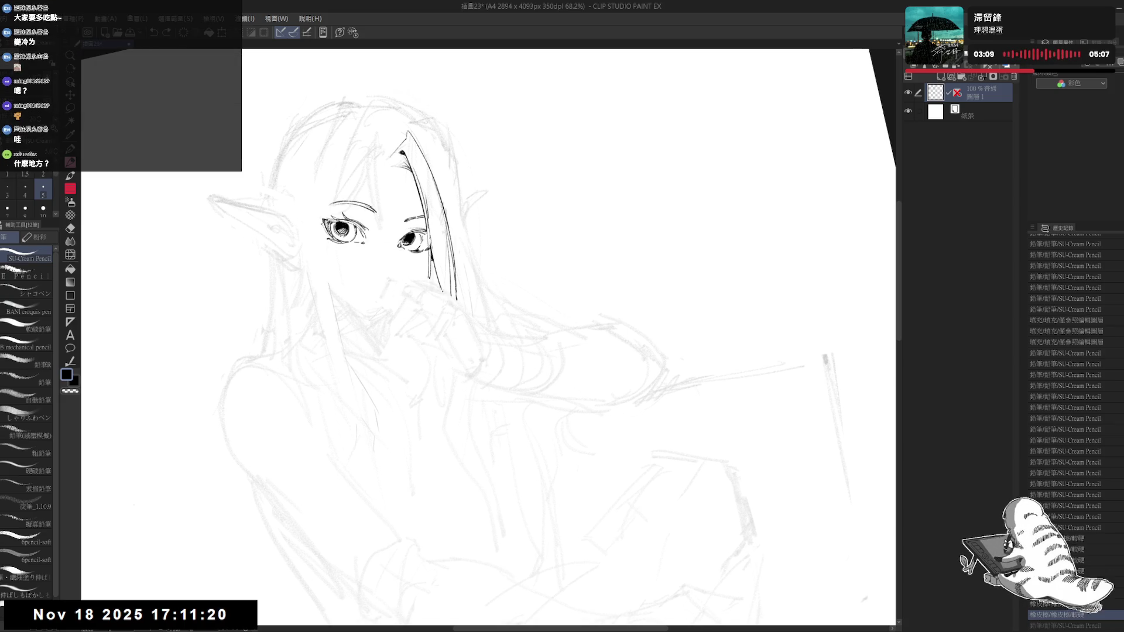
{"action": "left_click_drag", "start_coordinate": [457, 314], "coordinate": [449, 301]}
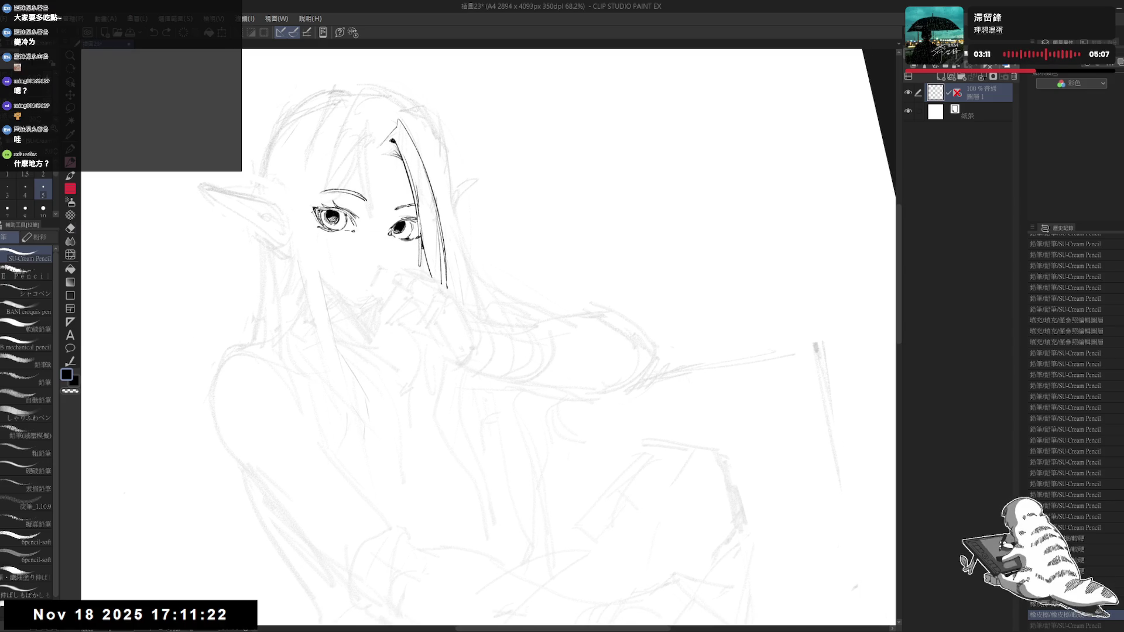
{"action": "left_click", "coordinate": [70, 228]}
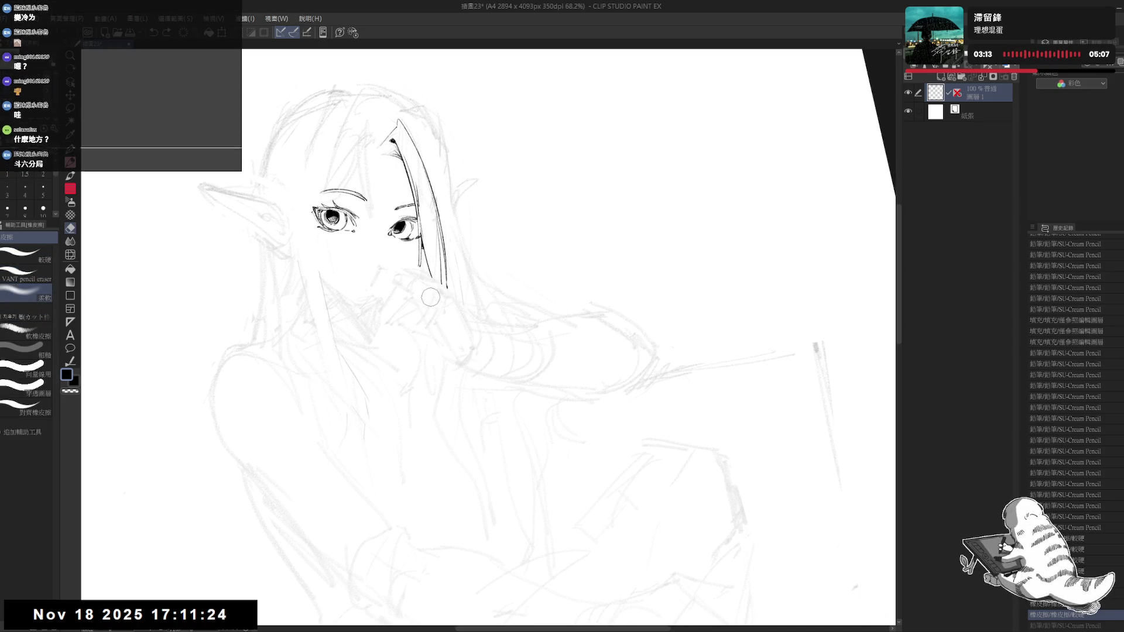
{"action": "left_click_drag", "start_coordinate": [431, 297], "coordinate": [410, 351]}
{"action": "key", "text": "p"}
{"action": "left_click_drag", "start_coordinate": [437, 314], "coordinate": [434, 296]}
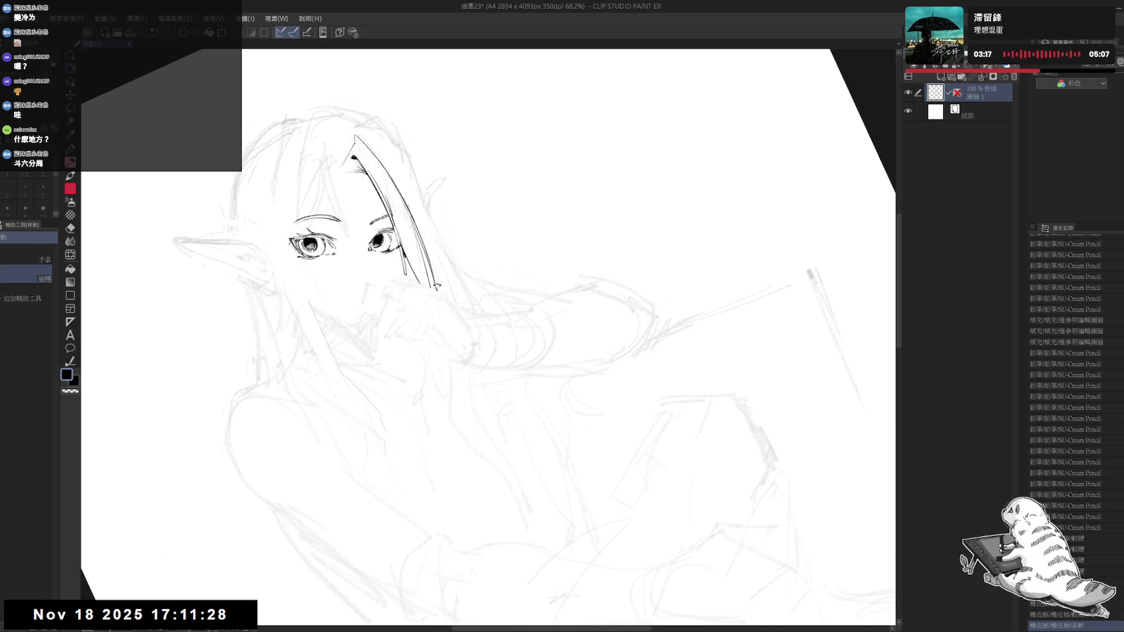
{"action": "left_click", "coordinate": [427, 295]}
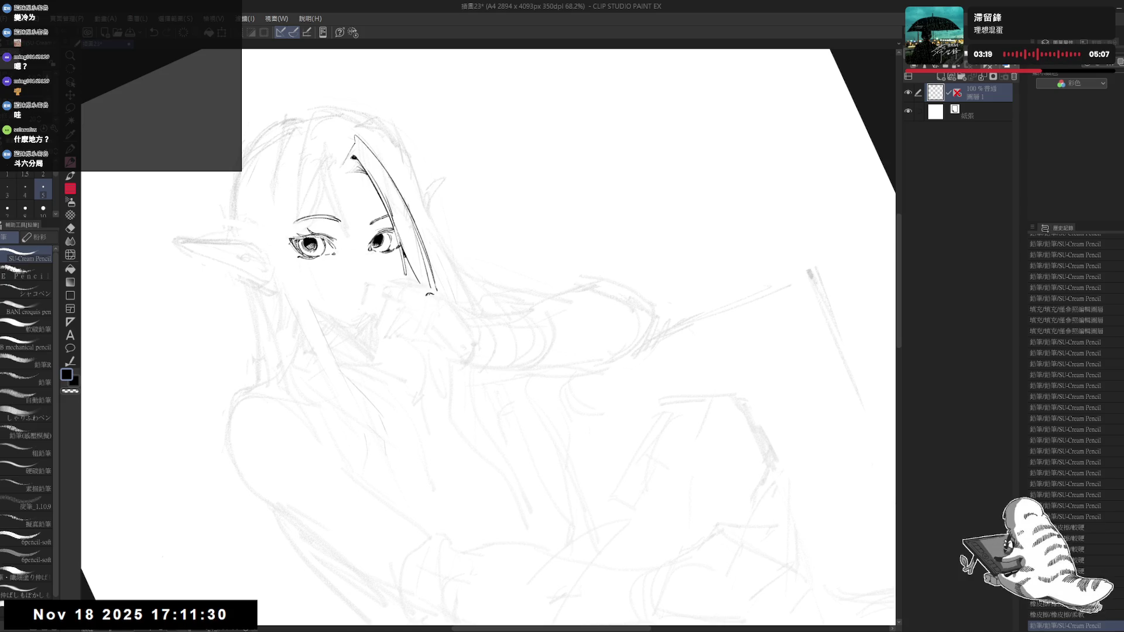
Step: In the blank space left of the figure, draw the diagram's horizontal and vertical lines
{"action": "mouse_move", "coordinate": [390, 339]}
{"action": "left_mouse_down"}
{"action": "mouse_move", "coordinate": [386, 297]}
{"action": "mouse_move", "coordinate": [372, 331]}
{"action": "left_mouse_up"}
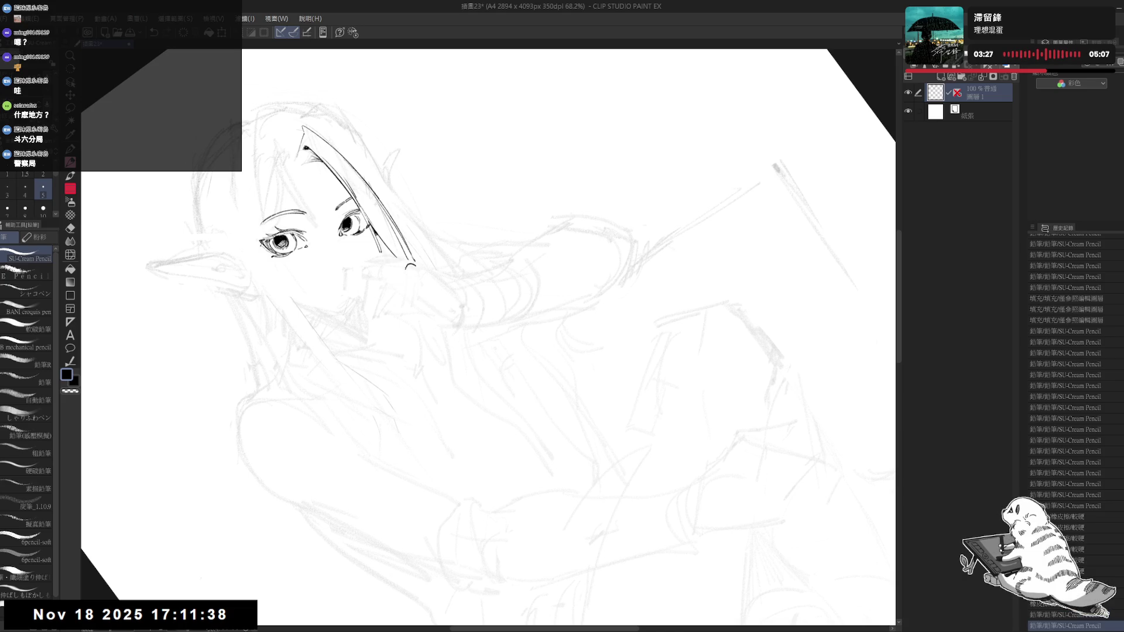
{"action": "mouse_move", "coordinate": [387, 293]}
{"action": "left_mouse_down"}
{"action": "mouse_move", "coordinate": [392, 274]}
{"action": "mouse_move", "coordinate": [390, 286]}
{"action": "left_mouse_up"}
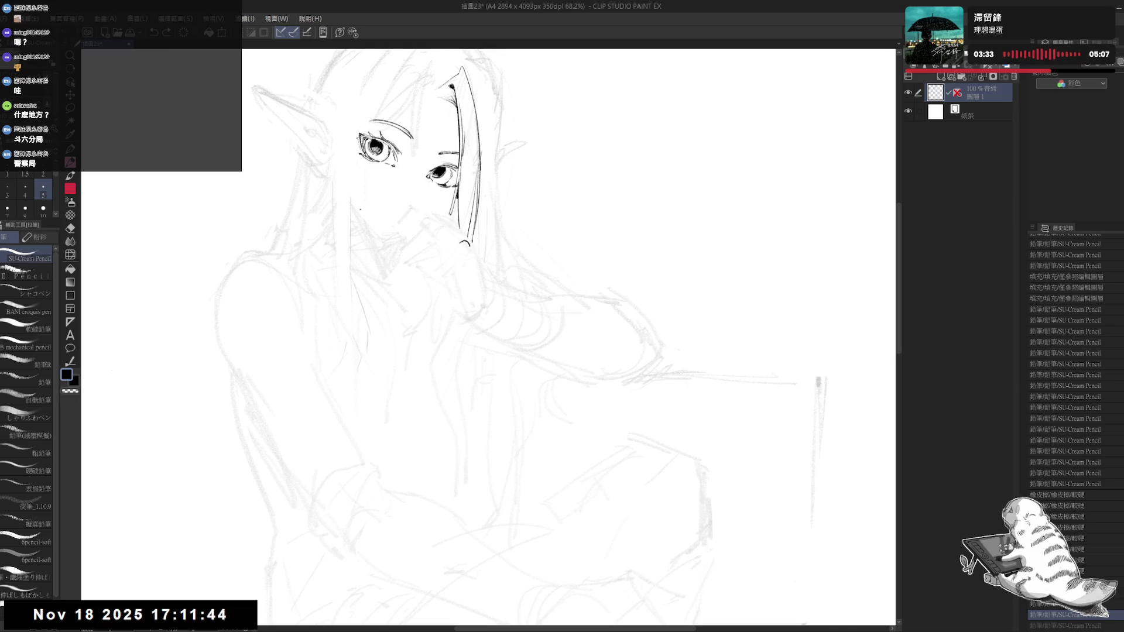
{"action": "left_click_drag", "start_coordinate": [391, 359], "coordinate": [543, 412]}
{"action": "left_click_drag", "start_coordinate": [298, 267], "coordinate": [354, 267]}
{"action": "mouse_move", "coordinate": [236, 296]}
{"action": "left_mouse_down"}
{"action": "mouse_move", "coordinate": [294, 302]}
{"action": "mouse_move", "coordinate": [286, 377]}
{"action": "left_mouse_up"}
{"action": "left_click_drag", "start_coordinate": [320, 302], "coordinate": [320, 380]}
{"action": "left_click_drag", "start_coordinate": [324, 303], "coordinate": [364, 300]}
{"action": "scroll", "coordinate": [316, 304], "scroll_direction": "up", "scroll_amount": 1}
Step: Add a dot and downward arrow above the hat shape, plus a left vertical line under the brim
{"action": "scroll", "coordinate": [300, 279], "scroll_direction": "up", "scroll_amount": 1}
{"action": "left_click", "coordinate": [316, 209]}
{"action": "left_click_drag", "start_coordinate": [319, 181], "coordinate": [322, 209]}
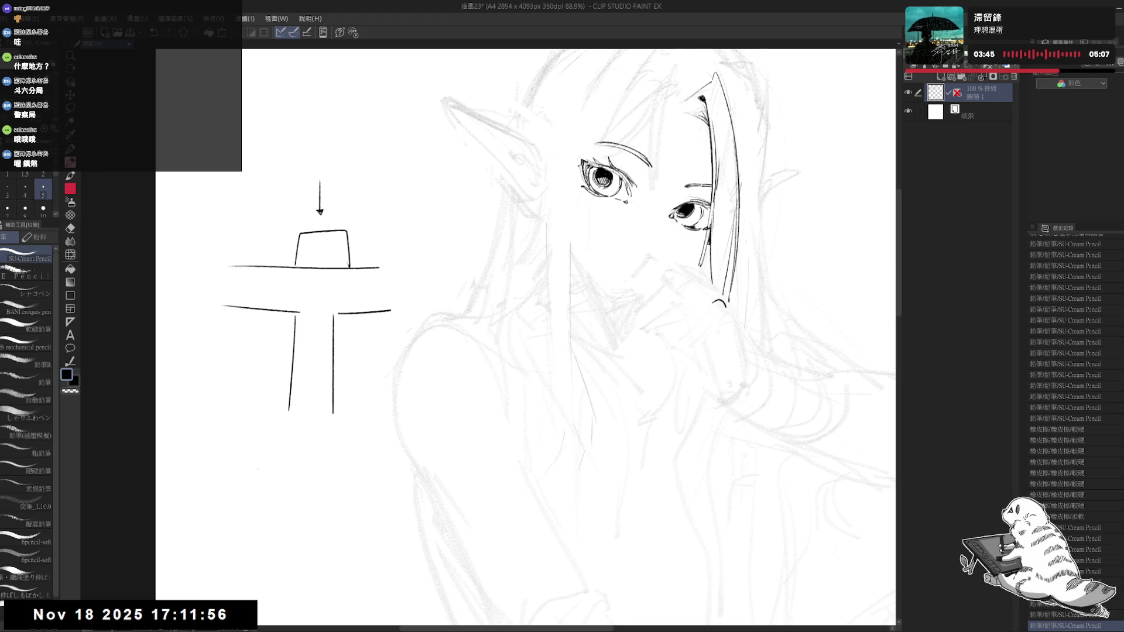
{"action": "scroll", "coordinate": [337, 295], "scroll_direction": "up", "scroll_amount": 1}
{"action": "scroll", "coordinate": [337, 295], "scroll_direction": "up", "scroll_amount": 1}
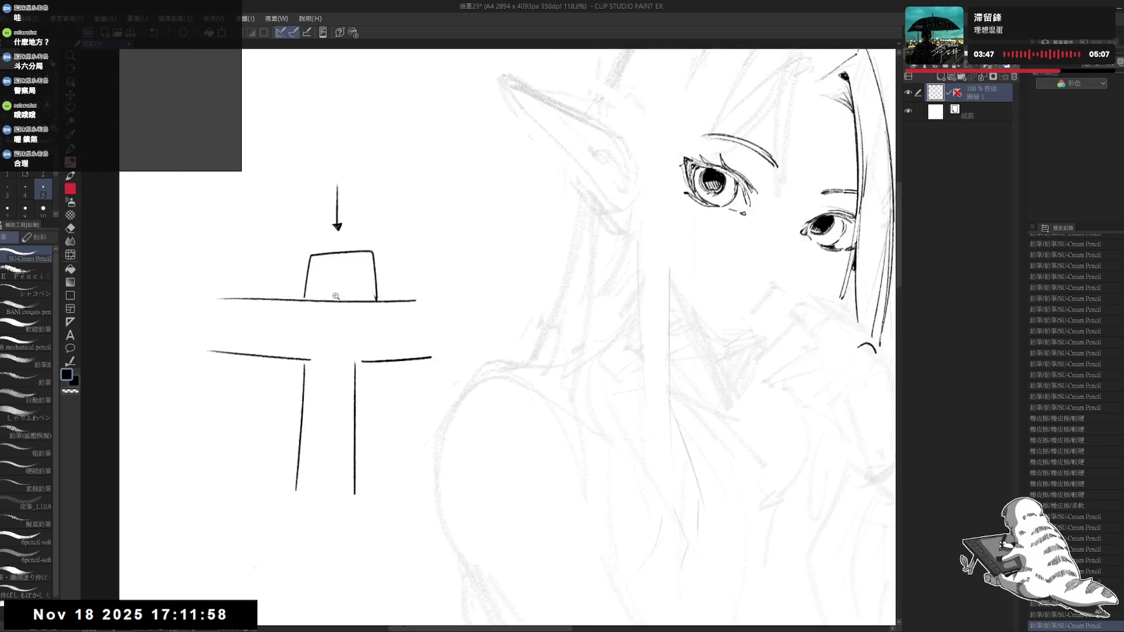
{"action": "left_click_drag", "start_coordinate": [314, 303], "coordinate": [309, 355]}
{"action": "left_click_drag", "start_coordinate": [362, 310], "coordinate": [362, 375]}
{"action": "key", "text": "ctrl+z"}
{"action": "key", "text": "ctrl+z"}
{"action": "left_click_drag", "start_coordinate": [314, 304], "coordinate": [309, 360]}
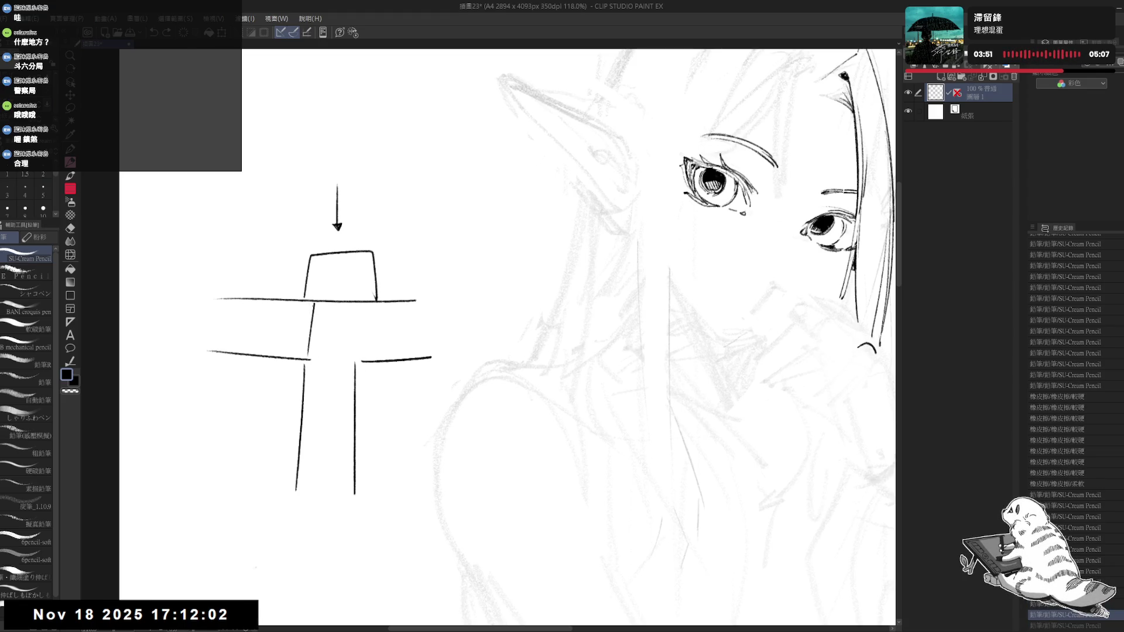
Step: Draw the brim arch, a lower arrow, the right vertical, and horizontal lines flanking the hat
{"action": "mouse_move", "coordinate": [326, 300]}
{"action": "left_mouse_down"}
{"action": "mouse_move", "coordinate": [345, 300]}
{"action": "mouse_move", "coordinate": [308, 364]}
{"action": "mouse_move", "coordinate": [333, 361]}
{"action": "left_mouse_up"}
{"action": "left_click_drag", "start_coordinate": [328, 351], "coordinate": [334, 362]}
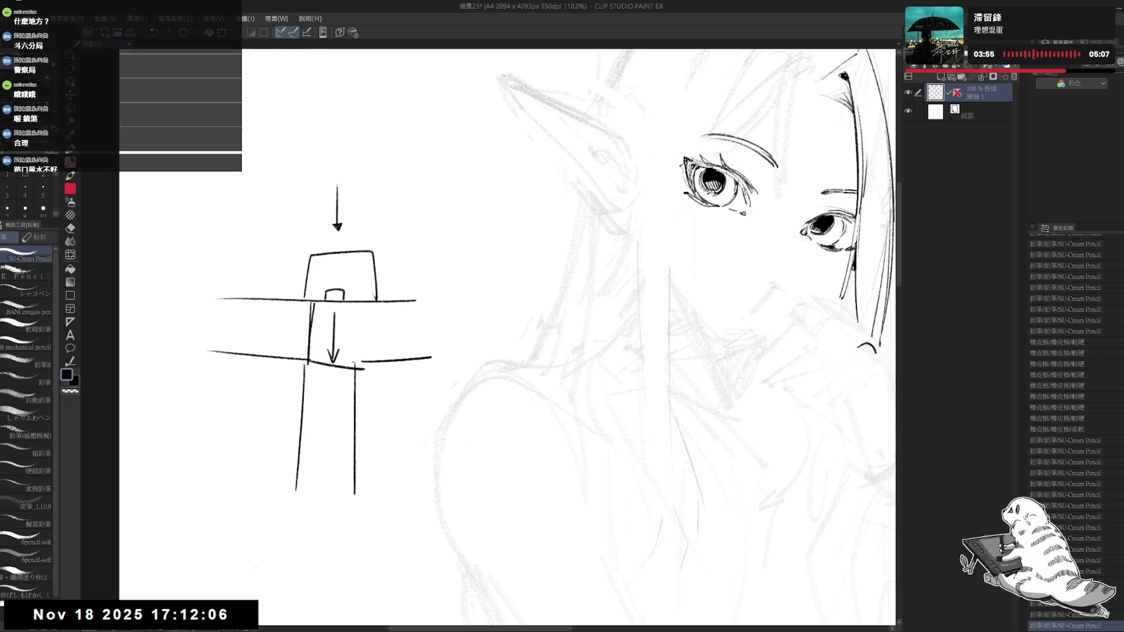
{"action": "left_click_drag", "start_coordinate": [355, 301], "coordinate": [359, 368]}
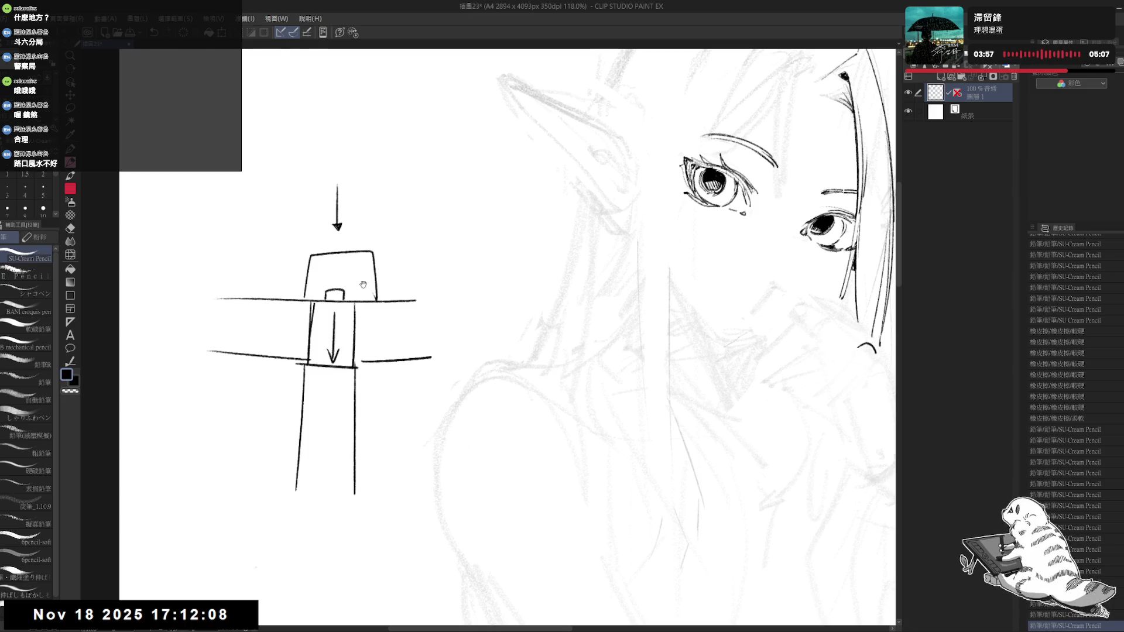
{"action": "left_click_drag", "start_coordinate": [504, 338], "coordinate": [490, 351]}
{"action": "mouse_move", "coordinate": [166, 262]}
{"action": "left_mouse_down"}
{"action": "mouse_move", "coordinate": [288, 256]}
{"action": "mouse_move", "coordinate": [293, 310]}
{"action": "left_mouse_up"}
{"action": "left_click_drag", "start_coordinate": [361, 276], "coordinate": [446, 249]}
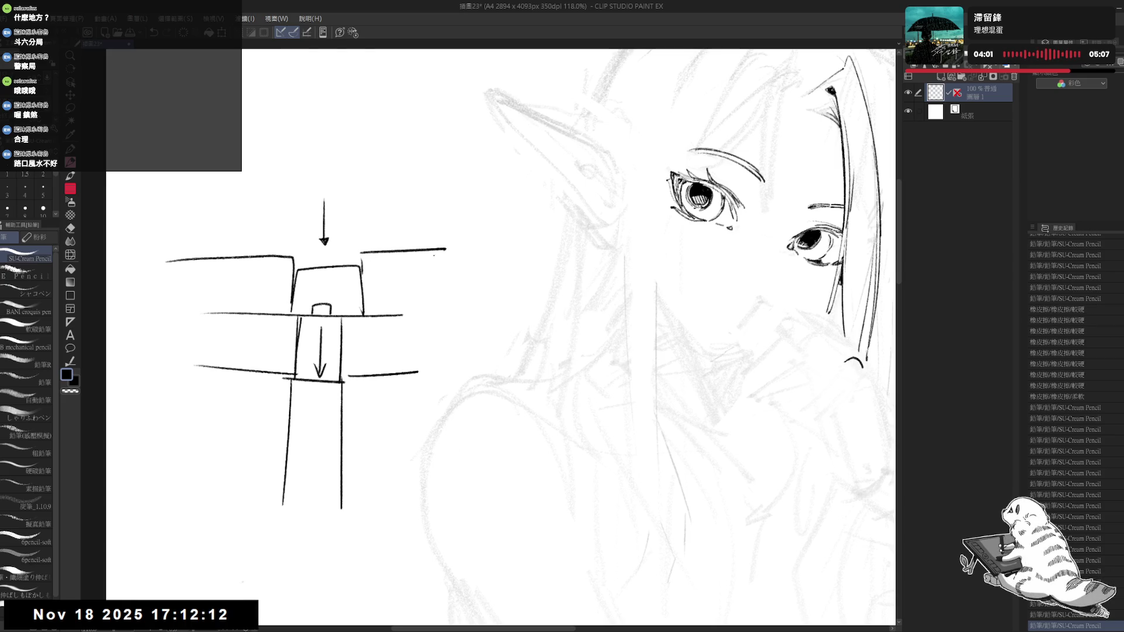
Step: Zoom back out and start a freehand lasso selection around the diagram
{"action": "scroll", "coordinate": [329, 288], "scroll_direction": "up", "scroll_amount": 1}
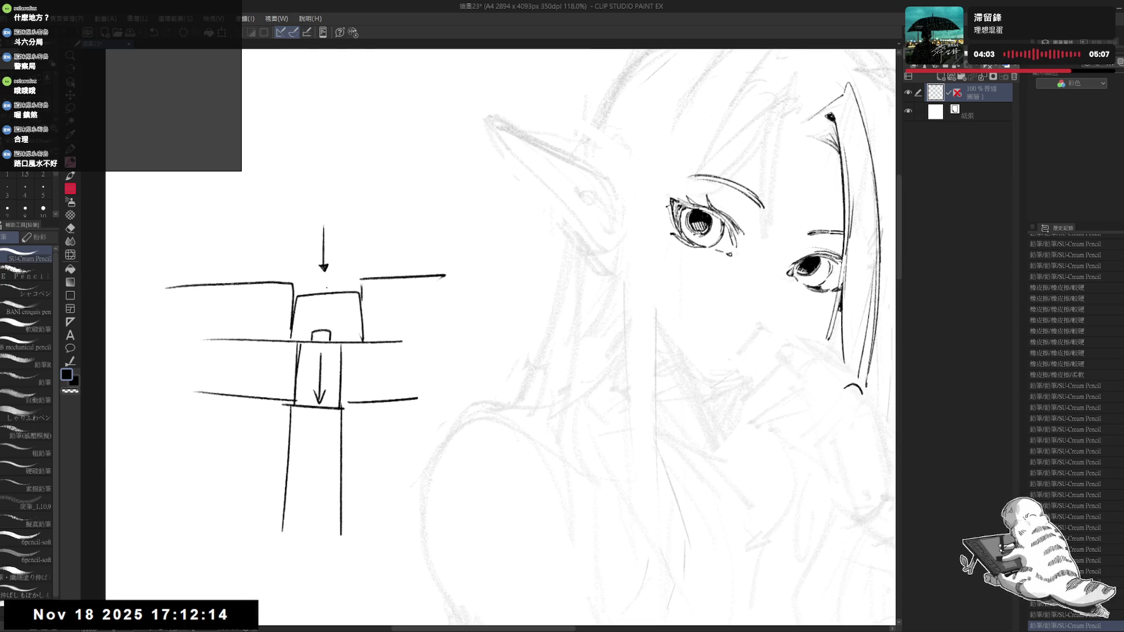
{"action": "scroll", "coordinate": [325, 282], "scroll_direction": "down", "scroll_amount": 3}
{"action": "mouse_move", "coordinate": [343, 258]}
{"action": "left_mouse_down"}
{"action": "mouse_move", "coordinate": [331, 269]}
{"action": "mouse_move", "coordinate": [219, 272]}
{"action": "mouse_move", "coordinate": [289, 230]}
{"action": "left_mouse_up"}
{"action": "key", "text": "m"}
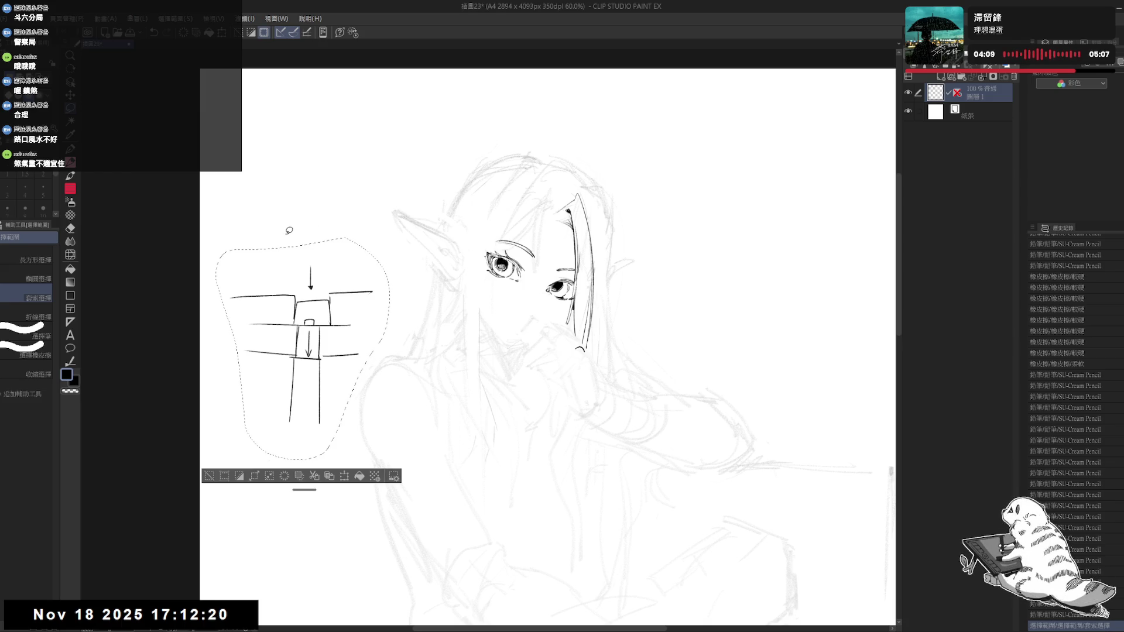
Step: Delete the selected diagram, deselect, and bring the figure back into view with the pencil
{"action": "key", "text": "Delete"}
{"action": "key", "text": "ctrl+d"}
{"action": "key", "text": "p"}
{"action": "mouse_move", "coordinate": [584, 278]}
{"action": "left_mouse_down"}
{"action": "mouse_move", "coordinate": [472, 250]}
{"action": "mouse_move", "coordinate": [461, 261]}
{"action": "left_mouse_up"}
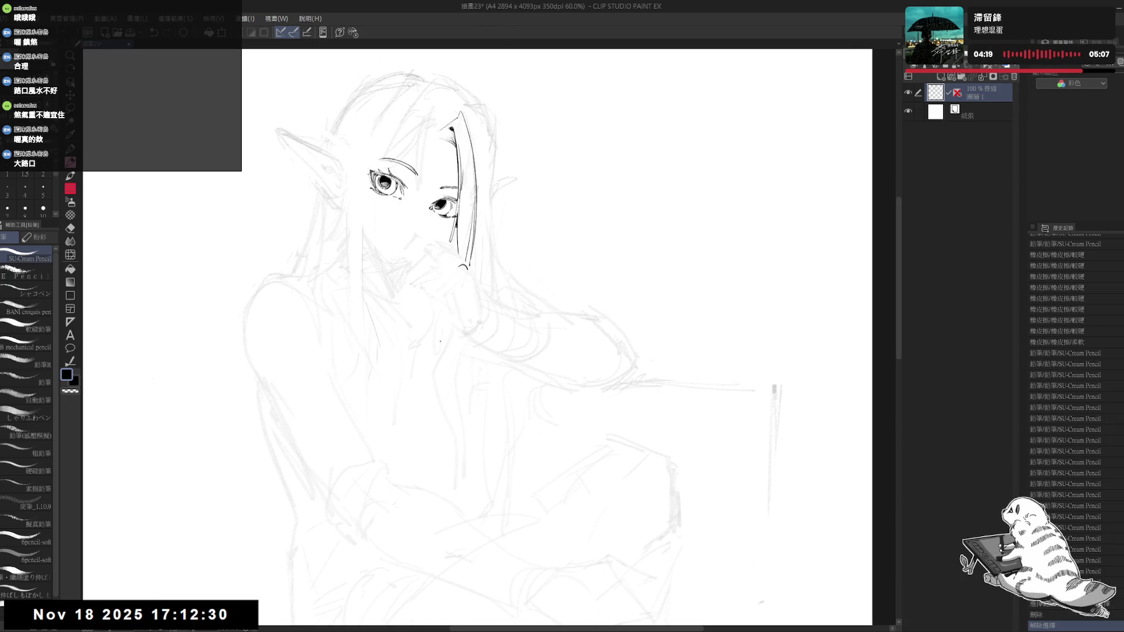
Step: Add two small pencil strokes at the hand and erase stray marks beside it
{"action": "mouse_move", "coordinate": [432, 469]}
{"action": "left_mouse_down"}
{"action": "mouse_move", "coordinate": [845, 470]}
{"action": "mouse_move", "coordinate": [867, 410]}
{"action": "left_mouse_up"}
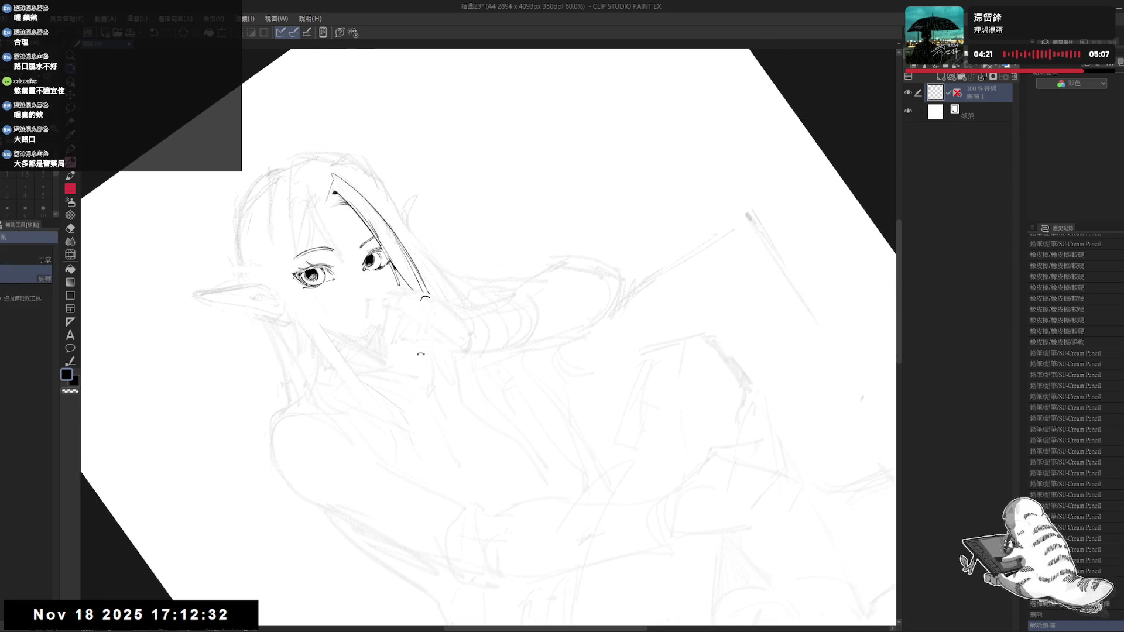
{"action": "left_click_drag", "start_coordinate": [375, 258], "coordinate": [386, 267]}
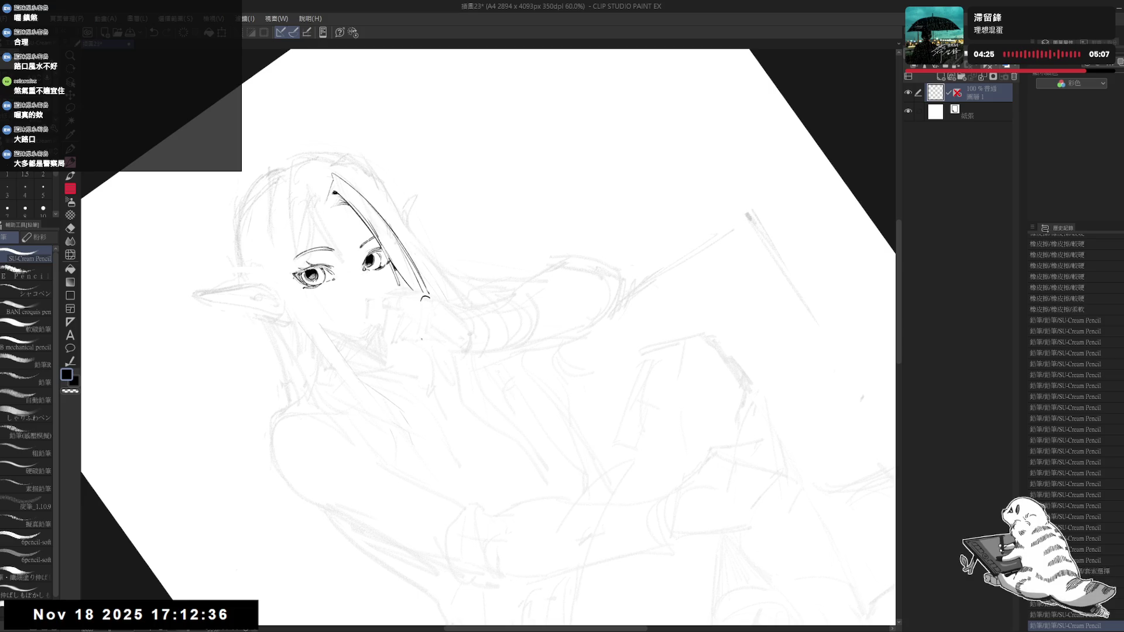
{"action": "left_click_drag", "start_coordinate": [426, 299], "coordinate": [441, 370]}
{"action": "key", "text": "p"}
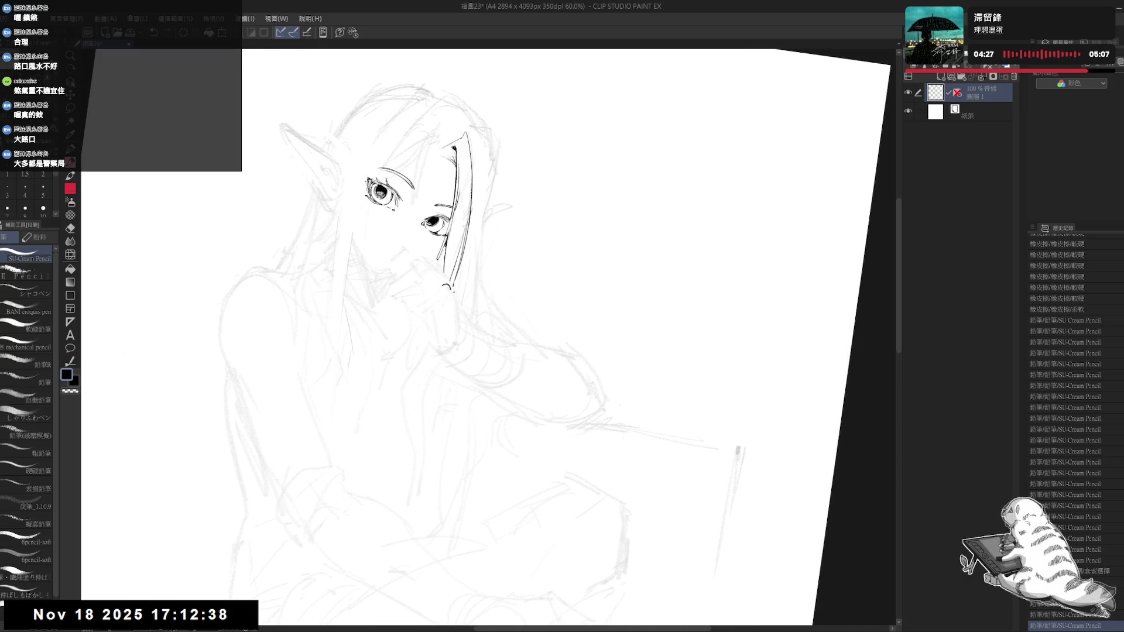
{"action": "key", "text": "e"}
{"action": "left_click_drag", "start_coordinate": [445, 284], "coordinate": [448, 289]}
{"action": "key", "text": "p"}
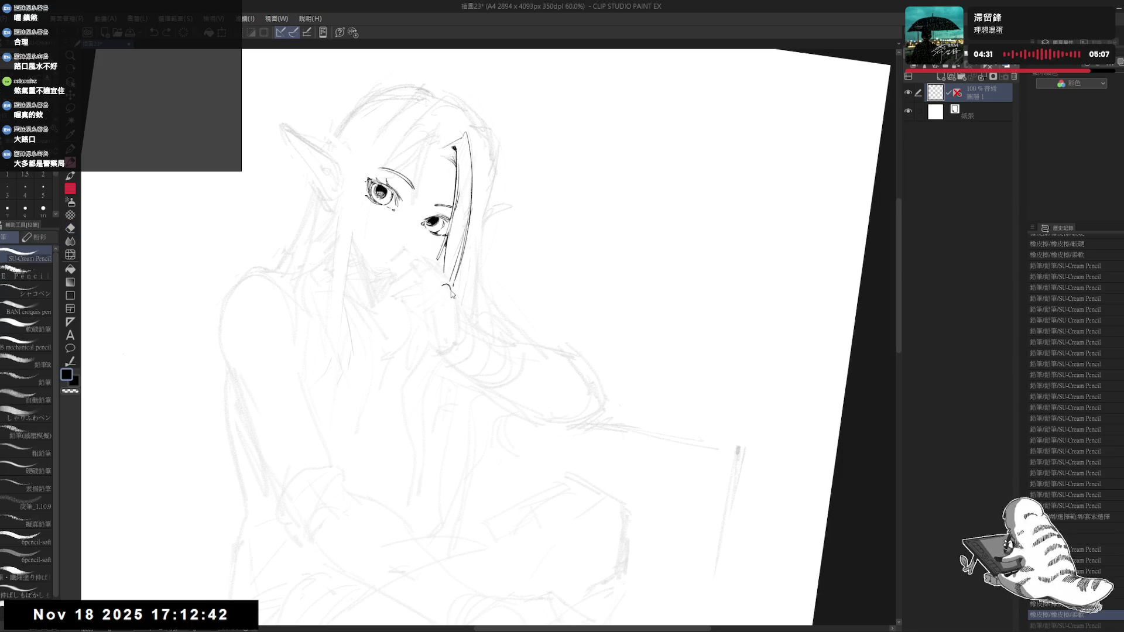
Step: Save the drawing and recheck the last pencil stroke with undo and redo
{"action": "key", "text": "r"}
{"action": "left_click_drag", "start_coordinate": [410, 404], "coordinate": [427, 413]}
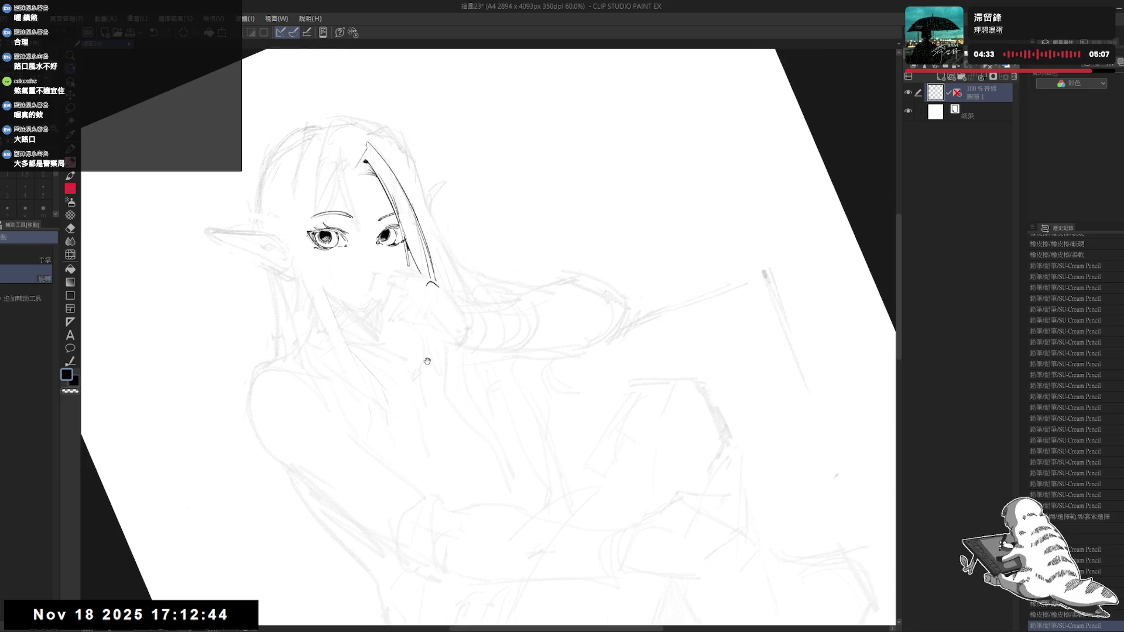
{"action": "key", "text": "ctrl+s"}
{"action": "mouse_move", "coordinate": [471, 291]}
{"action": "left_mouse_down"}
{"action": "mouse_move", "coordinate": [475, 306]}
{"action": "mouse_move", "coordinate": [438, 304]}
{"action": "mouse_move", "coordinate": [424, 335]}
{"action": "left_mouse_up"}
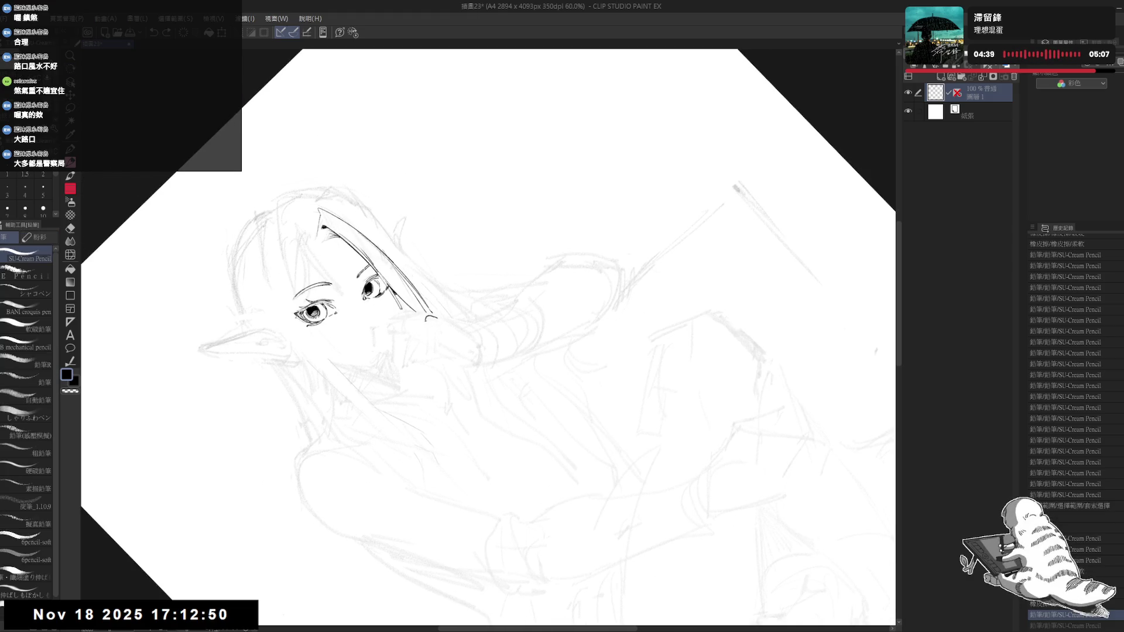
{"action": "key", "text": "ctrl+z"}
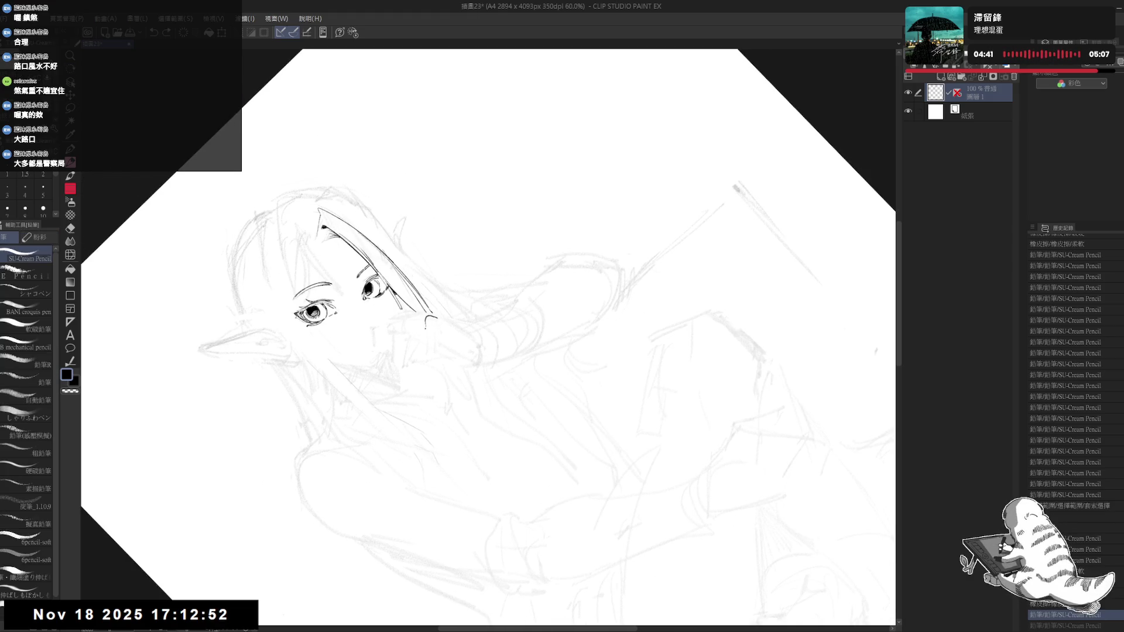
{"action": "key", "text": "ctrl+y"}
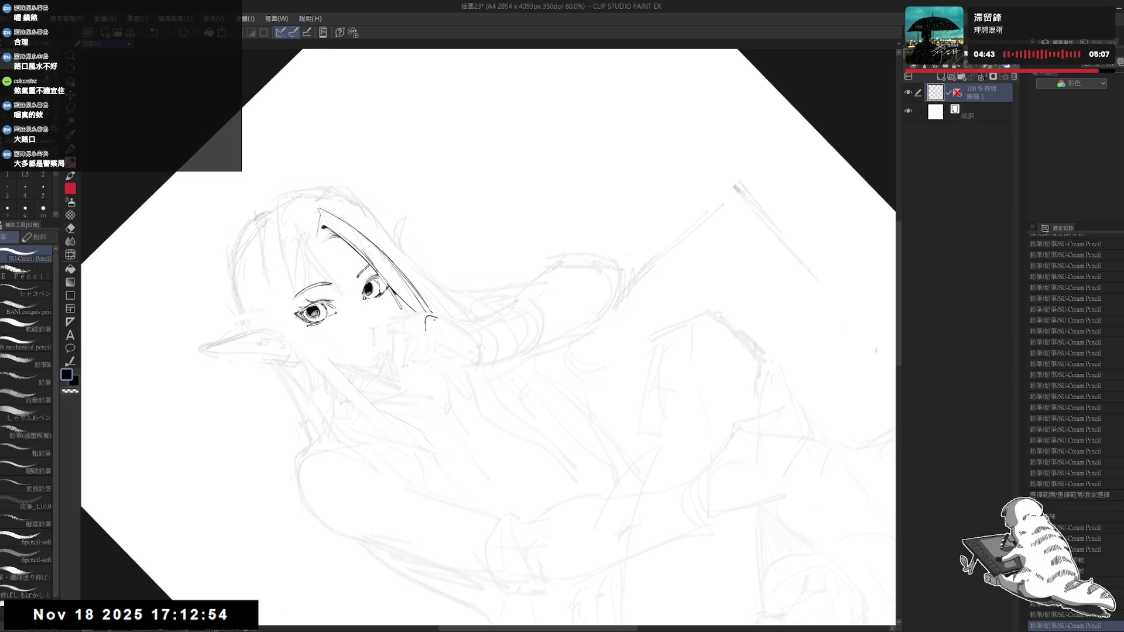
Step: Mirror the view to check proportions, tilt it about 45°, and discard a stray test stroke
{"action": "key", "text": "ctrl+@"}
{"action": "key", "text": "h"}
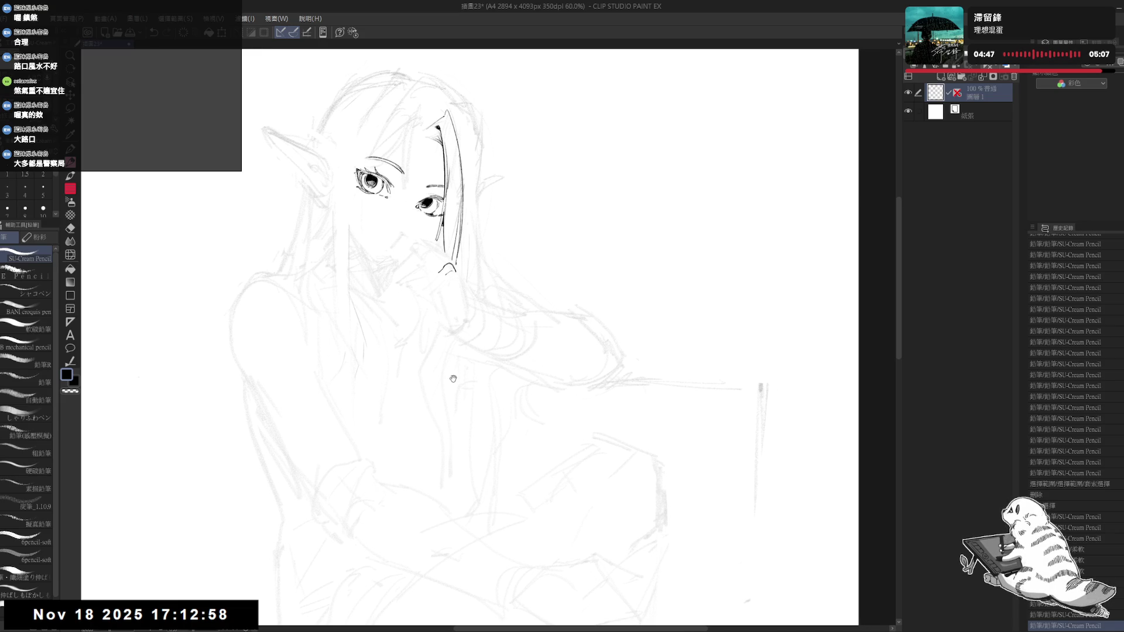
{"action": "key", "text": "r"}
{"action": "left_click_drag", "start_coordinate": [463, 287], "coordinate": [427, 303]}
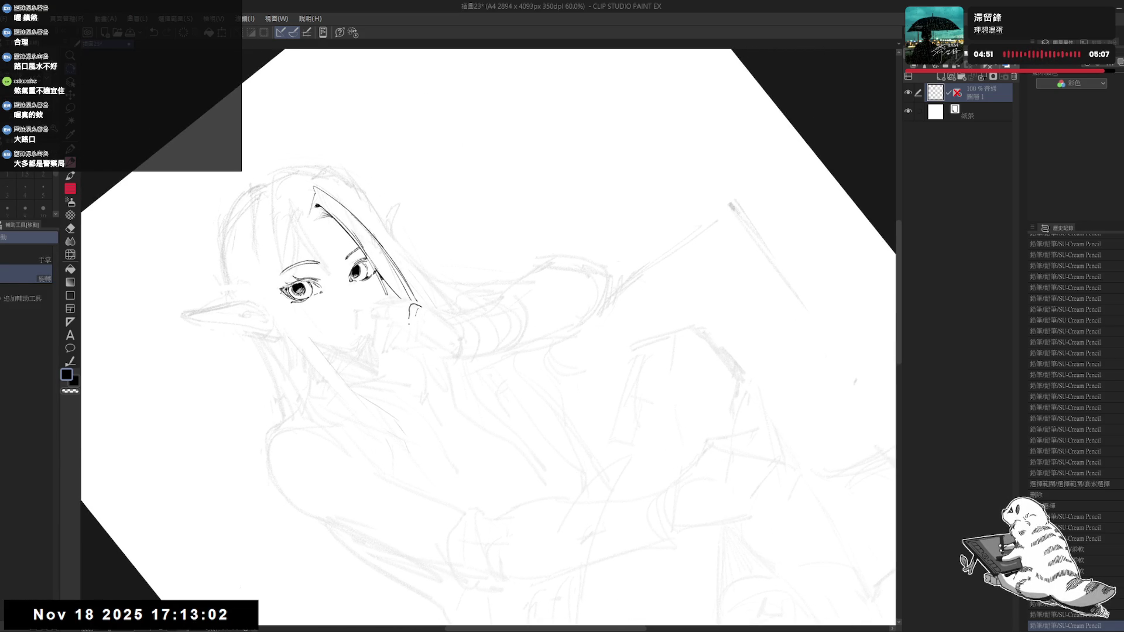
{"action": "left_click_drag", "start_coordinate": [410, 311], "coordinate": [409, 325]}
{"action": "key", "text": "ctrl+z"}
{"action": "key", "text": "ctrl+z"}
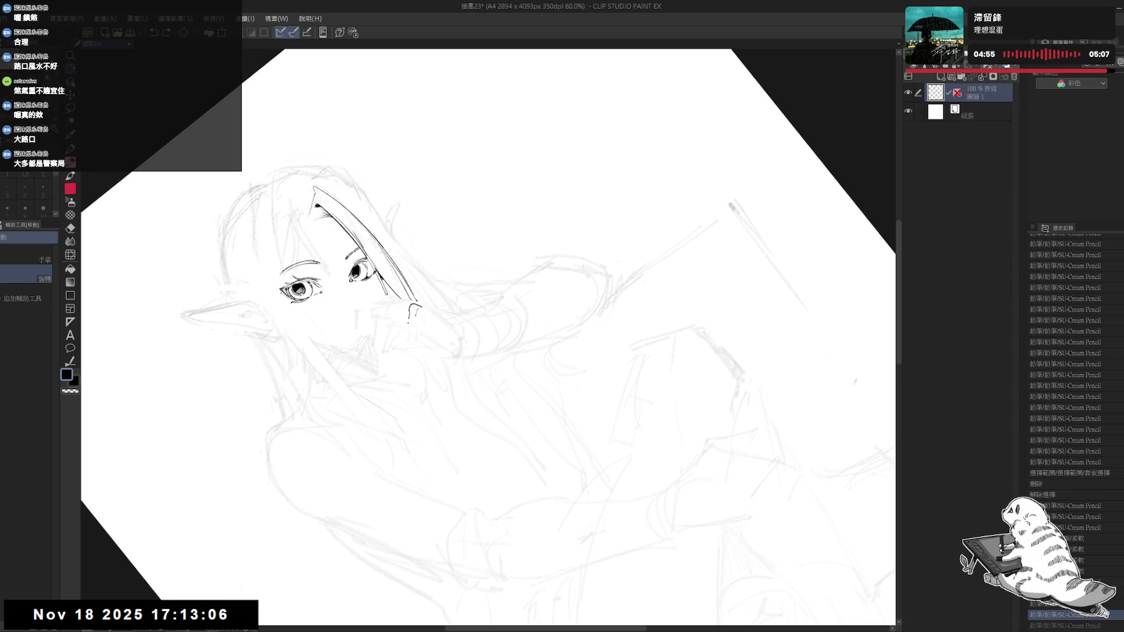
{"action": "key", "text": "ctrl+z"}
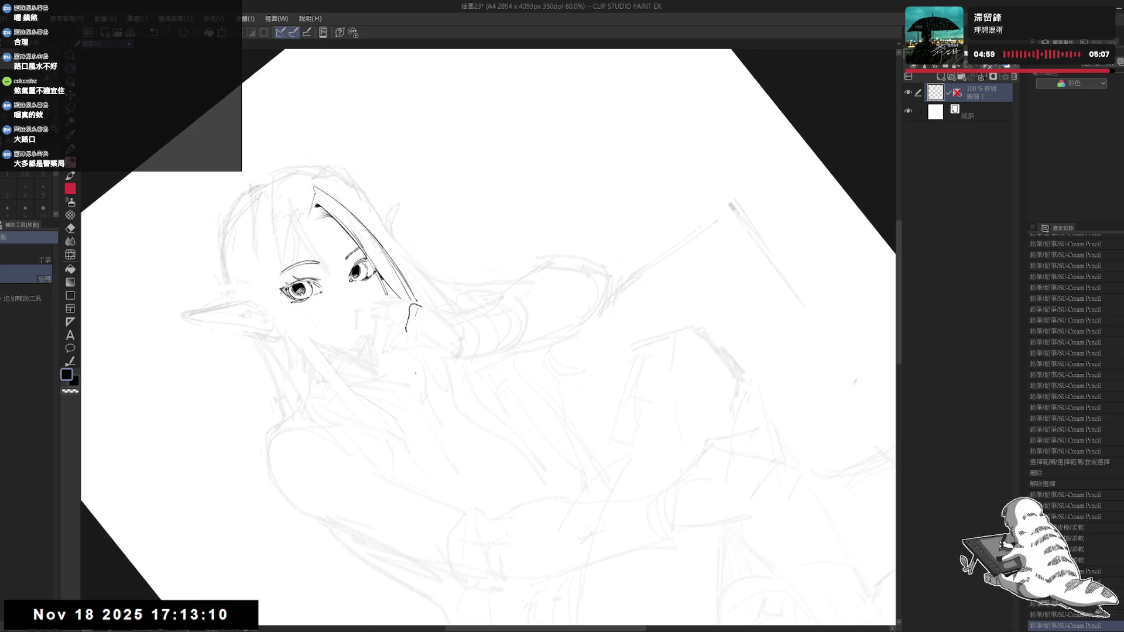
{"action": "key", "text": "ctrl+@"}
Step: Ink a short finger line near the hand, then refocus the view on the face
{"action": "scroll", "coordinate": [465, 296], "scroll_direction": "up", "scroll_amount": 3}
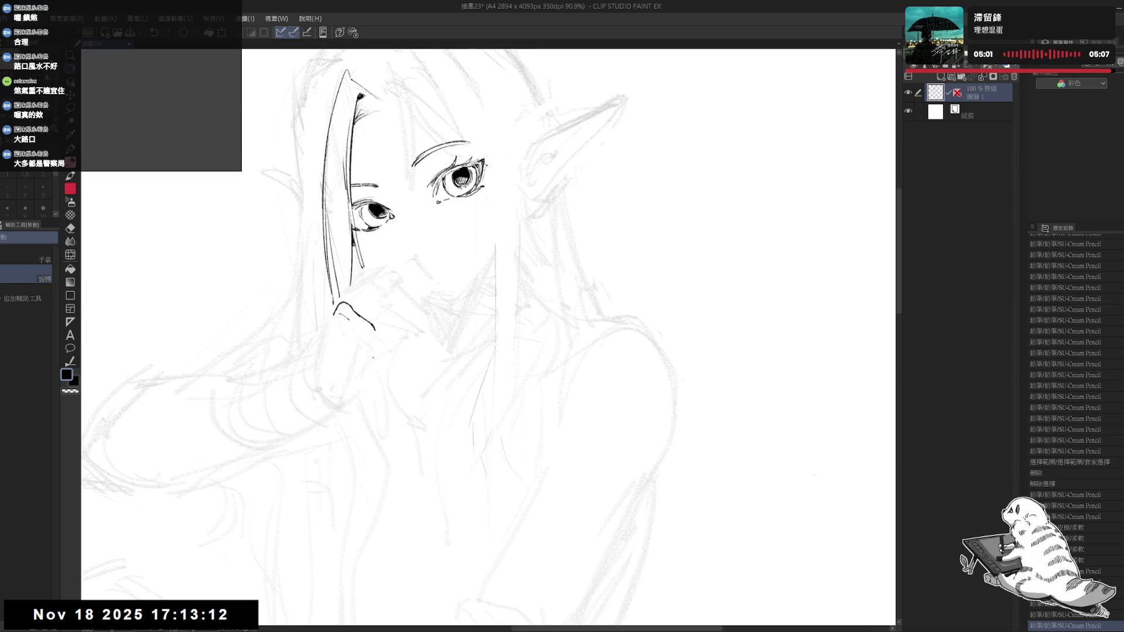
{"action": "left_click_drag", "start_coordinate": [350, 346], "coordinate": [376, 271]}
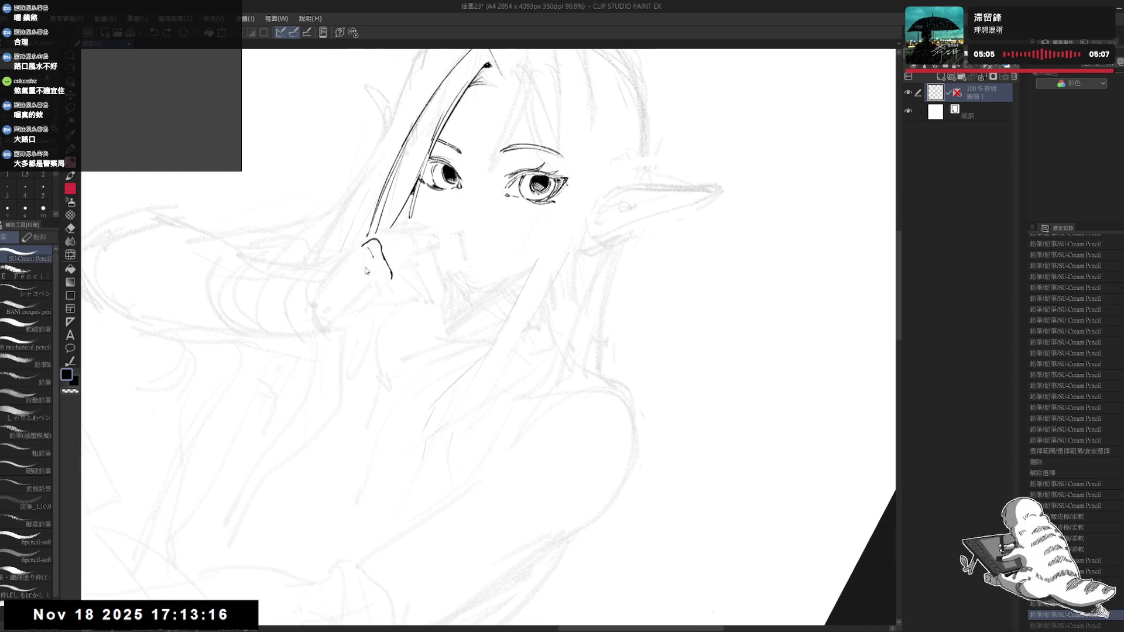
{"action": "left_click_drag", "start_coordinate": [362, 258], "coordinate": [380, 280]}
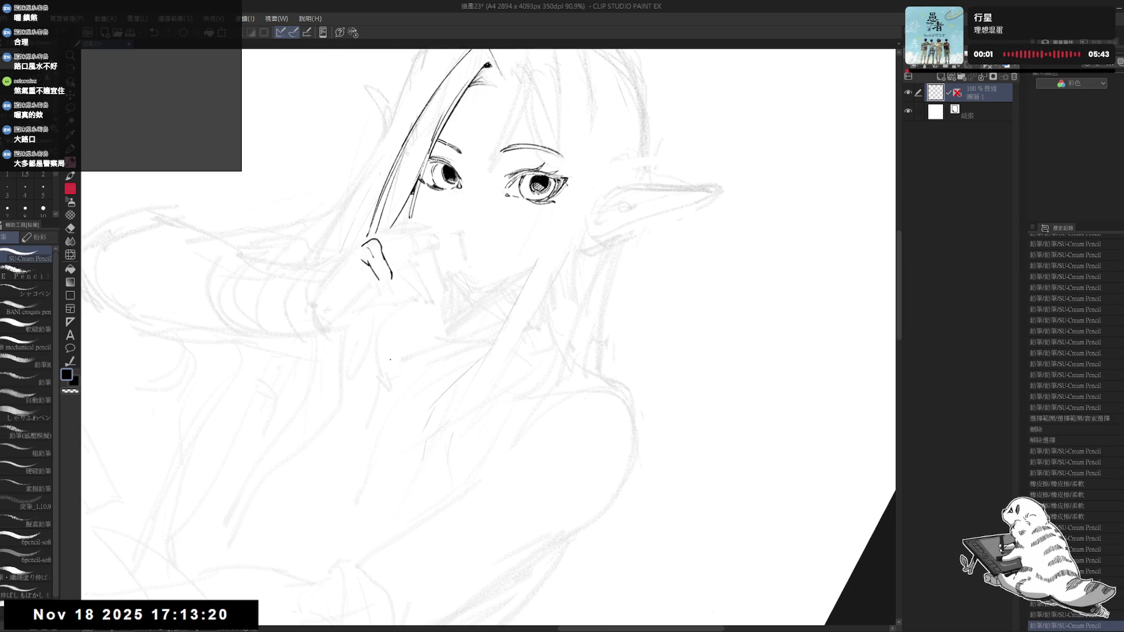
{"action": "left_click_drag", "start_coordinate": [392, 359], "coordinate": [492, 445]}
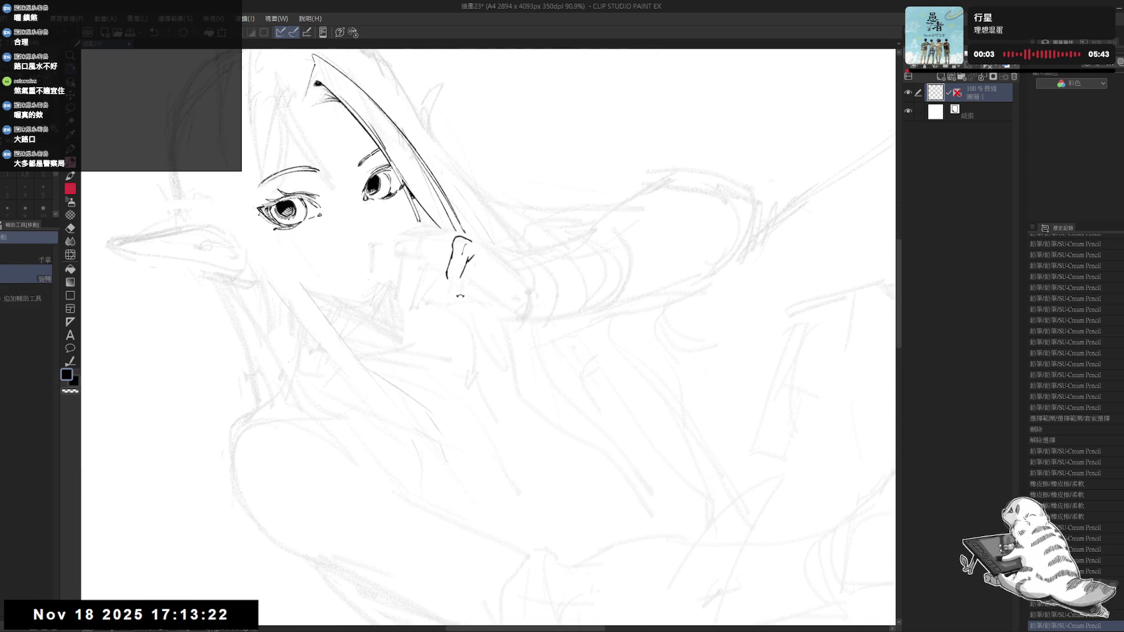
{"action": "key", "text": "ctrl+at"}
{"action": "mouse_move", "coordinate": [539, 289]}
{"action": "left_mouse_down"}
{"action": "mouse_move", "coordinate": [513, 342]}
{"action": "mouse_move", "coordinate": [447, 303]}
{"action": "left_mouse_up"}
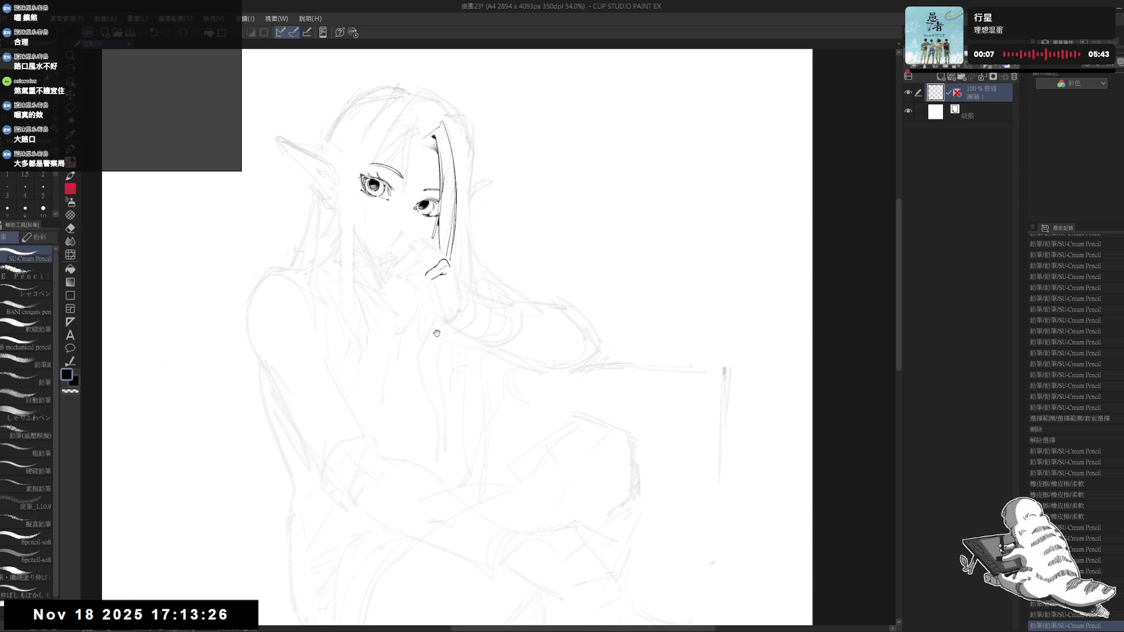
{"action": "mouse_move", "coordinate": [465, 284]}
{"action": "left_mouse_down"}
{"action": "mouse_move", "coordinate": [428, 363]}
{"action": "mouse_move", "coordinate": [440, 313]}
{"action": "left_mouse_up"}
Step: Switch to the harder eraser and remove small stray marks near the nose
{"action": "key", "text": "e"}
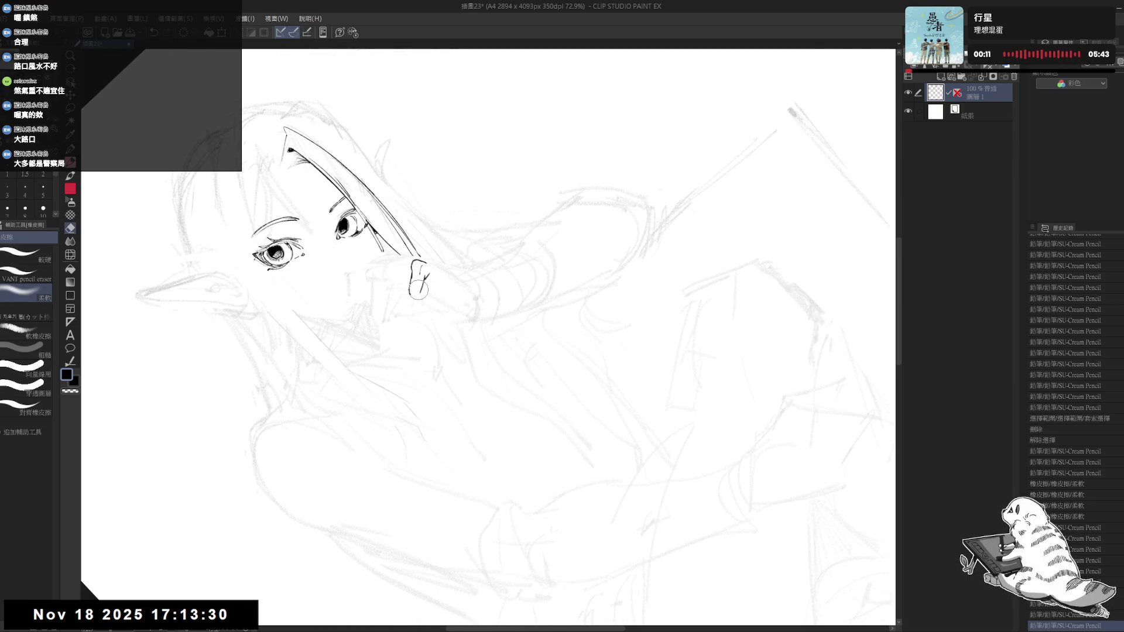
{"action": "left_click", "coordinate": [29, 253]}
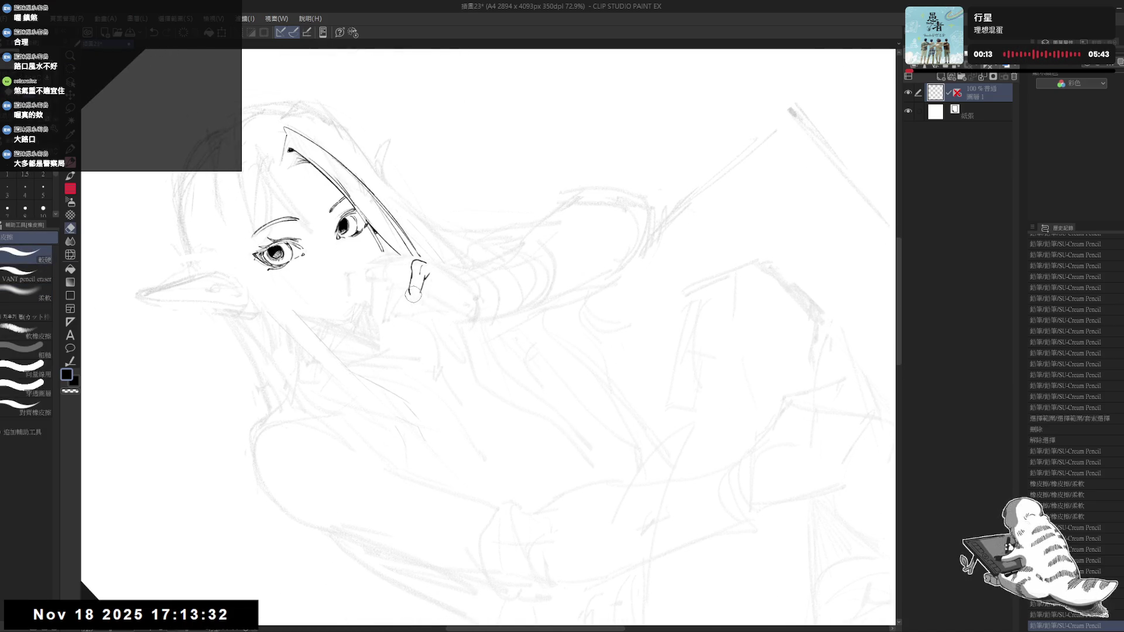
{"action": "left_click_drag", "start_coordinate": [416, 285], "coordinate": [417, 291]}
{"action": "key", "text": "r"}
{"action": "mouse_move", "coordinate": [441, 431]}
{"action": "left_mouse_down"}
{"action": "mouse_move", "coordinate": [452, 280]}
{"action": "mouse_move", "coordinate": [397, 372]}
{"action": "mouse_move", "coordinate": [436, 344]}
{"action": "left_mouse_up"}
{"action": "key", "text": "e"}
{"action": "left_click_drag", "start_coordinate": [441, 283], "coordinate": [444, 278]}
Step: Touch up the remaining stray marks around the nose with the eraser
{"action": "key", "text": "r"}
{"action": "left_click_drag", "start_coordinate": [407, 331], "coordinate": [433, 390]}
{"action": "key", "text": "p"}
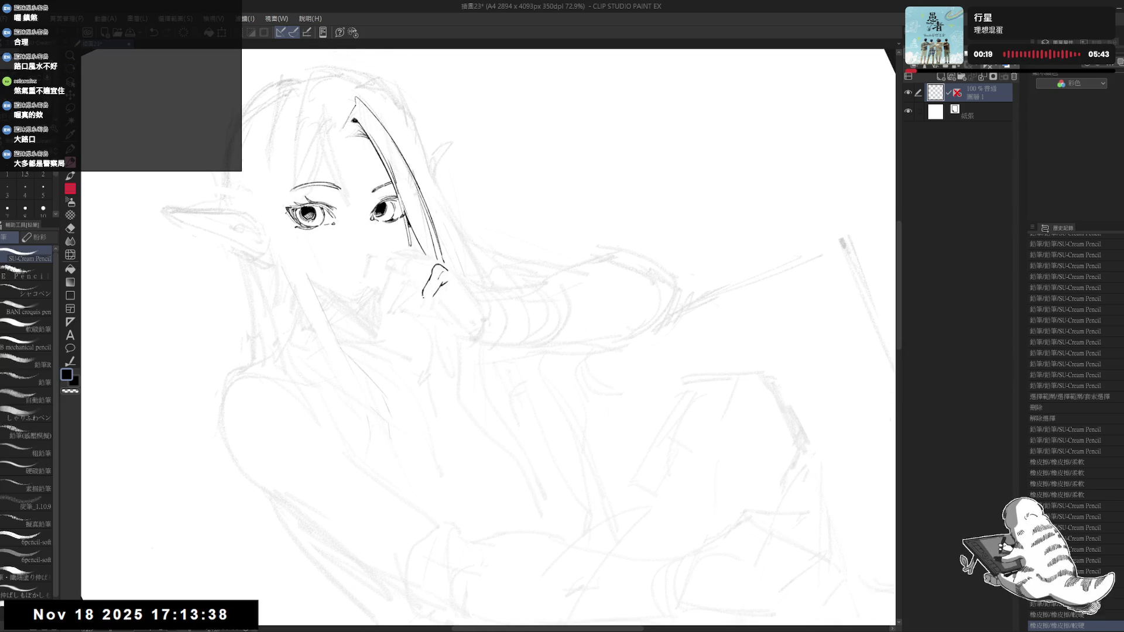
{"action": "key", "text": "e"}
{"action": "left_click_drag", "start_coordinate": [423, 287], "coordinate": [431, 302]}
{"action": "key", "text": "p"}
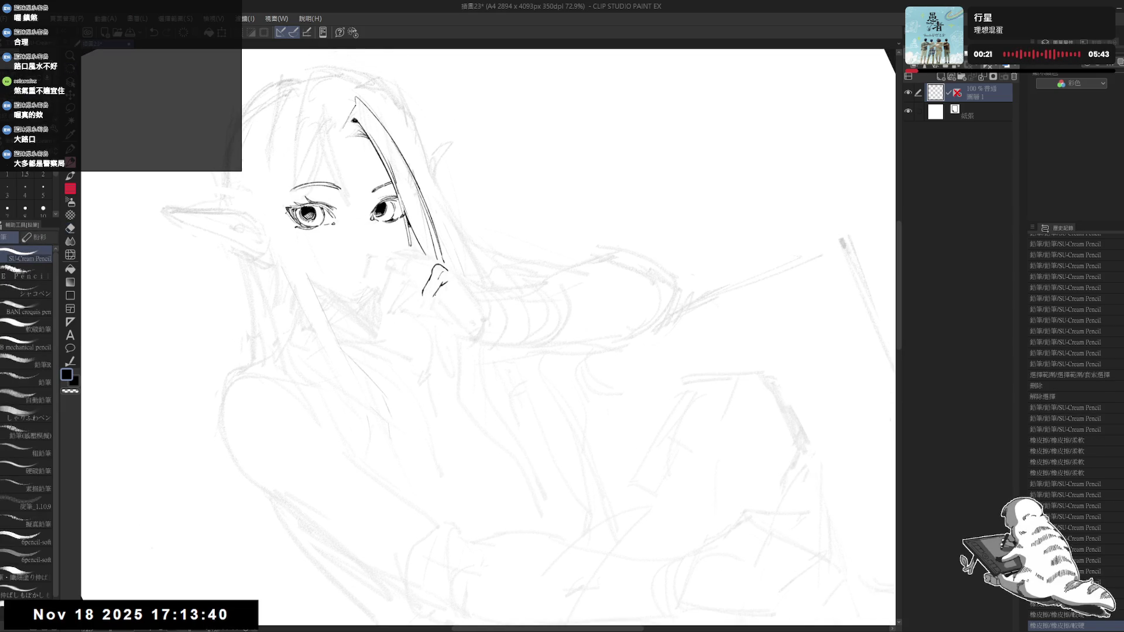
{"action": "key", "text": "r"}
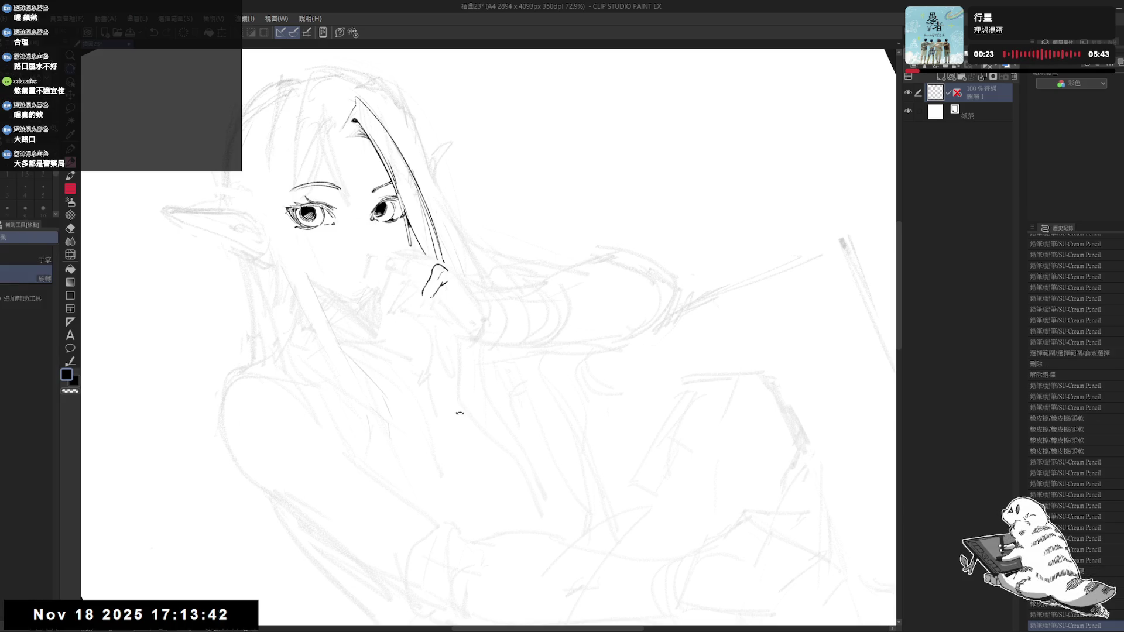
{"action": "left_click_drag", "start_coordinate": [437, 405], "coordinate": [445, 375]}
{"action": "key", "text": "p"}
{"action": "key", "text": "e"}
{"action": "mouse_move", "coordinate": [439, 275]}
{"action": "left_mouse_down"}
{"action": "mouse_move", "coordinate": [450, 289]}
{"action": "mouse_move", "coordinate": [466, 272]}
{"action": "left_mouse_up"}
{"action": "key", "text": "p"}
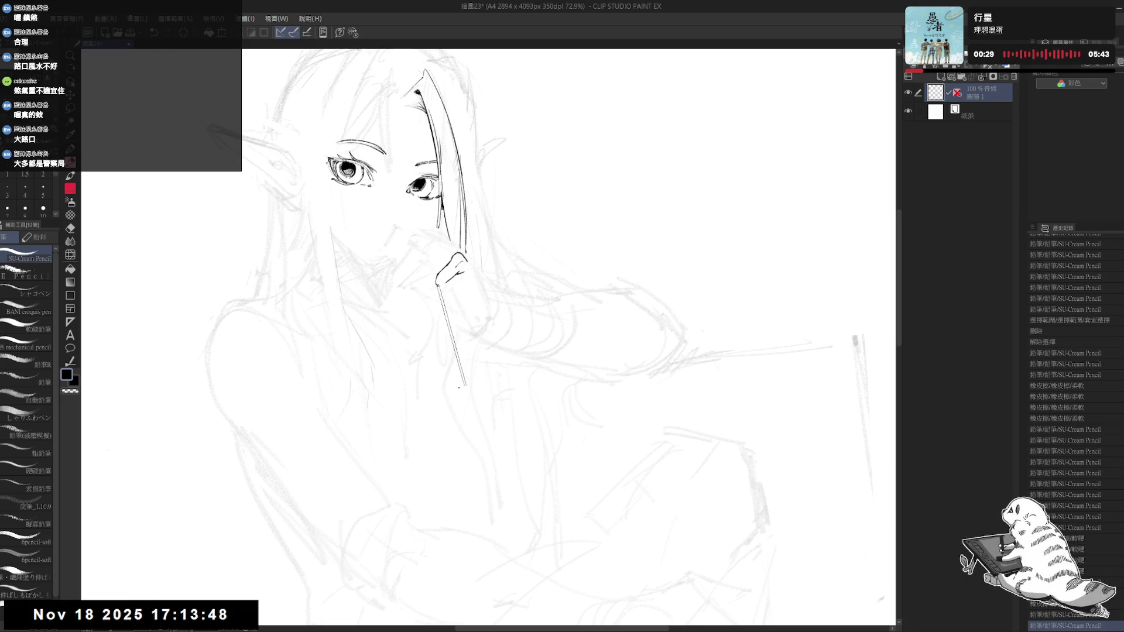
Step: Mirror the view to check the drawing, then erase part of the finger line
{"action": "key", "text": "h"}
{"action": "key", "text": "r"}
{"action": "left_click_drag", "start_coordinate": [485, 384], "coordinate": [347, 414]}
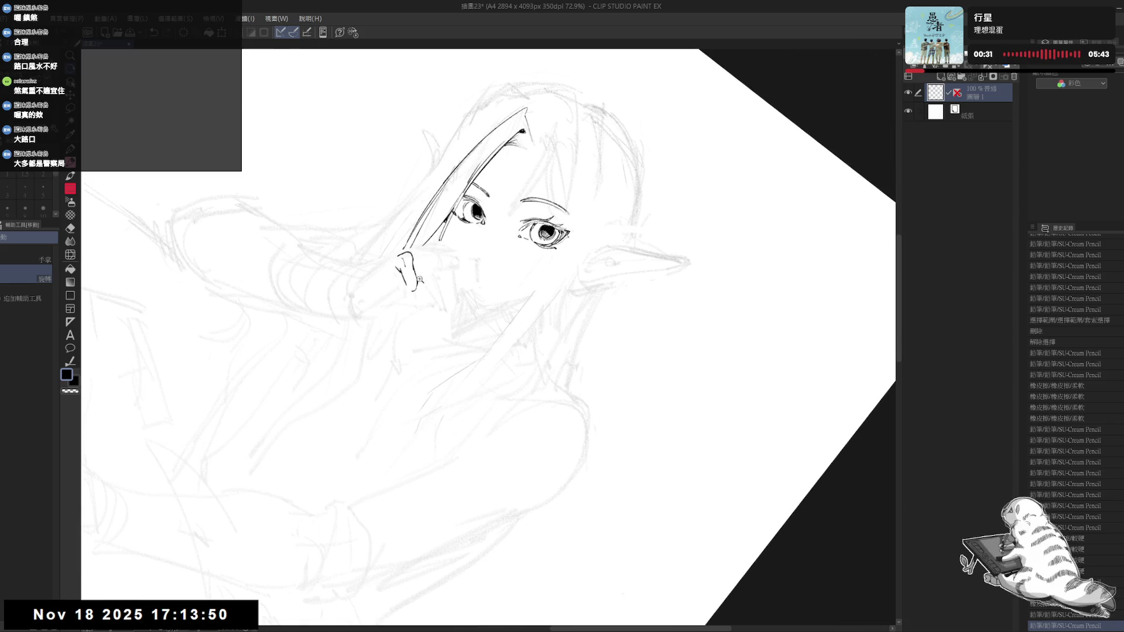
{"action": "key", "text": "ctrl+@"}
{"action": "key", "text": "e"}
{"action": "left_click_drag", "start_coordinate": [408, 286], "coordinate": [407, 293]}
Step: Ink a line running down from the hand, then redraw it shorter below the chin
{"action": "key", "text": "p"}
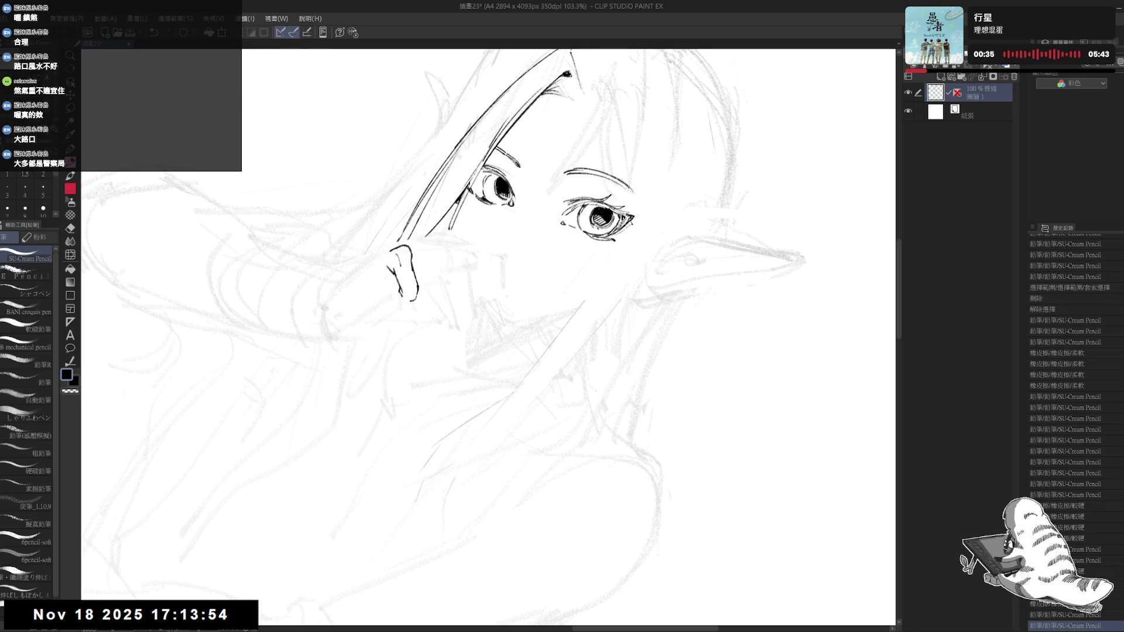
{"action": "left_click_drag", "start_coordinate": [403, 364], "coordinate": [395, 328]}
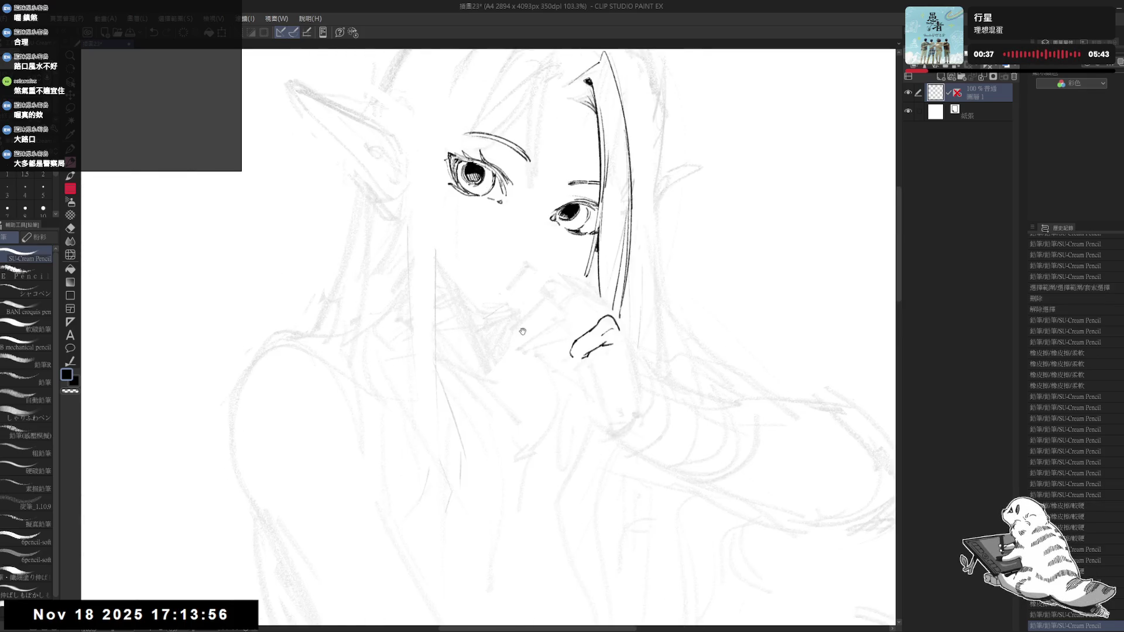
{"action": "scroll", "coordinate": [395, 328], "scroll_direction": "down", "scroll_amount": 2}
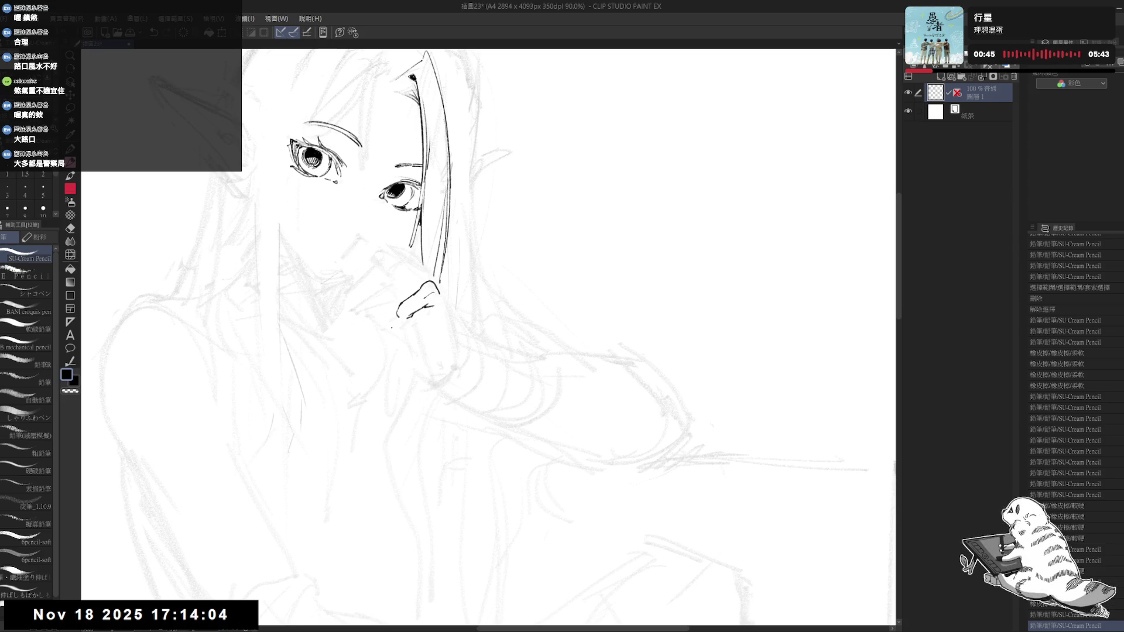
{"action": "left_click_drag", "start_coordinate": [457, 325], "coordinate": [469, 333]}
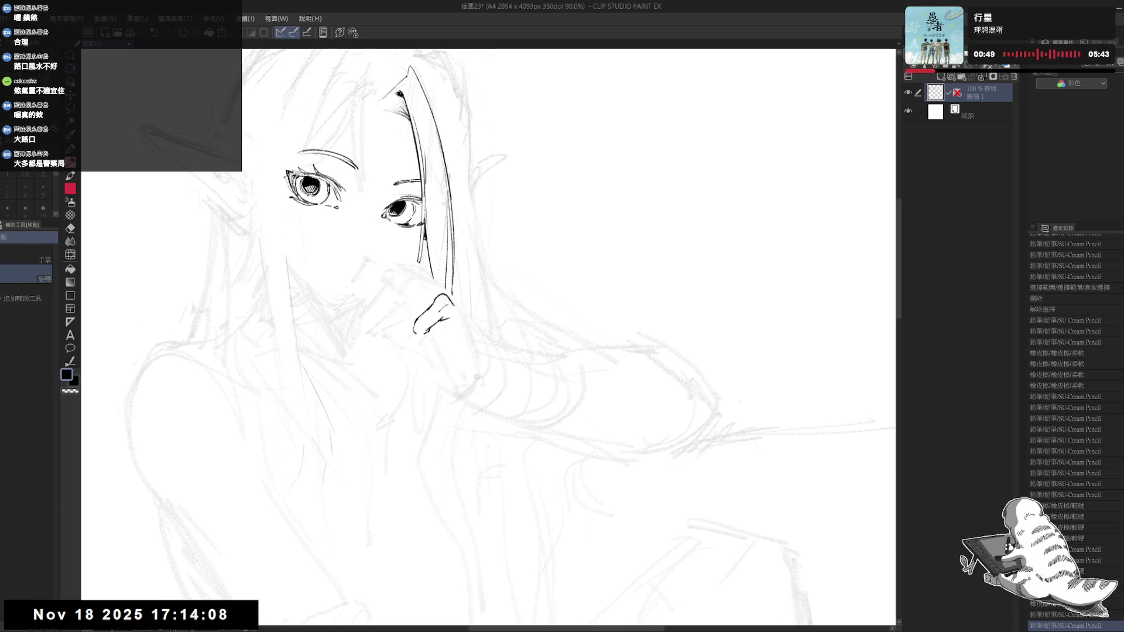
{"action": "left_click_drag", "start_coordinate": [457, 313], "coordinate": [478, 351]}
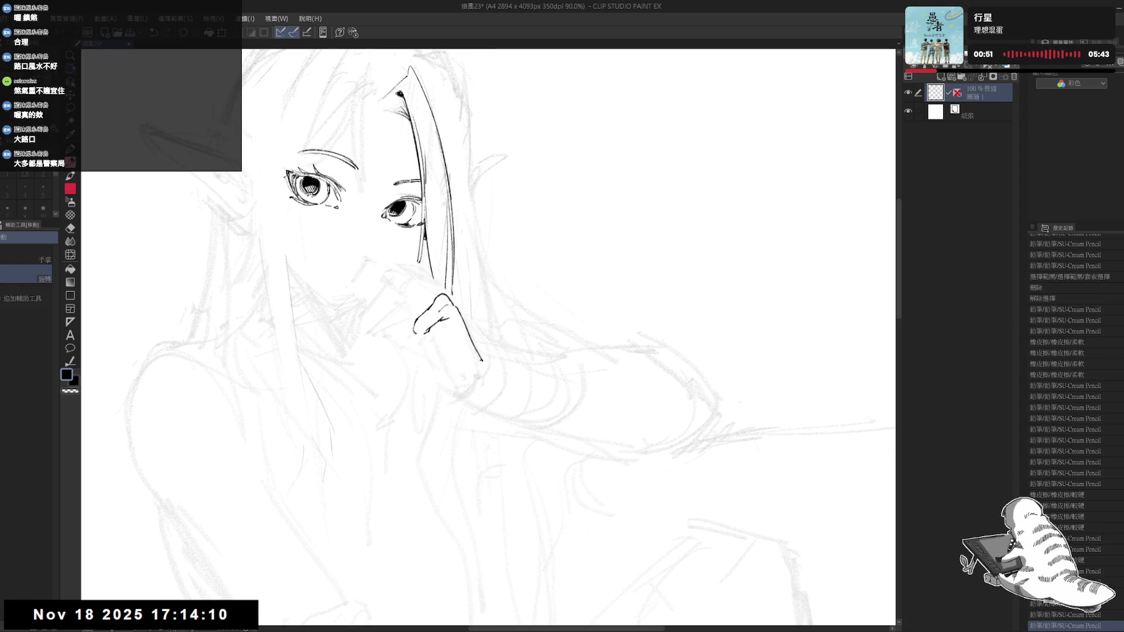
{"action": "left_click_drag", "start_coordinate": [460, 312], "coordinate": [482, 366]}
{"action": "key", "text": "ctrl+z"}
{"action": "key", "text": "ctrl+z"}
{"action": "key", "text": "ctrl+z"}
{"action": "mouse_move", "coordinate": [455, 307]}
{"action": "left_mouse_down"}
{"action": "mouse_move", "coordinate": [481, 350]}
{"action": "mouse_move", "coordinate": [473, 335]}
{"action": "left_mouse_up"}
Step: Discard an extra stroke near the hand and mirror the view to check the finished hand
{"action": "scroll", "coordinate": [467, 339], "scroll_direction": "down", "scroll_amount": 2}
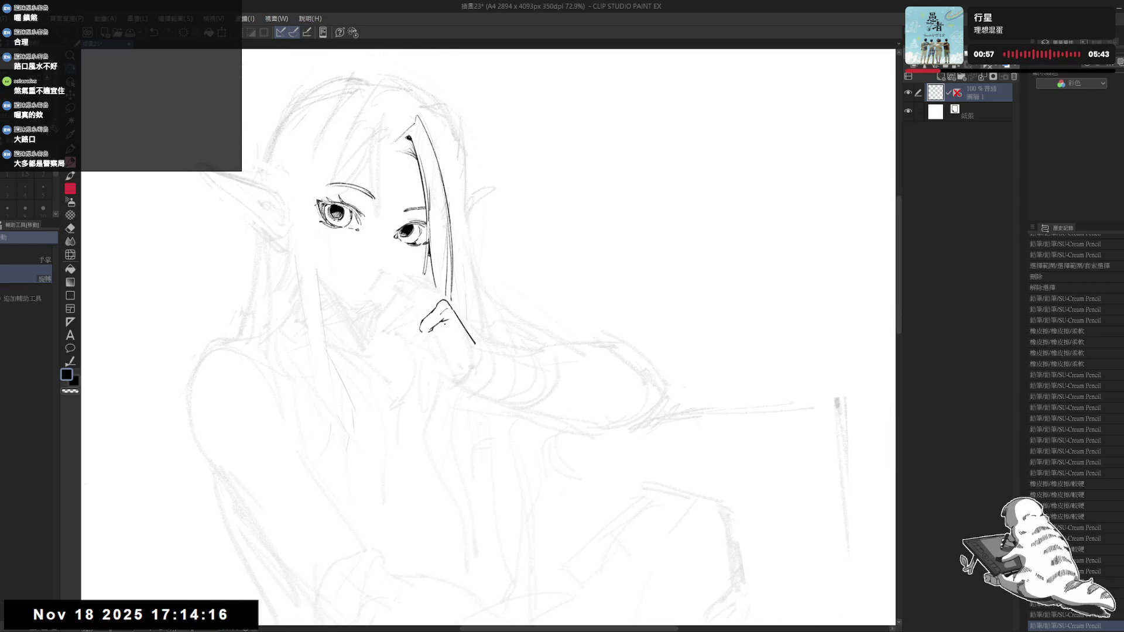
{"action": "mouse_move", "coordinate": [462, 298]}
{"action": "left_mouse_down"}
{"action": "mouse_move", "coordinate": [471, 291]}
{"action": "mouse_move", "coordinate": [449, 374]}
{"action": "mouse_move", "coordinate": [433, 351]}
{"action": "left_mouse_up"}
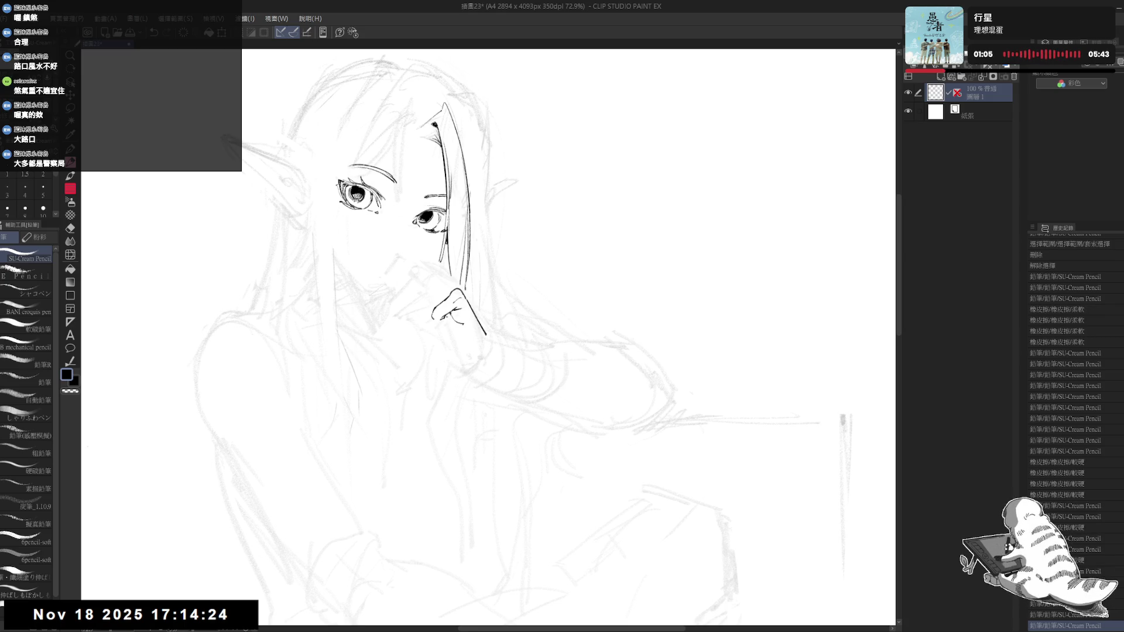
{"action": "left_click_drag", "start_coordinate": [448, 317], "coordinate": [468, 363]}
{"action": "key", "text": "ctrl+z"}
{"action": "key", "text": "ctrl+z"}
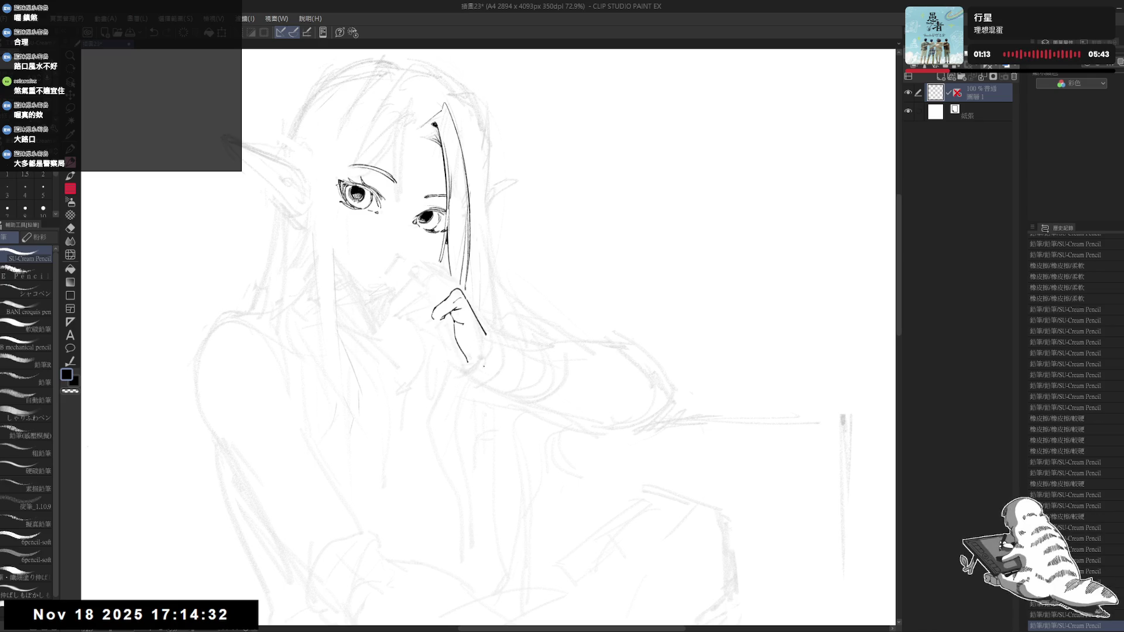
{"action": "key", "text": "h"}
{"action": "key", "text": "h"}
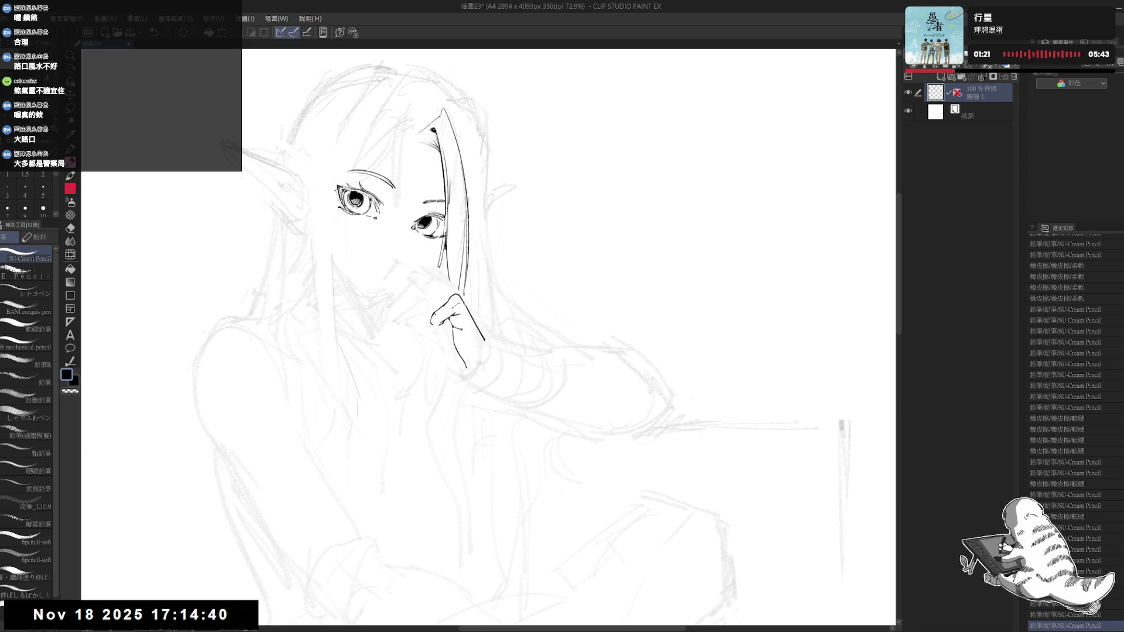
{"action": "key", "text": "ctrl+z"}
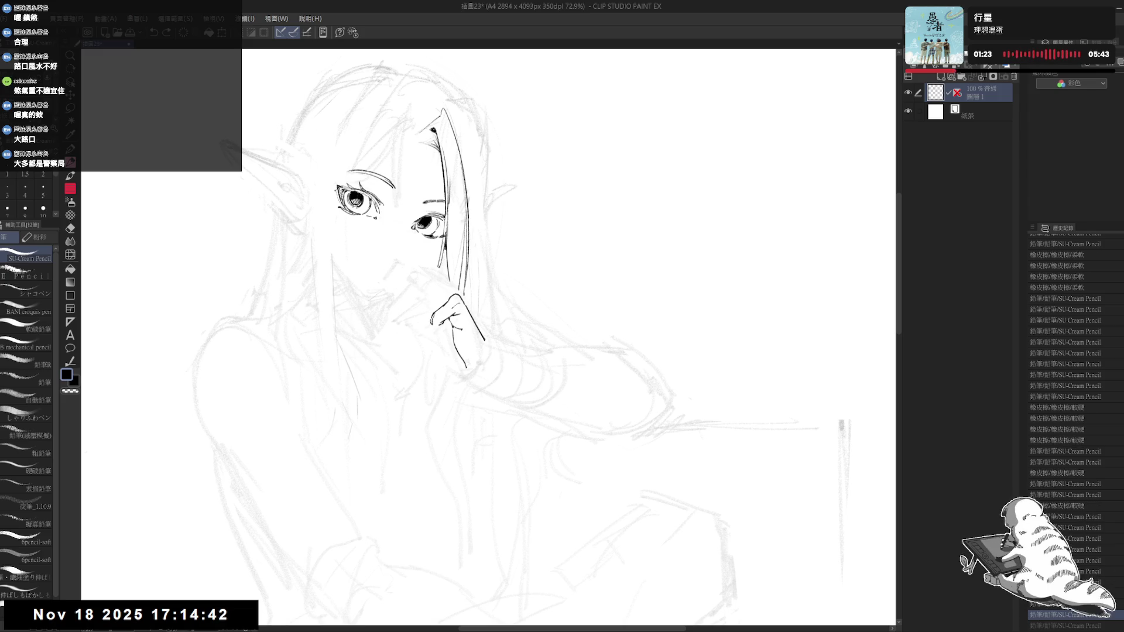
{"action": "key", "text": "ctrl+y"}
Step: Erase and redraw the raised fist's line work, undoing the bad strokes
{"action": "key", "text": "h"}
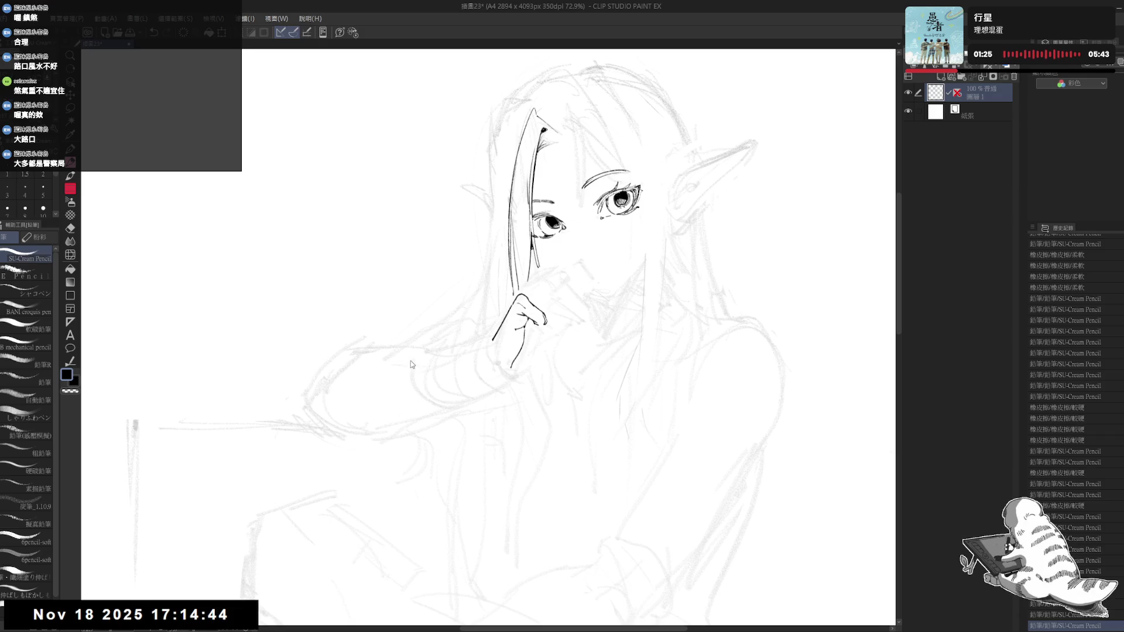
{"action": "key", "text": "h"}
{"action": "left_click_drag", "start_coordinate": [401, 320], "coordinate": [389, 315]}
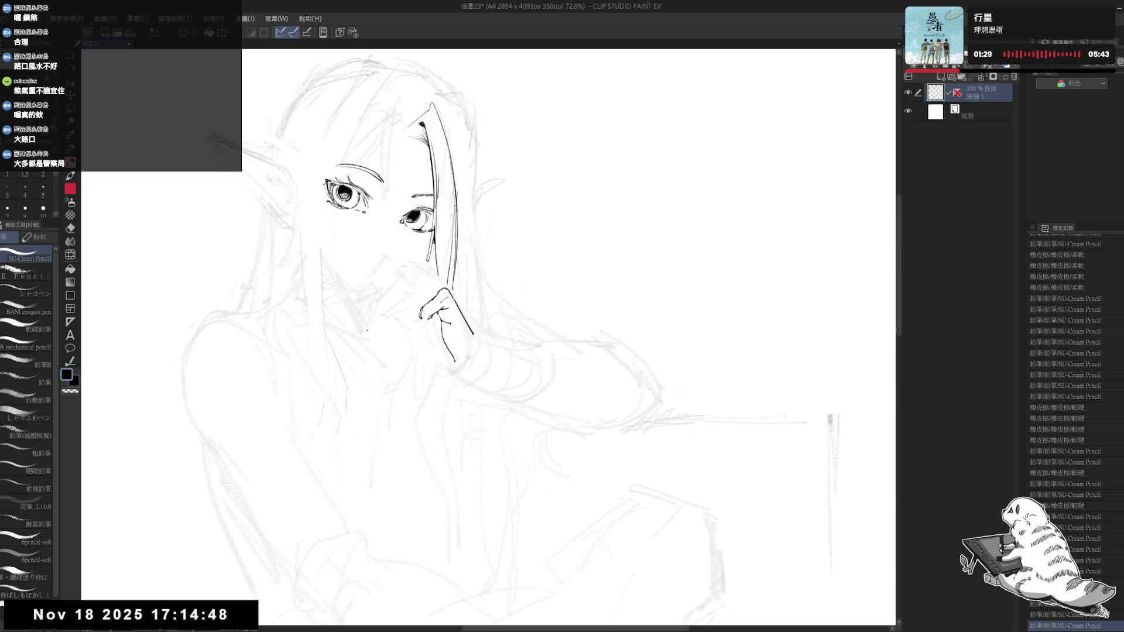
{"action": "left_click_drag", "start_coordinate": [375, 316], "coordinate": [369, 281]}
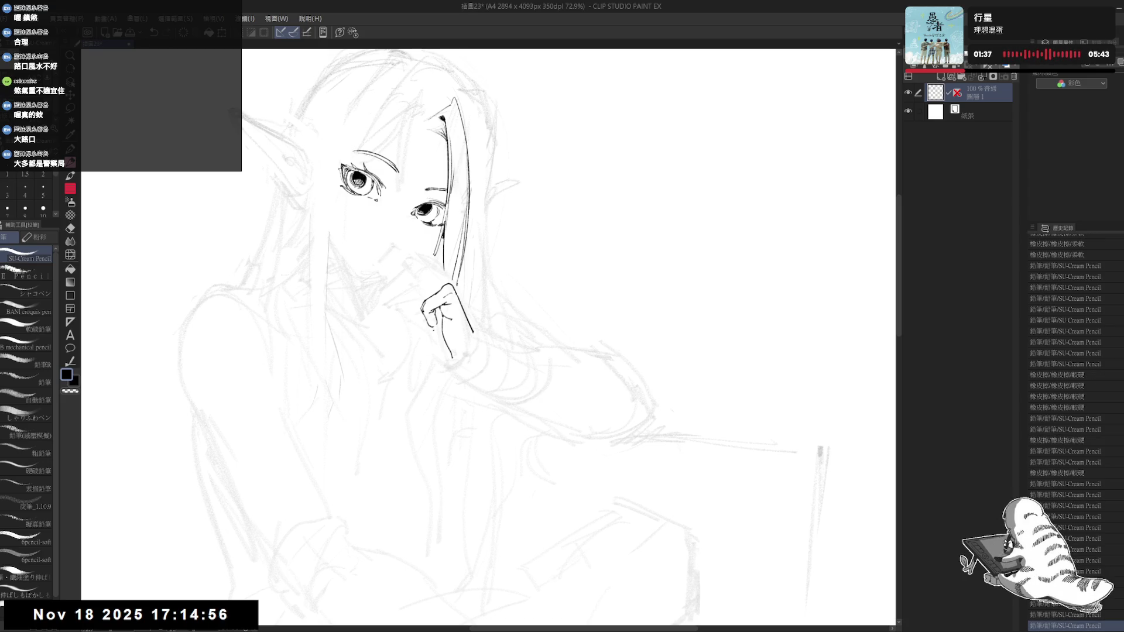
{"action": "key", "text": "e"}
{"action": "key", "text": "p"}
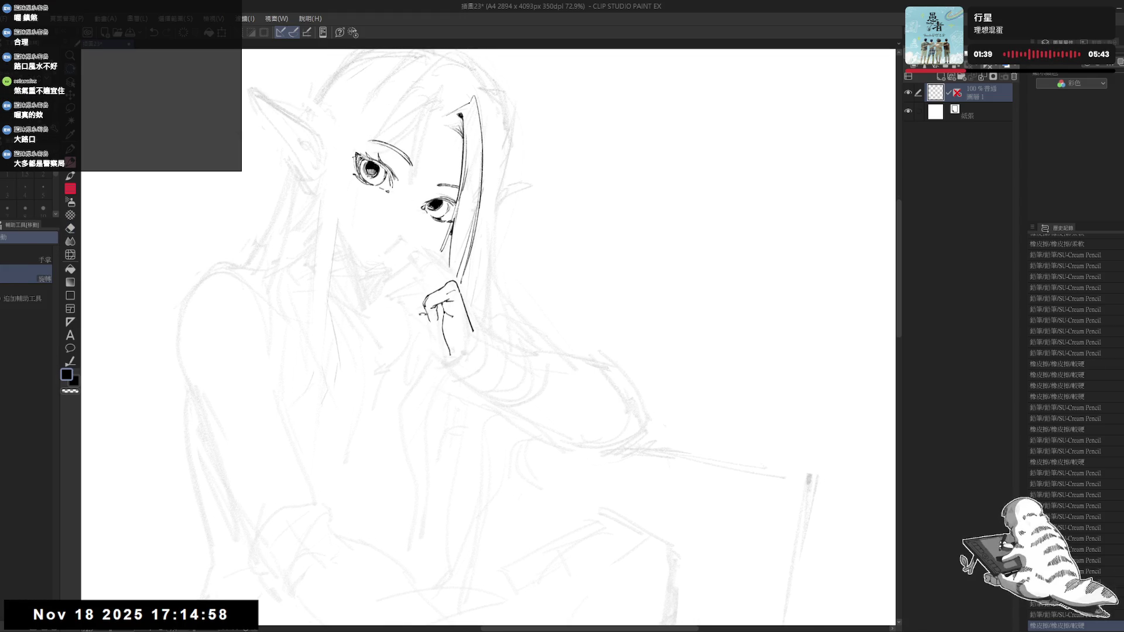
{"action": "left_click_drag", "start_coordinate": [433, 319], "coordinate": [440, 328]}
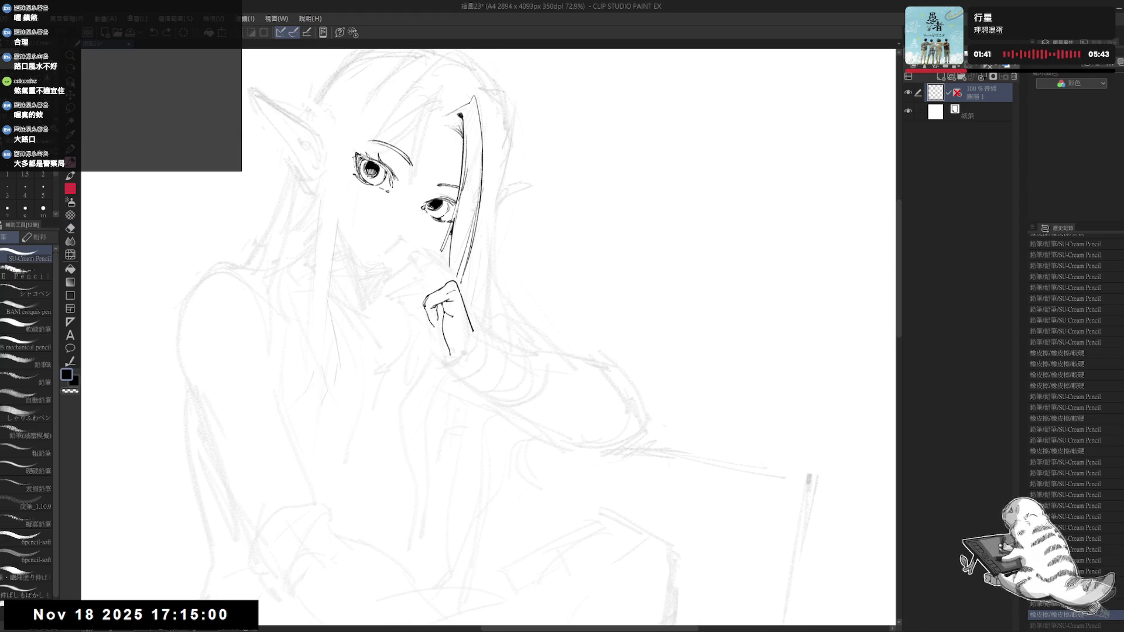
{"action": "key", "text": "e"}
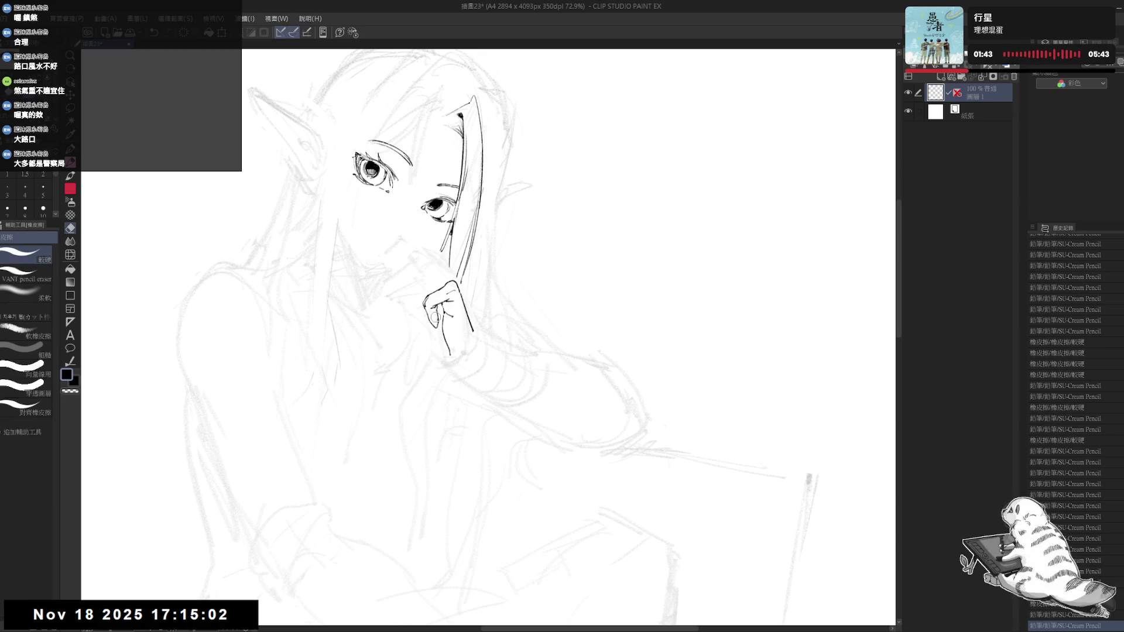
{"action": "key", "text": "p"}
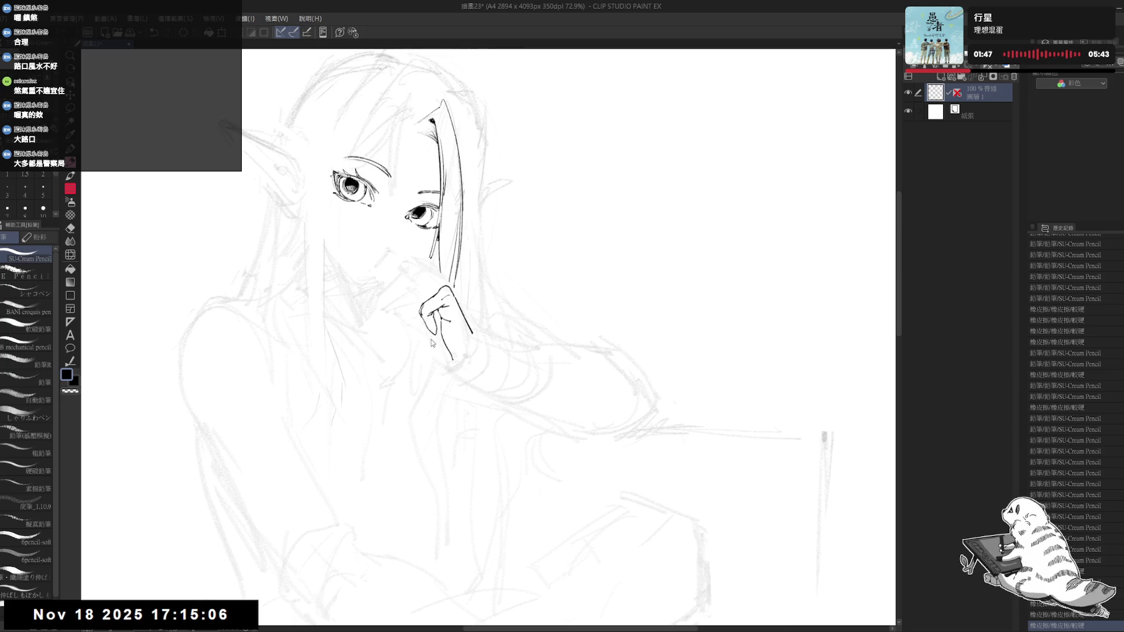
{"action": "key", "text": "ctrl+z"}
{"action": "key", "text": "ctrl+z"}
{"action": "key", "text": "ctrl+z"}
{"action": "key", "text": "e"}
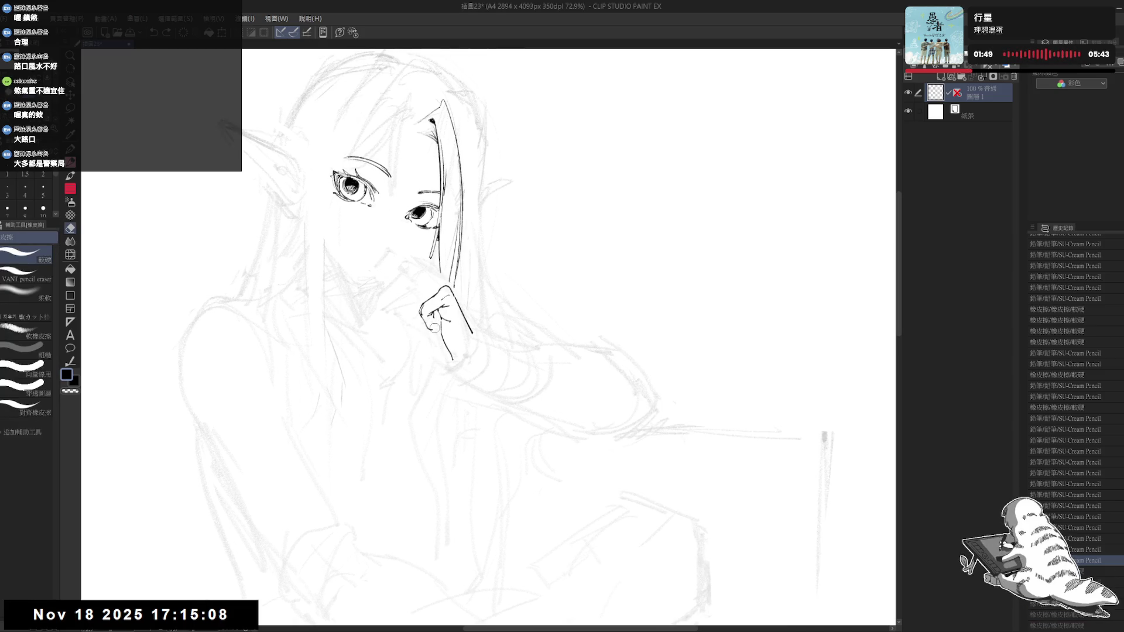
{"action": "left_click_drag", "start_coordinate": [434, 328], "coordinate": [431, 323]}
{"action": "key", "text": "p"}
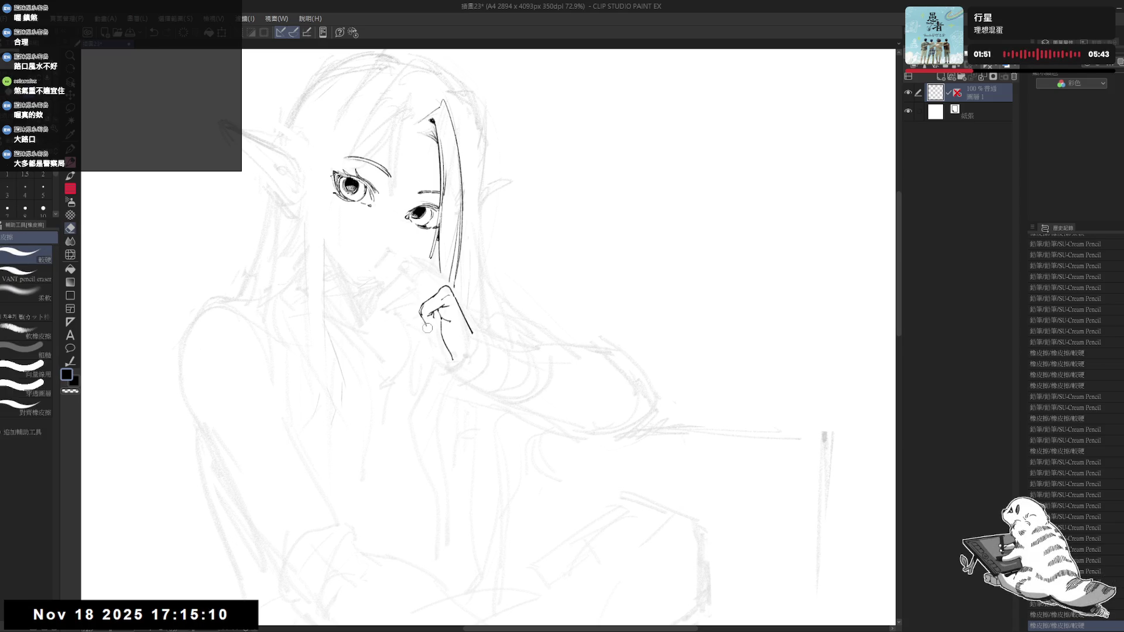
Step: Add fine pencil lines and small dots around the hand, undoing stray marks
{"action": "left_click", "coordinate": [428, 355]}
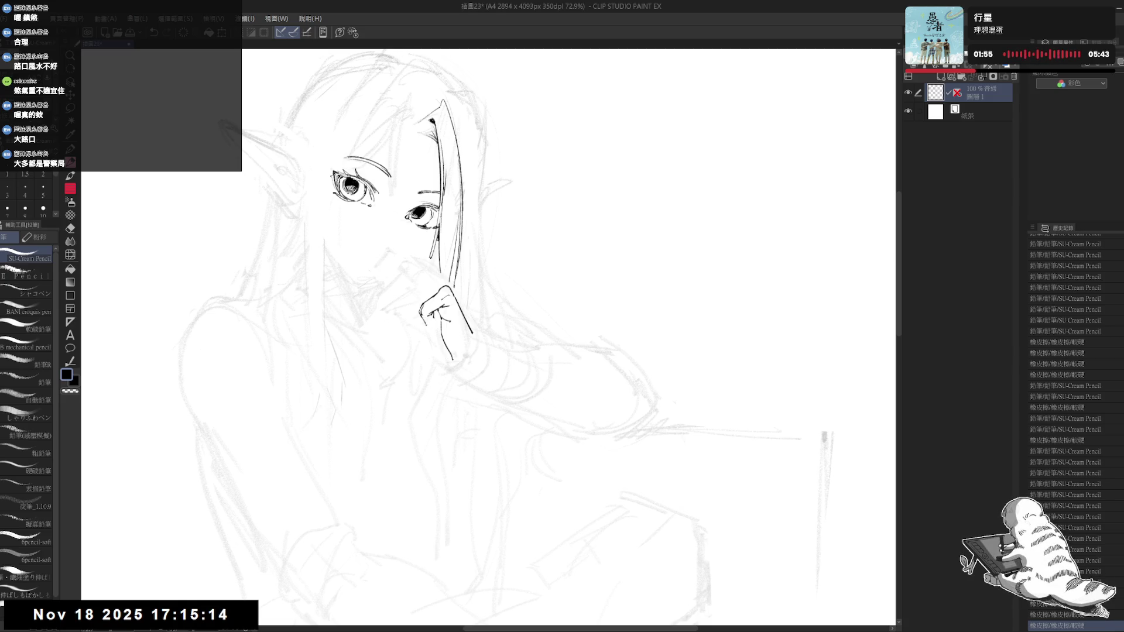
{"action": "left_click", "coordinate": [435, 323]}
{"action": "key", "text": "ctrl+z"}
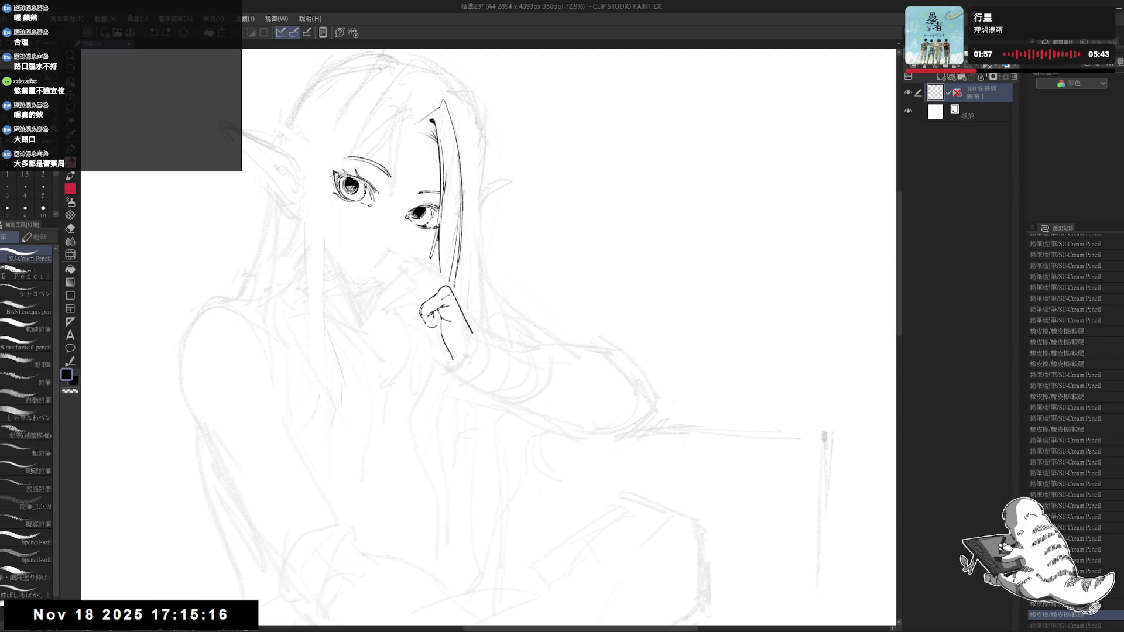
{"action": "left_click_drag", "start_coordinate": [433, 322], "coordinate": [439, 328]}
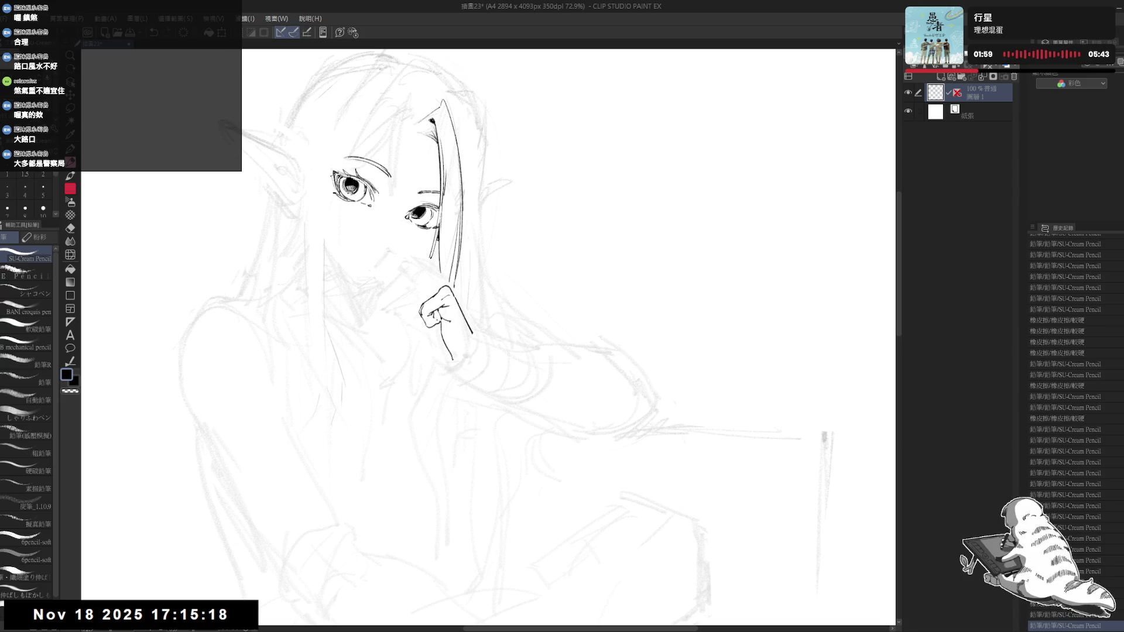
{"action": "key", "text": "ctrl+z"}
{"action": "left_click_drag", "start_coordinate": [435, 324], "coordinate": [439, 327]}
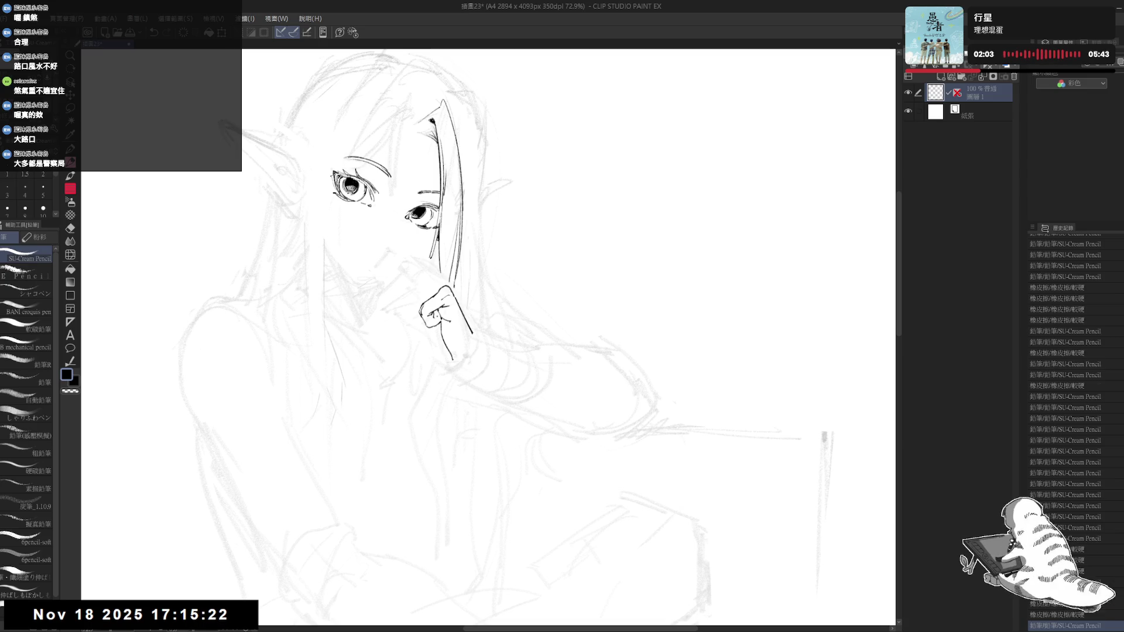
{"action": "left_click_drag", "start_coordinate": [435, 315], "coordinate": [439, 321]}
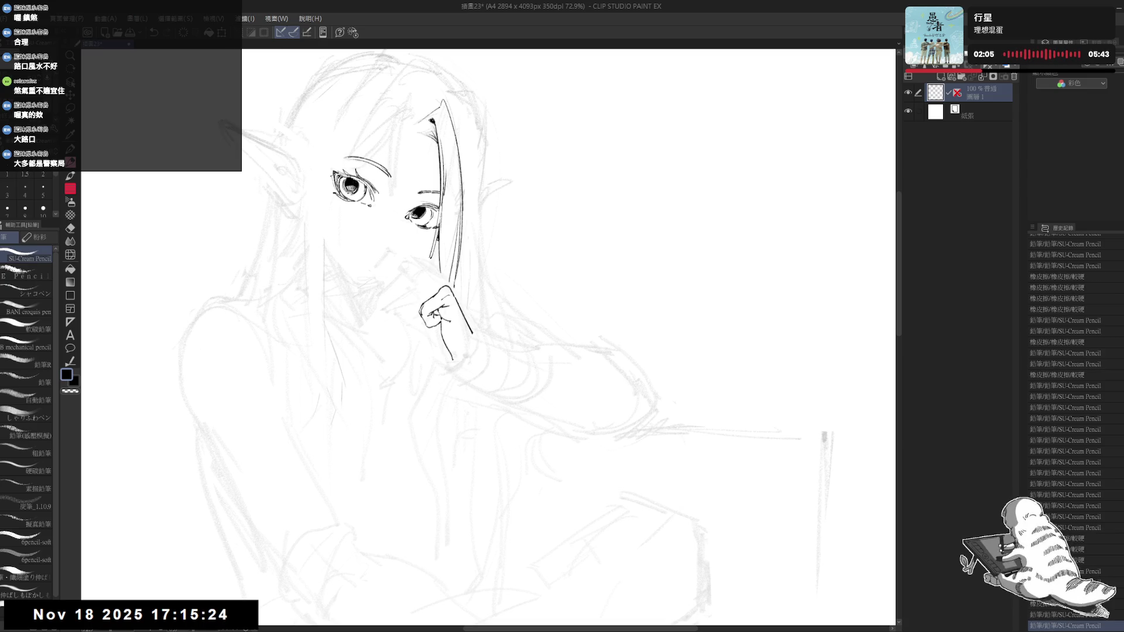
{"action": "key", "text": "h"}
{"action": "key", "text": "h"}
{"action": "key", "text": "ctrl+z"}
{"action": "key", "text": "ctrl+z"}
{"action": "key", "text": "ctrl+z"}
{"action": "key", "text": "ctrl+z"}
{"action": "key", "text": "ctrl+z"}
{"action": "key", "text": "ctrl+z"}
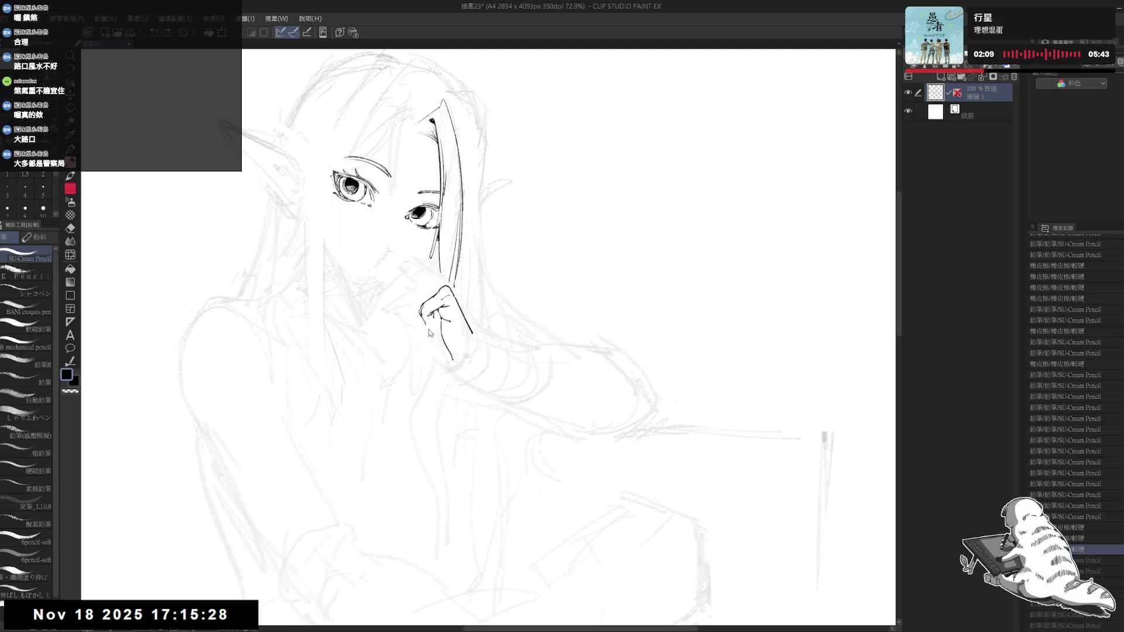
{"action": "left_click", "coordinate": [458, 415]}
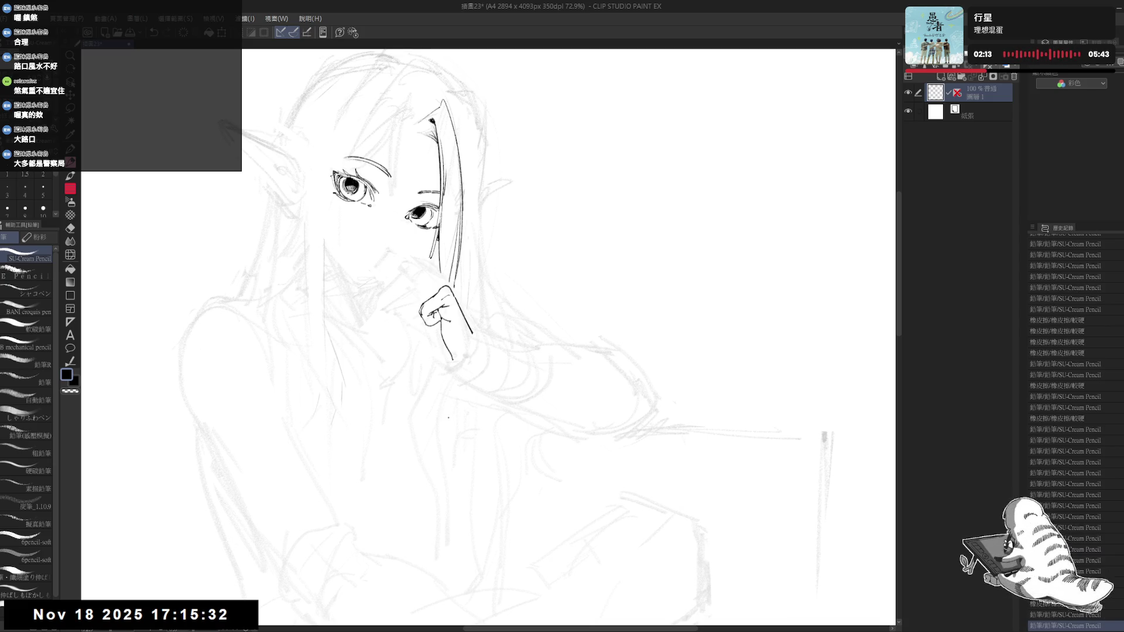
Step: Zoom to 69.7%, tilt the canvas about 30°, and ink a short line atop the fist
{"action": "scroll", "coordinate": [387, 304], "scroll_direction": "down", "scroll_amount": 1}
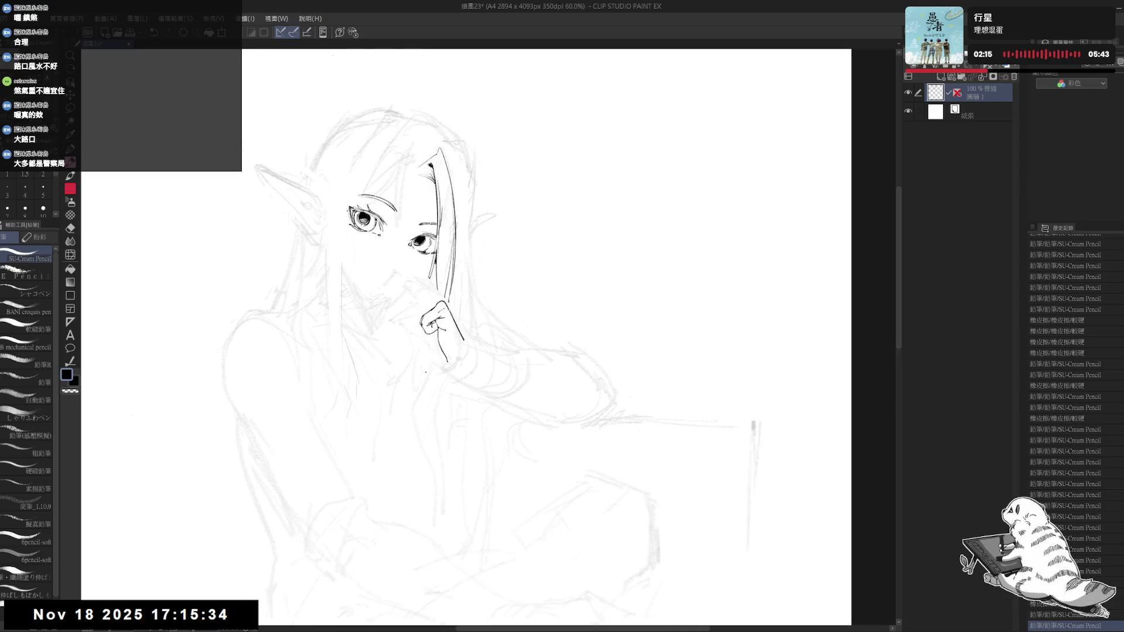
{"action": "scroll", "coordinate": [388, 304], "scroll_direction": "down", "scroll_amount": 1}
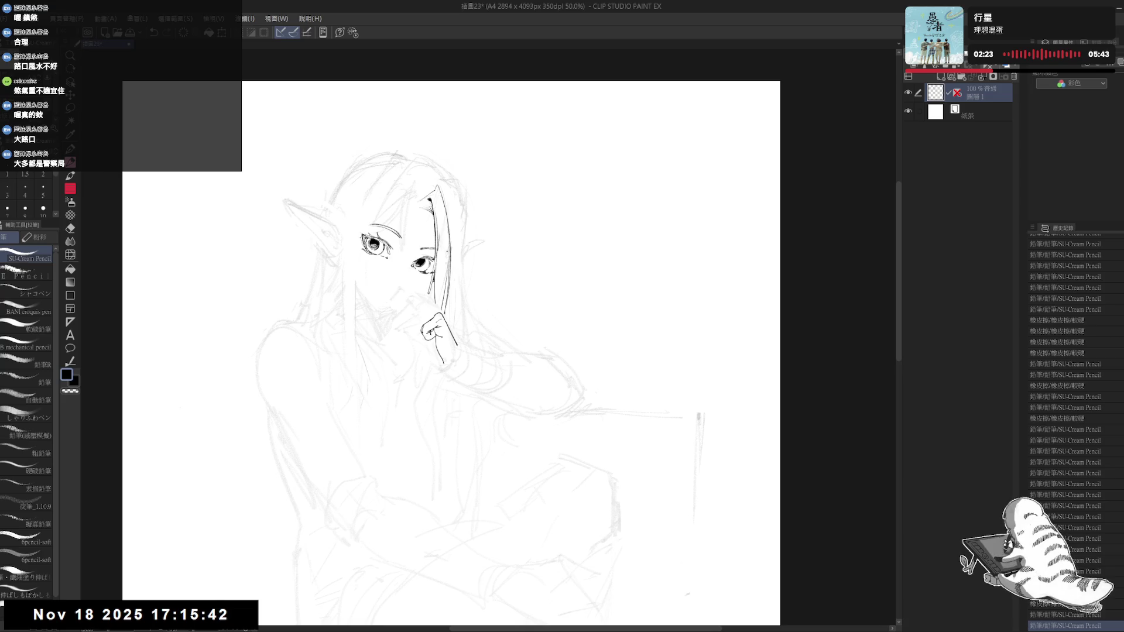
{"action": "left_click_drag", "start_coordinate": [457, 339], "coordinate": [469, 333]}
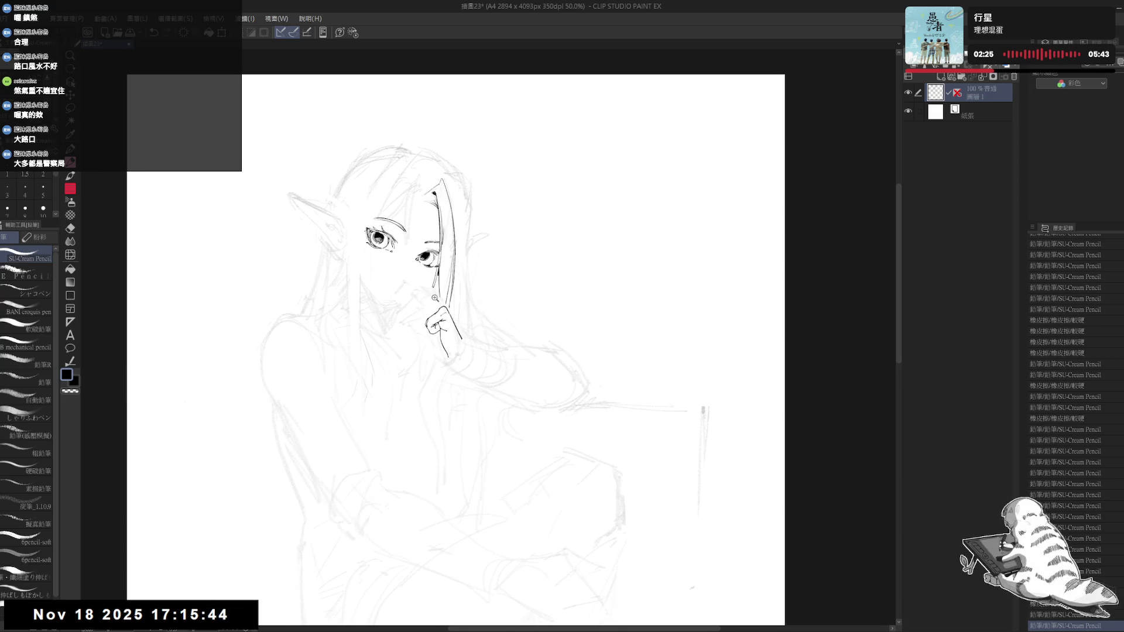
{"action": "left_click_drag", "start_coordinate": [434, 297], "coordinate": [451, 306]}
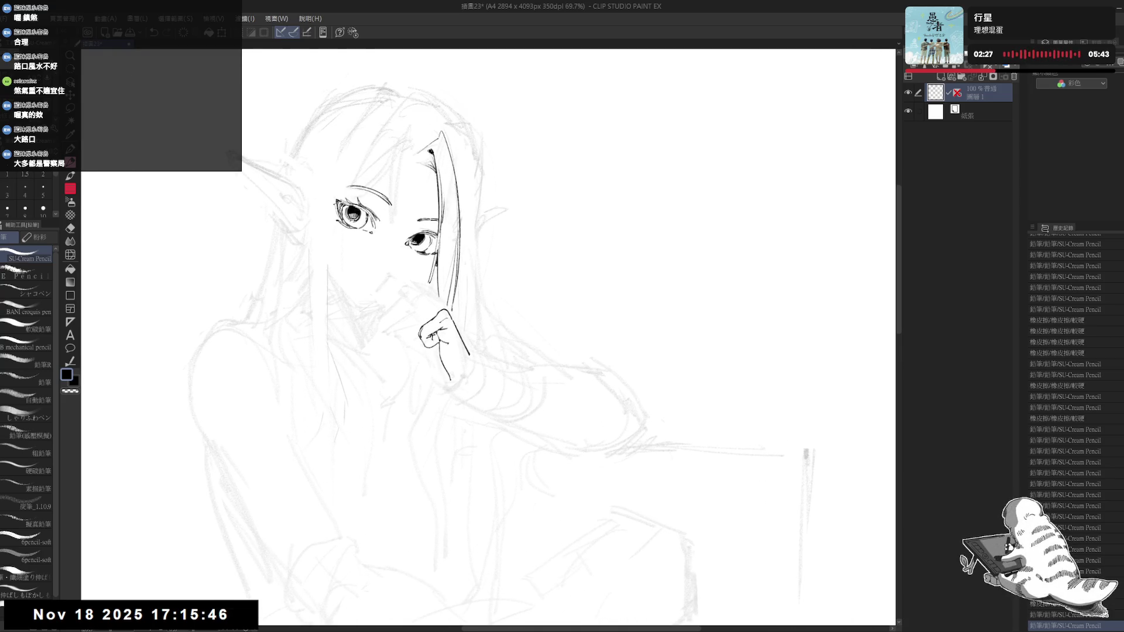
{"action": "left_click_drag", "start_coordinate": [398, 402], "coordinate": [429, 418]}
{"action": "key", "text": "p"}
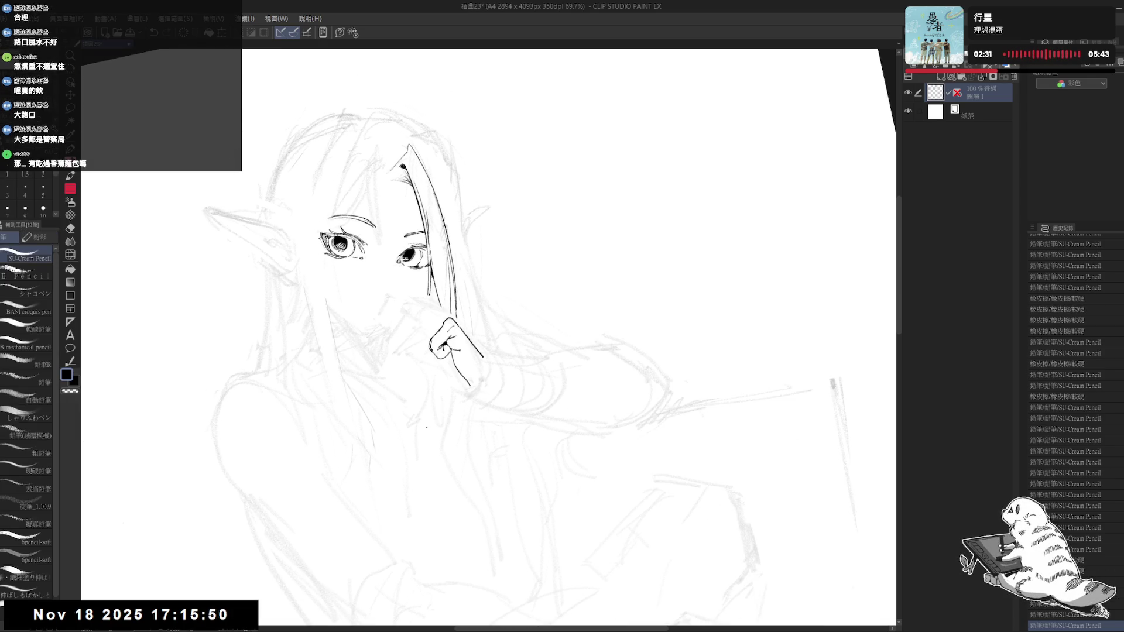
{"action": "left_click_drag", "start_coordinate": [431, 329], "coordinate": [424, 308]}
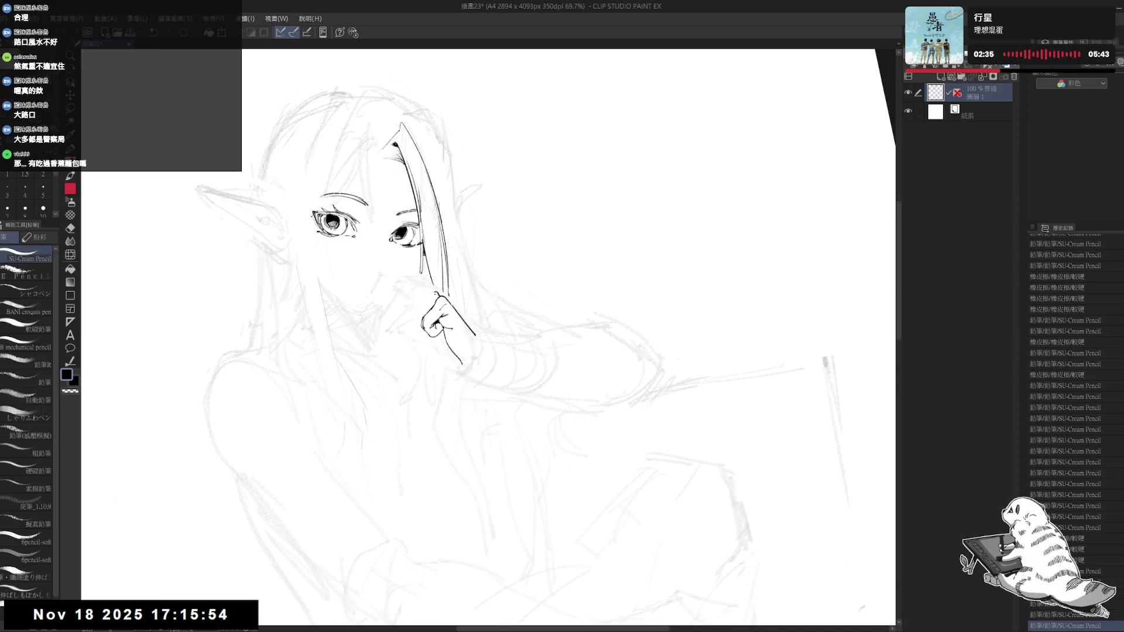
{"action": "left_click_drag", "start_coordinate": [419, 330], "coordinate": [428, 332]}
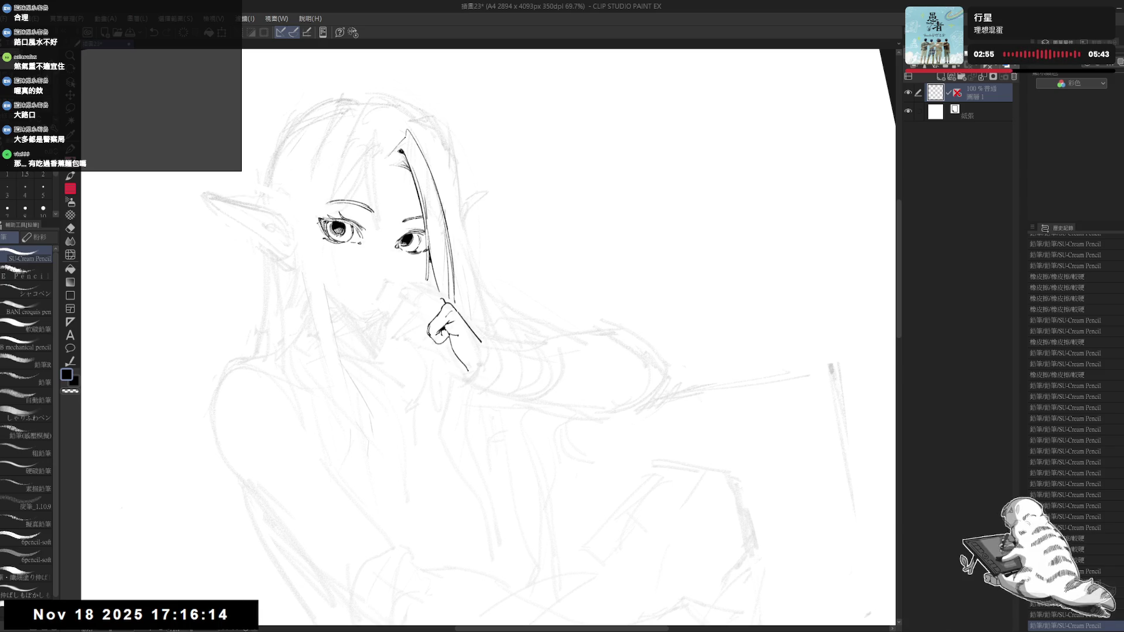
{"action": "mouse_move", "coordinate": [482, 225]}
{"action": "left_mouse_down"}
{"action": "mouse_move", "coordinate": [449, 296]}
{"action": "mouse_move", "coordinate": [424, 310]}
{"action": "mouse_move", "coordinate": [482, 225]}
{"action": "left_mouse_up"}
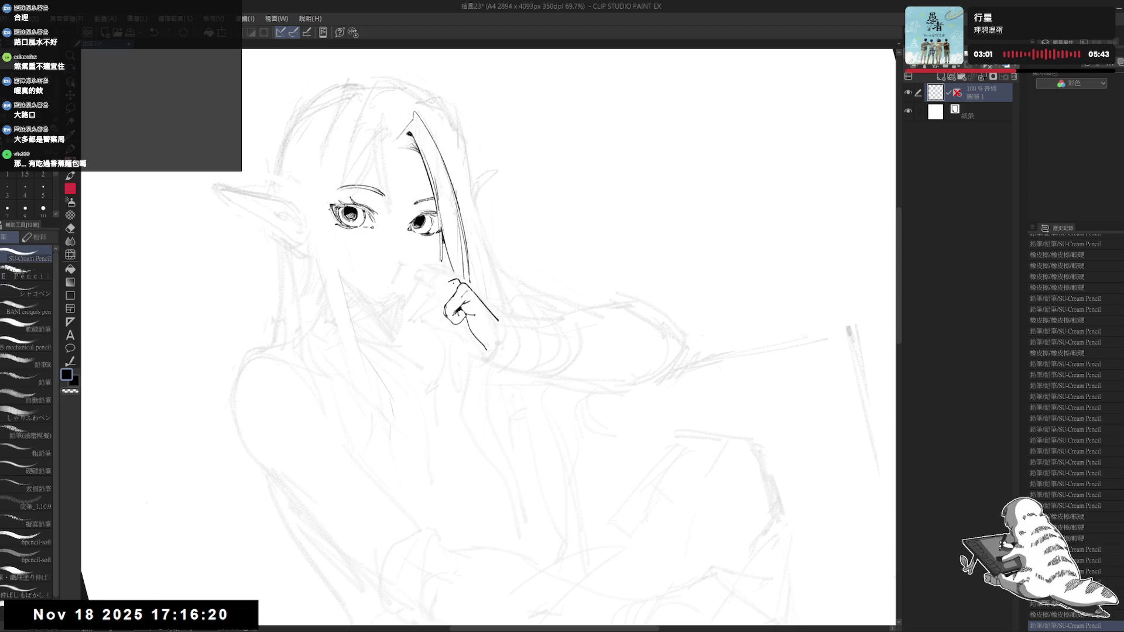
{"action": "left_click_drag", "start_coordinate": [449, 281], "coordinate": [424, 253]}
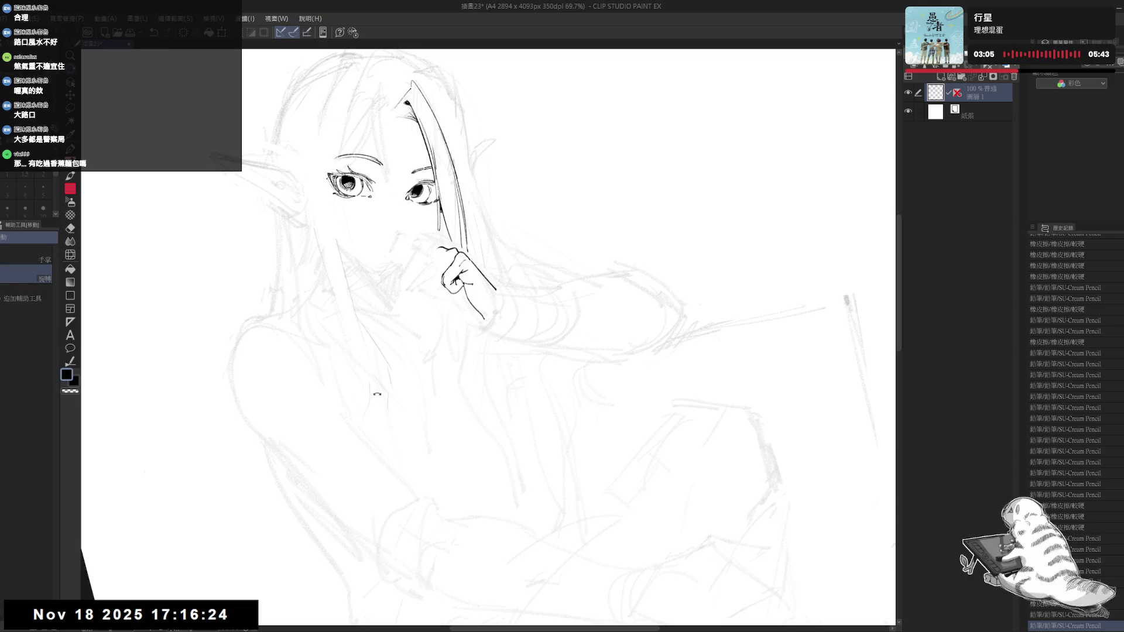
Step: Undo several stray strokes beside the fist, checking them in a mirrored view
{"action": "left_click_drag", "start_coordinate": [371, 388], "coordinate": [445, 328]}
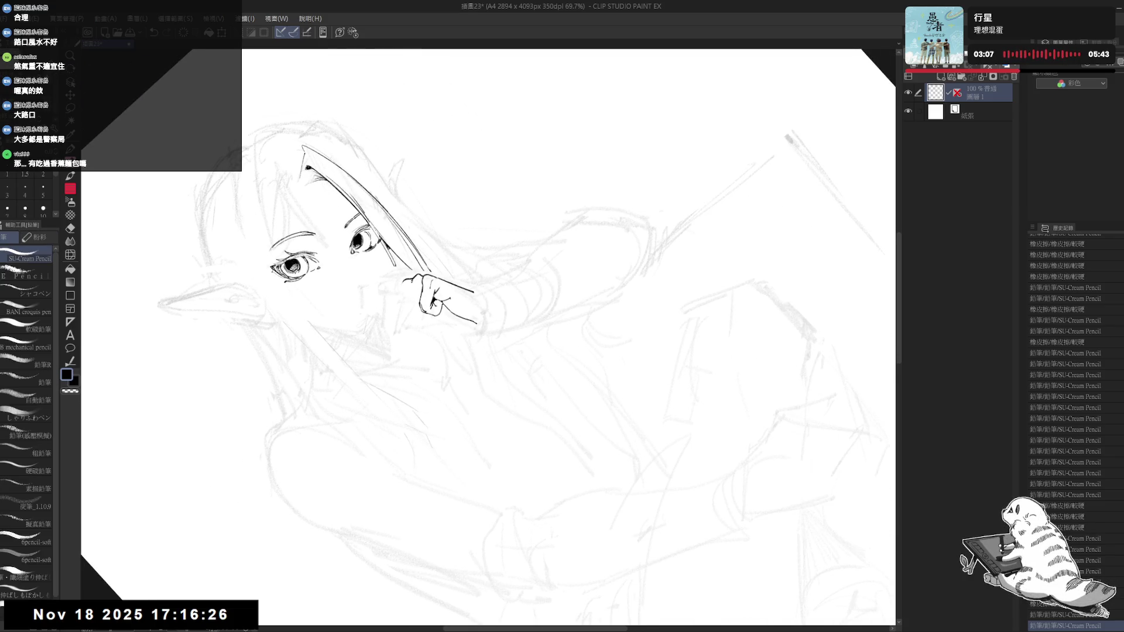
{"action": "left_click_drag", "start_coordinate": [416, 282], "coordinate": [413, 290]}
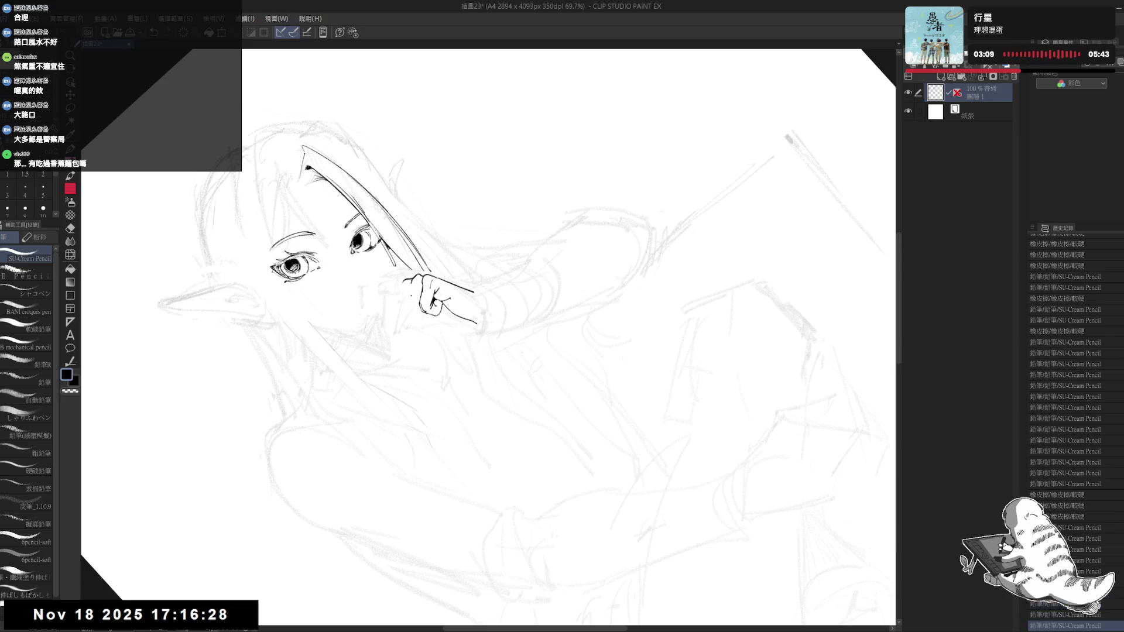
{"action": "key", "text": "ctrl+z"}
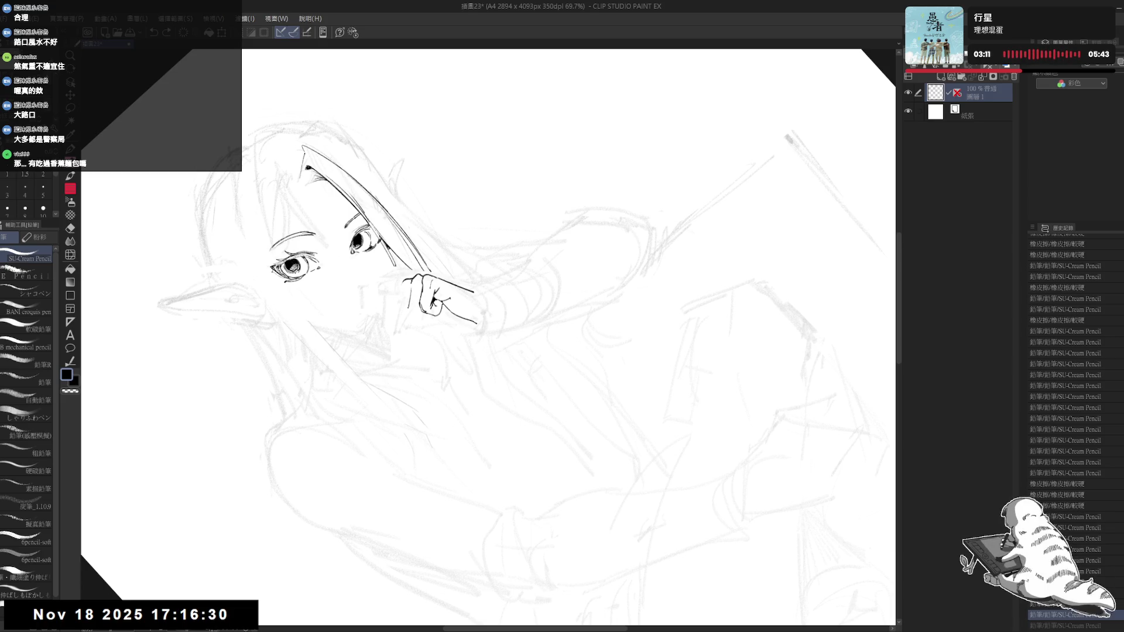
{"action": "left_click_drag", "start_coordinate": [504, 246], "coordinate": [438, 301]}
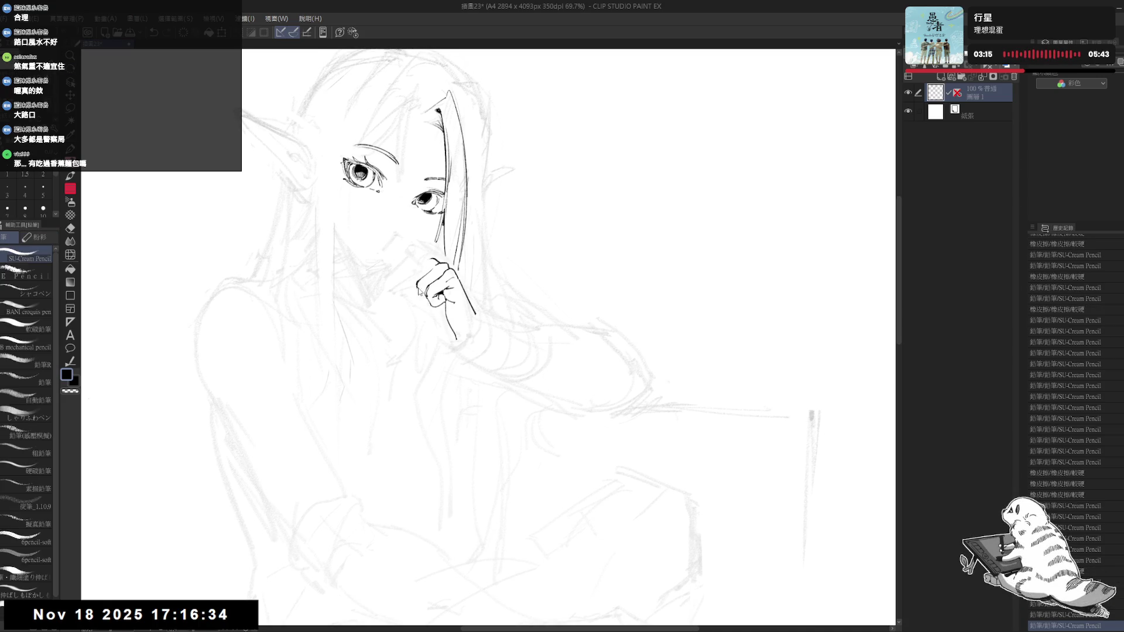
{"action": "key", "text": "ctrl+z"}
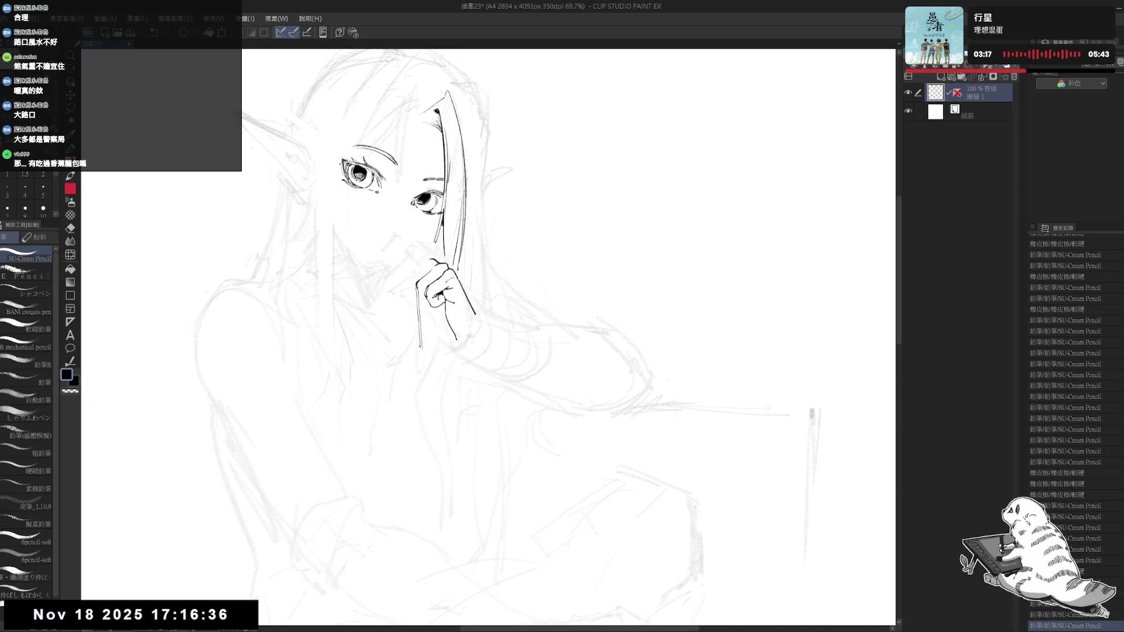
{"action": "key", "text": "h"}
{"action": "left_click_drag", "start_coordinate": [511, 349], "coordinate": [370, 350]}
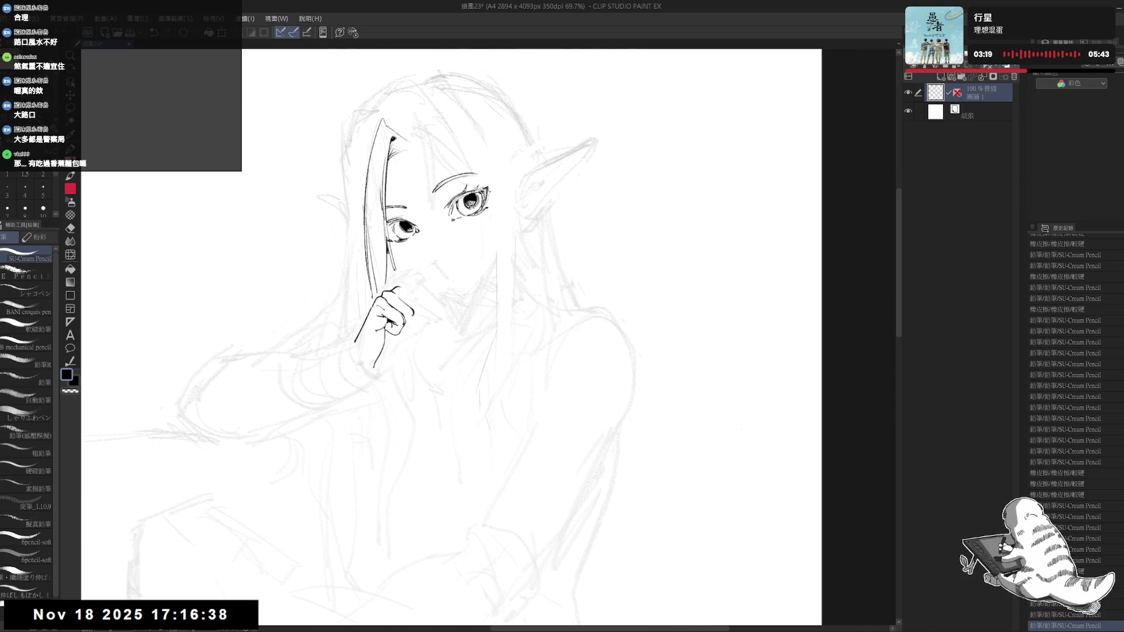
{"action": "key", "text": "ctrl+z"}
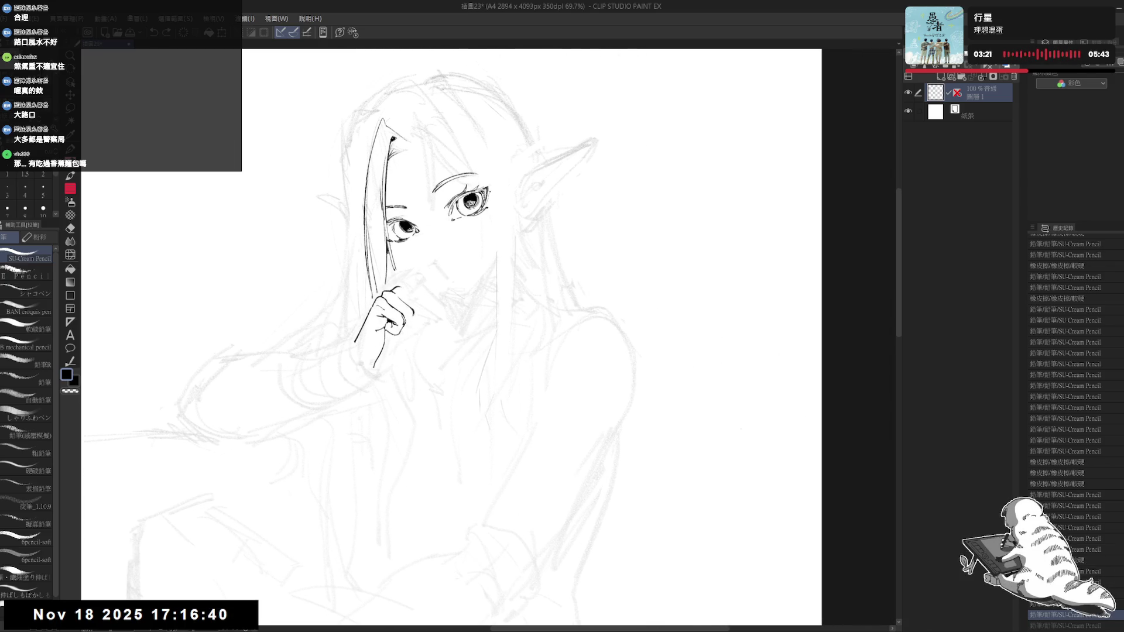
{"action": "key", "text": "ctrl+z"}
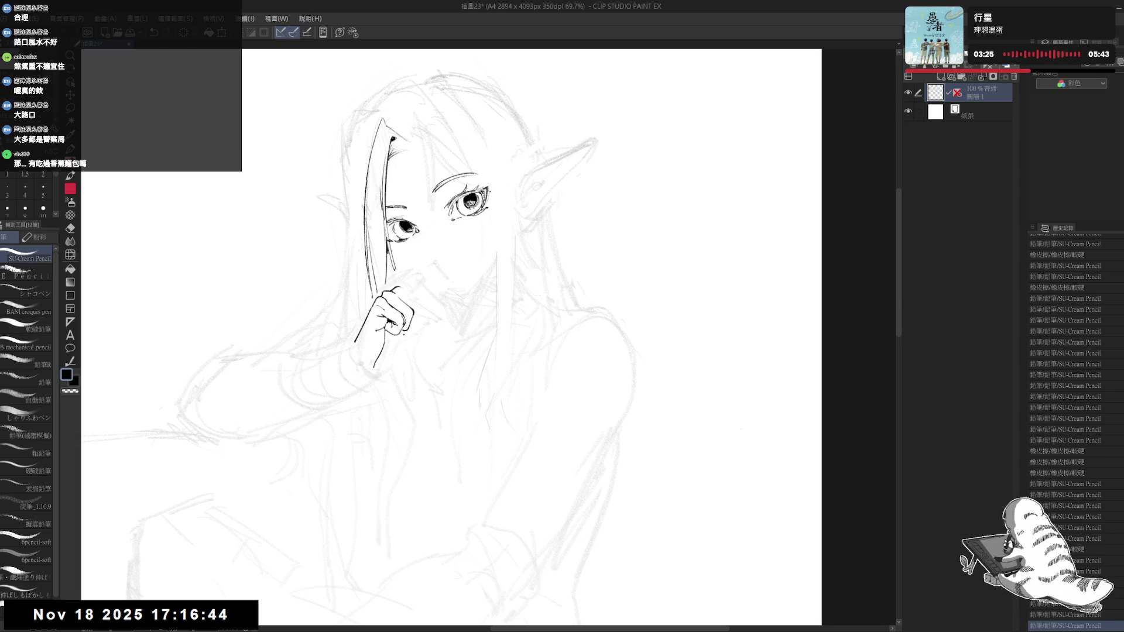
{"action": "key", "text": "h"}
Step: Tilt the canvas and erase the stray ink near the hand
{"action": "key", "text": "r"}
{"action": "left_click_drag", "start_coordinate": [450, 466], "coordinate": [438, 437]}
{"action": "scroll", "coordinate": [434, 438], "scroll_direction": "down", "scroll_amount": 2}
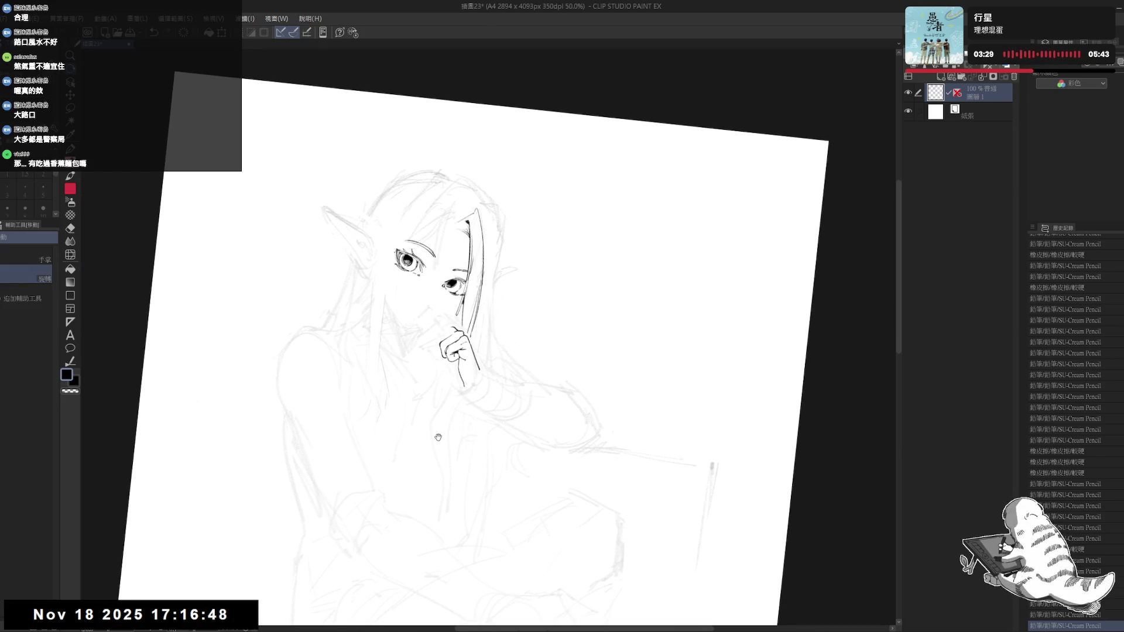
{"action": "scroll", "coordinate": [416, 361], "scroll_direction": "up", "scroll_amount": 1}
{"action": "scroll", "coordinate": [406, 280], "scroll_direction": "up", "scroll_amount": 1}
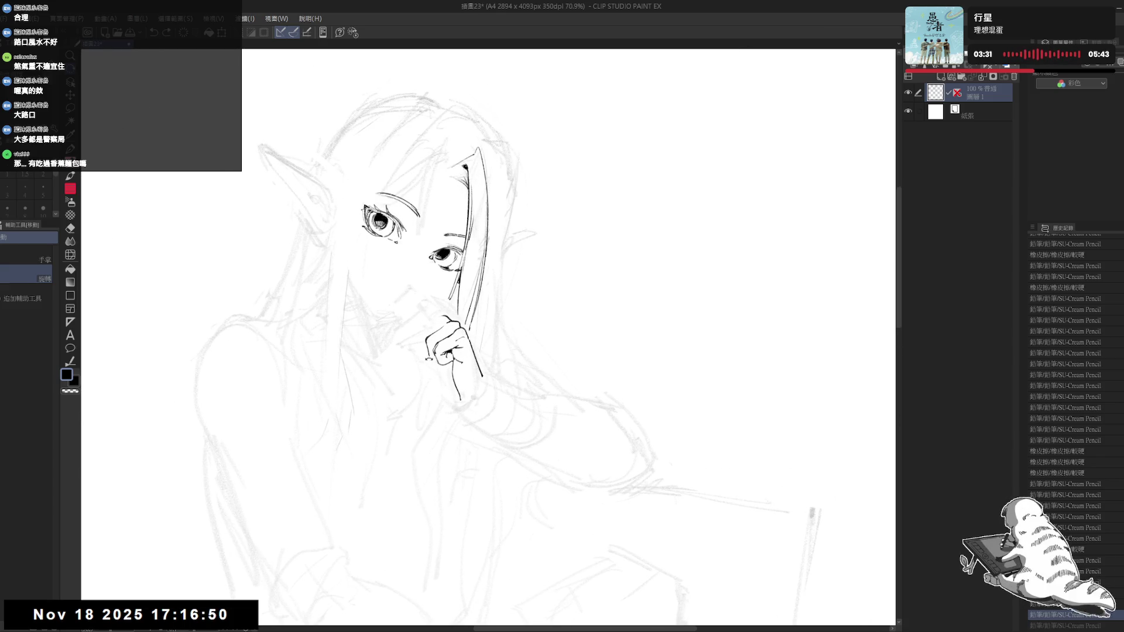
{"action": "key", "text": "p"}
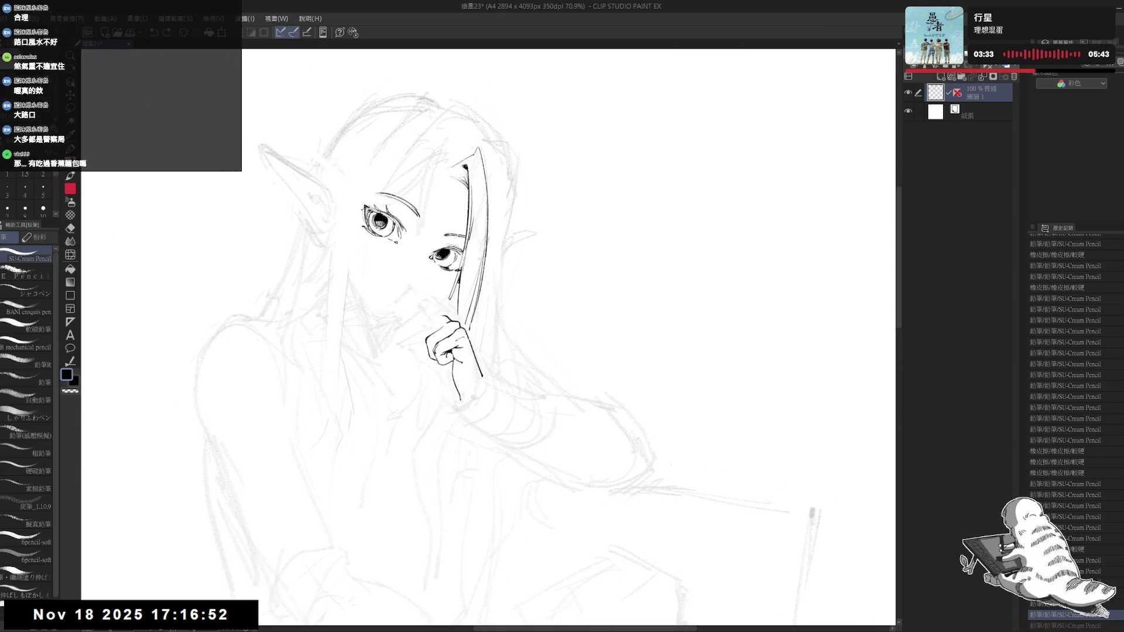
{"action": "mouse_move", "coordinate": [415, 432]}
{"action": "left_mouse_down"}
{"action": "mouse_move", "coordinate": [448, 347]}
{"action": "mouse_move", "coordinate": [435, 318]}
{"action": "mouse_move", "coordinate": [444, 325]}
{"action": "mouse_move", "coordinate": [418, 344]}
{"action": "left_mouse_up"}
{"action": "key", "text": "ctrl+z"}
{"action": "key", "text": "ctrl+z"}
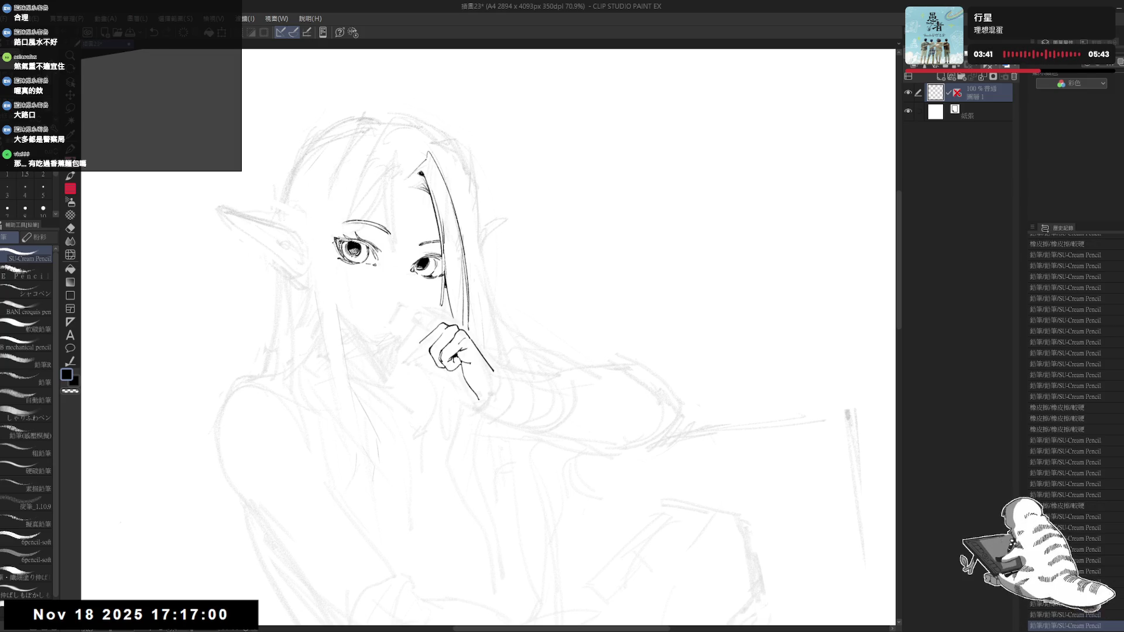
{"action": "key", "text": "e"}
{"action": "key", "text": "asciicircum"}
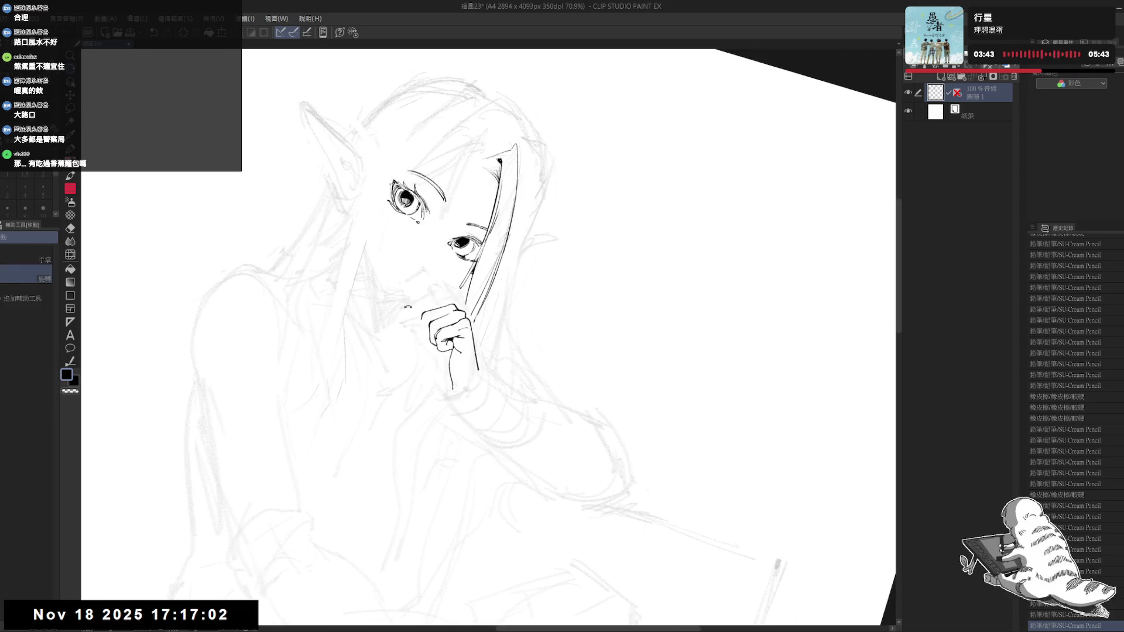
{"action": "left_click_drag", "start_coordinate": [417, 311], "coordinate": [424, 321]}
{"action": "left_click_drag", "start_coordinate": [416, 312], "coordinate": [424, 322]}
Step: Add tiny pencil marks on and near the hand, trimming a small bit of line
{"action": "key", "text": "p"}
{"action": "key", "text": "minus"}
{"action": "mouse_move", "coordinate": [385, 355]}
{"action": "left_mouse_down"}
{"action": "mouse_move", "coordinate": [383, 419]}
{"action": "mouse_move", "coordinate": [369, 412]}
{"action": "left_mouse_up"}
{"action": "key", "text": "e"}
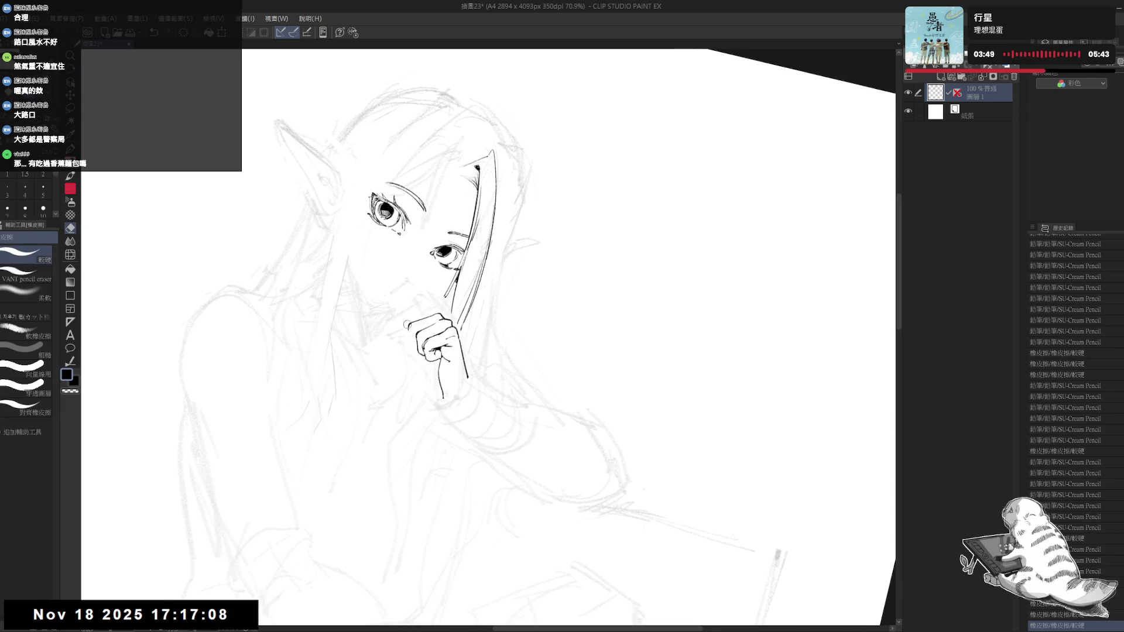
{"action": "key", "text": "p"}
{"action": "left_click", "coordinate": [374, 410]}
{"action": "left_click", "coordinate": [413, 327]}
{"action": "key", "text": "e"}
{"action": "left_click_drag", "start_coordinate": [408, 322], "coordinate": [417, 337]}
{"action": "key", "text": "p"}
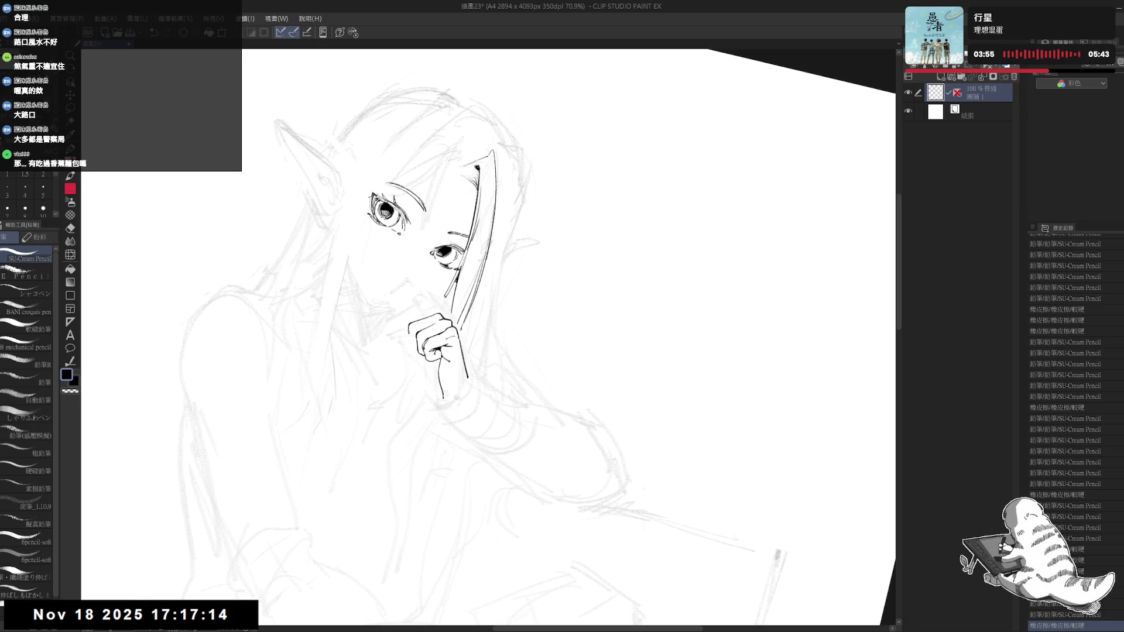
Step: Level the canvas view, zoom out and recenter it on the drawing
{"action": "key", "text": "ctrl+0"}
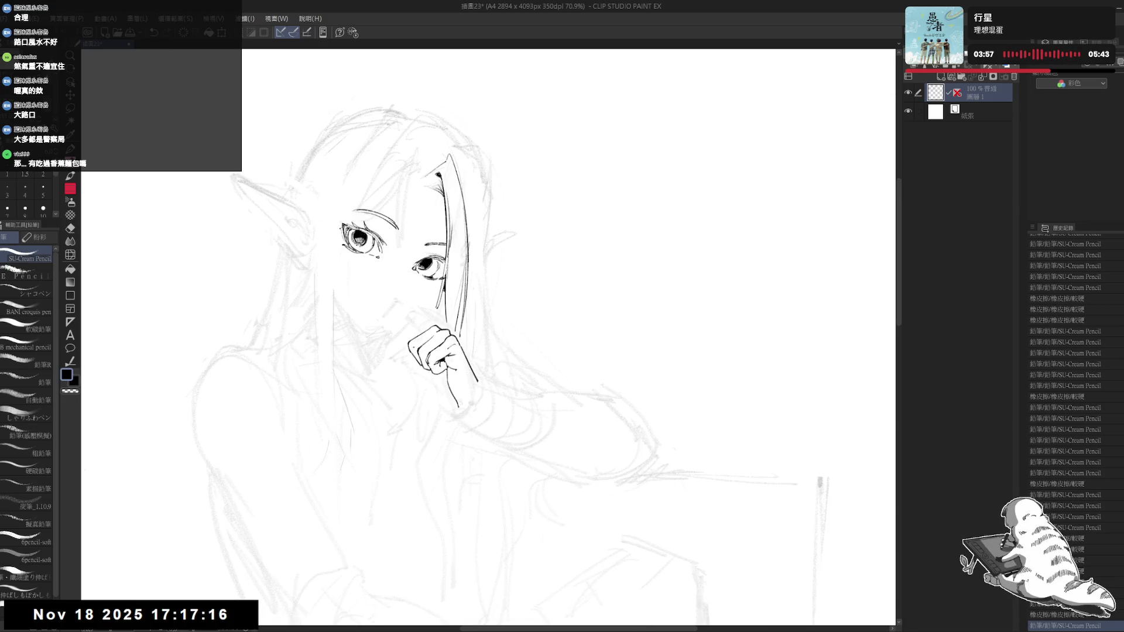
{"action": "scroll", "coordinate": [416, 344], "scroll_direction": "down", "scroll_amount": 3}
{"action": "left_click_drag", "start_coordinate": [464, 396], "coordinate": [452, 384]}
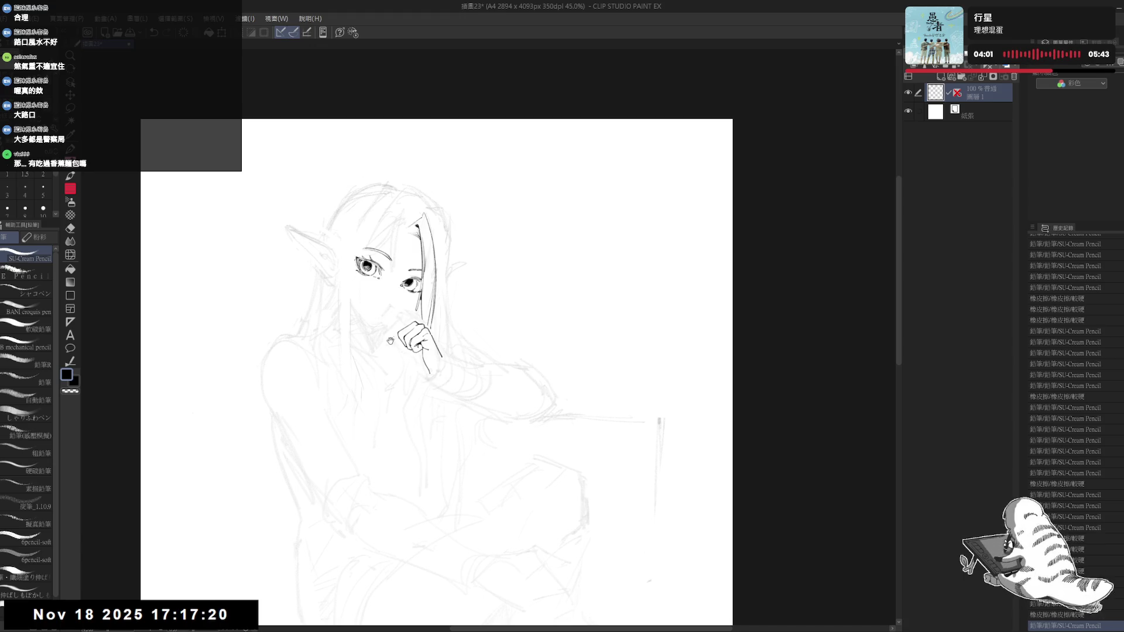
{"action": "left_click_drag", "start_coordinate": [421, 350], "coordinate": [449, 347]}
Step: Lasso the inked hand, nudge it up-left with Scale/Rotate, confirm, and deselect
{"action": "key", "text": "m"}
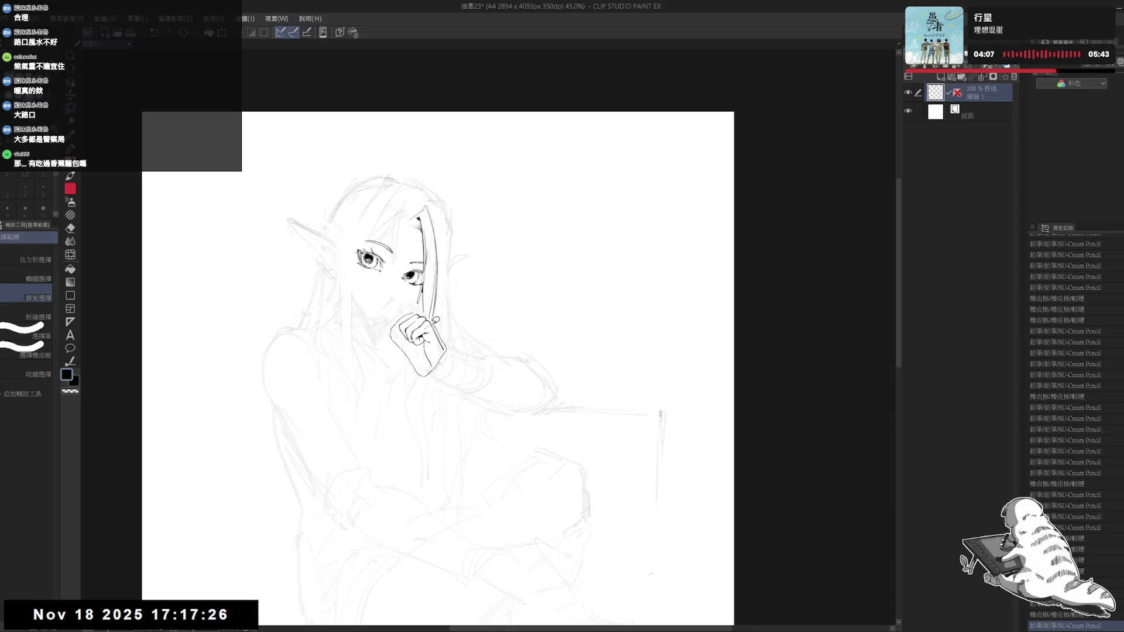
{"action": "left_click_drag", "start_coordinate": [449, 347], "coordinate": [422, 307]}
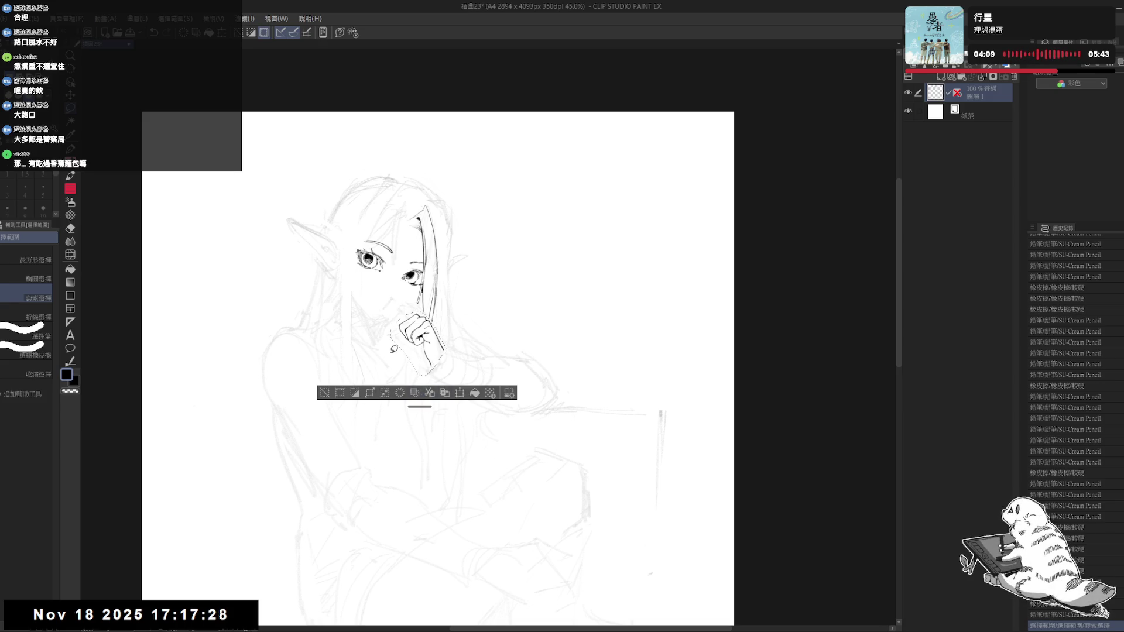
{"action": "key", "text": "ctrl+t"}
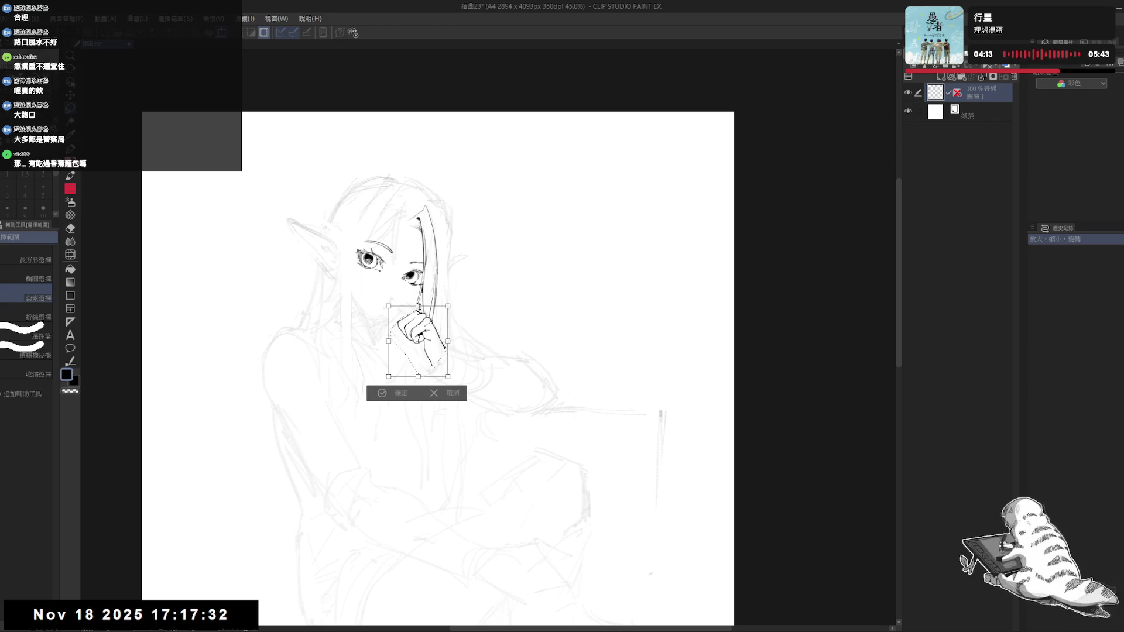
{"action": "left_click_drag", "start_coordinate": [428, 323], "coordinate": [427, 322]}
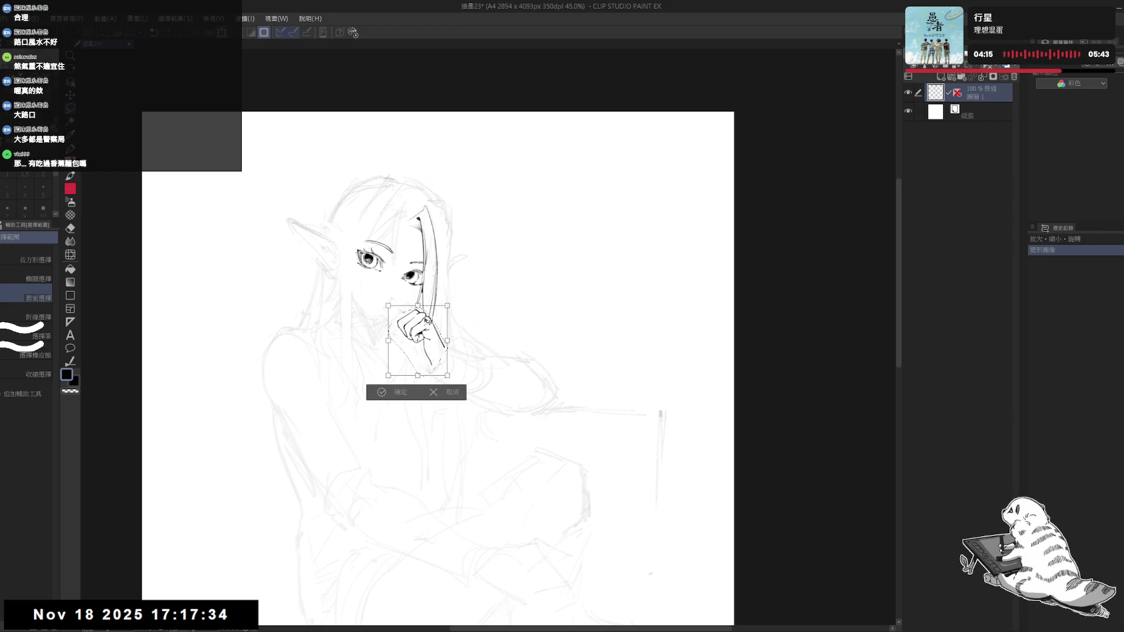
{"action": "left_click", "coordinate": [382, 392]}
{"action": "key", "text": "ctrl+d"}
{"action": "scroll", "coordinate": [415, 300], "scroll_direction": "up", "scroll_amount": 1}
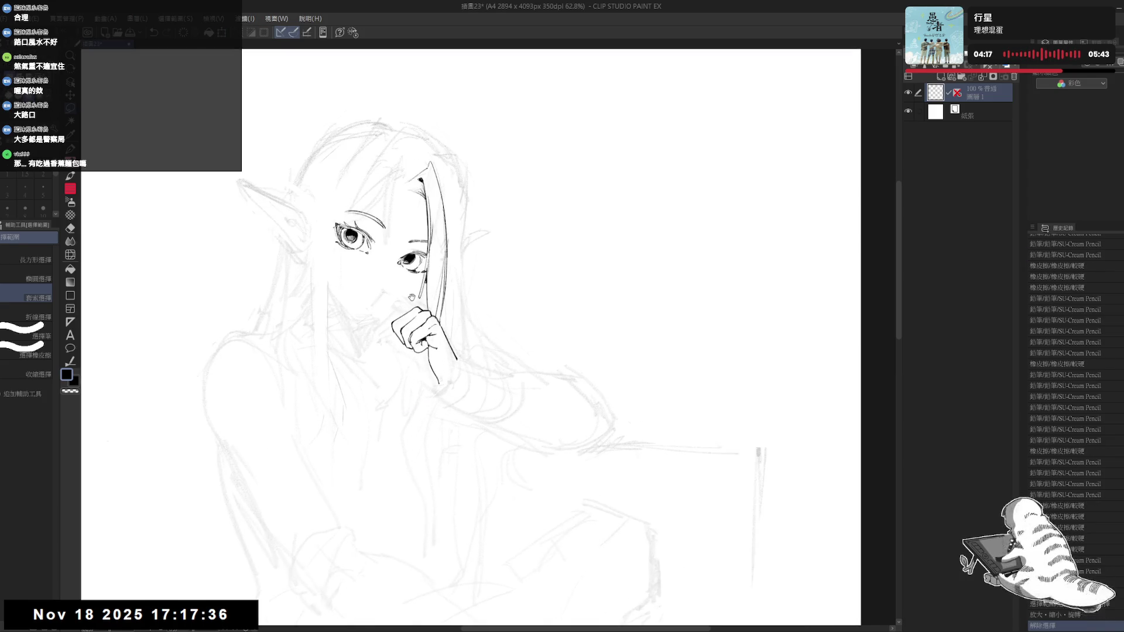
{"action": "left_click_drag", "start_coordinate": [415, 300], "coordinate": [420, 324]}
Step: Extend the mouth line leftward and add small marks above and beside the hand
{"action": "key", "text": "e"}
{"action": "left_click", "coordinate": [423, 312]}
{"action": "key", "text": "p"}
{"action": "left_click_drag", "start_coordinate": [423, 312], "coordinate": [415, 310]}
{"action": "key", "text": "ctrl+z"}
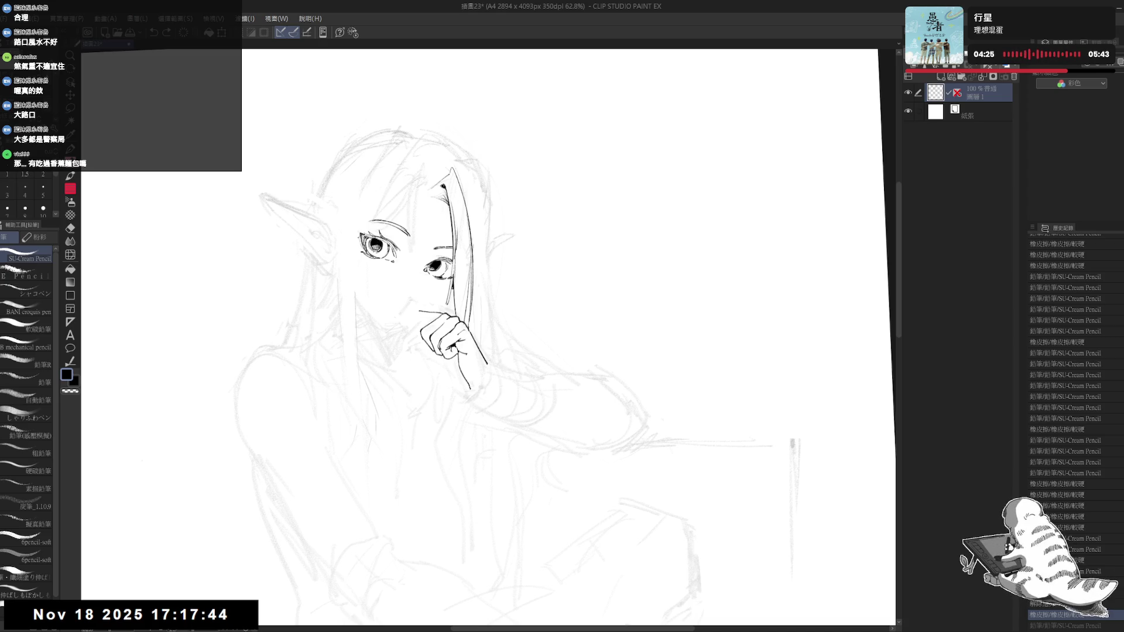
{"action": "left_click_drag", "start_coordinate": [422, 311], "coordinate": [416, 311]}
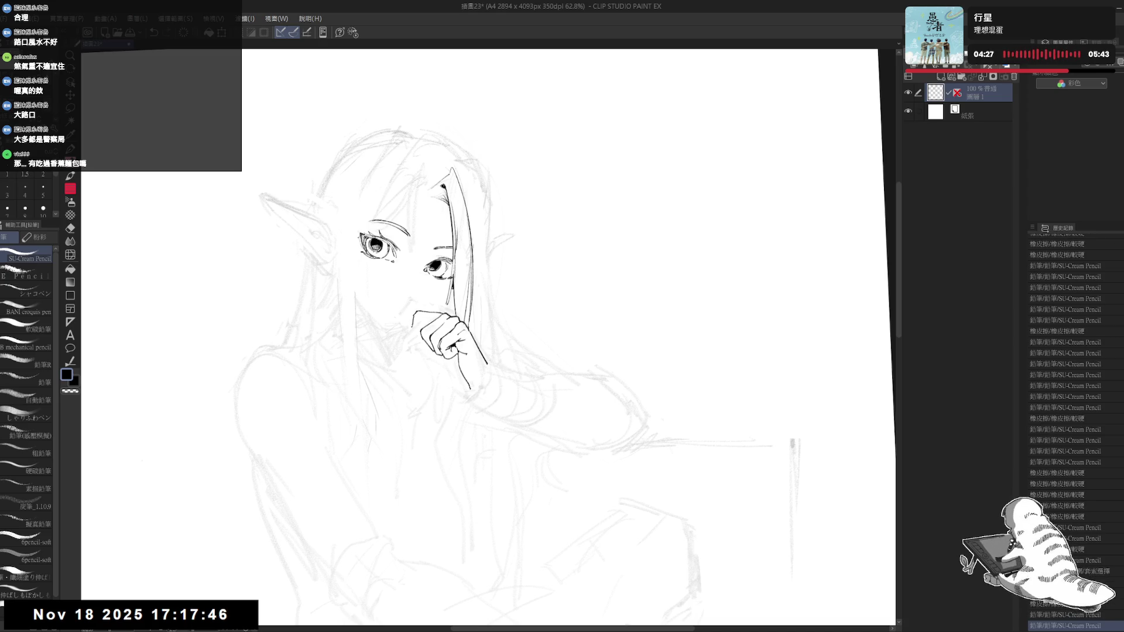
{"action": "left_click", "coordinate": [426, 306]}
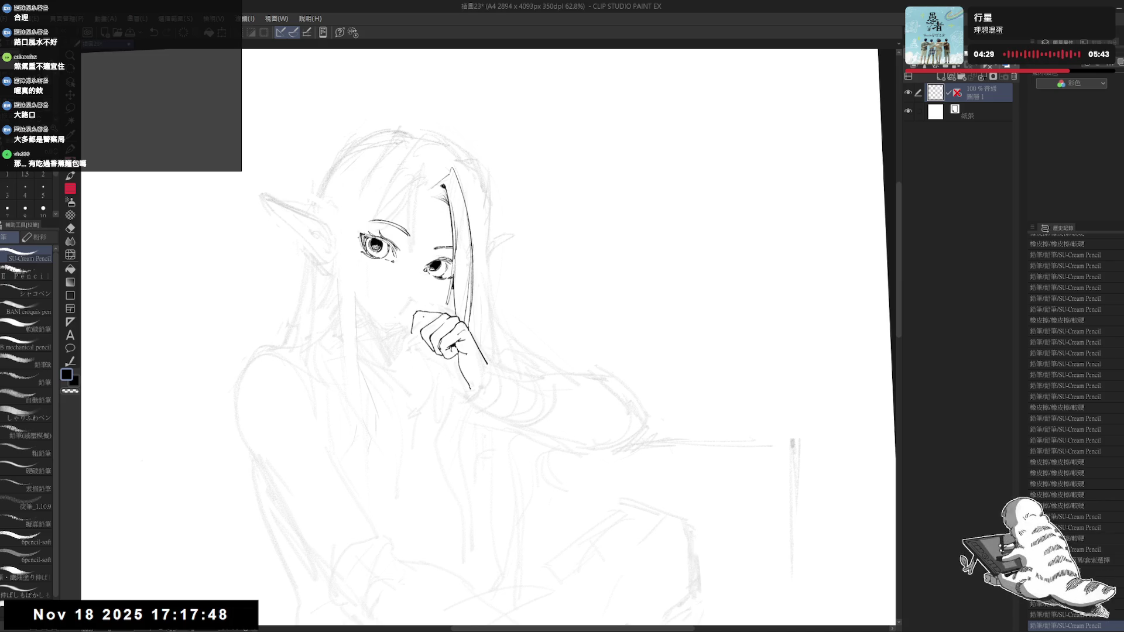
{"action": "left_click", "coordinate": [429, 328]}
{"action": "key", "text": "ctrl+z"}
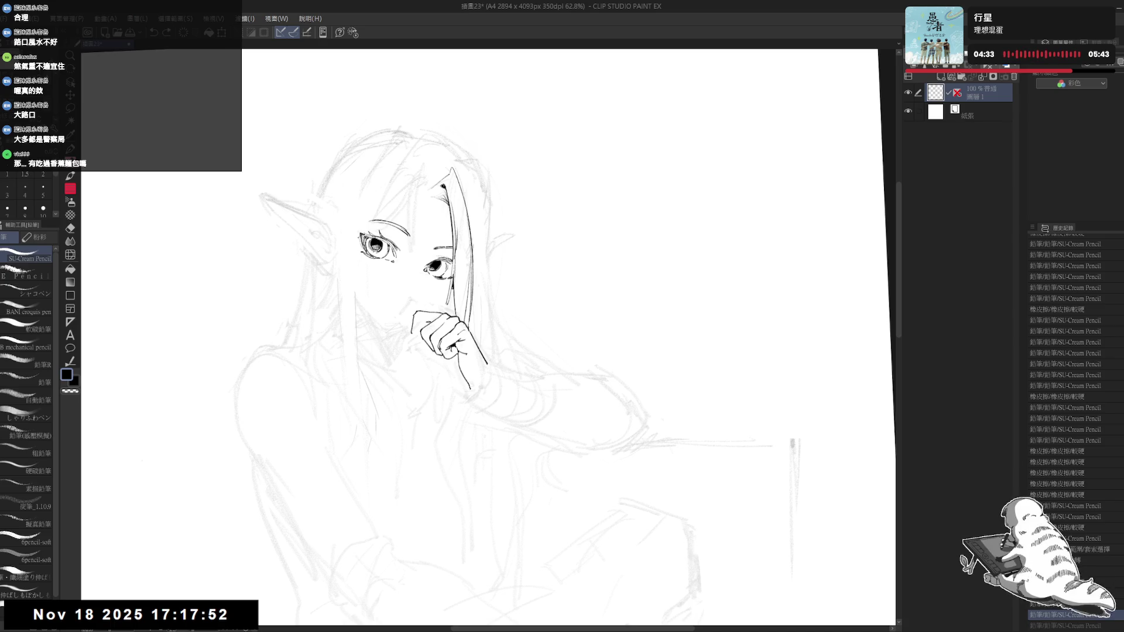
{"action": "key", "text": "ctrl+y"}
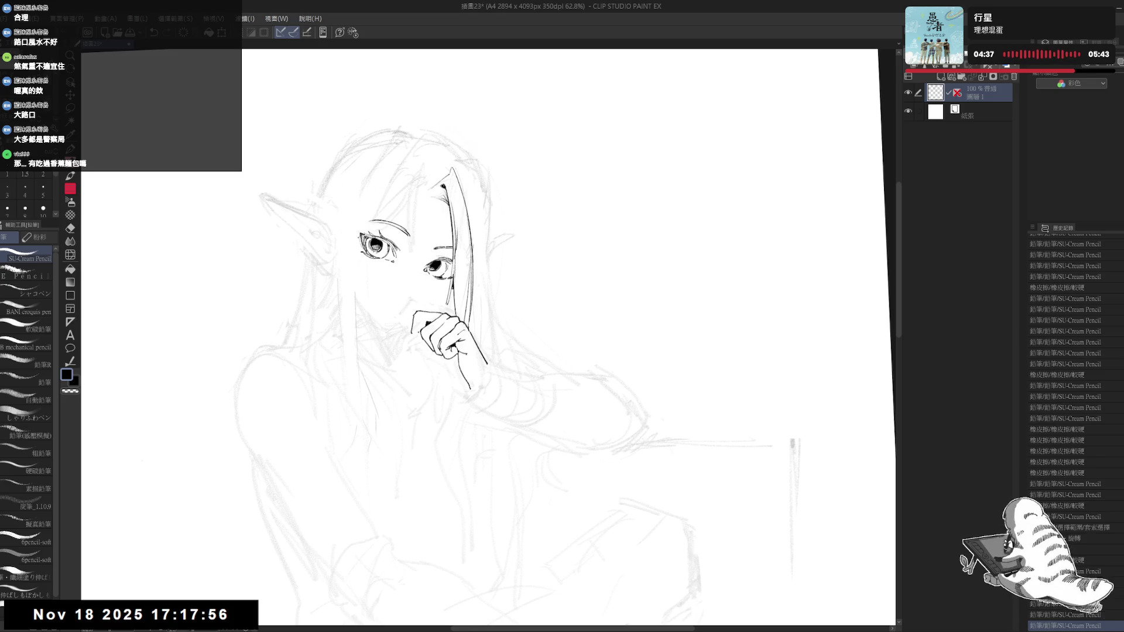
Step: Trim the stroke at the hand's top and add a tiny stroke near the hand
{"action": "key", "text": "e"}
{"action": "mouse_move", "coordinate": [417, 305]}
{"action": "left_mouse_down"}
{"action": "mouse_move", "coordinate": [410, 312]}
{"action": "mouse_move", "coordinate": [416, 305]}
{"action": "left_mouse_up"}
{"action": "key", "text": "p"}
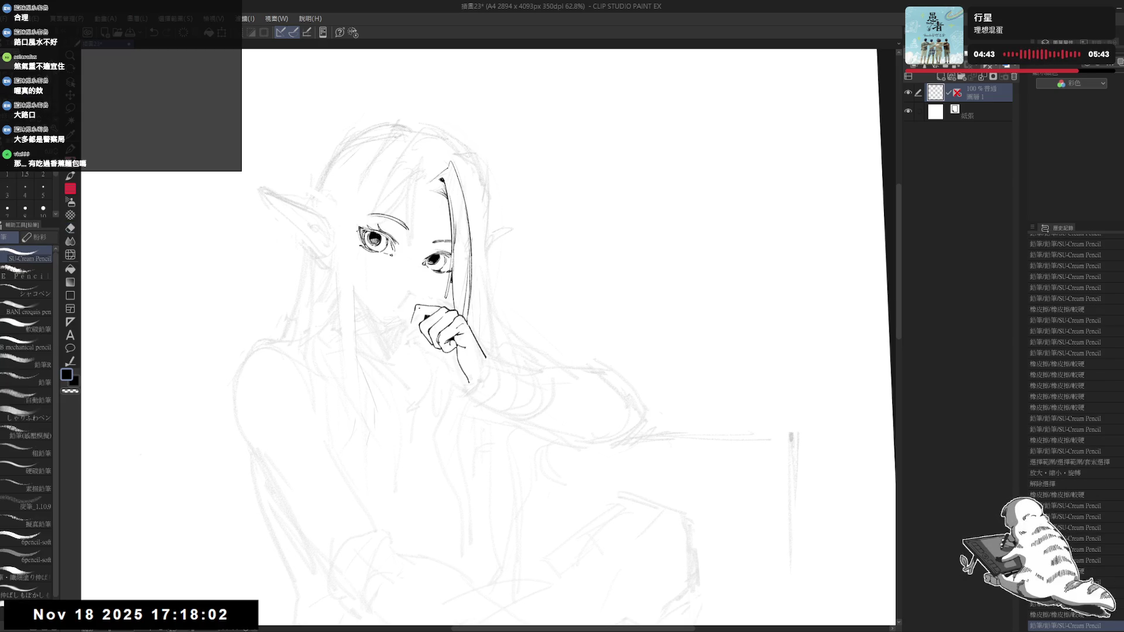
{"action": "left_click_drag", "start_coordinate": [414, 308], "coordinate": [413, 305]}
{"action": "mouse_move", "coordinate": [431, 375]}
{"action": "left_mouse_down"}
{"action": "mouse_move", "coordinate": [499, 358]}
{"action": "mouse_move", "coordinate": [468, 380]}
{"action": "mouse_move", "coordinate": [436, 353]}
{"action": "mouse_move", "coordinate": [427, 361]}
{"action": "left_mouse_up"}
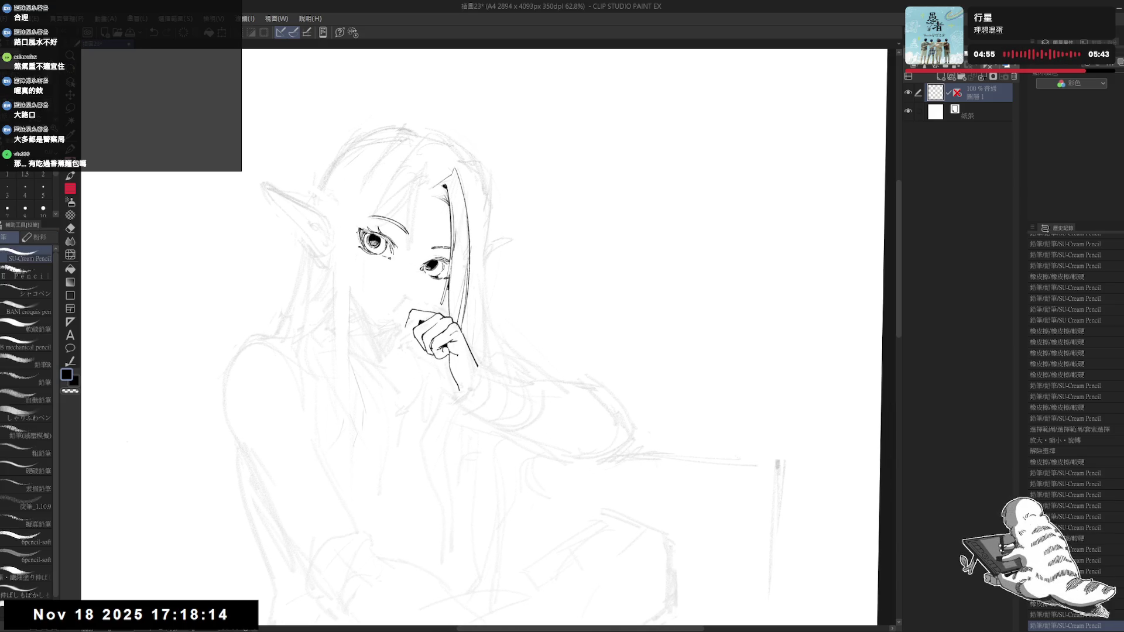
{"action": "left_click_drag", "start_coordinate": [408, 314], "coordinate": [422, 322]}
{"action": "key", "text": "e"}
{"action": "key", "text": "p"}
{"action": "key", "text": "ctrl+z"}
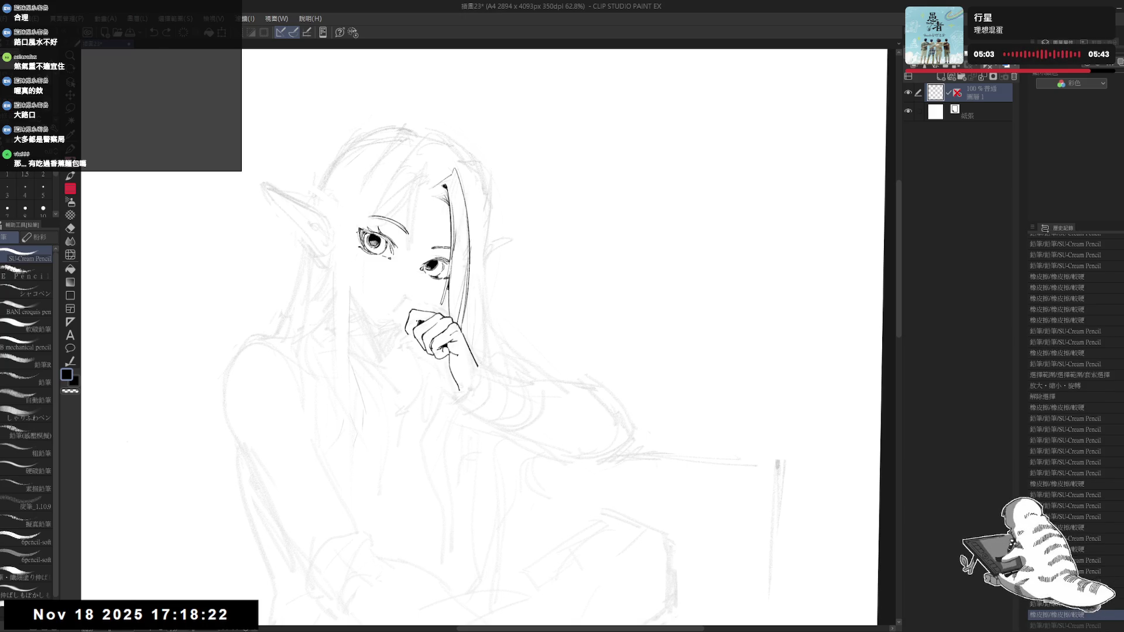
{"action": "key", "text": "ctrl+y"}
Step: Check the whole page mirrored and zoomed out, then erase a spot and add an ink dot
{"action": "key", "text": "h"}
{"action": "key", "text": "minus"}
{"action": "key", "text": "minus"}
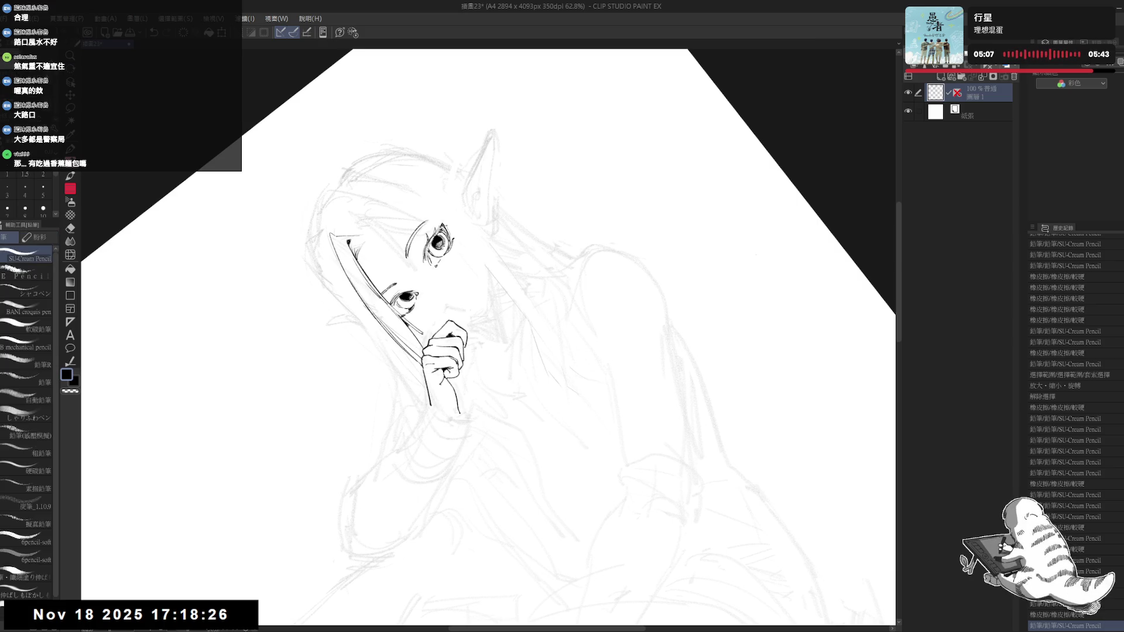
{"action": "key", "text": "equal"}
{"action": "key", "text": "equal"}
{"action": "key", "text": "h"}
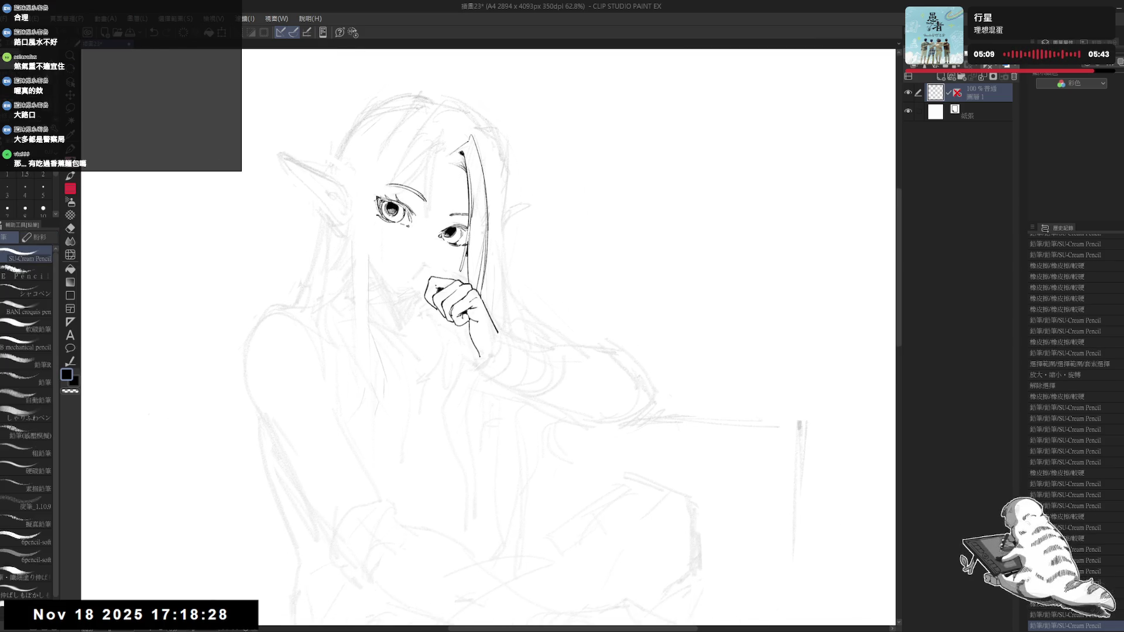
{"action": "key", "text": "ctrl+minus"}
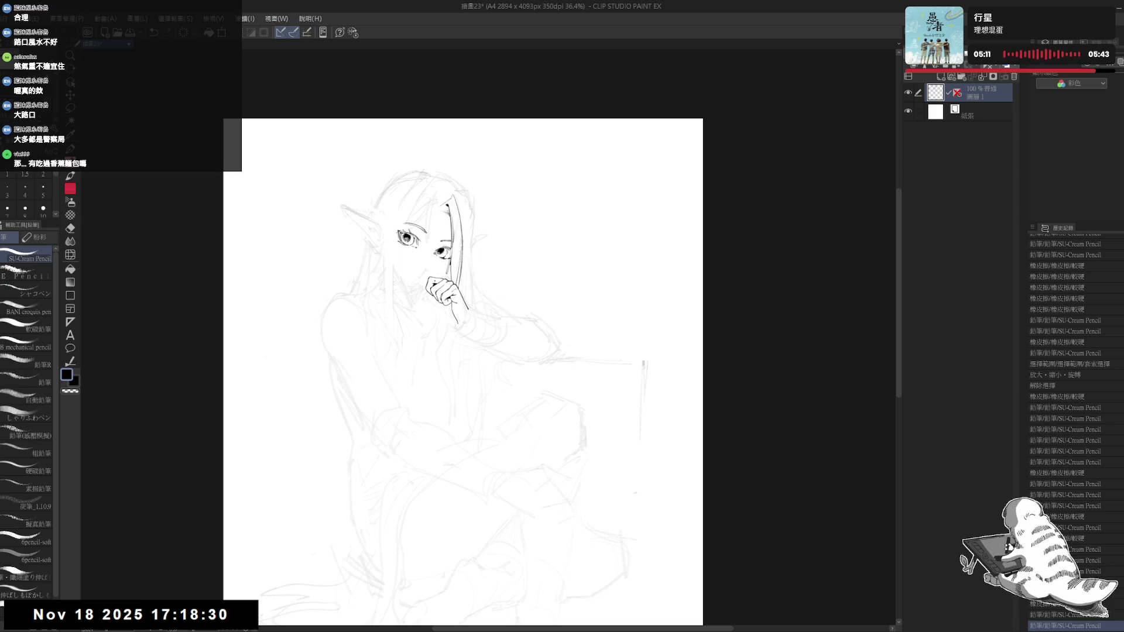
{"action": "key", "text": "ctrl+plus"}
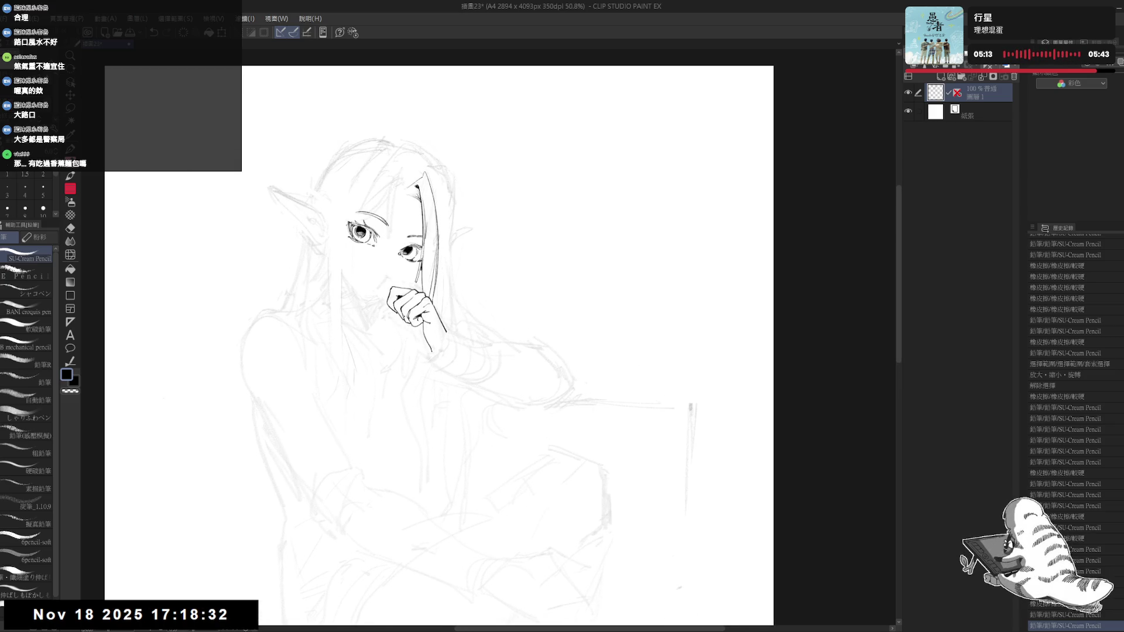
{"action": "key", "text": "e"}
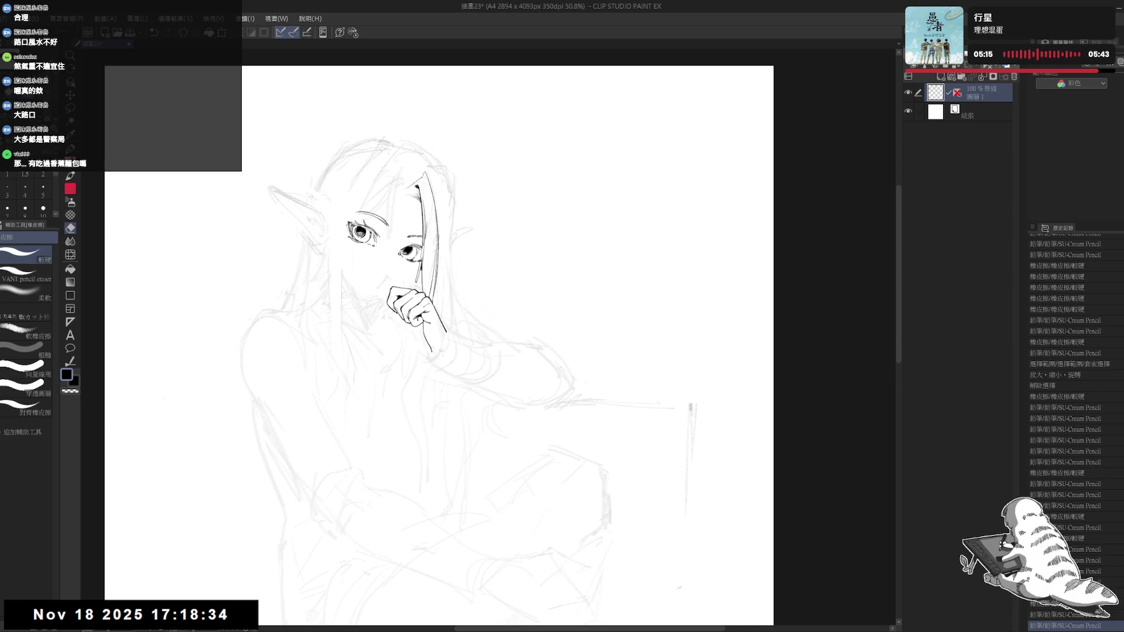
{"action": "left_click_drag", "start_coordinate": [394, 313], "coordinate": [401, 320]}
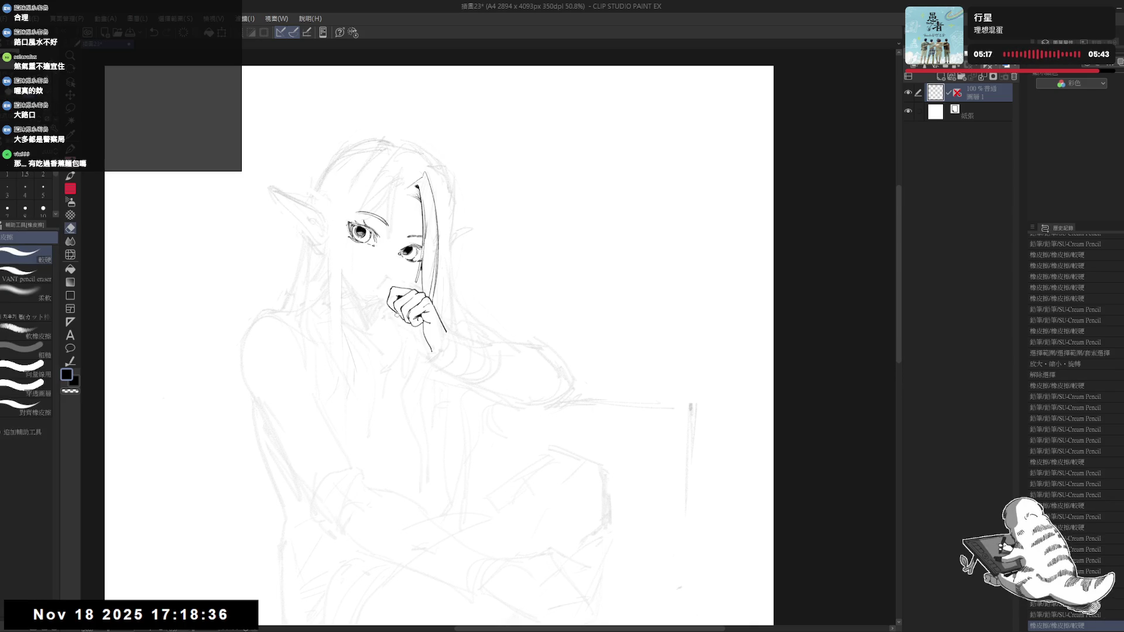
{"action": "key", "text": "p"}
{"action": "left_click", "coordinate": [454, 392]}
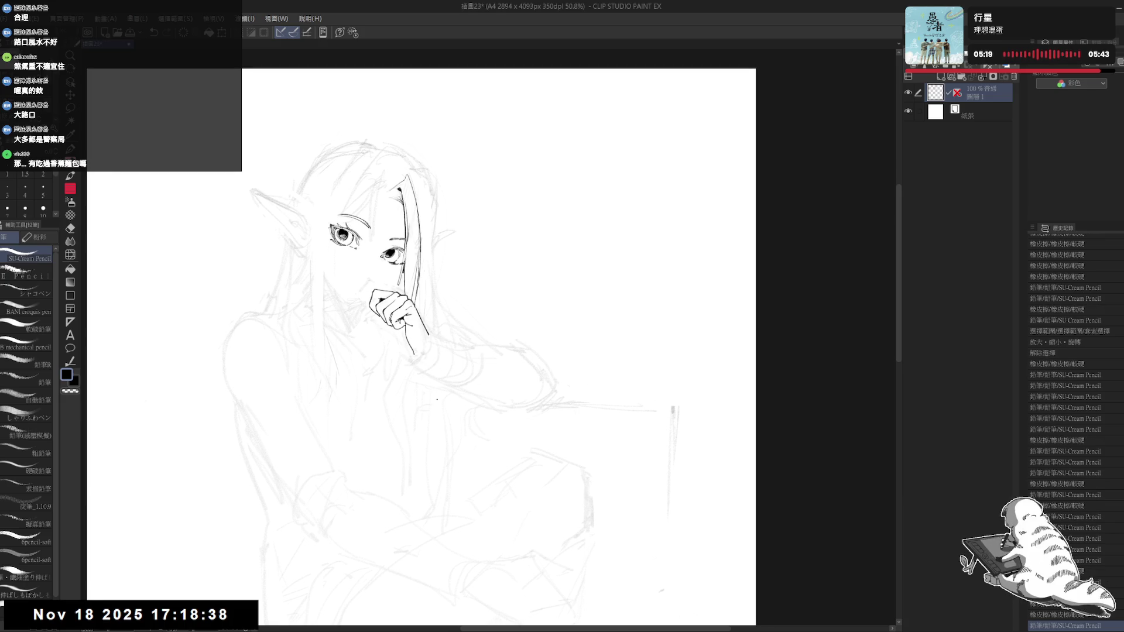
Step: Redraw the line along the raised hand's edge and erase stray ink at the wrist
{"action": "key", "text": "minus"}
{"action": "mouse_move", "coordinate": [431, 356]}
{"action": "left_mouse_down"}
{"action": "mouse_move", "coordinate": [418, 380]}
{"action": "mouse_move", "coordinate": [418, 366]}
{"action": "mouse_move", "coordinate": [404, 375]}
{"action": "left_mouse_up"}
{"action": "key", "text": "ctrl+z"}
{"action": "key", "text": "ctrl+z"}
{"action": "left_click_drag", "start_coordinate": [585, 176], "coordinate": [621, 281]}
{"action": "key", "text": "e"}
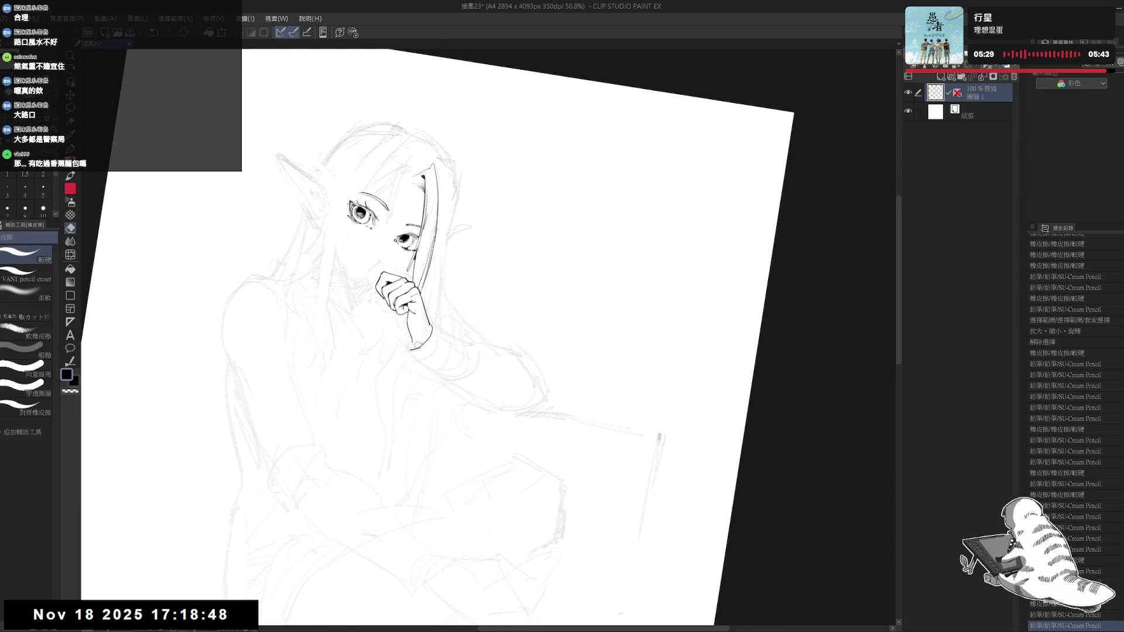
{"action": "left_click_drag", "start_coordinate": [419, 343], "coordinate": [417, 349]}
{"action": "key", "text": "p"}
{"action": "key", "text": "ctrl+z"}
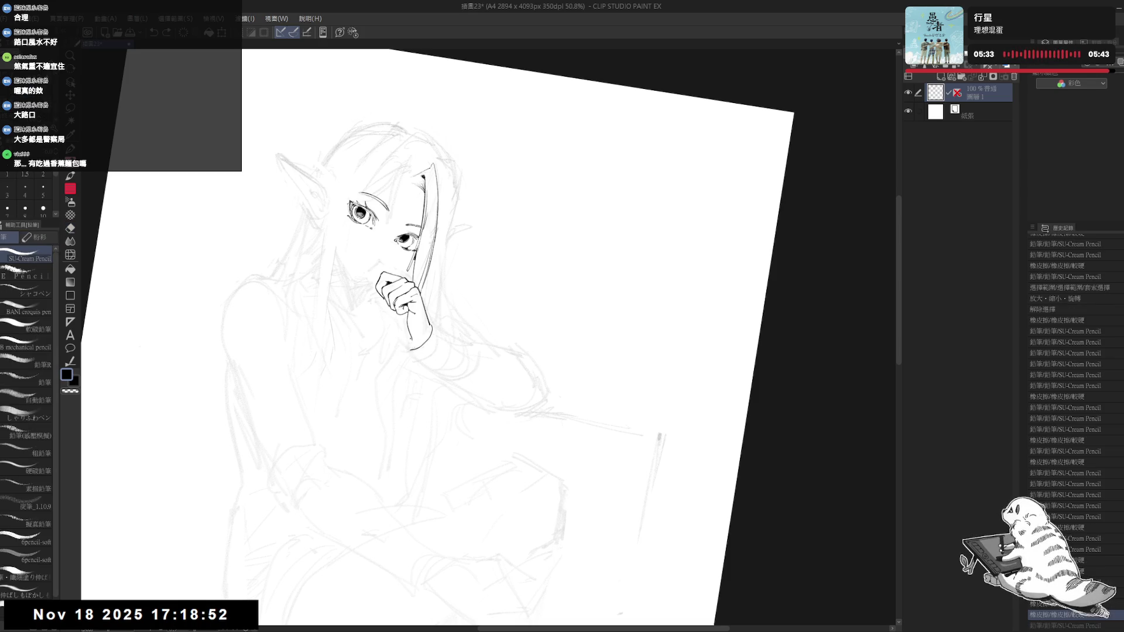
{"action": "key", "text": "ctrl+y"}
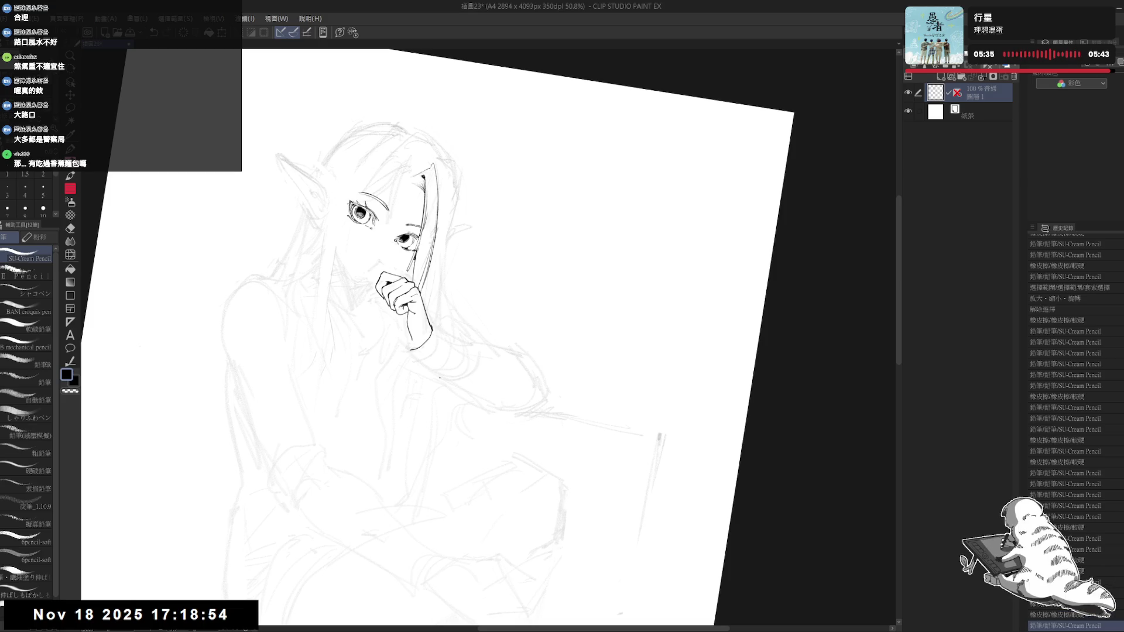
Step: Return the canvas view upright, unmirrored and recentered on the drawing
{"action": "key", "text": "ctrl+@"}
{"action": "key", "text": "h"}
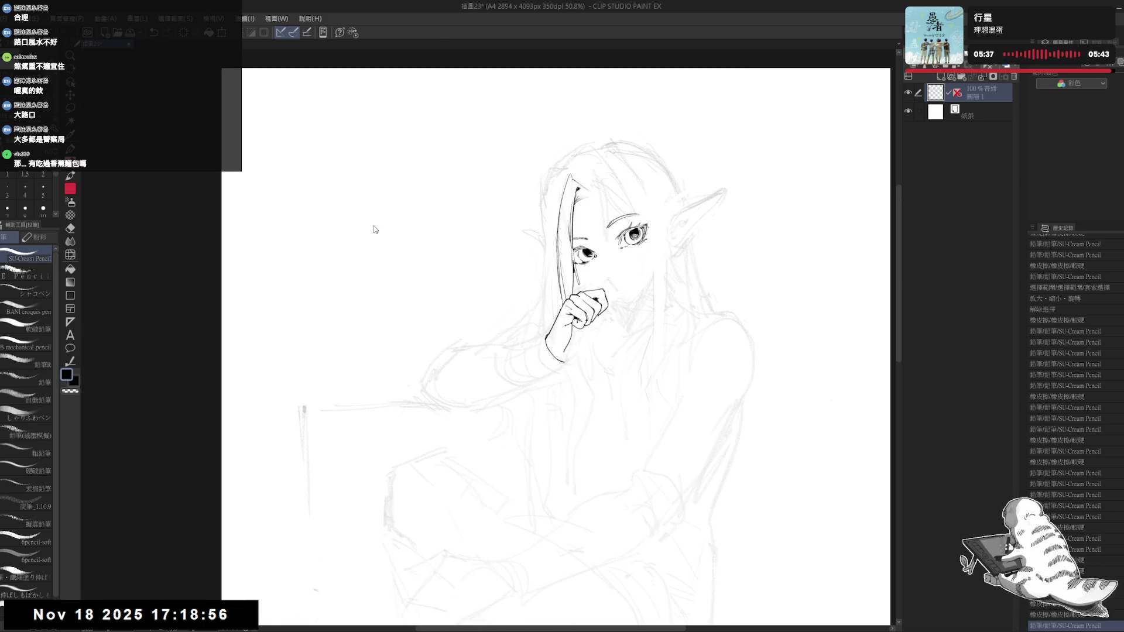
{"action": "key", "text": "h"}
{"action": "key", "text": "r"}
{"action": "left_click_drag", "start_coordinate": [390, 388], "coordinate": [435, 321]}
{"action": "key", "text": "ctrl+@"}
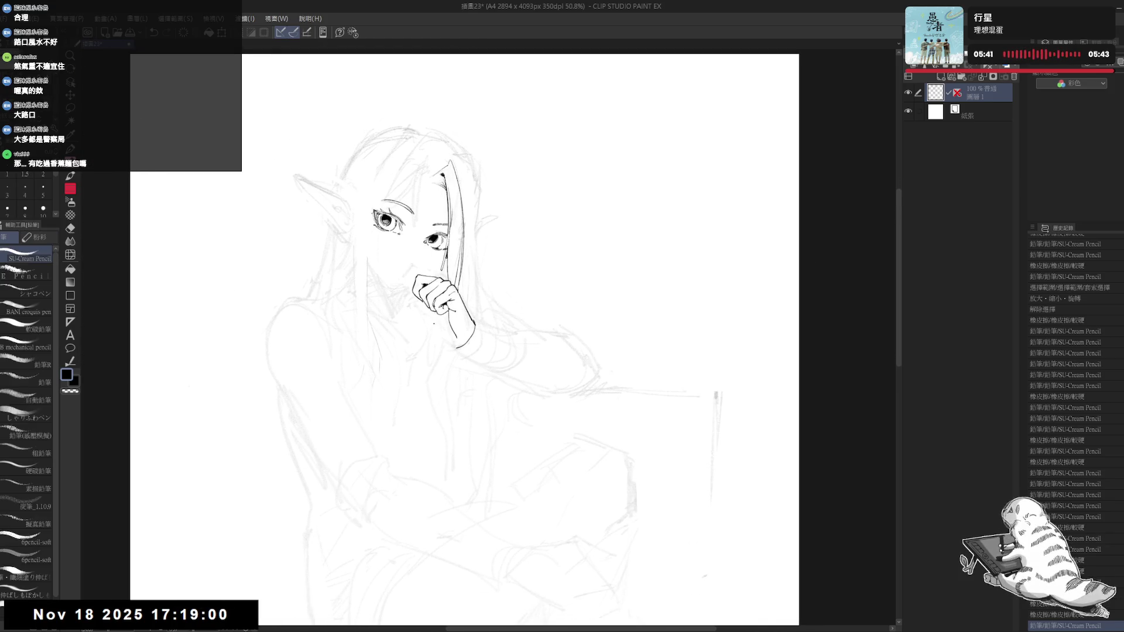
{"action": "scroll", "coordinate": [509, 157], "scroll_direction": "up", "scroll_amount": 3}
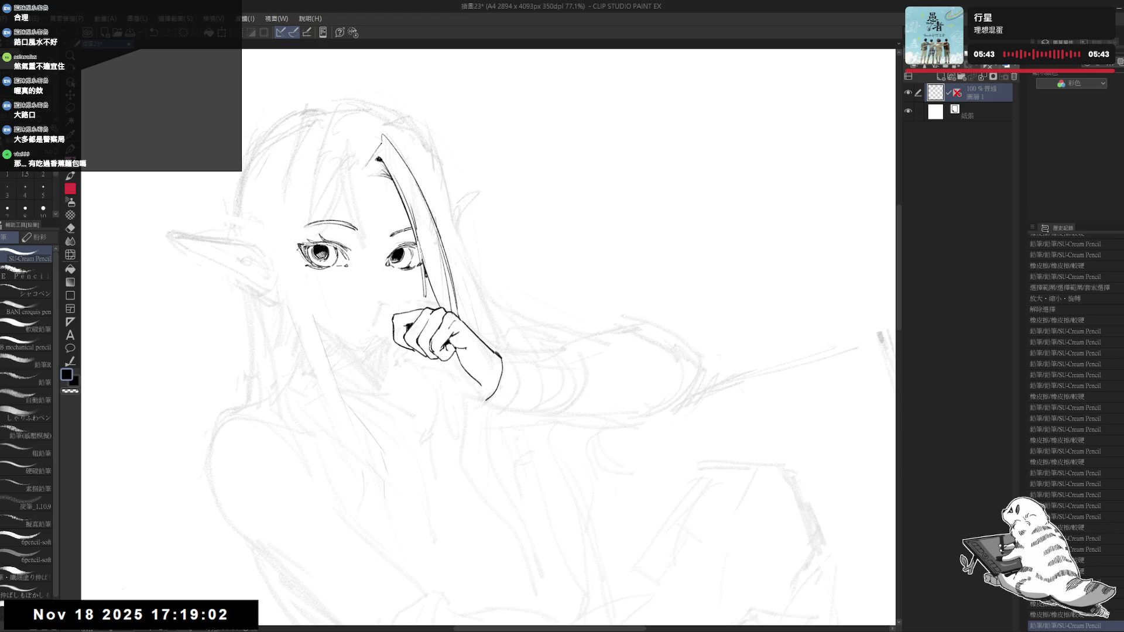
Step: Tilt the view and try a short ink stroke in the hair, then undo it
{"action": "left_click_drag", "start_coordinate": [527, 176], "coordinate": [503, 182]}
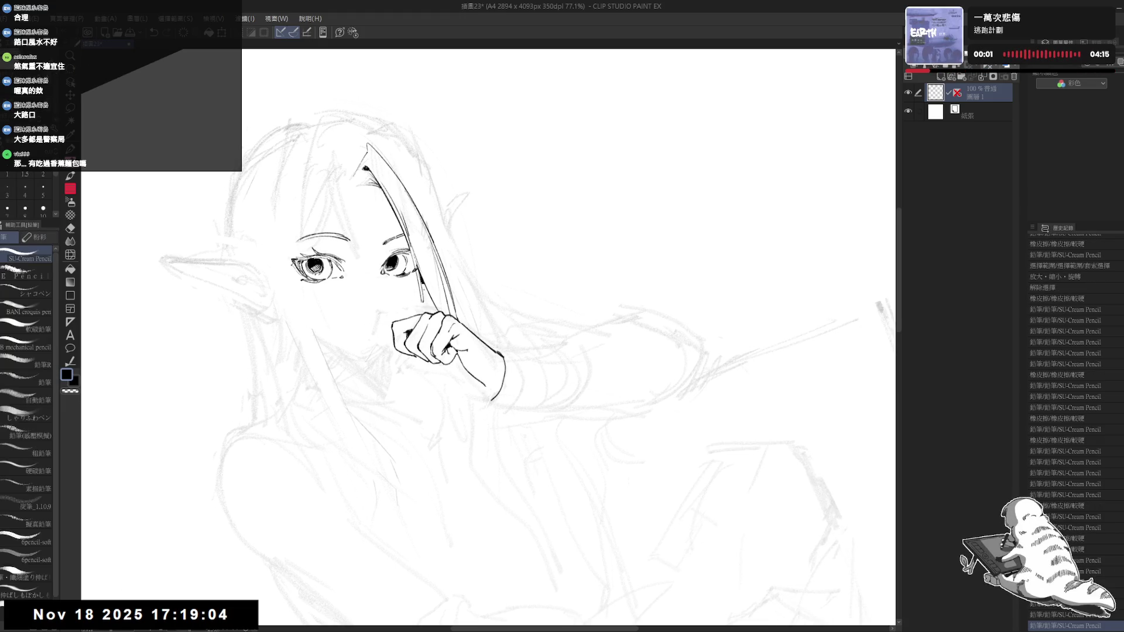
{"action": "left_click_drag", "start_coordinate": [424, 287], "coordinate": [427, 306]}
{"action": "key", "text": "ctrl+z"}
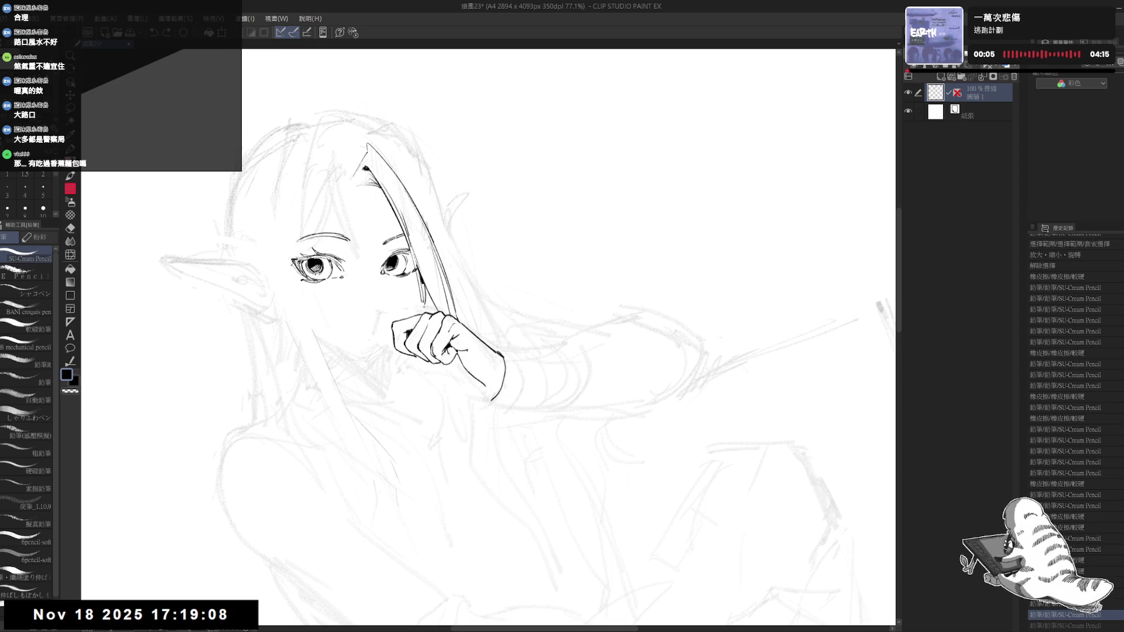
{"action": "key", "text": "ctrl+y"}
{"action": "key", "text": "ctrl+y"}
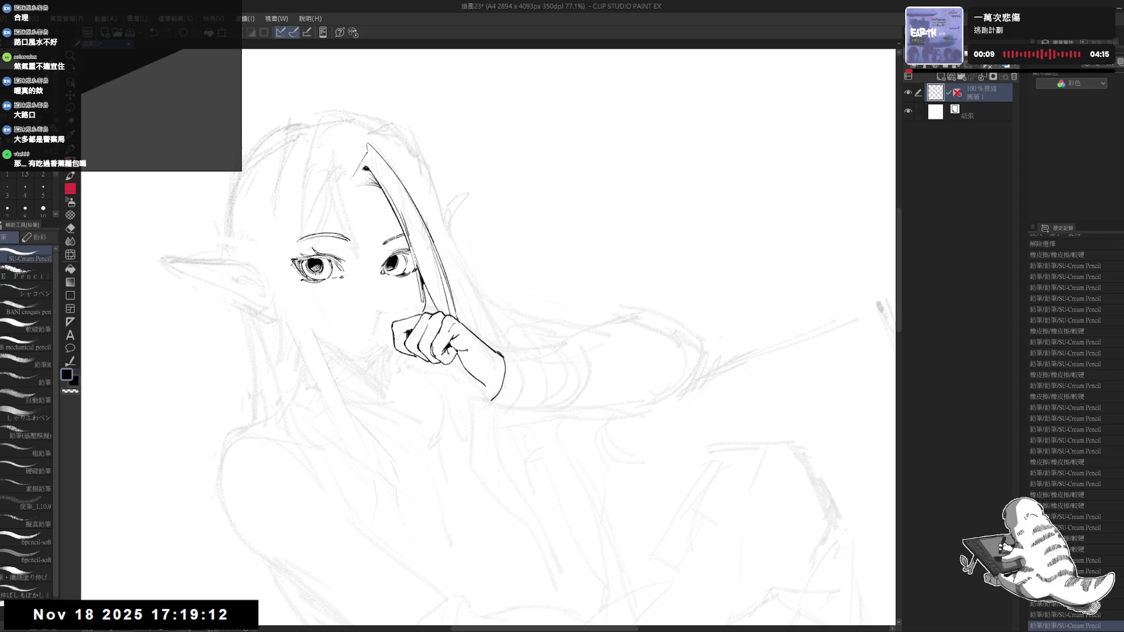
{"action": "key", "text": "ctrl+z"}
Step: Rotate the figure upright and test a hair touch-up beside the hand, undoing it
{"action": "key", "text": "asciicircum"}
{"action": "key", "text": "asciicircum"}
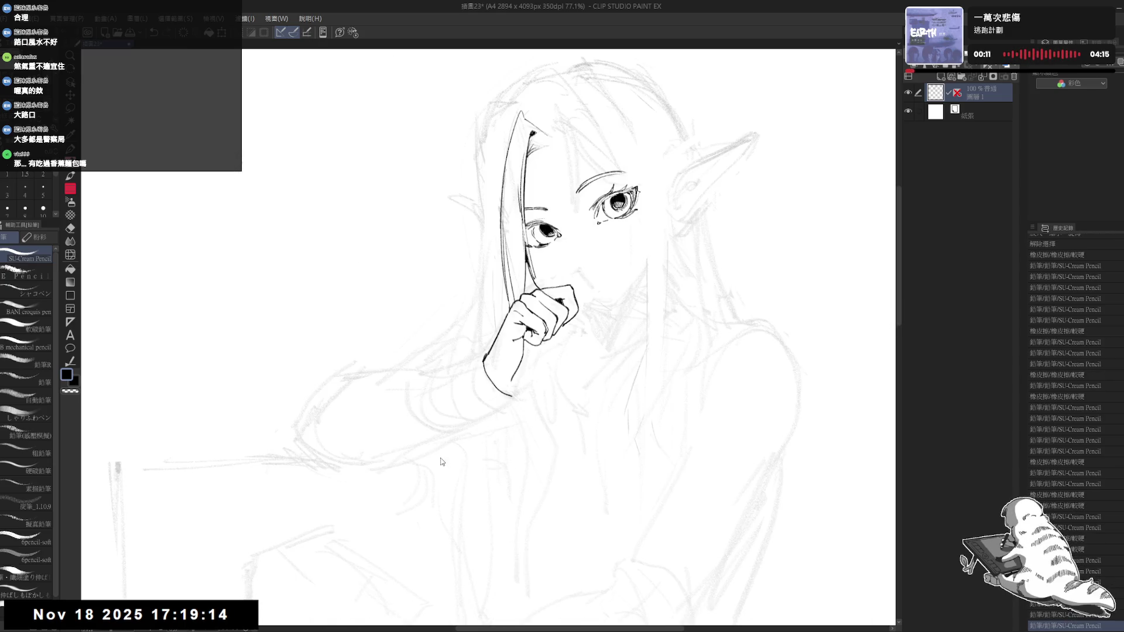
{"action": "key", "text": "asciicircum"}
{"action": "mouse_move", "coordinate": [425, 264]}
{"action": "left_mouse_down"}
{"action": "mouse_move", "coordinate": [387, 404]}
{"action": "mouse_move", "coordinate": [397, 402]}
{"action": "left_mouse_up"}
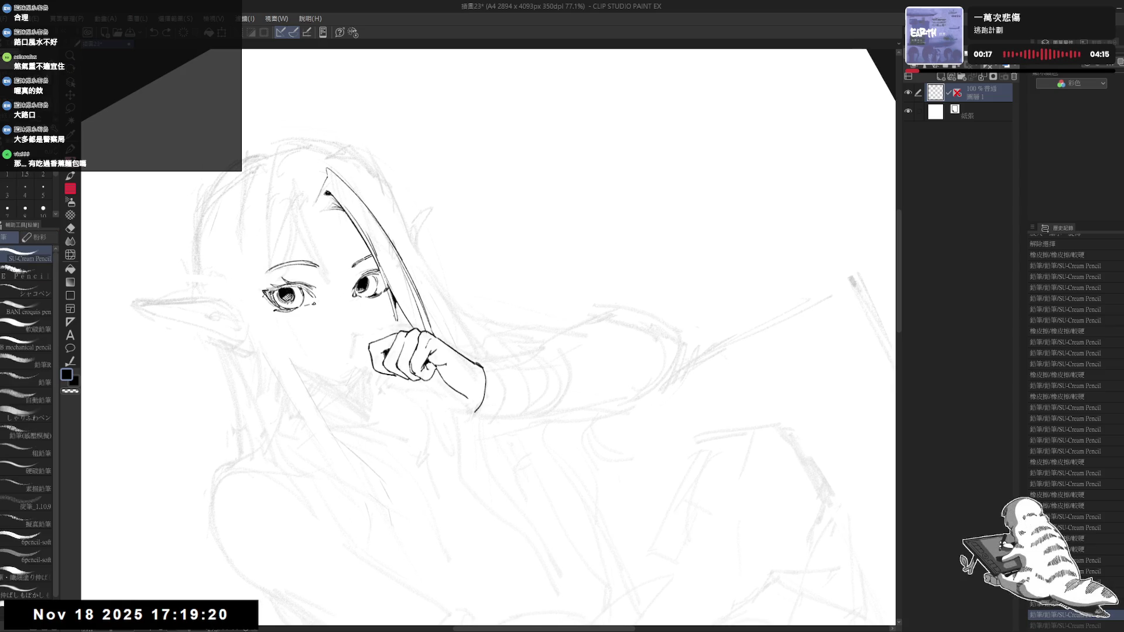
{"action": "mouse_move", "coordinate": [394, 319]}
{"action": "left_mouse_down"}
{"action": "mouse_move", "coordinate": [397, 331]}
{"action": "mouse_move", "coordinate": [397, 320]}
{"action": "left_mouse_up"}
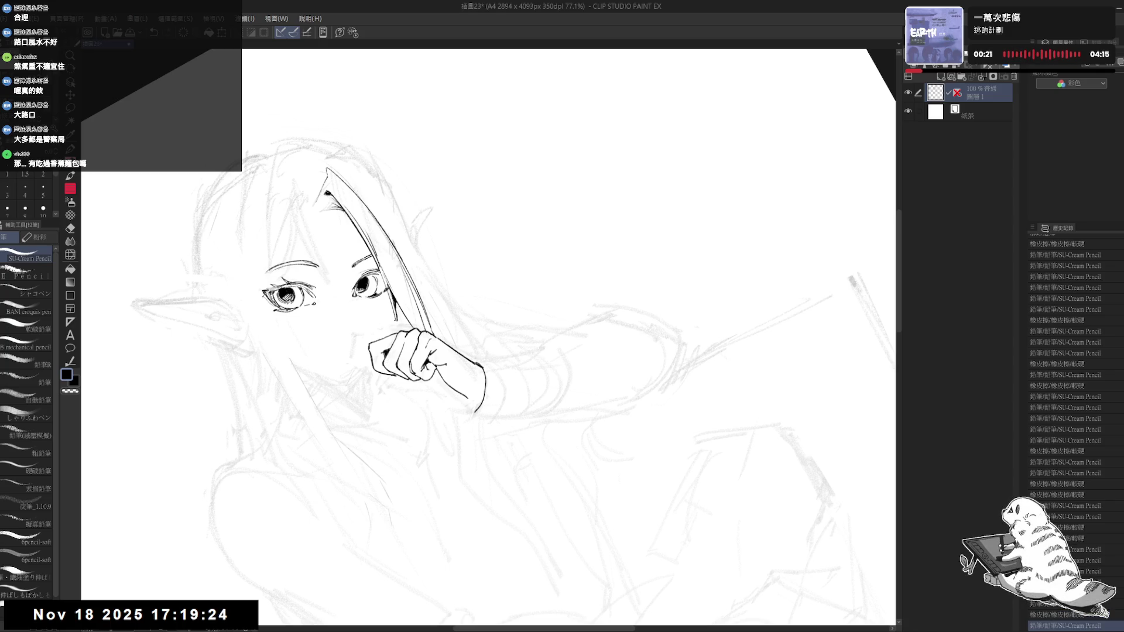
{"action": "key", "text": "ctrl+z"}
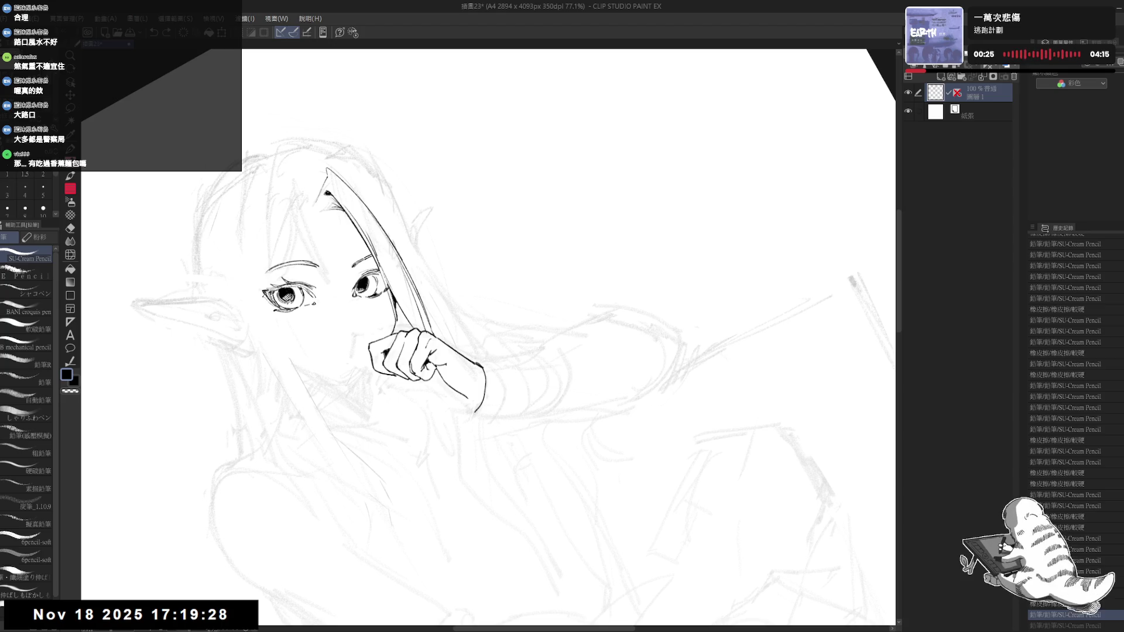
Step: Erase stray ink near the nose with the hard eraser, then return to the SU-Cream Pencil
{"action": "key", "text": "asciicircum"}
{"action": "key", "text": "asciicircum"}
{"action": "key", "text": "e"}
{"action": "mouse_move", "coordinate": [395, 276]}
{"action": "left_mouse_down"}
{"action": "mouse_move", "coordinate": [423, 316]}
{"action": "mouse_move", "coordinate": [418, 302]}
{"action": "left_mouse_up"}
{"action": "key", "text": "p"}
{"action": "key", "text": "minus"}
{"action": "key", "text": "minus"}
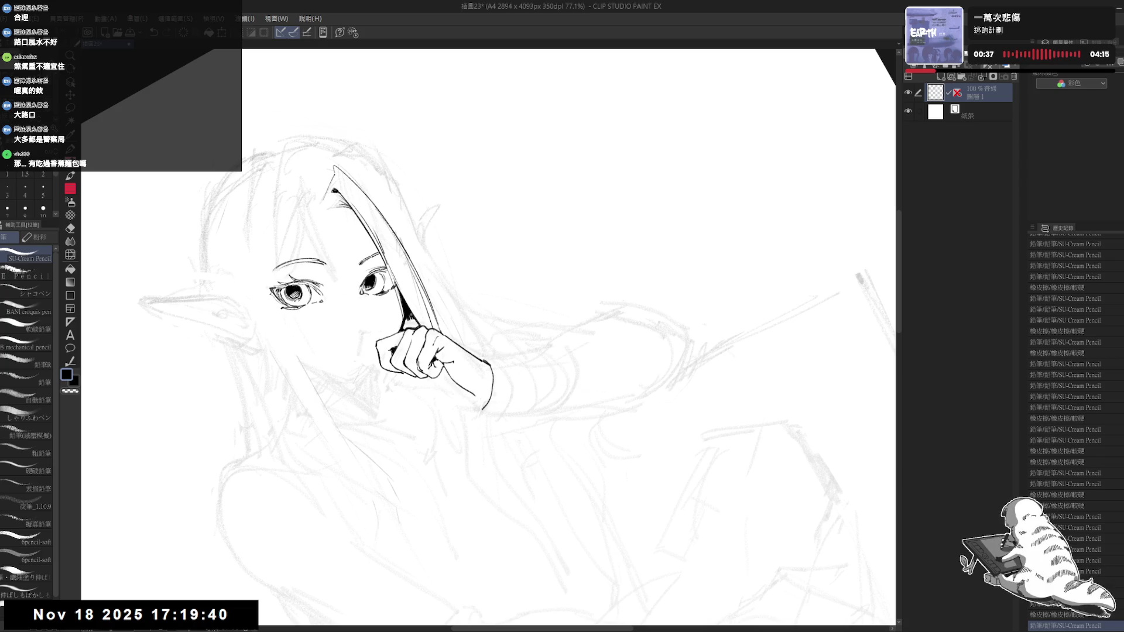
Step: Adjust the canvas rotation and try a short stroke near the hand, then undo it
{"action": "key", "text": "r"}
{"action": "left_click_drag", "start_coordinate": [468, 293], "coordinate": [557, 205]}
{"action": "key", "text": "p"}
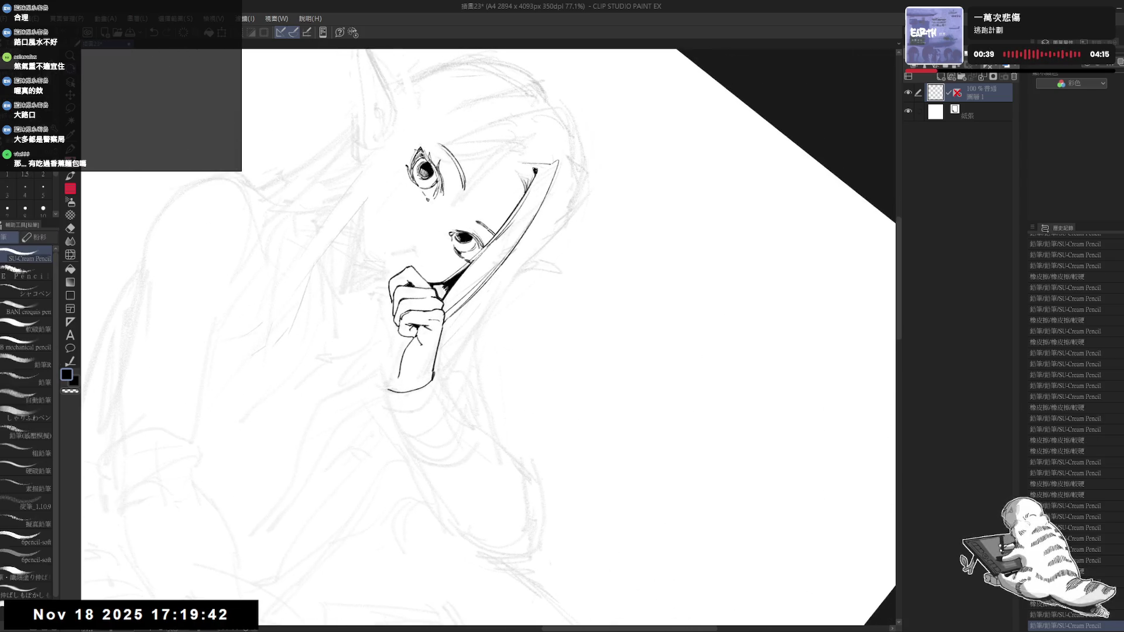
{"action": "left_click_drag", "start_coordinate": [468, 293], "coordinate": [455, 298]}
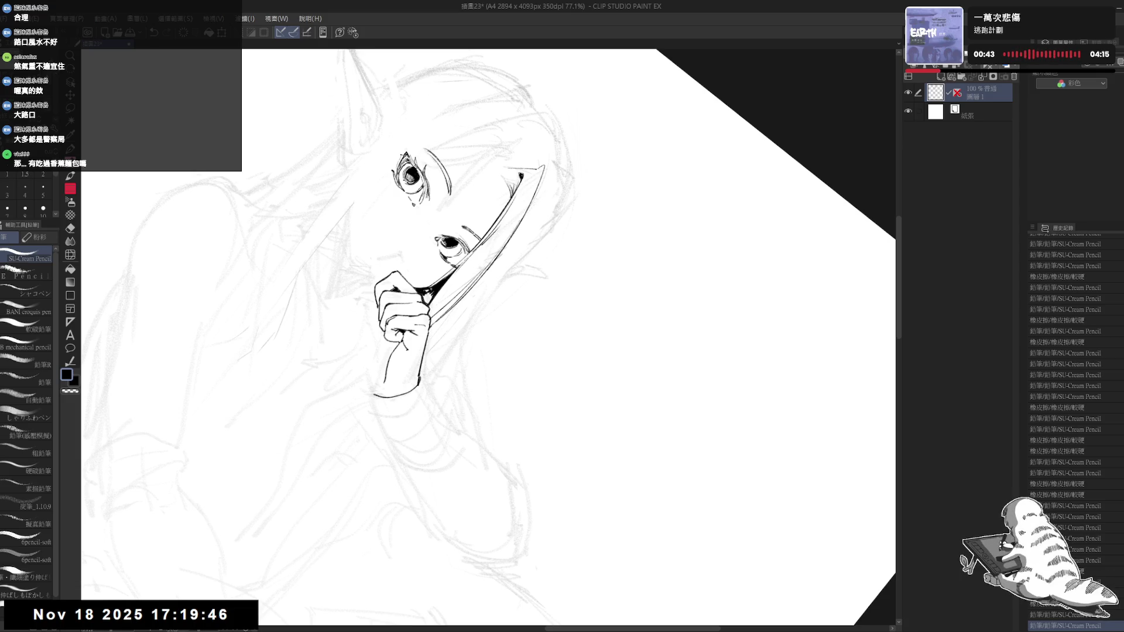
{"action": "key", "text": "r"}
{"action": "left_click_drag", "start_coordinate": [556, 205], "coordinate": [527, 264]}
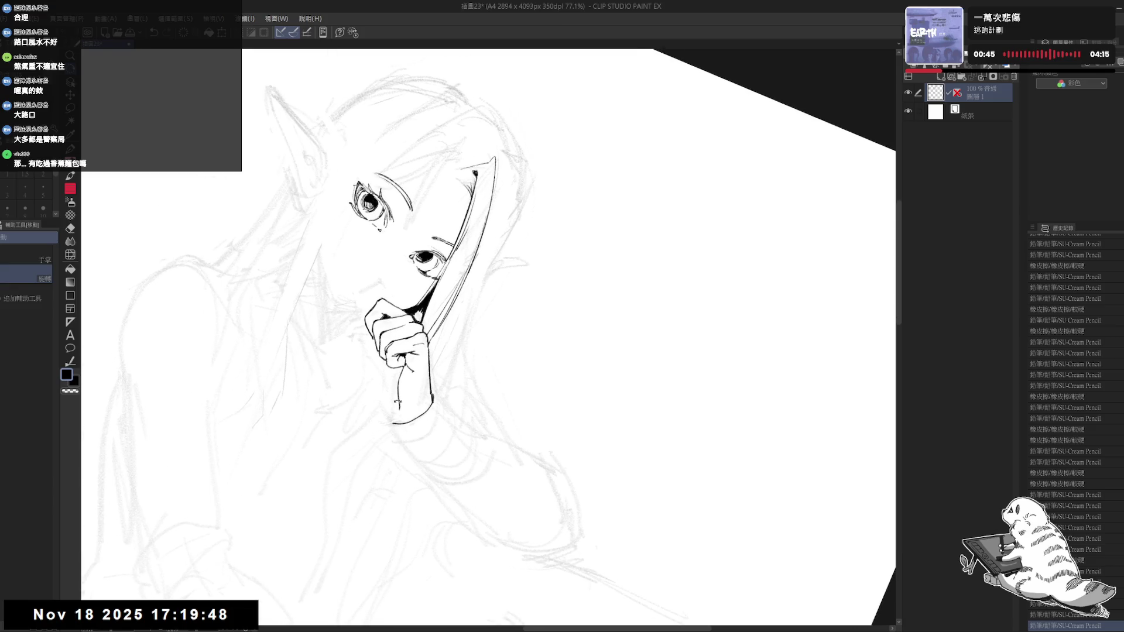
{"action": "key", "text": "p"}
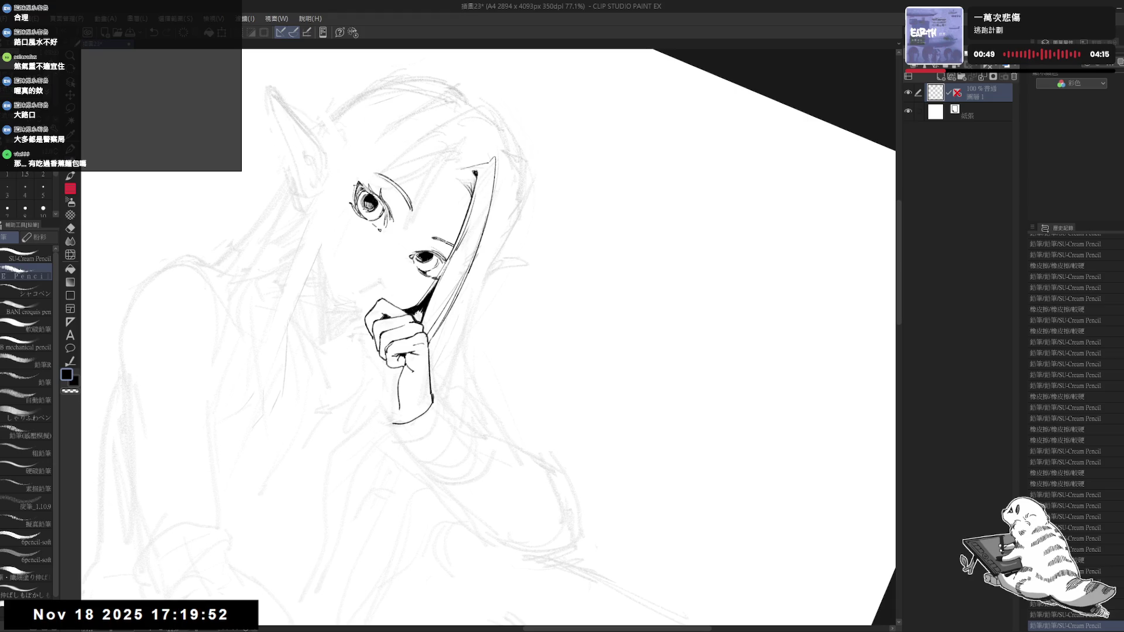
{"action": "left_click_drag", "start_coordinate": [420, 307], "coordinate": [421, 319]}
{"action": "key", "text": "ctrl+z"}
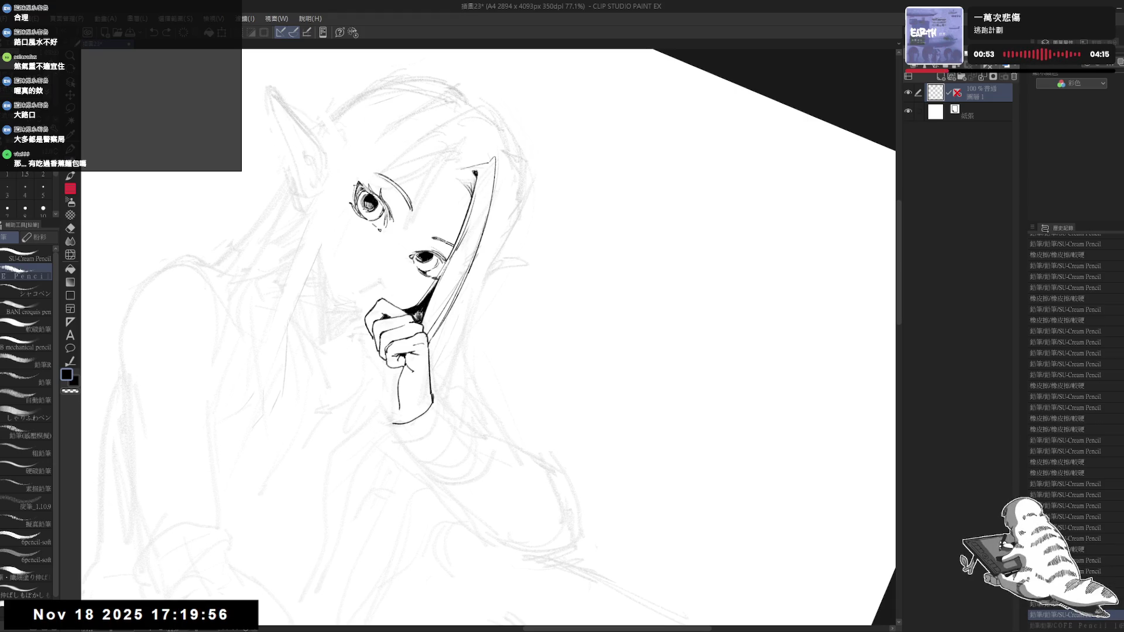
Step: Fill the hair strand beside the hand with solid black ink, toggling transparent colour
{"action": "mouse_move", "coordinate": [421, 308]}
{"action": "left_mouse_down"}
{"action": "mouse_move", "coordinate": [422, 319]}
{"action": "mouse_move", "coordinate": [417, 309]}
{"action": "left_mouse_up"}
{"action": "key", "text": "c"}
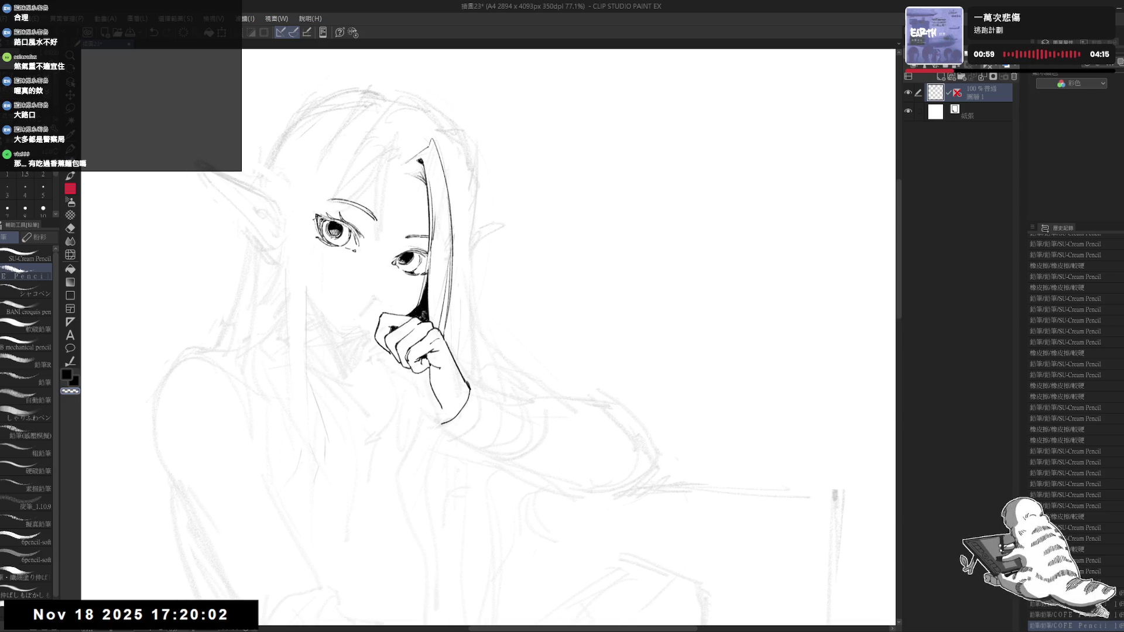
{"action": "key", "text": "c"}
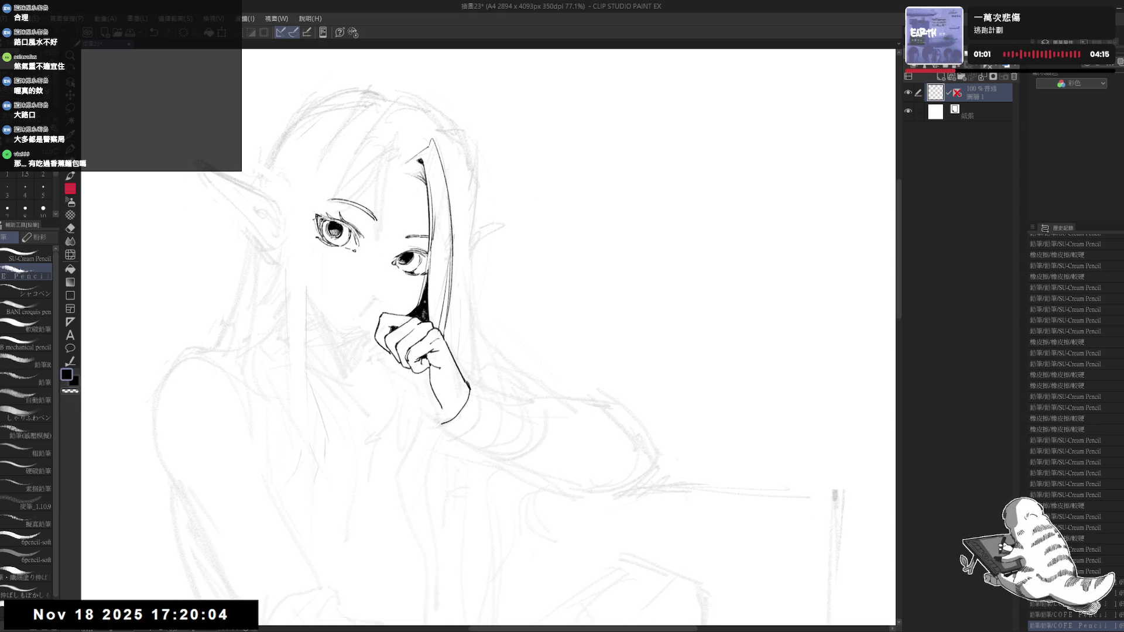
{"action": "key", "text": "c"}
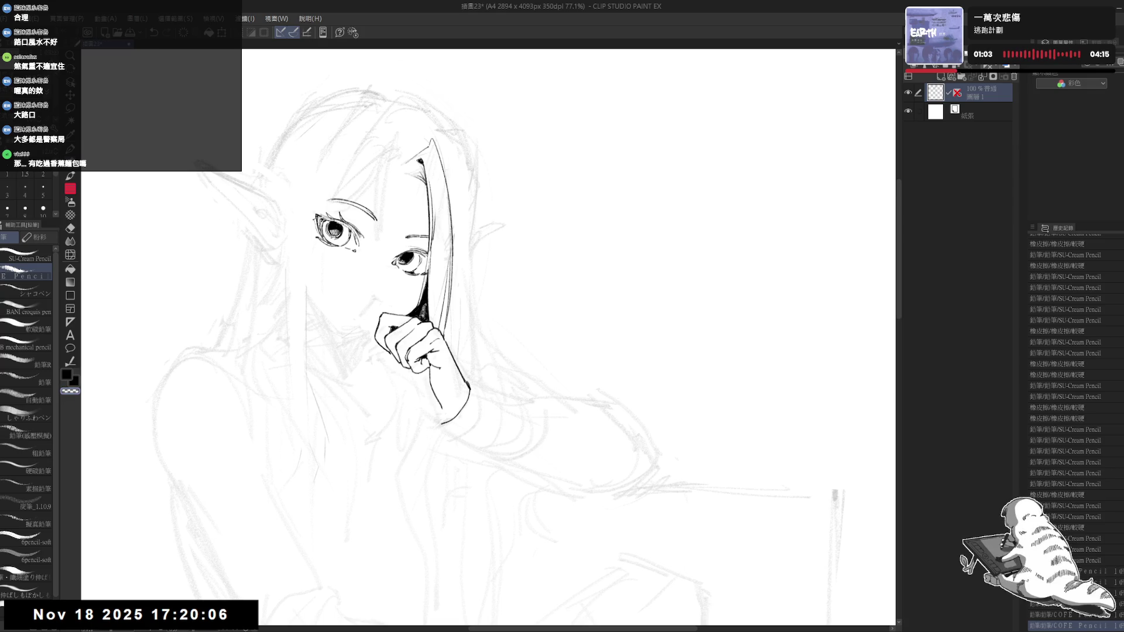
{"action": "key", "text": "c"}
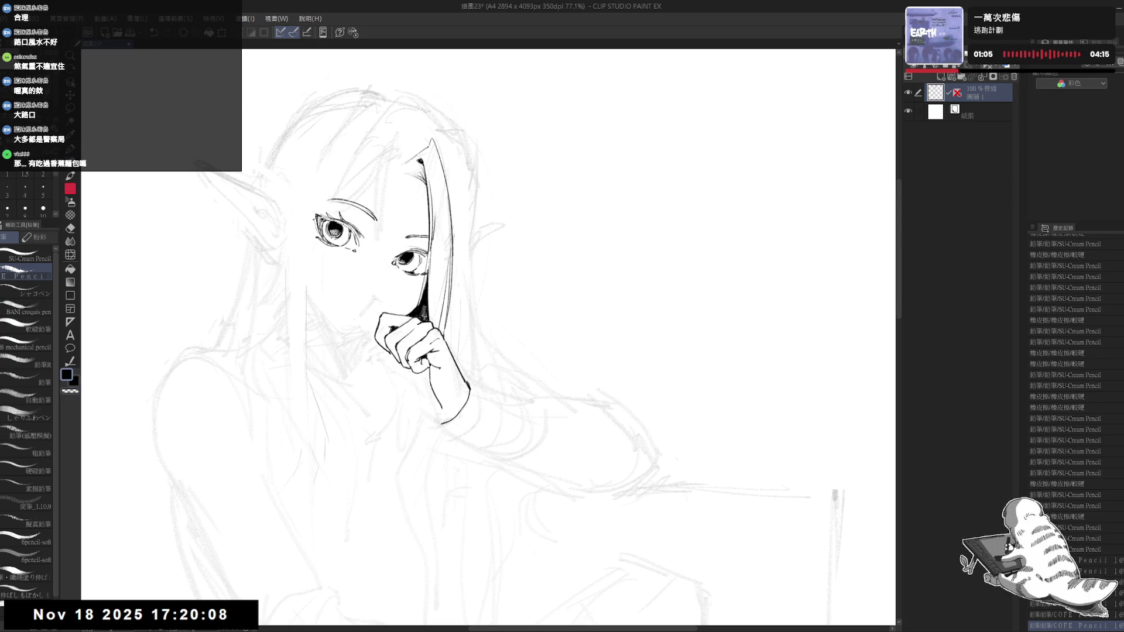
{"action": "scroll", "coordinate": [422, 281], "scroll_direction": "down", "scroll_amount": 1}
Step: Select the SU-Cream Pencil brush and frame the raised hand in a straightened view
{"action": "scroll", "coordinate": [422, 281], "scroll_direction": "down", "scroll_amount": 1}
{"action": "scroll", "coordinate": [421, 282], "scroll_direction": "down", "scroll_amount": 1}
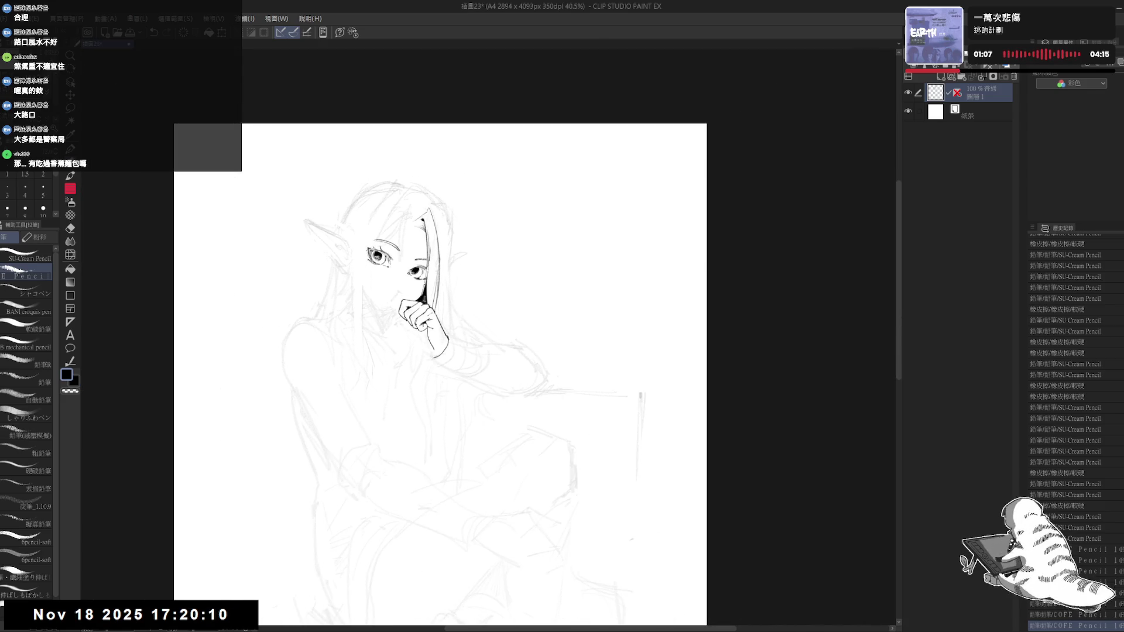
{"action": "left_click_drag", "start_coordinate": [412, 245], "coordinate": [422, 252]}
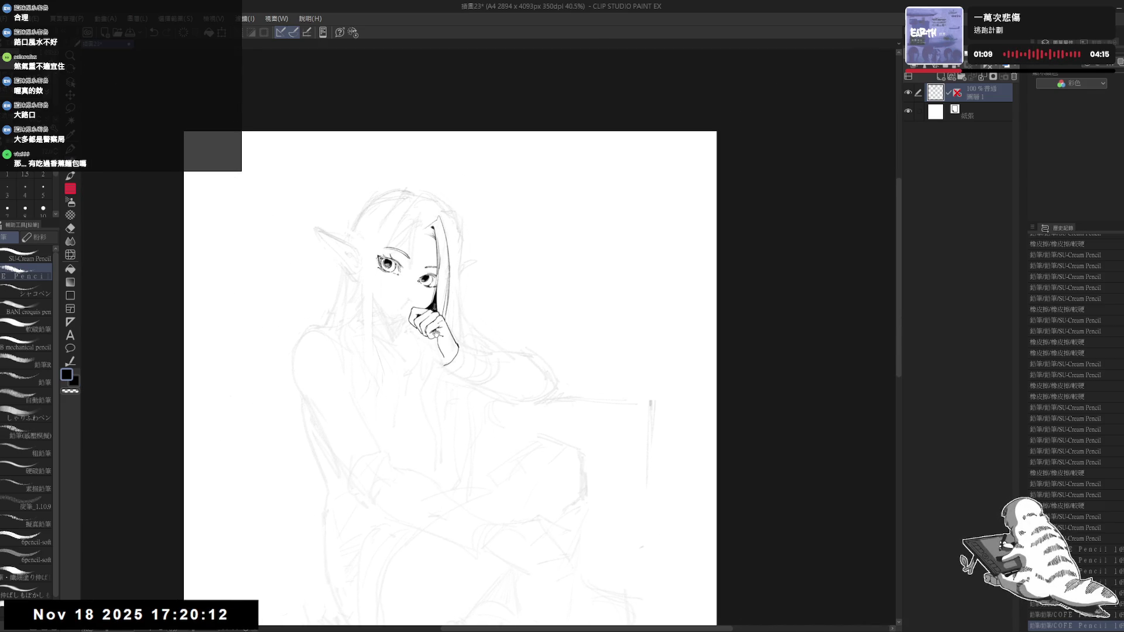
{"action": "left_click", "coordinate": [30, 256]}
{"action": "left_click_drag", "start_coordinate": [431, 295], "coordinate": [421, 301]}
{"action": "scroll", "coordinate": [400, 375], "scroll_direction": "up", "scroll_amount": 3}
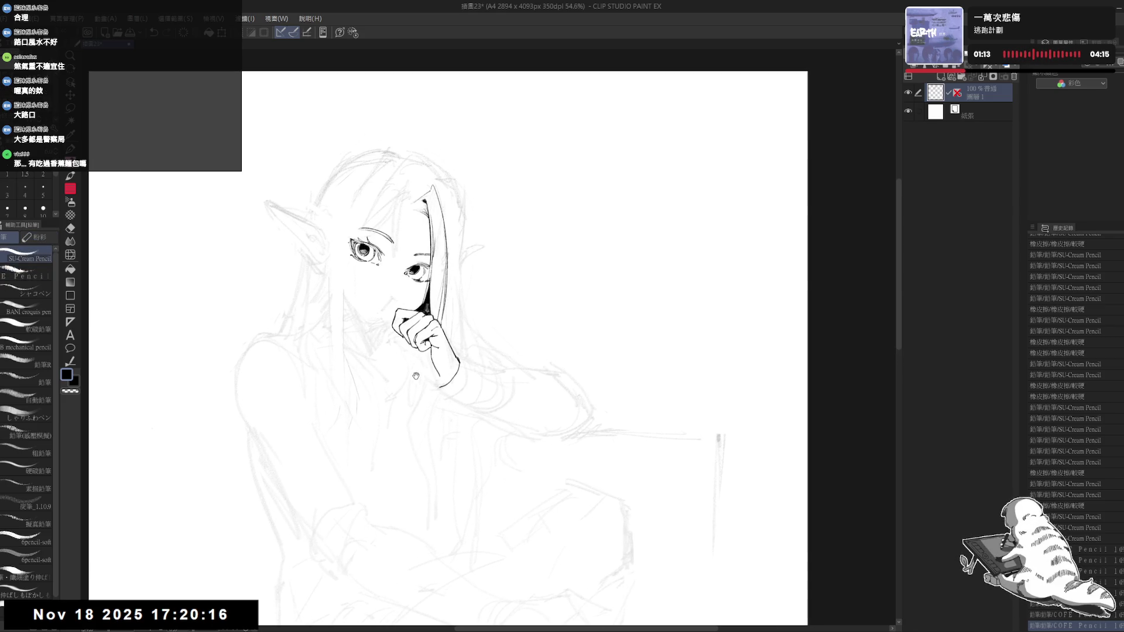
{"action": "left_click_drag", "start_coordinate": [409, 375], "coordinate": [426, 378]}
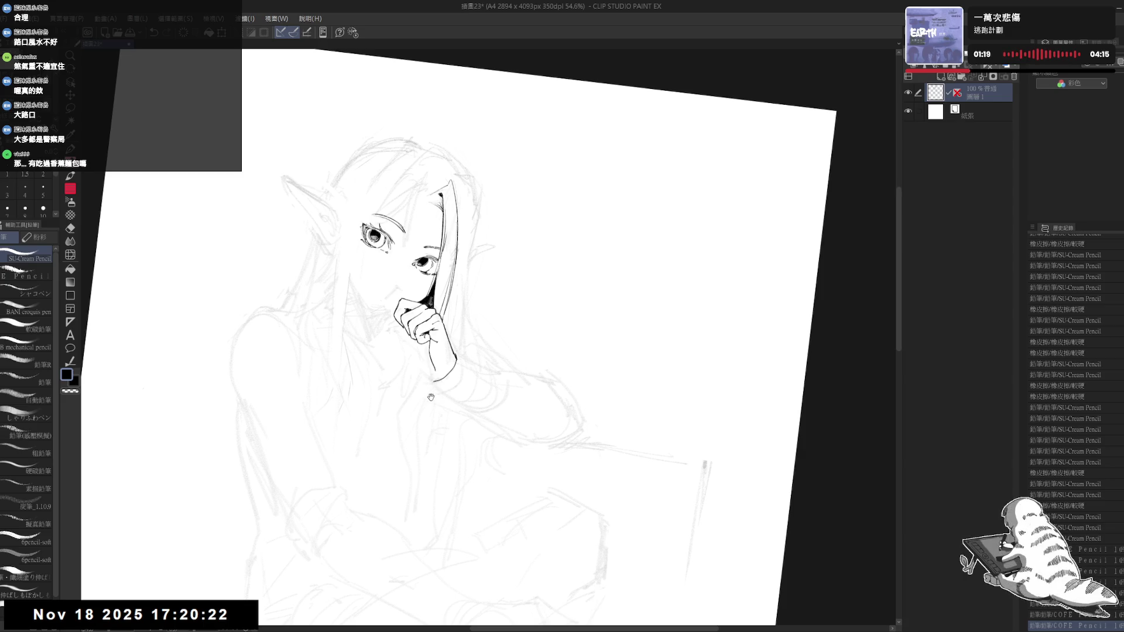
{"action": "key", "text": "ctrl+@"}
Step: Erase and rework the lower wrist line, undoing the trial dot and strokes
{"action": "key", "text": "e"}
{"action": "mouse_move", "coordinate": [454, 357]}
{"action": "left_mouse_down"}
{"action": "mouse_move", "coordinate": [434, 378]}
{"action": "mouse_move", "coordinate": [446, 371]}
{"action": "mouse_move", "coordinate": [426, 371]}
{"action": "left_mouse_up"}
{"action": "key", "text": "p"}
{"action": "key", "text": "ctrl+z"}
{"action": "key", "text": "ctrl+z"}
{"action": "left_click", "coordinate": [464, 468]}
{"action": "key", "text": "ctrl+z"}
{"action": "left_click_drag", "start_coordinate": [416, 422], "coordinate": [411, 389]}
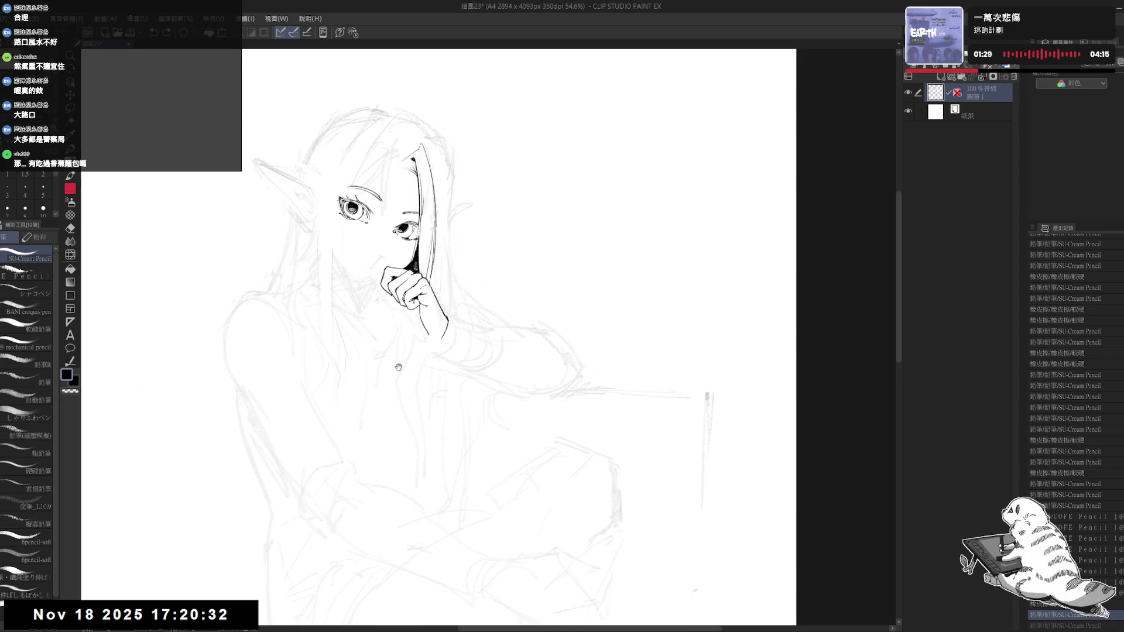
Step: Mirror and tilt the view to test a thin line below the hand, then undo it
{"action": "left_click_drag", "start_coordinate": [407, 319], "coordinate": [410, 284]}
{"action": "mouse_move", "coordinate": [402, 359]}
{"action": "left_mouse_down"}
{"action": "mouse_move", "coordinate": [445, 328]}
{"action": "mouse_move", "coordinate": [422, 320]}
{"action": "left_mouse_up"}
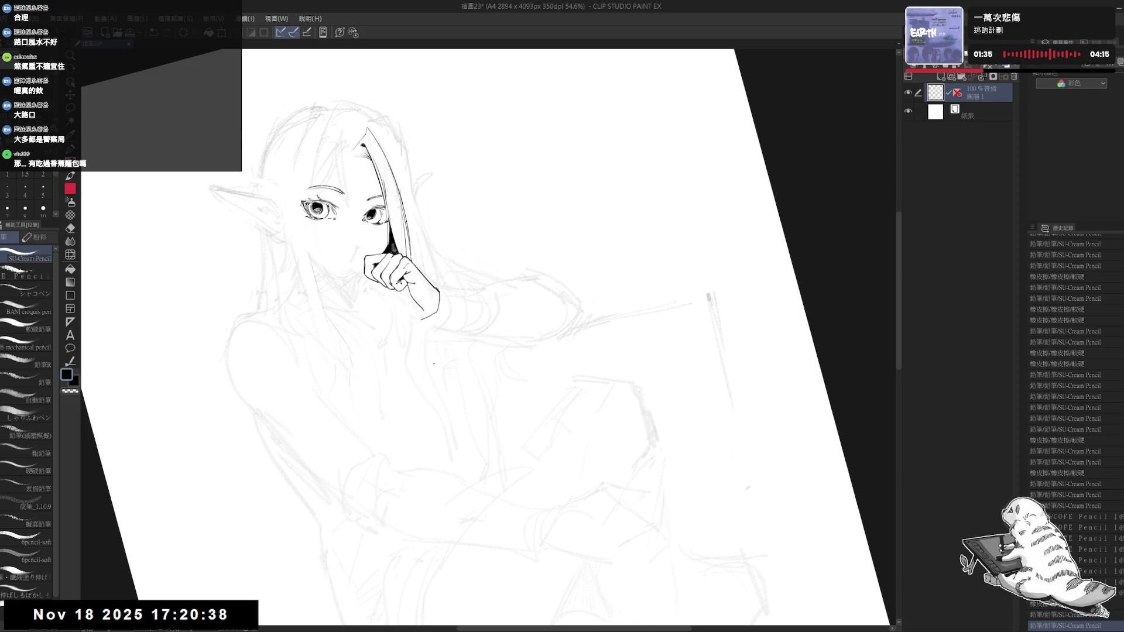
{"action": "key", "text": "ctrl+at"}
{"action": "key", "text": "h"}
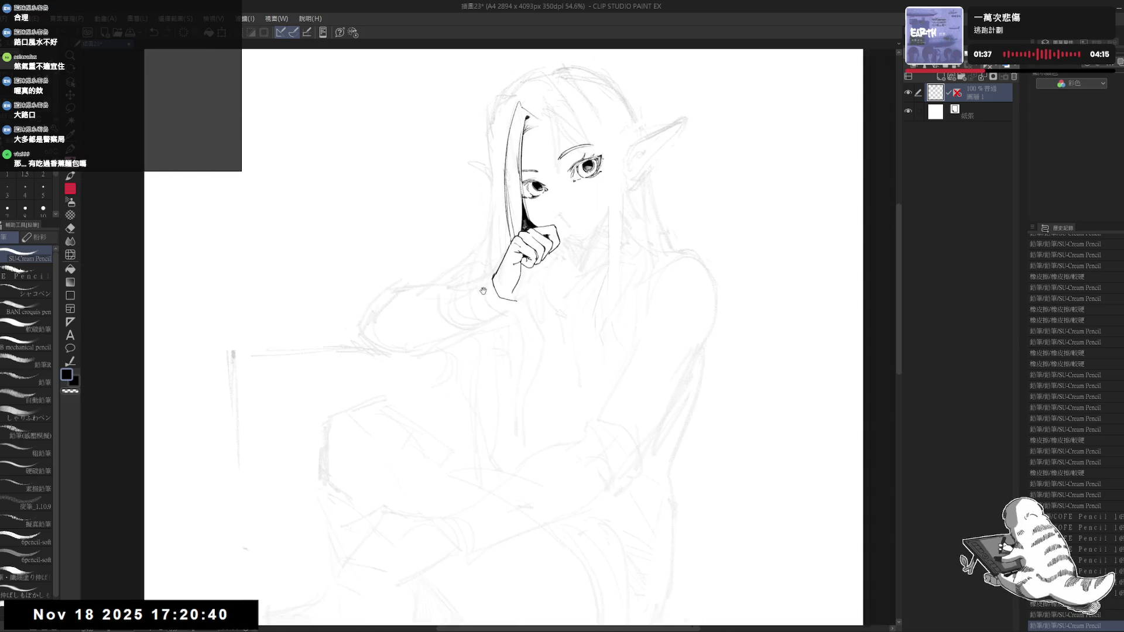
{"action": "left_click_drag", "start_coordinate": [444, 271], "coordinate": [437, 332]}
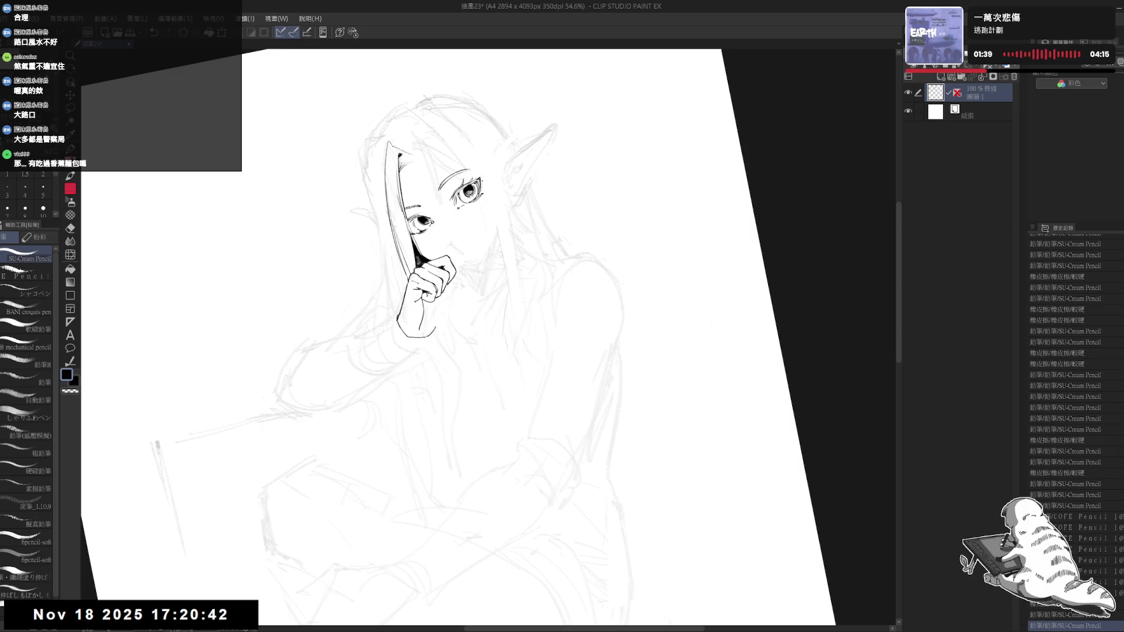
{"action": "key", "text": "ctrl+z"}
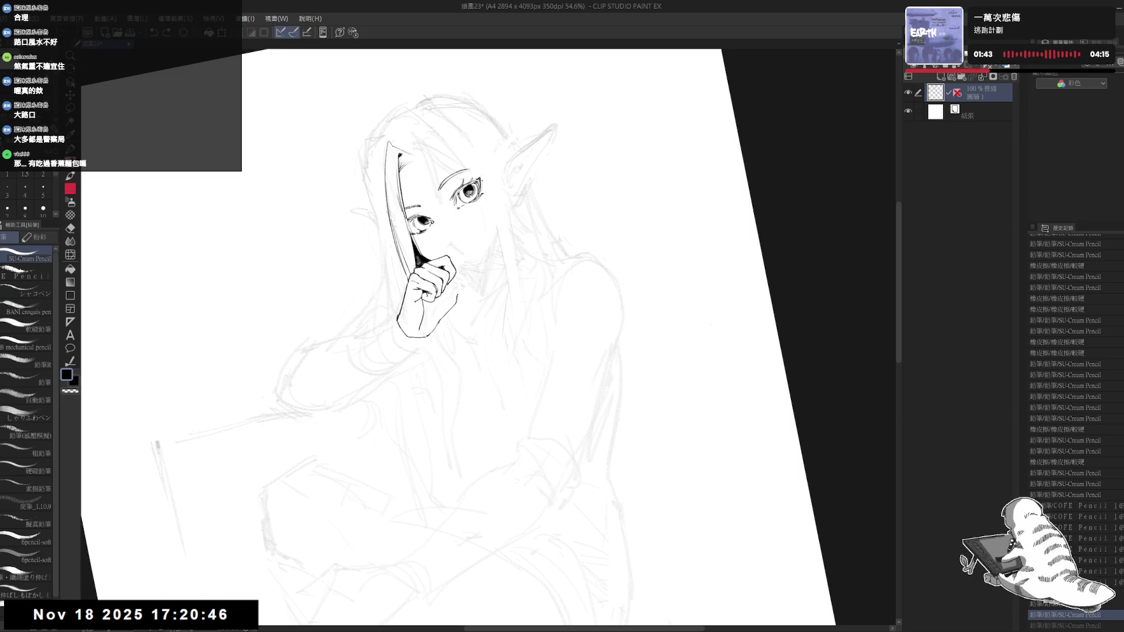
{"action": "left_click_drag", "start_coordinate": [469, 277], "coordinate": [476, 382]}
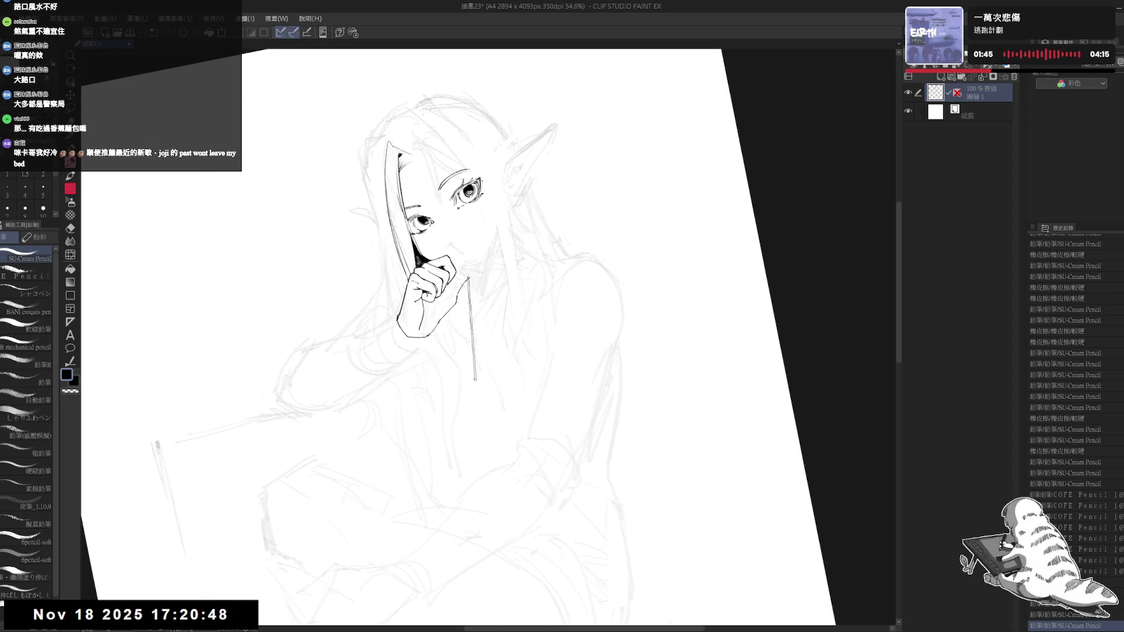
{"action": "key", "text": "ctrl+z"}
Step: Rotate the view steeply and erase a small stray stroke near the hand
{"action": "key", "text": "minus"}
{"action": "key", "text": "minus"}
{"action": "key", "text": "minus"}
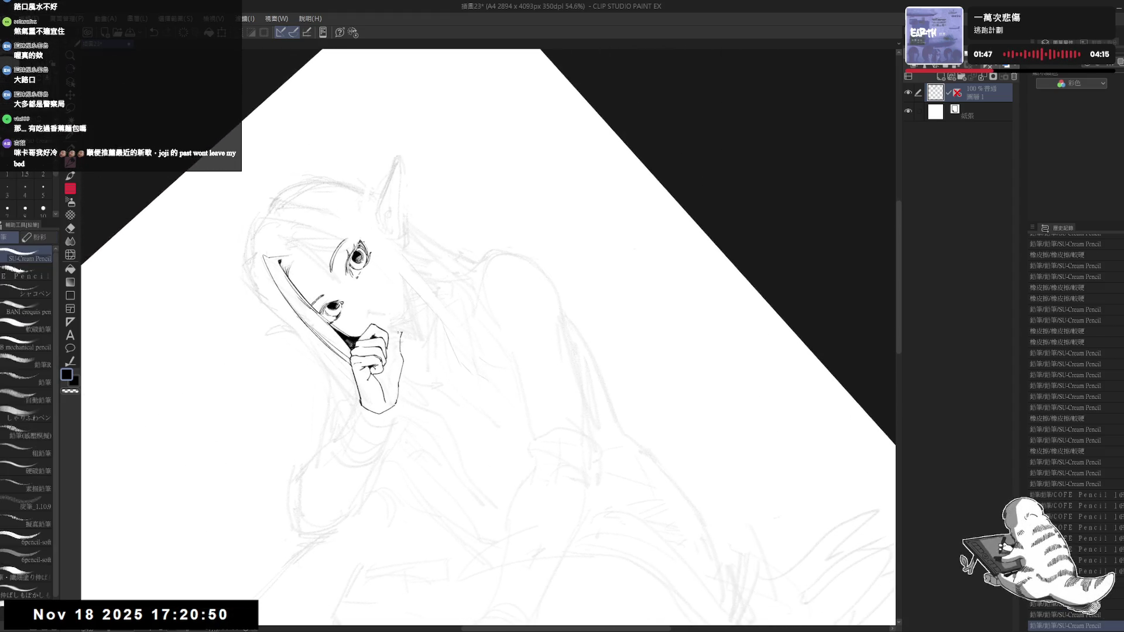
{"action": "key", "text": "e"}
{"action": "left_click_drag", "start_coordinate": [397, 327], "coordinate": [402, 340]}
{"action": "key", "text": "p"}
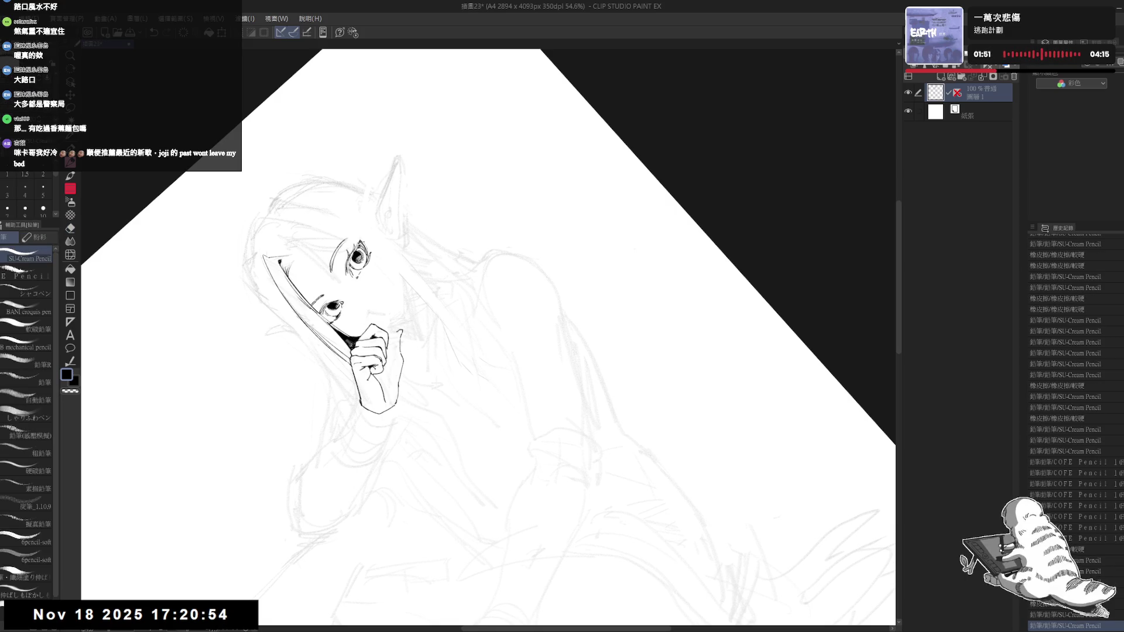
{"action": "key", "text": "ctrl+z"}
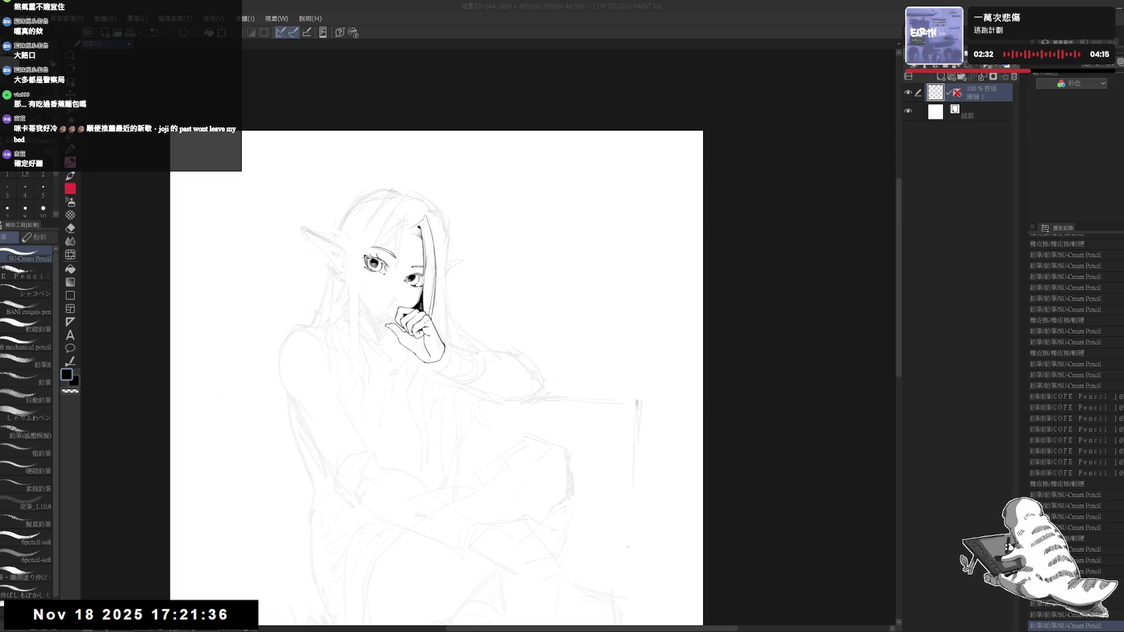
Step: Rotate the canvas clockwise and add a short faint stroke near the hand
{"action": "scroll", "coordinate": [415, 322], "scroll_direction": "up", "scroll_amount": 2}
{"action": "scroll", "coordinate": [415, 322], "scroll_direction": "up", "scroll_amount": 1}
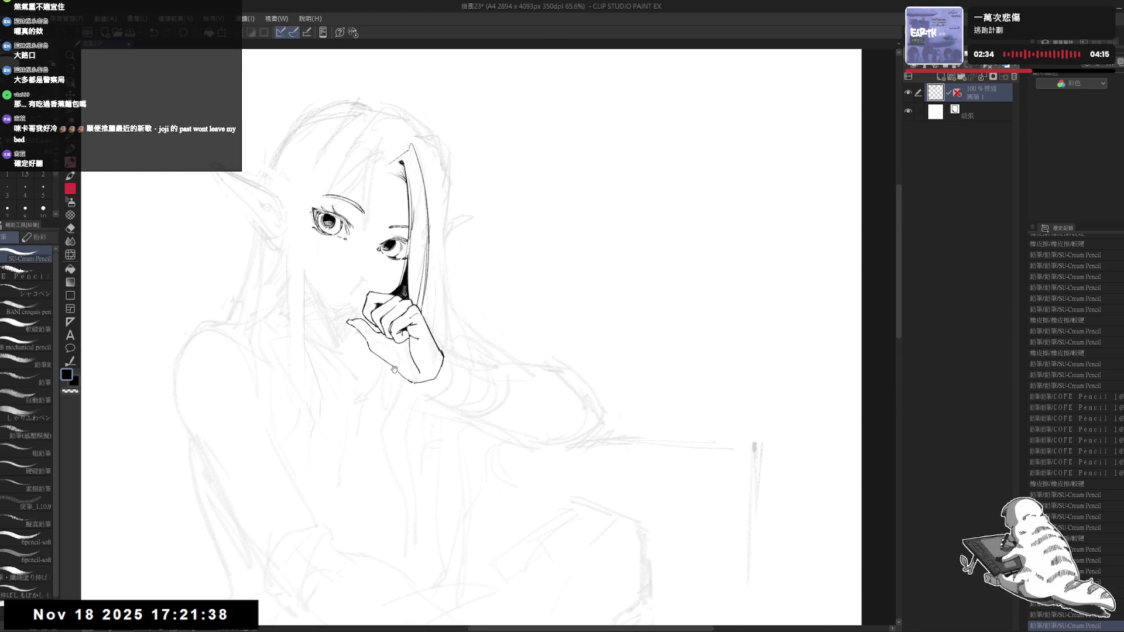
{"action": "key", "text": "r"}
{"action": "left_click_drag", "start_coordinate": [397, 370], "coordinate": [403, 434]}
{"action": "key", "text": "p"}
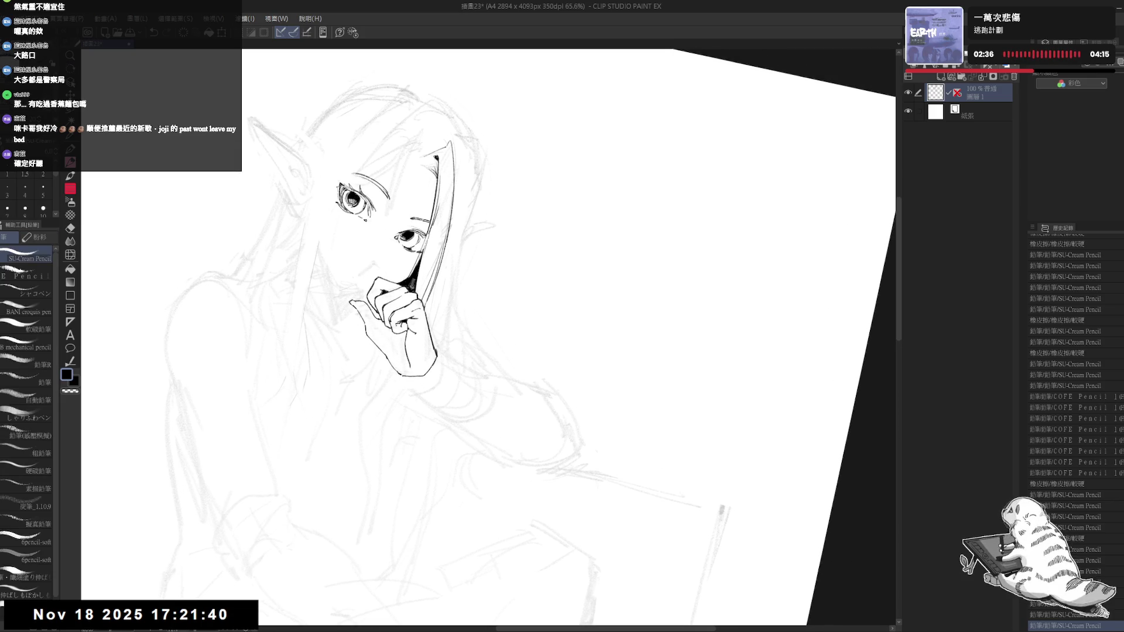
{"action": "left_click_drag", "start_coordinate": [389, 328], "coordinate": [399, 344]}
{"action": "key", "text": "ctrl+@"}
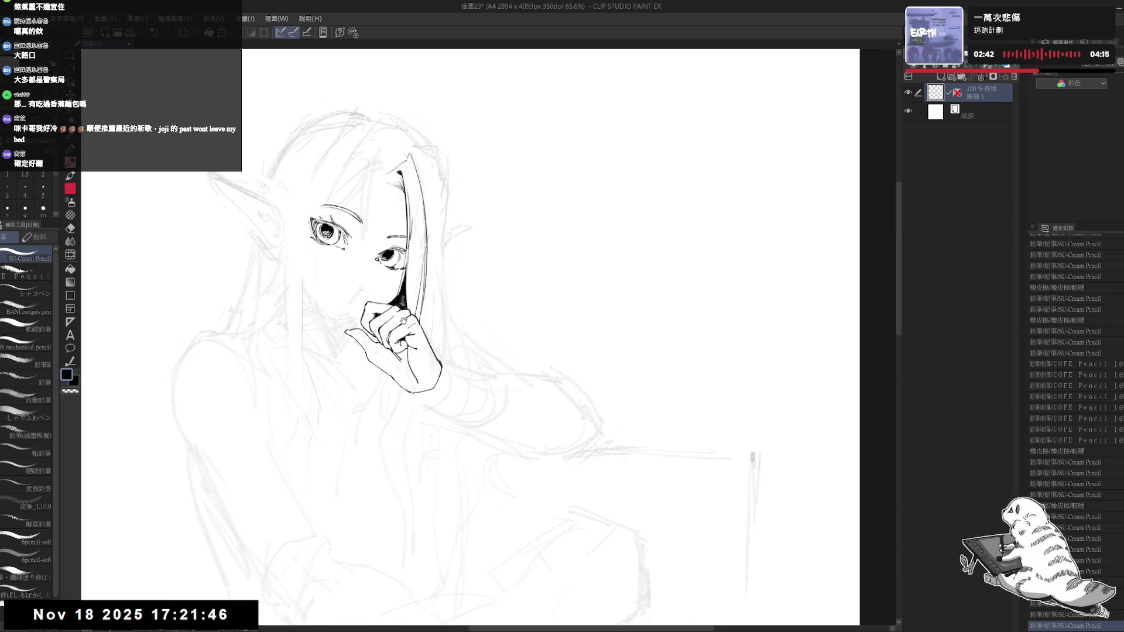
{"action": "mouse_move", "coordinate": [402, 353]}
{"action": "left_mouse_down"}
{"action": "mouse_move", "coordinate": [386, 357]}
{"action": "mouse_move", "coordinate": [412, 347]}
{"action": "mouse_move", "coordinate": [404, 363]}
{"action": "left_mouse_up"}
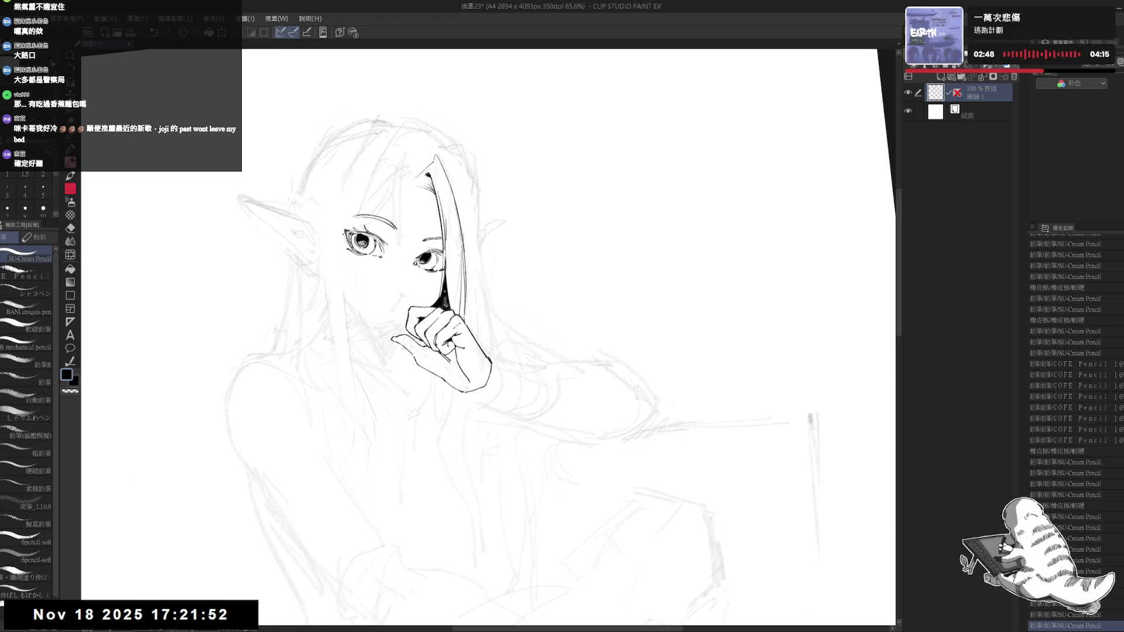
{"action": "key", "text": "ctrl+@"}
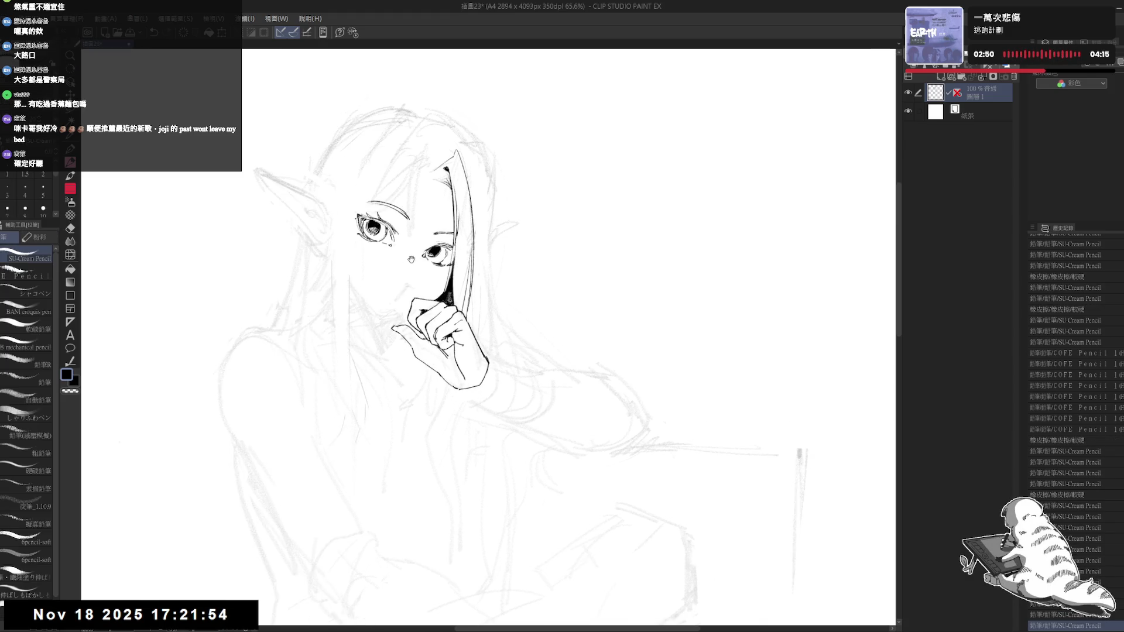
Step: Ink the lower-left outline of the raised hand after a few trial strokes
{"action": "left_click_drag", "start_coordinate": [407, 262], "coordinate": [380, 321]}
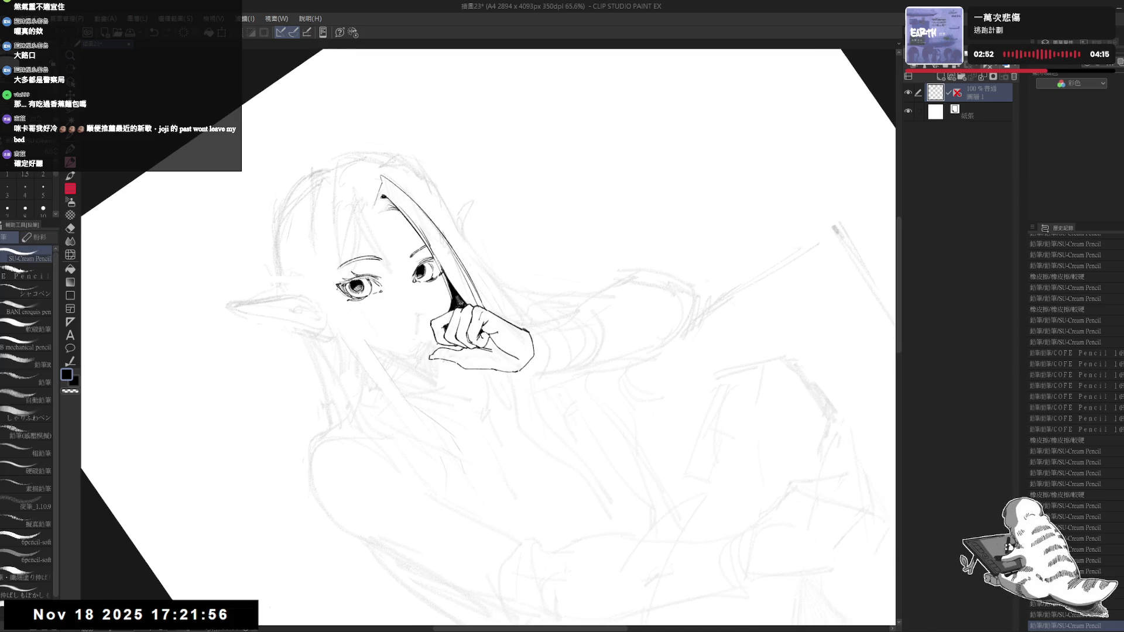
{"action": "left_click_drag", "start_coordinate": [419, 272], "coordinate": [424, 275]}
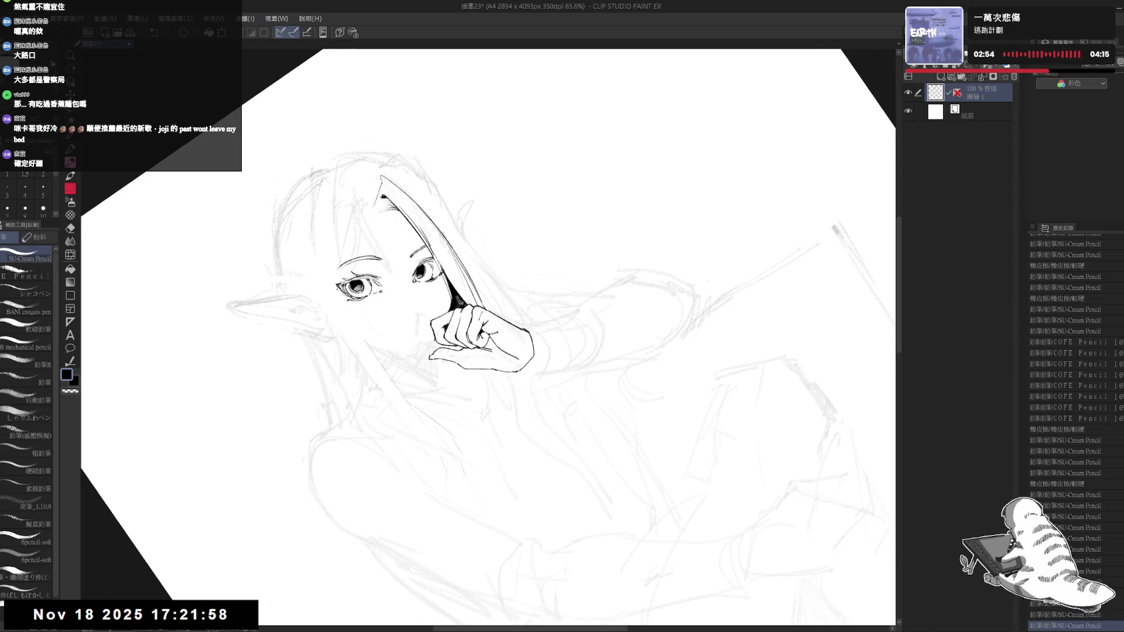
{"action": "key", "text": "ctrl+z"}
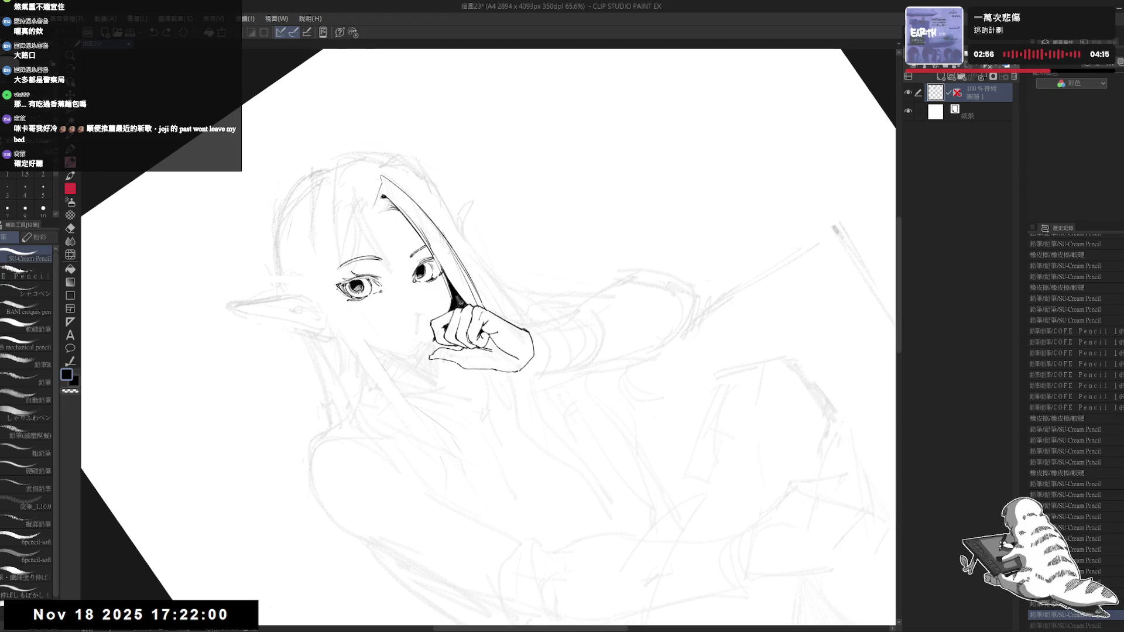
{"action": "left_click_drag", "start_coordinate": [434, 342], "coordinate": [424, 356]}
{"action": "key", "text": "ctrl+z"}
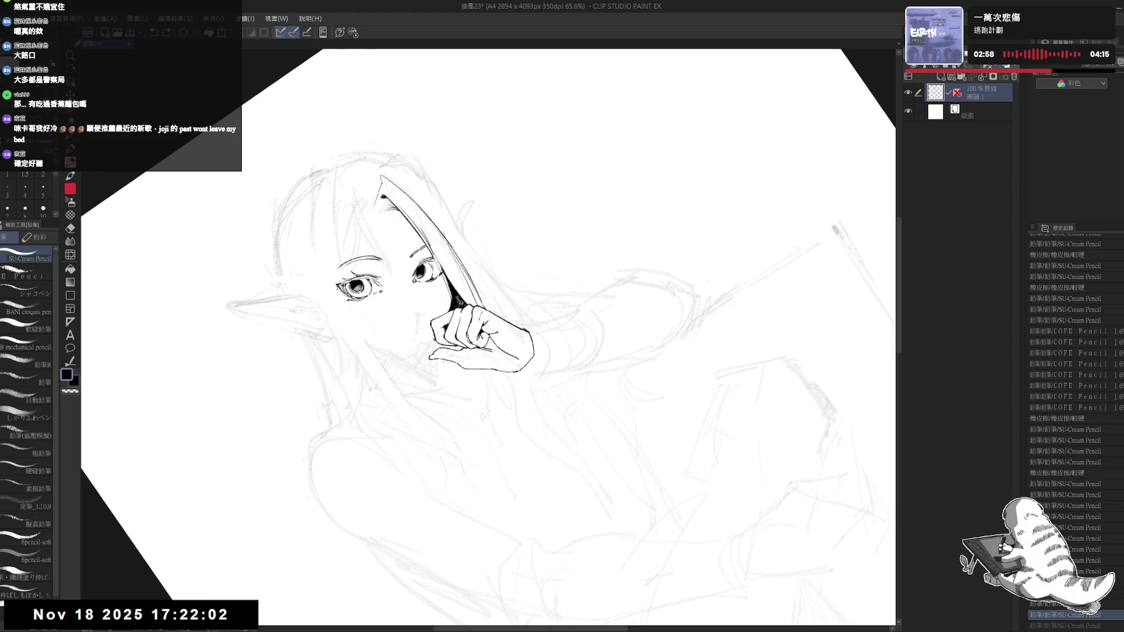
{"action": "key", "text": "ctrl+y"}
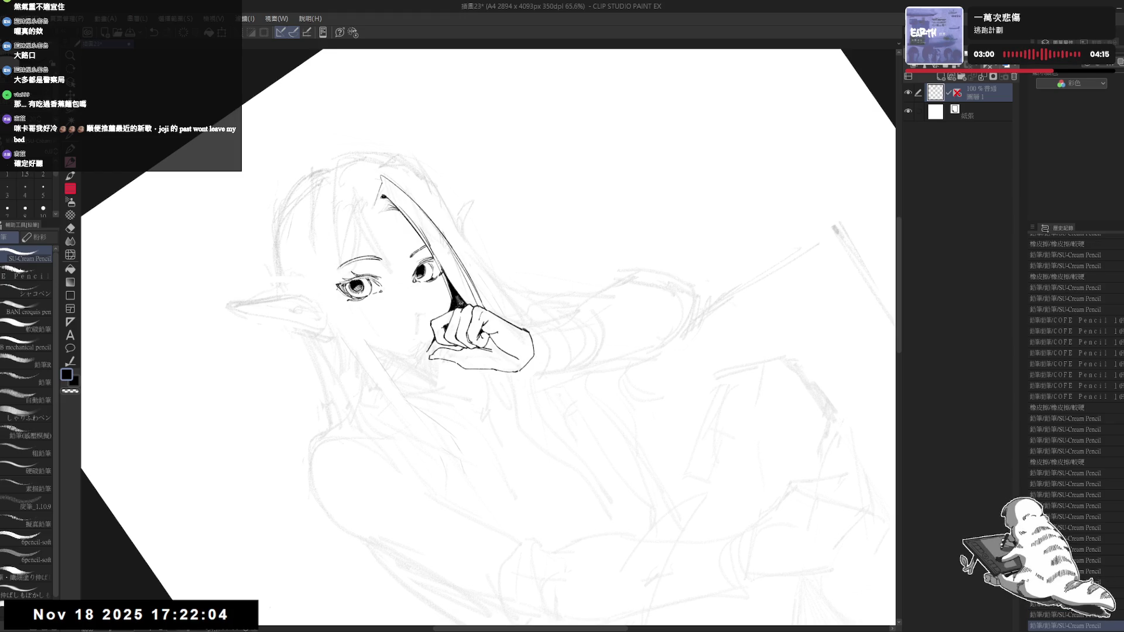
{"action": "left_click_drag", "start_coordinate": [423, 353], "coordinate": [420, 355]}
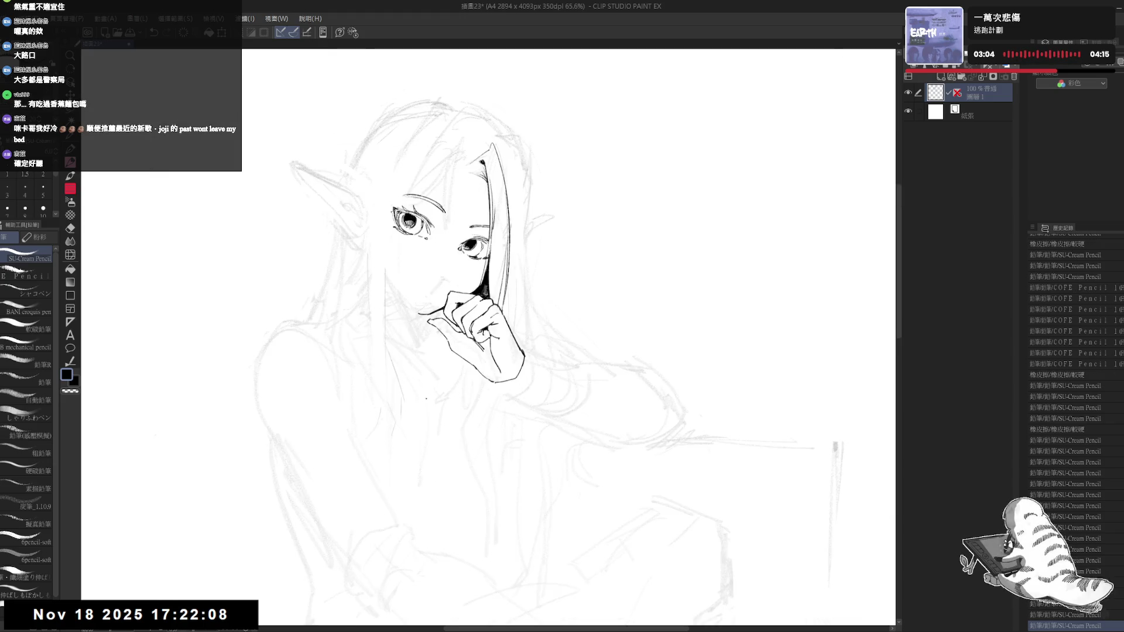
Step: Erase stray lines and marks on the cheek and face
{"action": "key", "text": "e"}
{"action": "left_click_drag", "start_coordinate": [402, 267], "coordinate": [404, 296]}
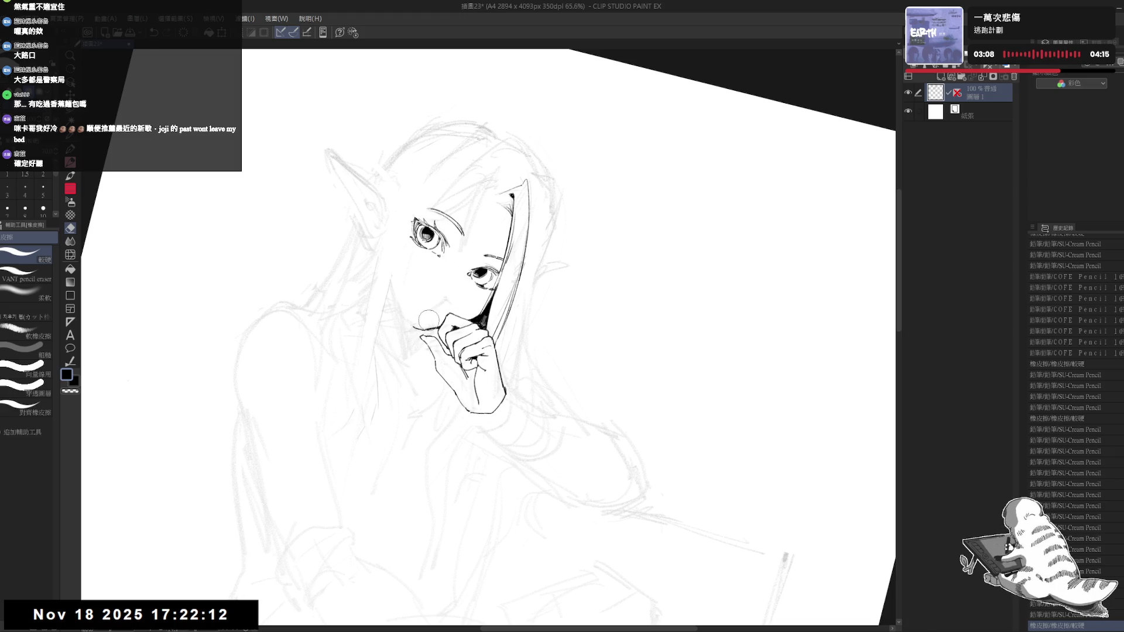
{"action": "mouse_move", "coordinate": [434, 319]}
{"action": "left_mouse_down"}
{"action": "mouse_move", "coordinate": [428, 328]}
{"action": "mouse_move", "coordinate": [364, 299]}
{"action": "mouse_move", "coordinate": [391, 301]}
{"action": "left_mouse_up"}
{"action": "key", "text": "r"}
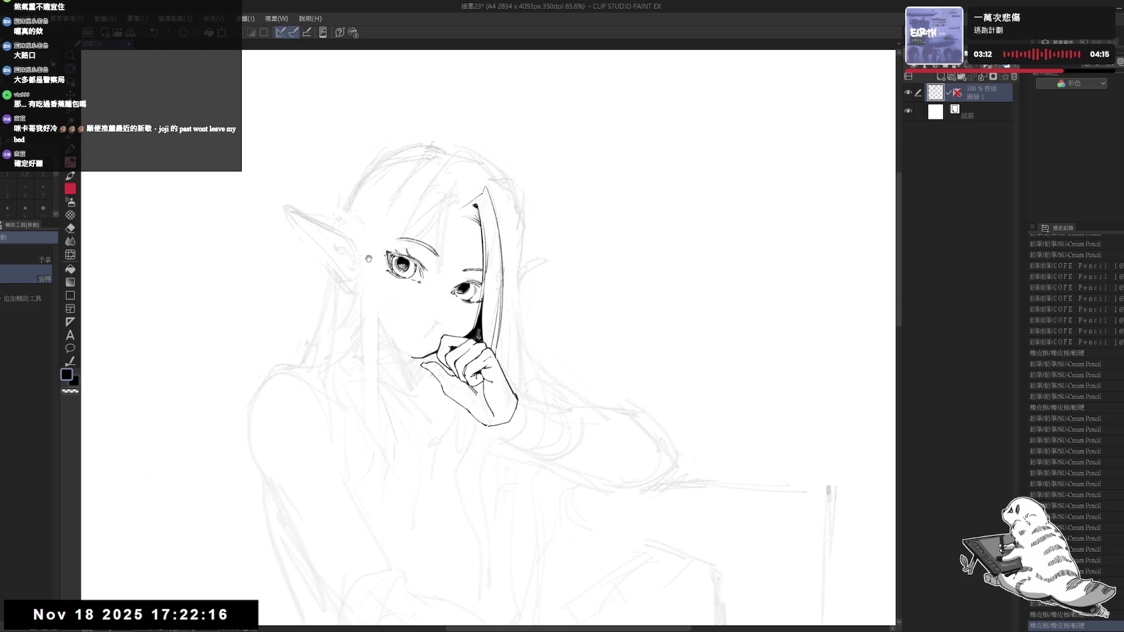
{"action": "key", "text": "e"}
{"action": "left_click_drag", "start_coordinate": [369, 240], "coordinate": [380, 257]}
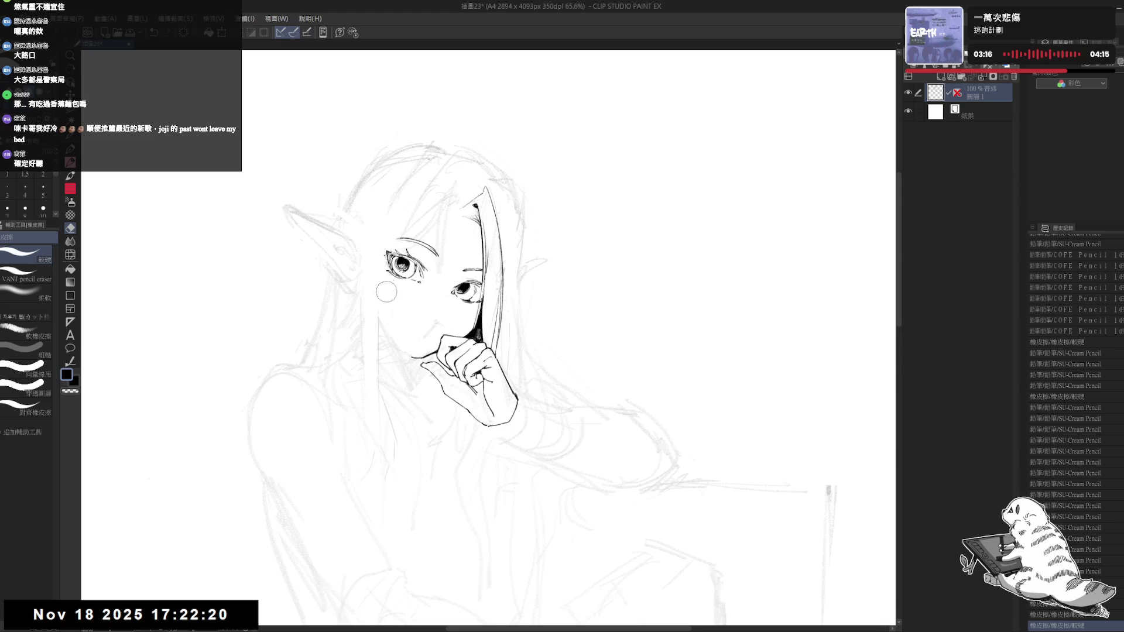
{"action": "left_click_drag", "start_coordinate": [386, 297], "coordinate": [390, 339]}
Step: Erase a stray mark near the mouth, then level and recentre the view over the face
{"action": "key", "text": "h"}
{"action": "left_click_drag", "start_coordinate": [371, 291], "coordinate": [361, 268]}
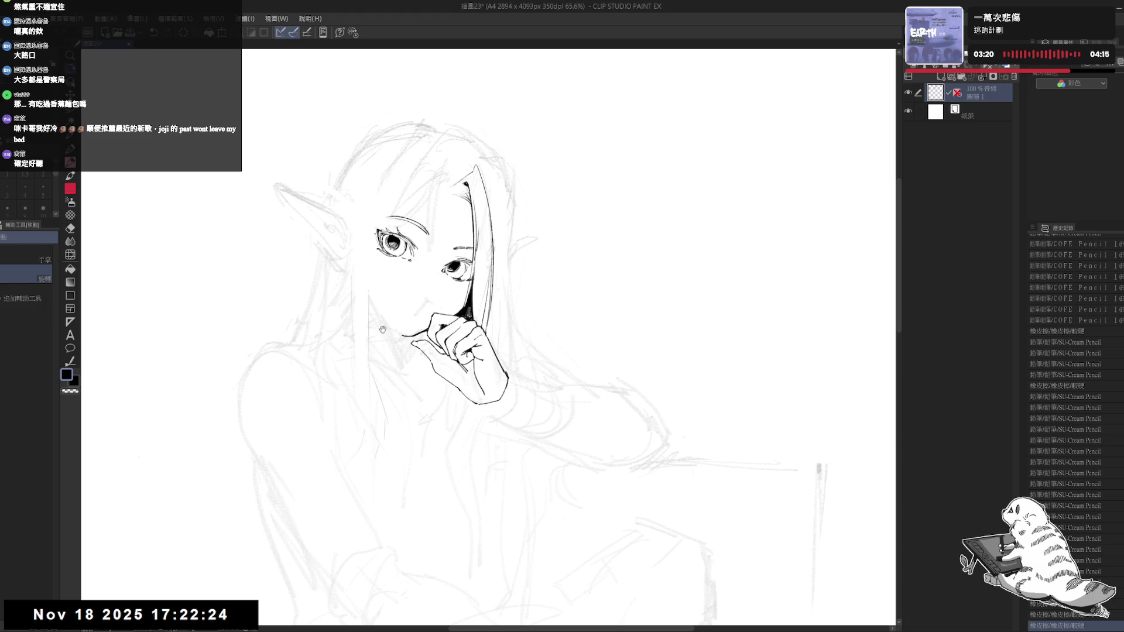
{"action": "key", "text": "asciicircum"}
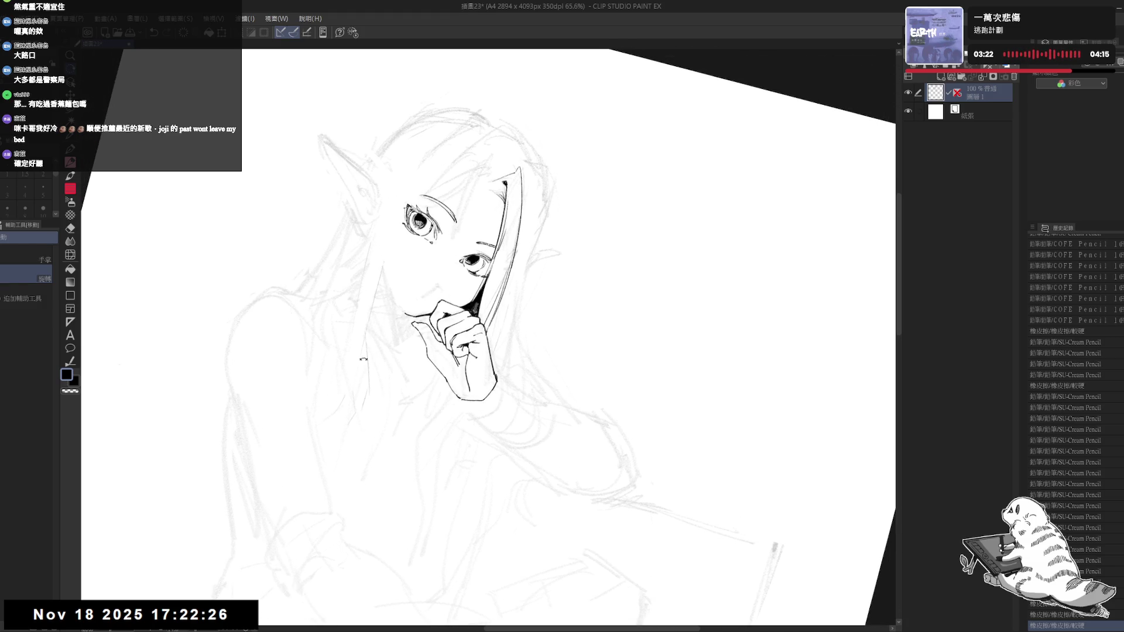
{"action": "key", "text": "e"}
{"action": "mouse_move", "coordinate": [386, 254]}
{"action": "left_mouse_down"}
{"action": "mouse_move", "coordinate": [388, 267]}
{"action": "mouse_move", "coordinate": [451, 290]}
{"action": "left_mouse_up"}
{"action": "key", "text": "r"}
{"action": "mouse_move", "coordinate": [457, 328]}
{"action": "left_mouse_down"}
{"action": "mouse_move", "coordinate": [477, 414]}
{"action": "mouse_move", "coordinate": [426, 369]}
{"action": "mouse_move", "coordinate": [404, 369]}
{"action": "left_mouse_up"}
{"action": "key", "text": "e"}
{"action": "key", "text": "r"}
{"action": "left_click_drag", "start_coordinate": [472, 246], "coordinate": [445, 241]}
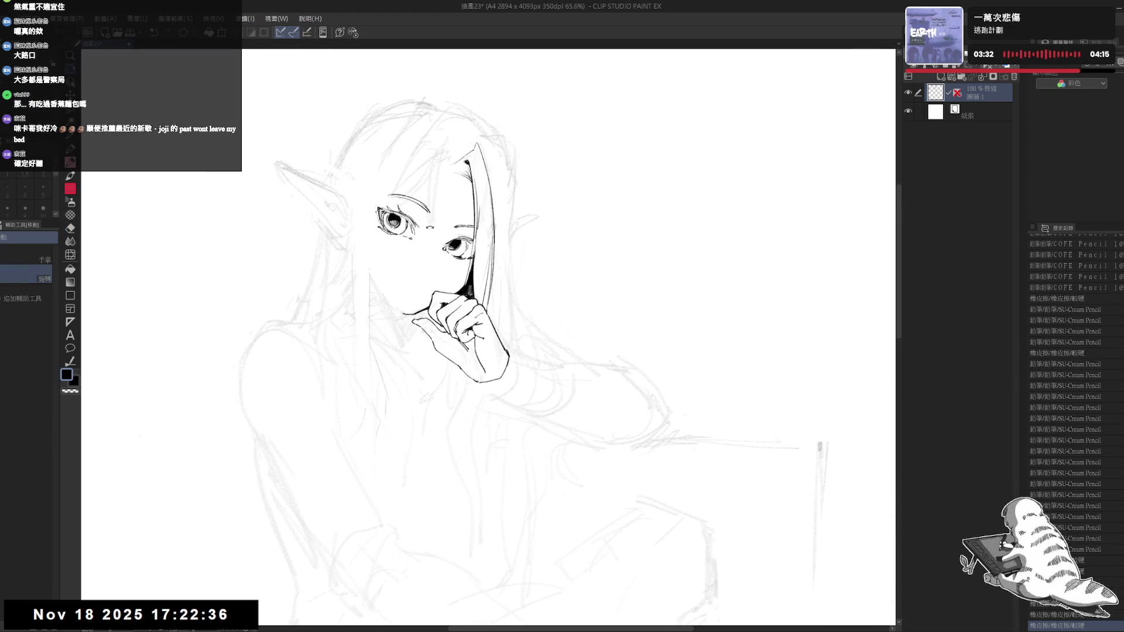
{"action": "scroll", "coordinate": [434, 235], "scroll_direction": "down", "scroll_amount": 1}
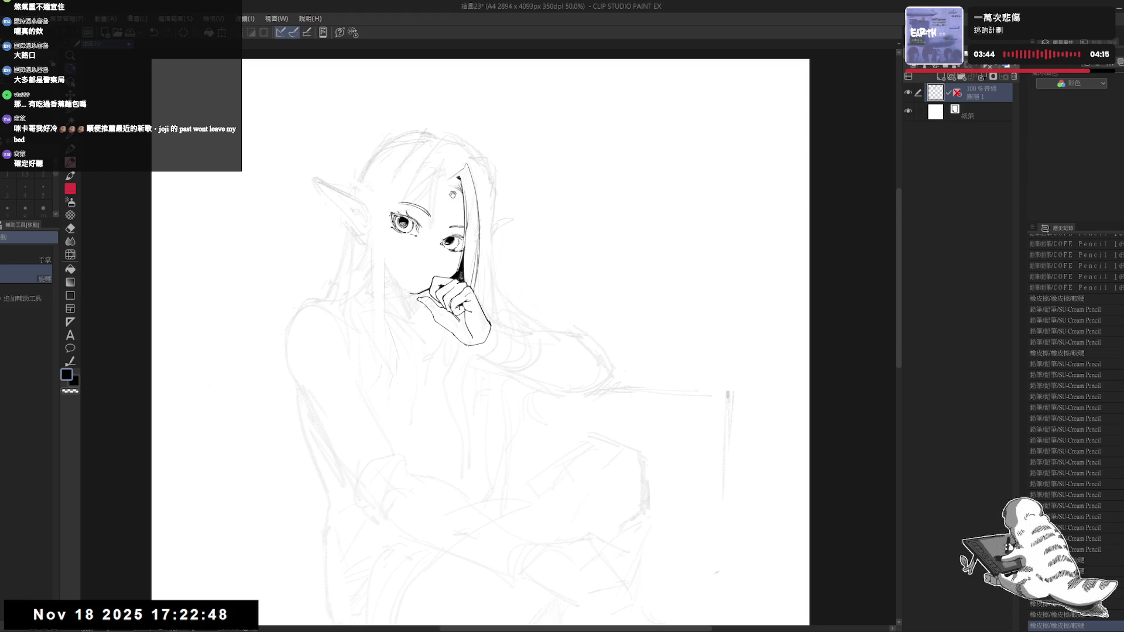
Step: Flip the view to check proportions, then straighten and reposition the canvas
{"action": "left_click_drag", "start_coordinate": [453, 195], "coordinate": [438, 214]}
{"action": "key", "text": "h"}
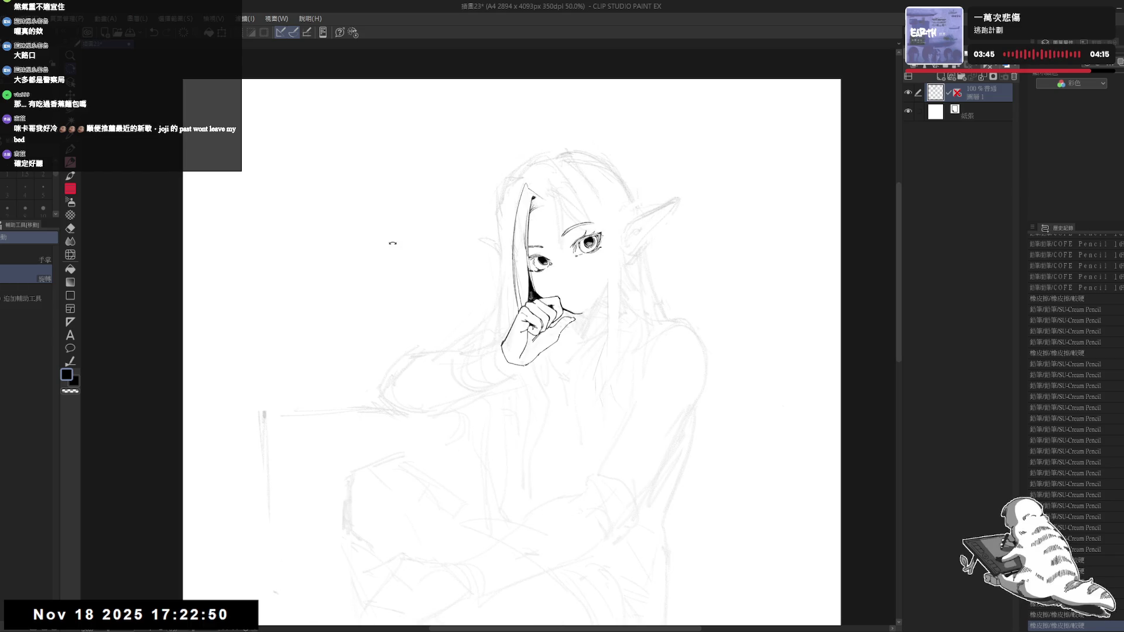
{"action": "key", "text": "h"}
{"action": "mouse_move", "coordinate": [368, 226]}
{"action": "left_mouse_down"}
{"action": "mouse_move", "coordinate": [390, 317]}
{"action": "mouse_move", "coordinate": [379, 300]}
{"action": "mouse_move", "coordinate": [398, 322]}
{"action": "left_mouse_up"}
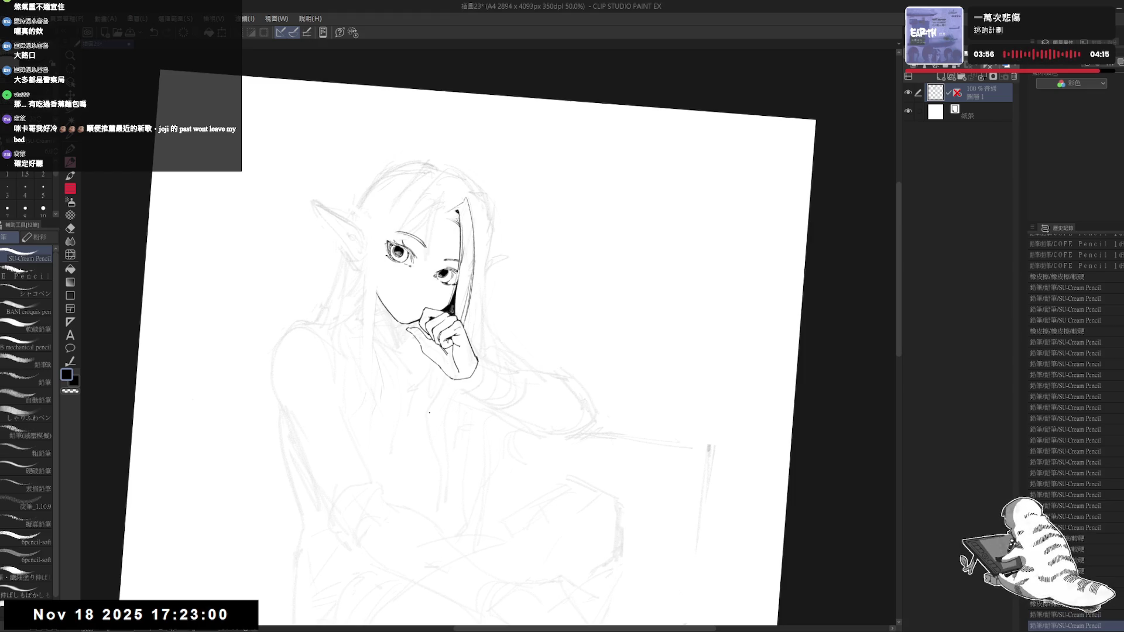
{"action": "key", "text": "ctrl+shift+0"}
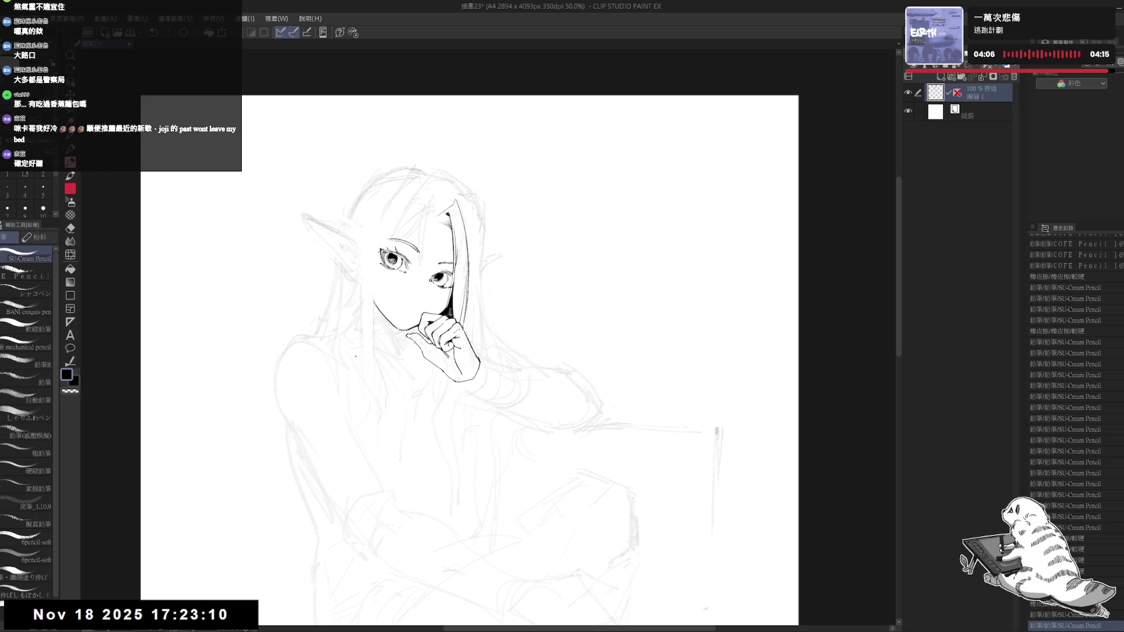
{"action": "scroll", "coordinate": [468, 351], "scroll_direction": "up", "scroll_amount": 2}
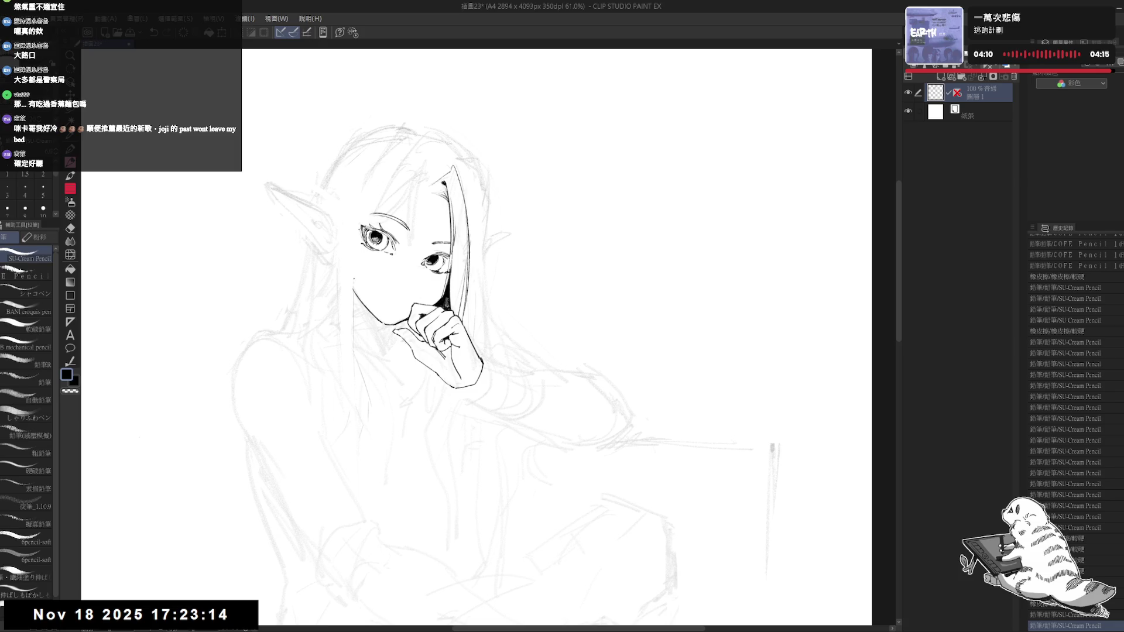
Step: Erase a stray mark near the cheek and shift the view right
{"action": "key", "text": "e"}
{"action": "left_click_drag", "start_coordinate": [350, 275], "coordinate": [350, 293]}
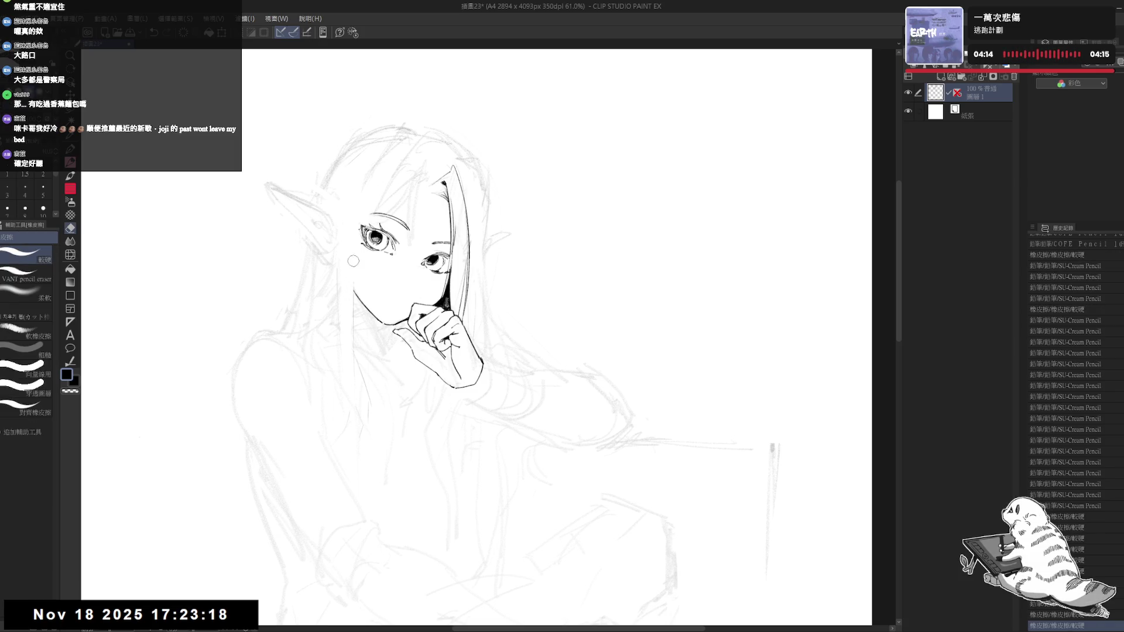
{"action": "key", "text": "p"}
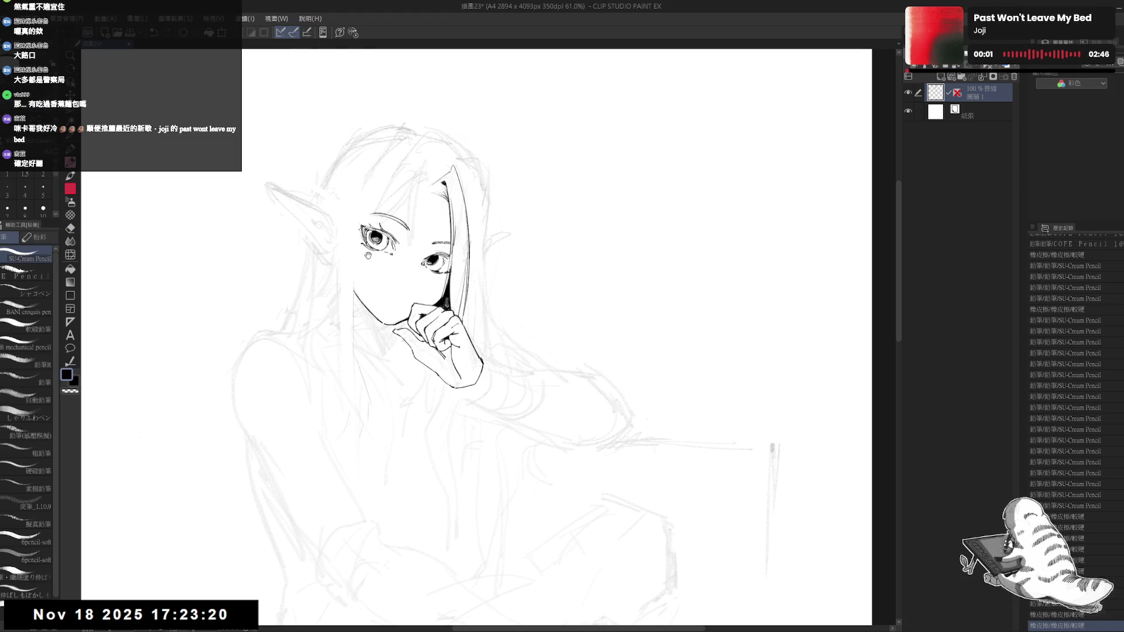
{"action": "left_click_drag", "start_coordinate": [368, 256], "coordinate": [373, 259]}
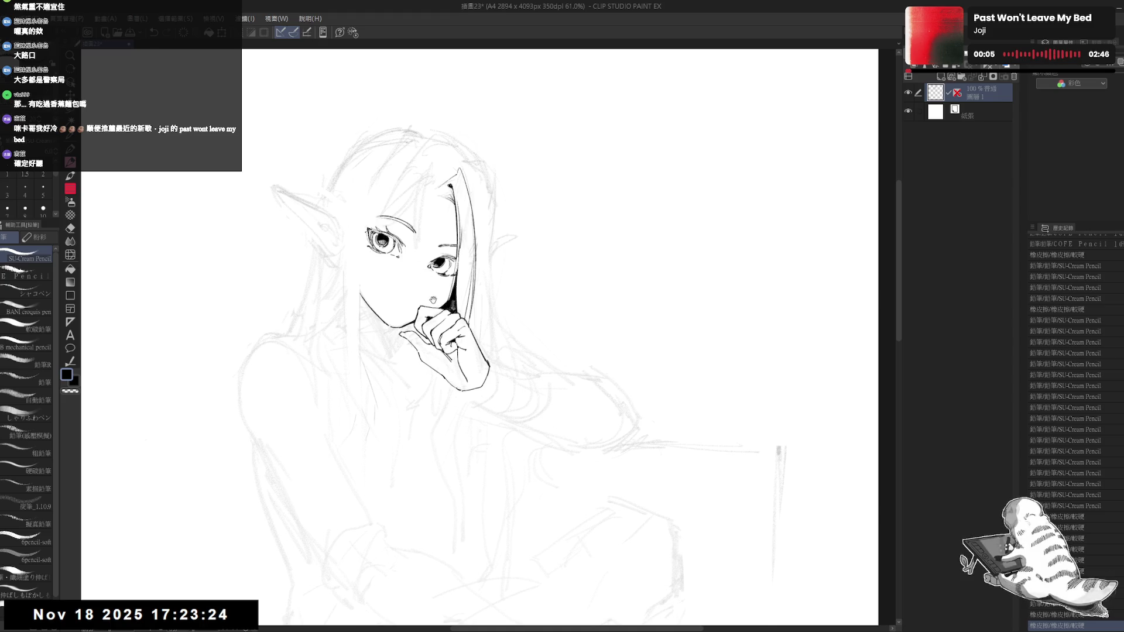
{"action": "scroll", "coordinate": [413, 280], "scroll_direction": "right", "scroll_amount": 1}
{"action": "scroll", "coordinate": [413, 280], "scroll_direction": "right", "scroll_amount": 1}
Step: Erase a small spot near the cheek and reset the canvas rotation to upright
{"action": "key", "text": "e"}
{"action": "mouse_move", "coordinate": [413, 277]}
{"action": "left_mouse_down"}
{"action": "mouse_move", "coordinate": [403, 278]}
{"action": "mouse_move", "coordinate": [418, 258]}
{"action": "left_mouse_up"}
{"action": "key", "text": "r"}
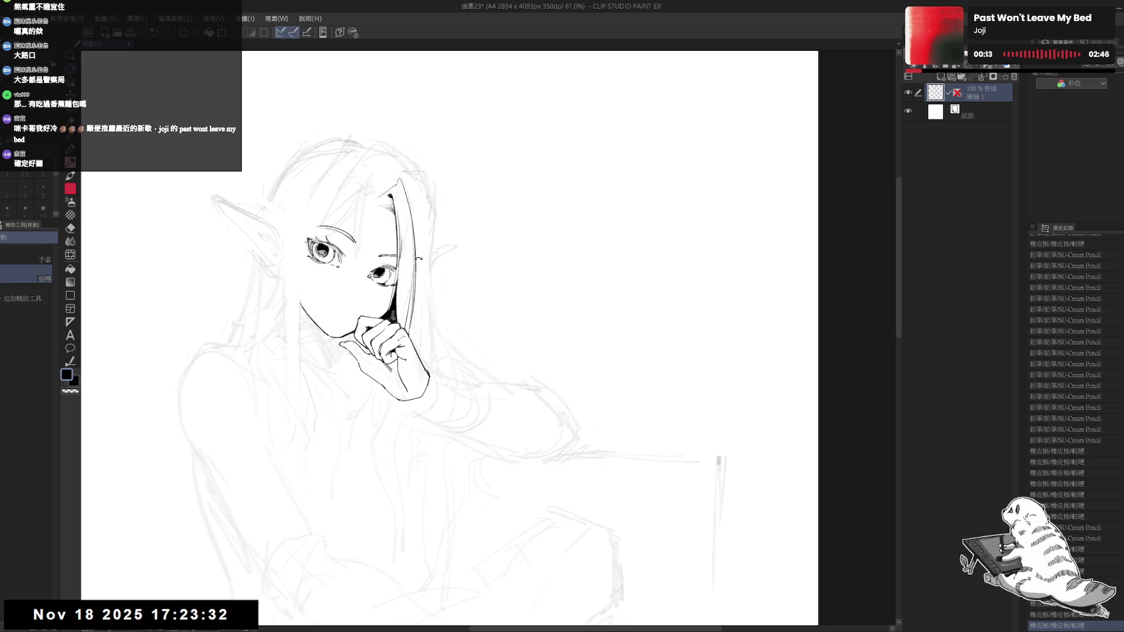
{"action": "mouse_move", "coordinate": [418, 258]}
{"action": "left_mouse_down"}
{"action": "mouse_move", "coordinate": [351, 354]}
{"action": "mouse_move", "coordinate": [280, 332]}
{"action": "left_mouse_up"}
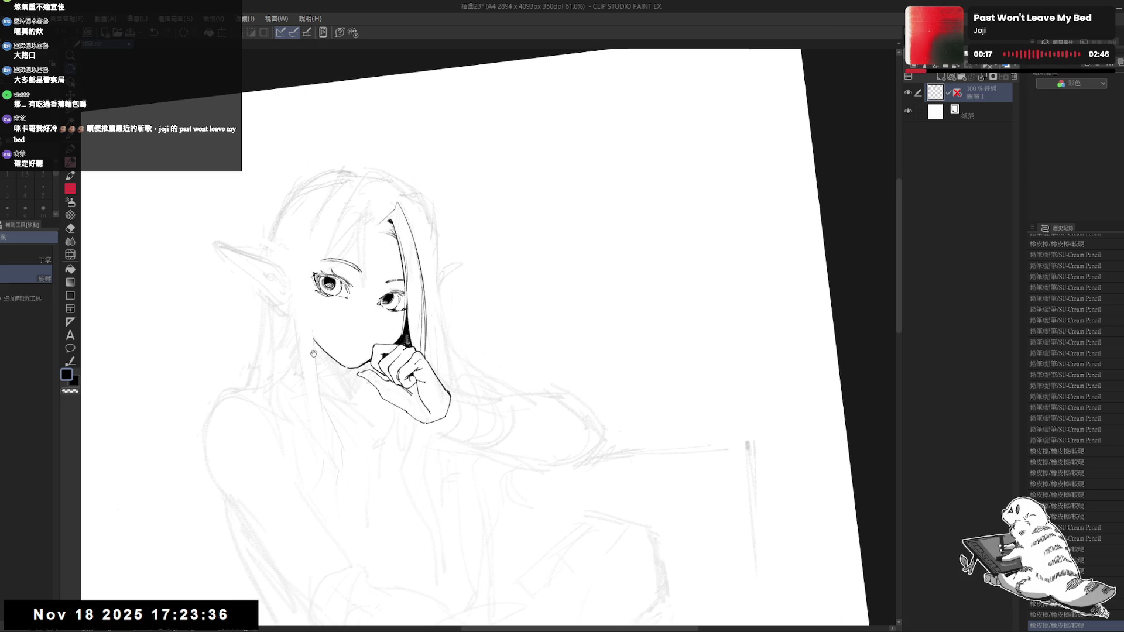
{"action": "key", "text": "e"}
{"action": "left_click", "coordinate": [296, 289]}
{"action": "key", "text": "r"}
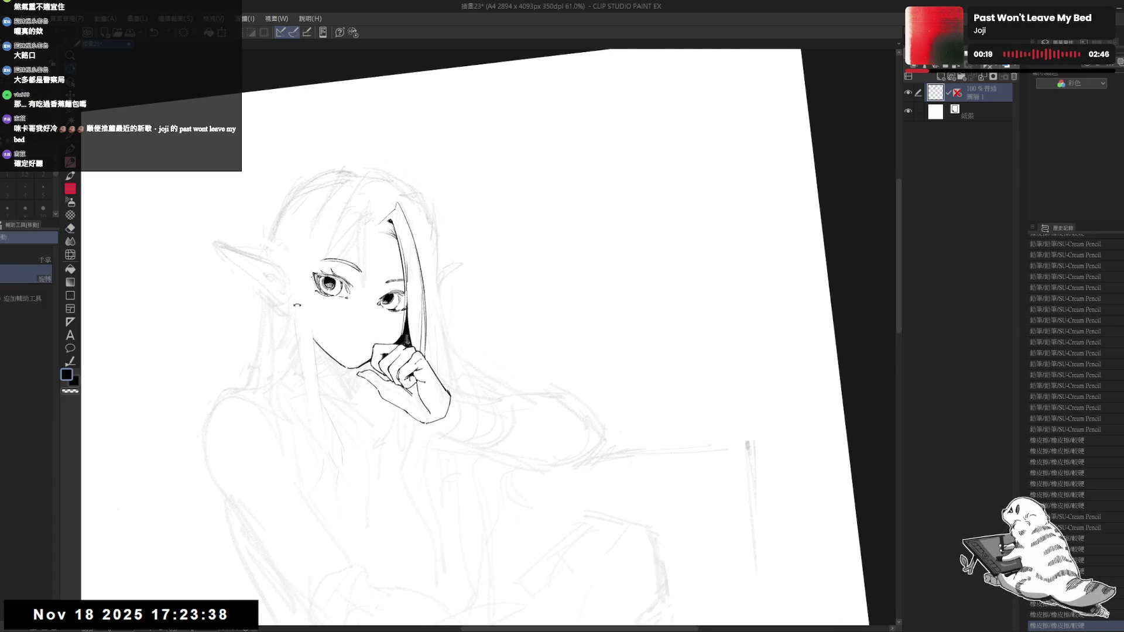
{"action": "double_click", "coordinate": [297, 305]}
{"action": "mouse_move", "coordinate": [297, 305]}
{"action": "left_mouse_down"}
{"action": "mouse_move", "coordinate": [328, 379]}
{"action": "mouse_move", "coordinate": [282, 413]}
{"action": "left_mouse_up"}
Step: Erase a stray line, then return to the SU-Cream Pencil with the hair tip in view
{"action": "key", "text": "e"}
{"action": "left_click_drag", "start_coordinate": [381, 264], "coordinate": [382, 282]}
{"action": "key", "text": "p"}
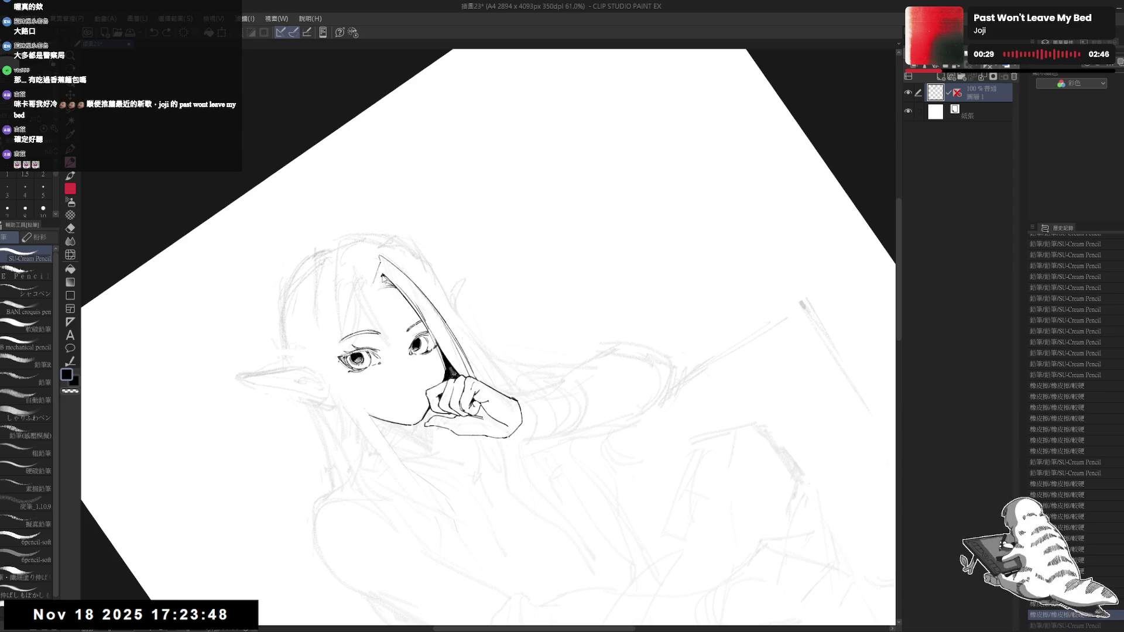
{"action": "key", "text": "ctrl+at"}
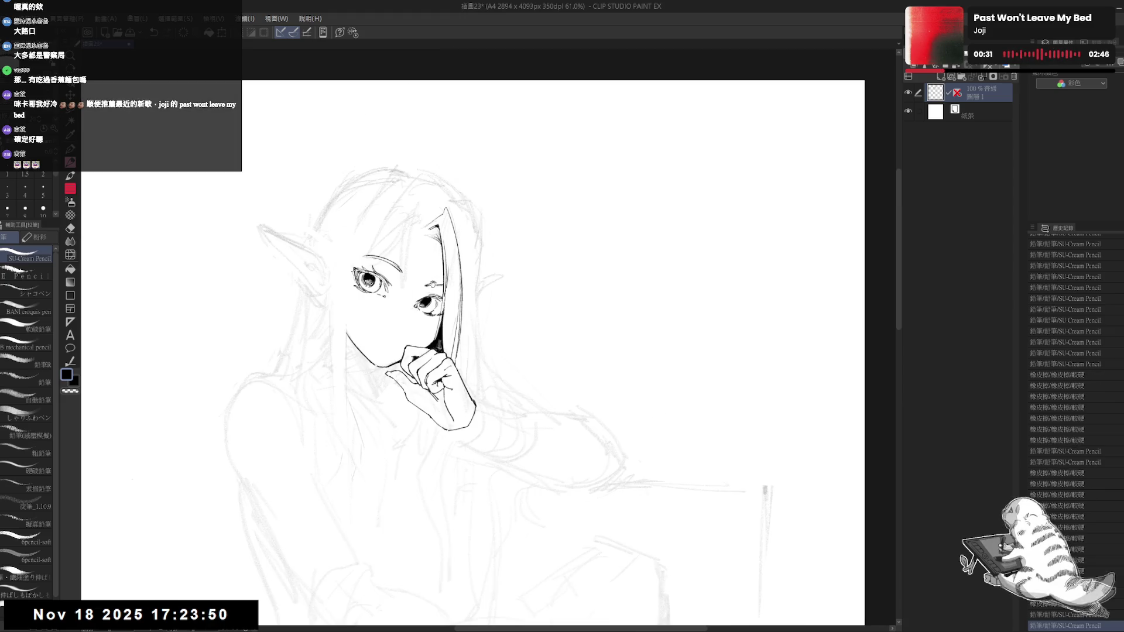
{"action": "left_click_drag", "start_coordinate": [428, 220], "coordinate": [428, 212]}
{"action": "left_click_drag", "start_coordinate": [463, 245], "coordinate": [425, 294]}
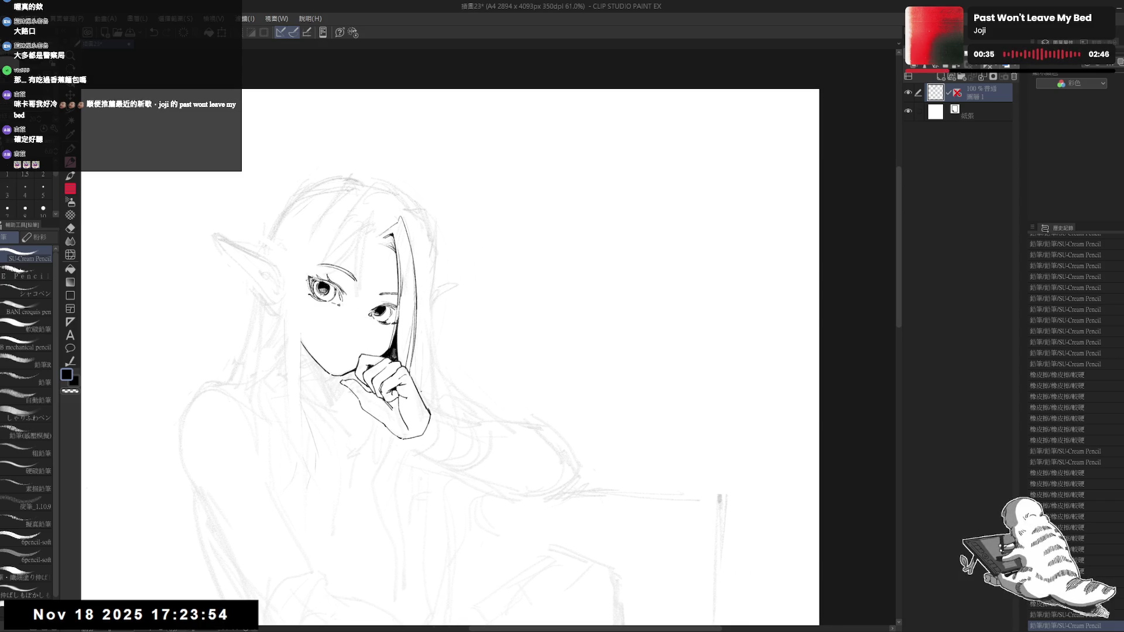
{"action": "scroll", "coordinate": [433, 295], "scroll_direction": "down", "scroll_amount": 3}
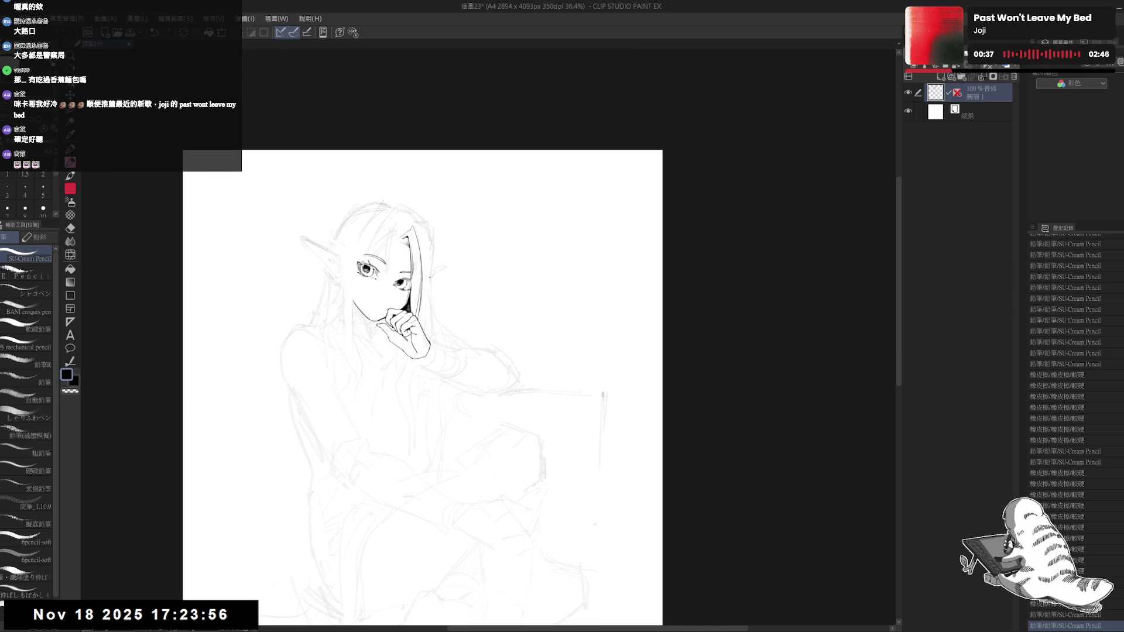
Step: Rotate and enlarge the view around the face, then add a small ink touch near the chin
{"action": "scroll", "coordinate": [408, 260], "scroll_direction": "up", "scroll_amount": 1}
{"action": "scroll", "coordinate": [408, 261], "scroll_direction": "up", "scroll_amount": 1}
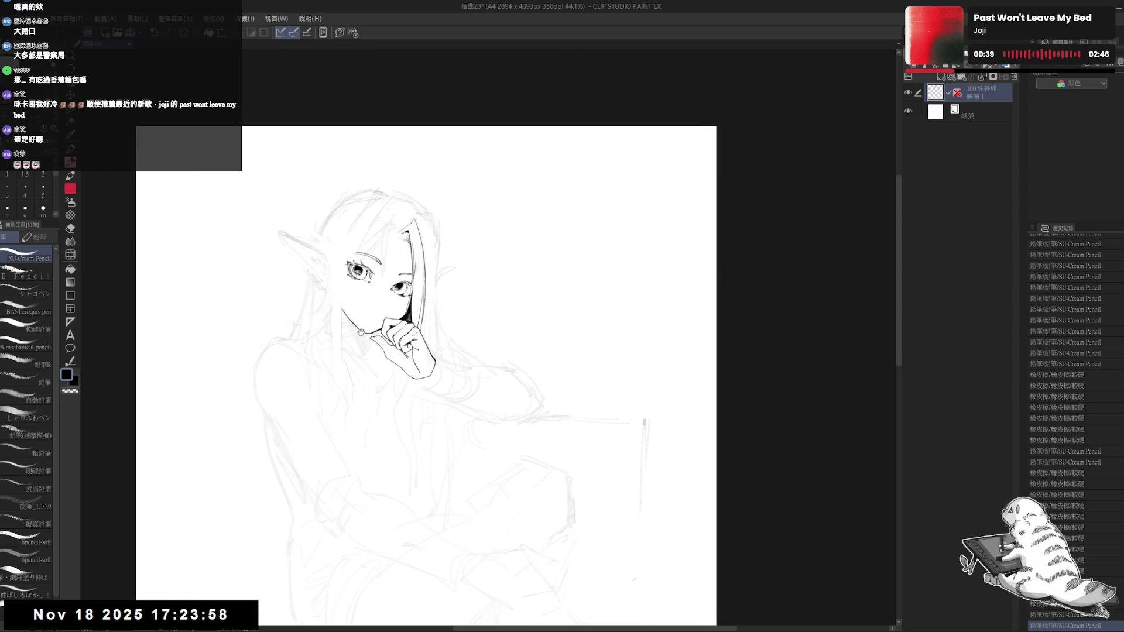
{"action": "scroll", "coordinate": [363, 329], "scroll_direction": "up", "scroll_amount": 2}
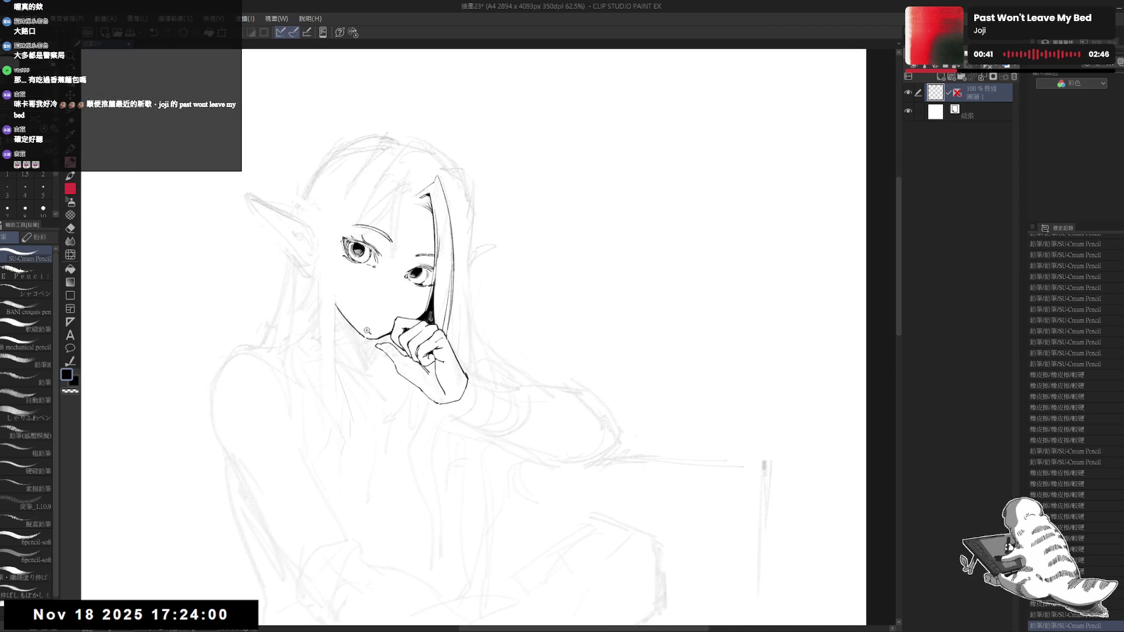
{"action": "left_click_drag", "start_coordinate": [350, 431], "coordinate": [326, 390]}
{"action": "key", "text": "p"}
{"action": "mouse_move", "coordinate": [400, 440]}
{"action": "left_mouse_down"}
{"action": "mouse_move", "coordinate": [427, 459]}
{"action": "mouse_move", "coordinate": [448, 355]}
{"action": "left_mouse_up"}
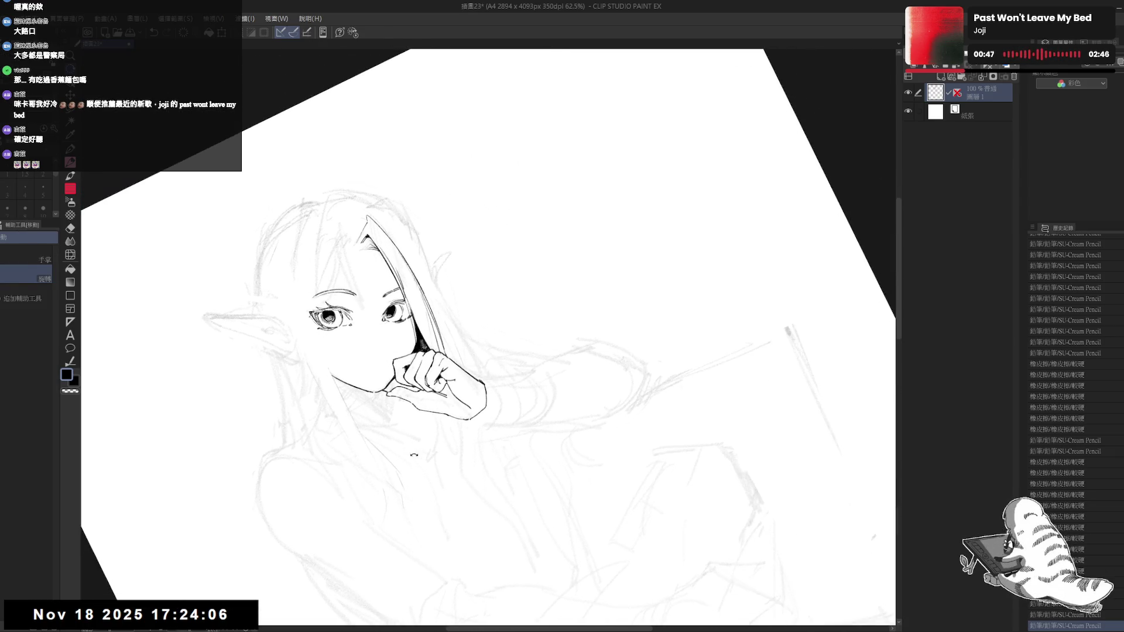
{"action": "key", "text": "p"}
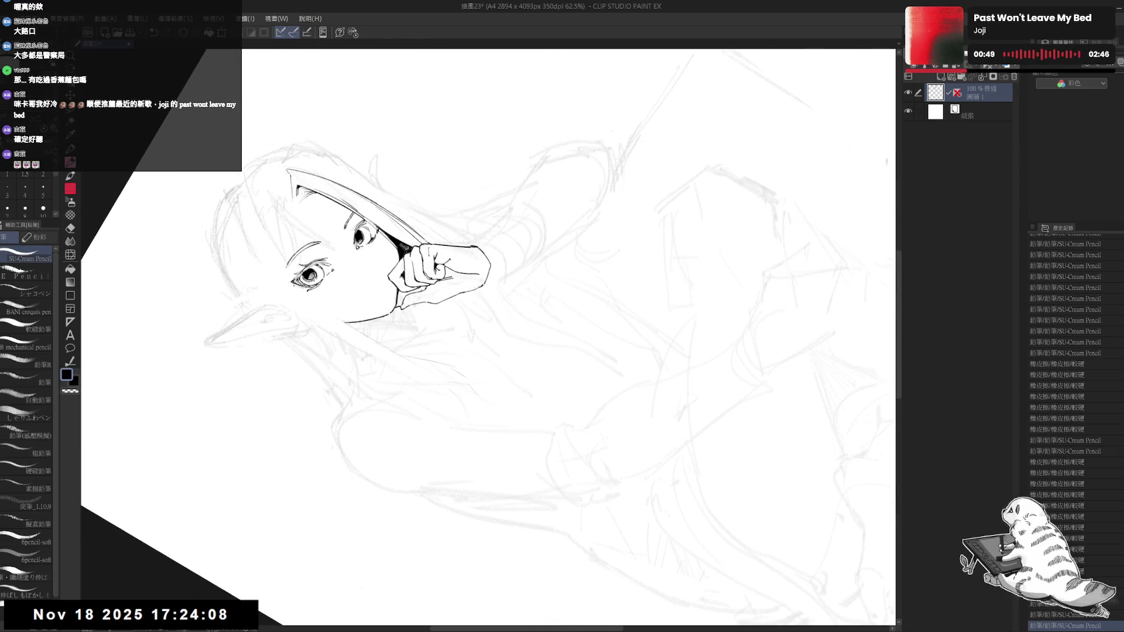
{"action": "left_click_drag", "start_coordinate": [436, 302], "coordinate": [334, 455]}
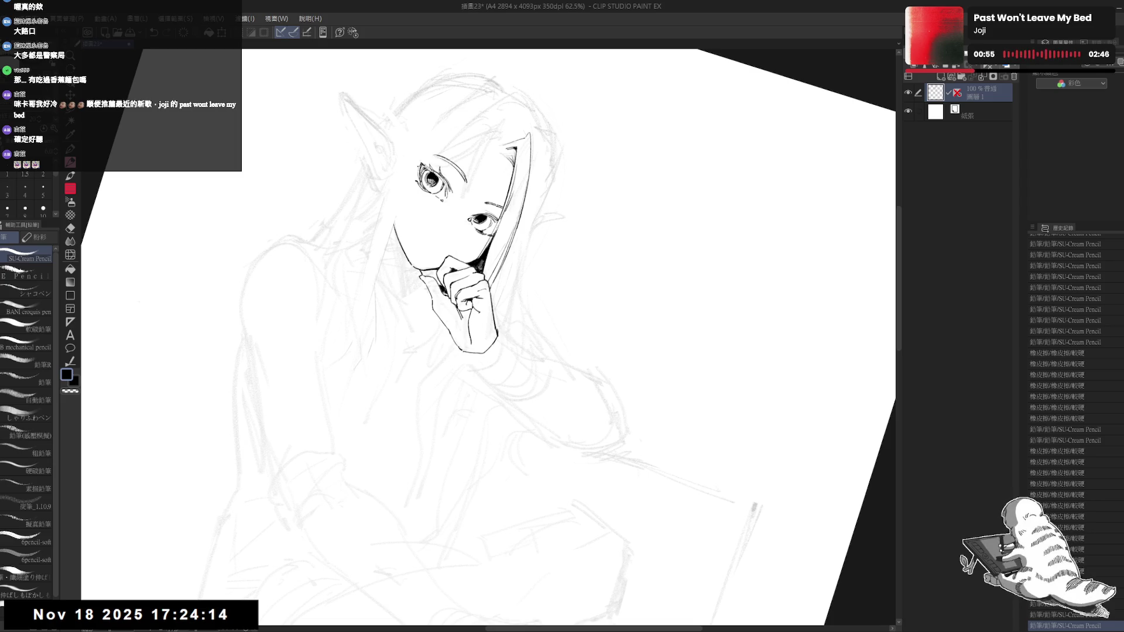
{"action": "key", "text": "asciicircum"}
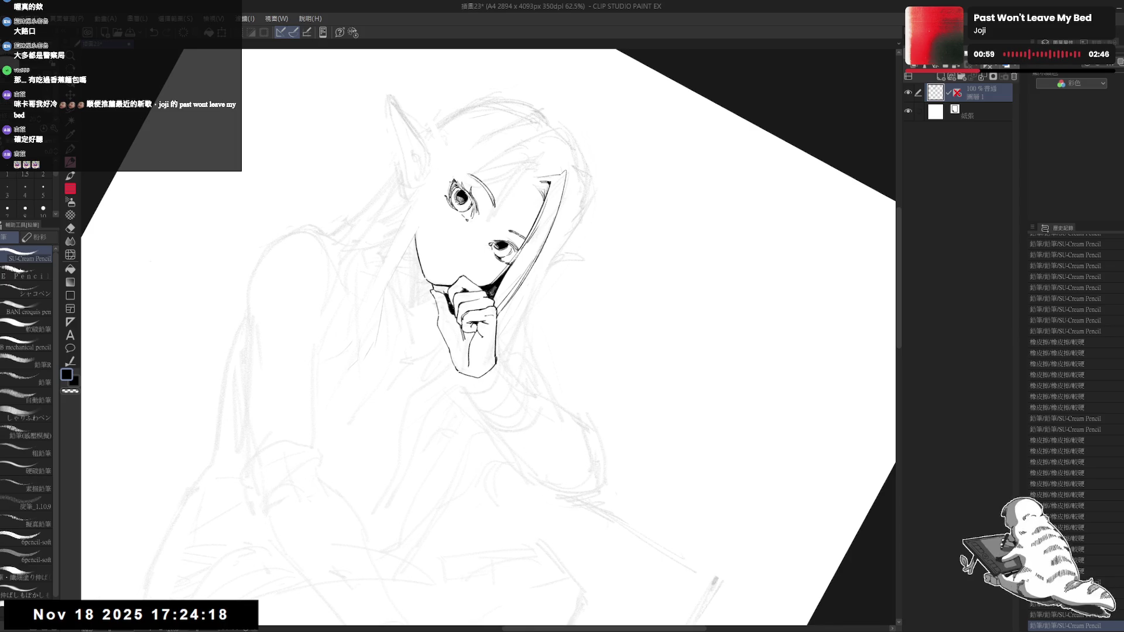
{"action": "key", "text": "minus"}
{"action": "key", "text": "minus"}
{"action": "key", "text": "minus"}
{"action": "key", "text": "minus"}
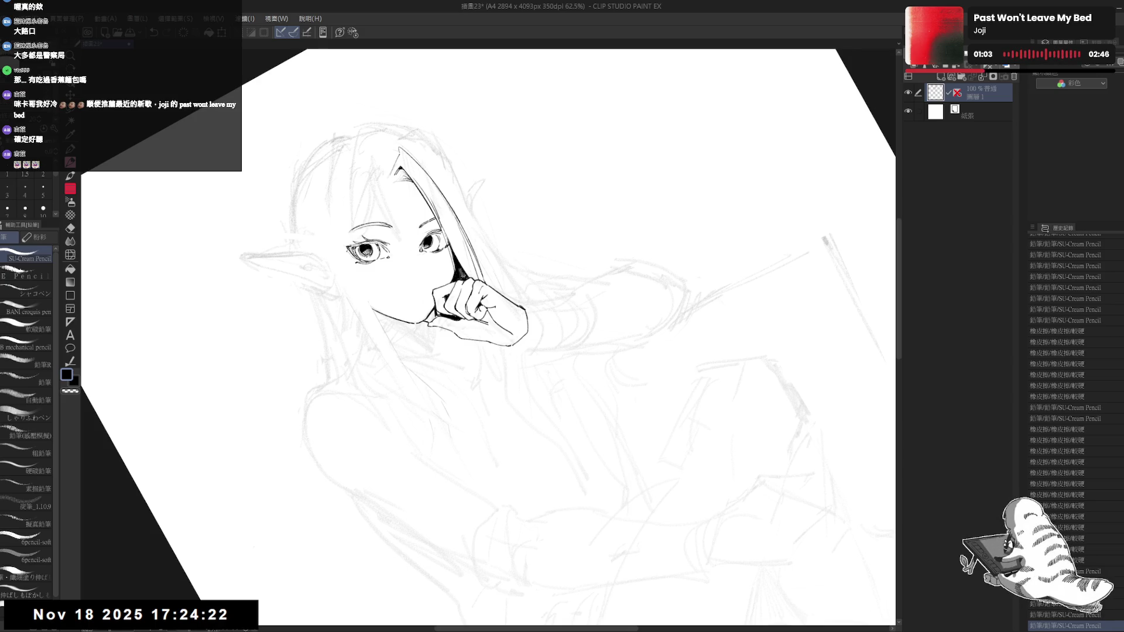
{"action": "left_click_drag", "start_coordinate": [527, 351], "coordinate": [464, 402]}
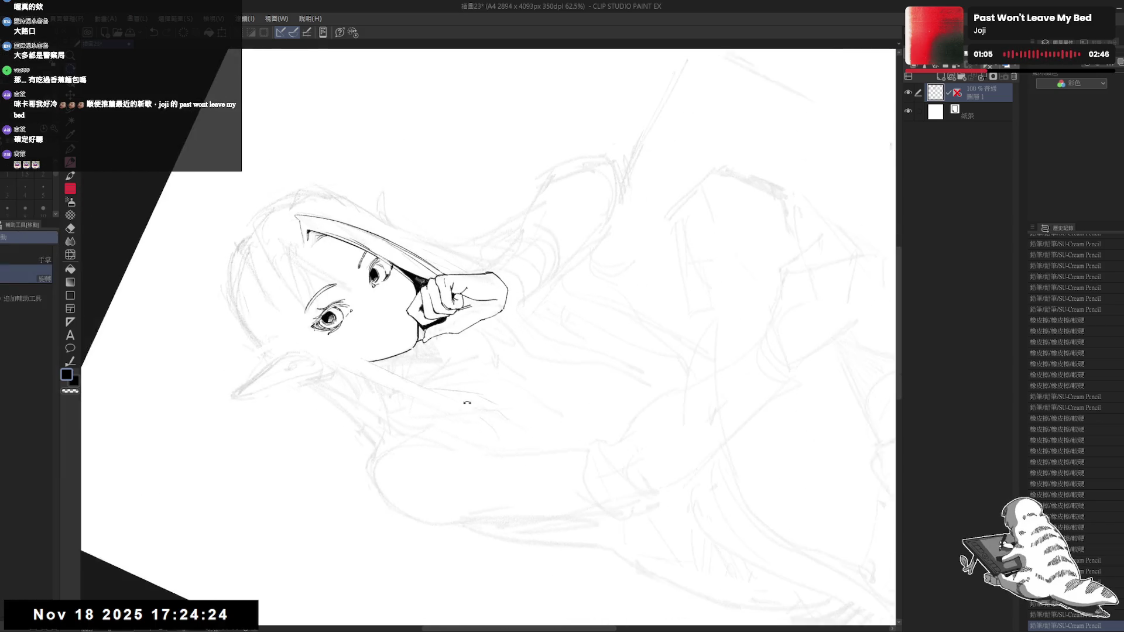
{"action": "left_click_drag", "start_coordinate": [418, 326], "coordinate": [421, 342]}
Step: Fit the whole page in view and lightly erase the line beside the hair strand
{"action": "key", "text": "e"}
{"action": "key", "text": "p"}
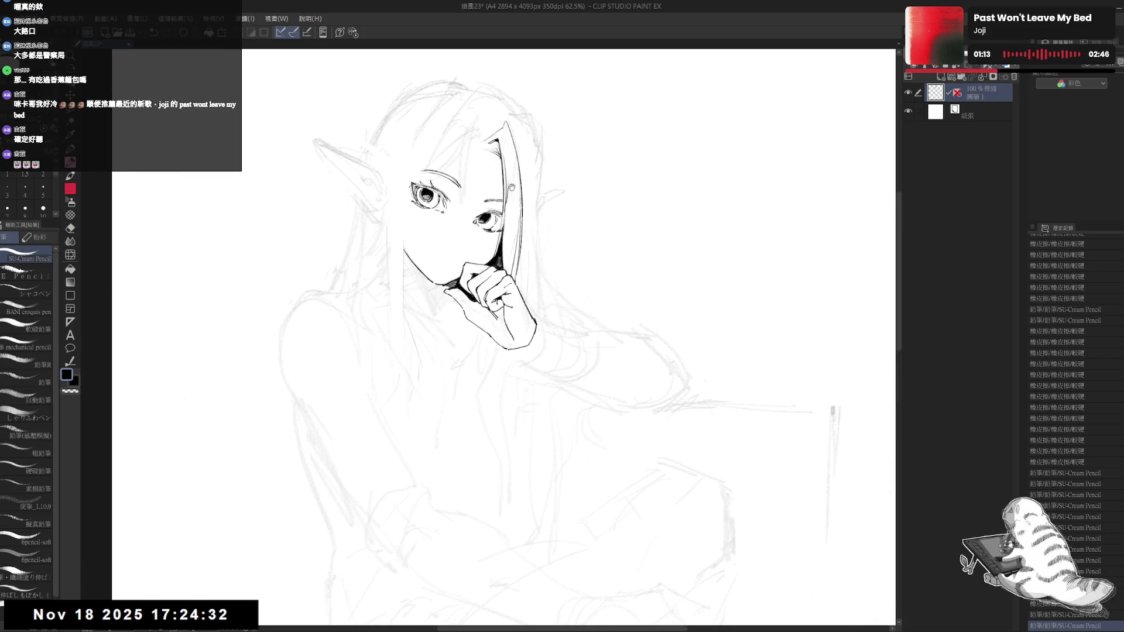
{"action": "key", "text": "ctrl+0"}
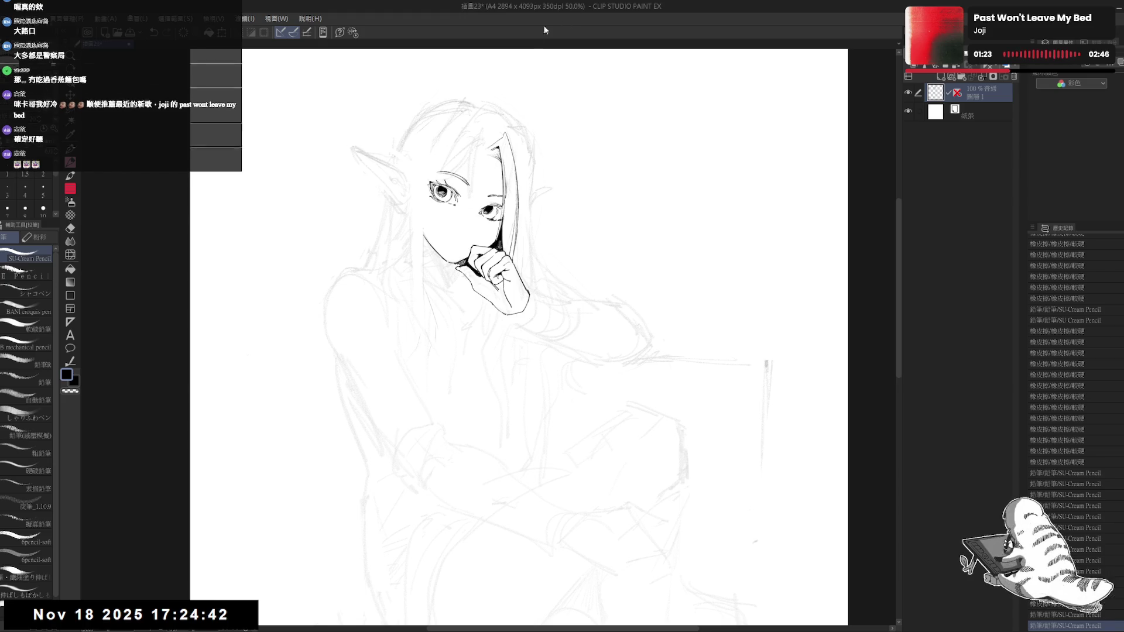
{"action": "scroll", "coordinate": [452, 249], "scroll_direction": "up", "scroll_amount": 2}
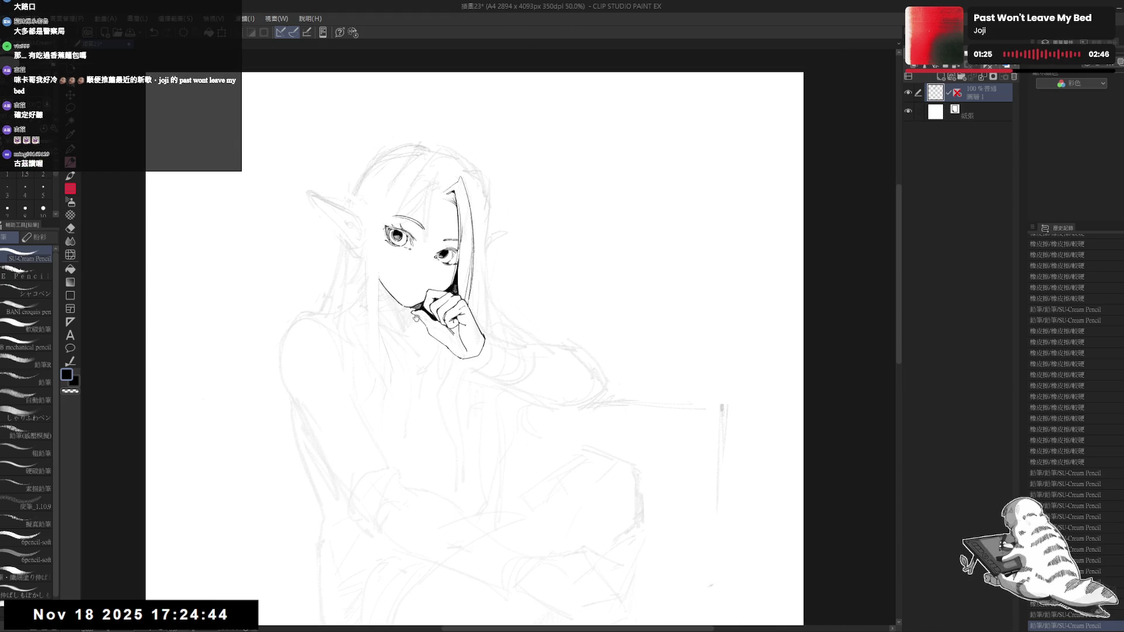
{"action": "scroll", "coordinate": [453, 249], "scroll_direction": "up", "scroll_amount": 1}
{"action": "key", "text": "e"}
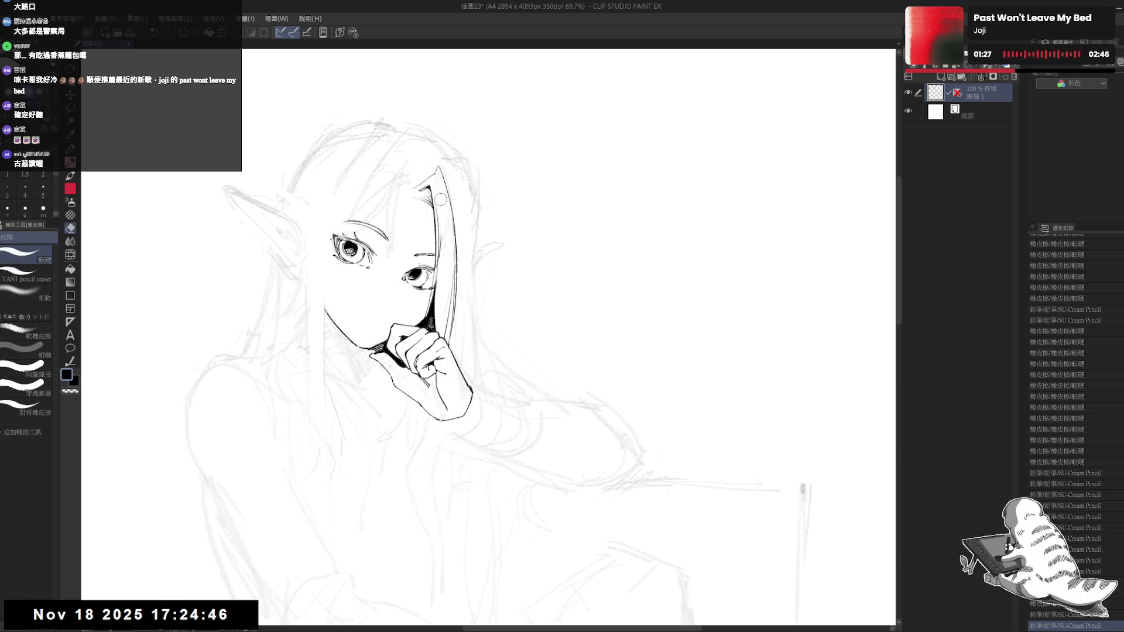
{"action": "left_click_drag", "start_coordinate": [447, 223], "coordinate": [432, 188]}
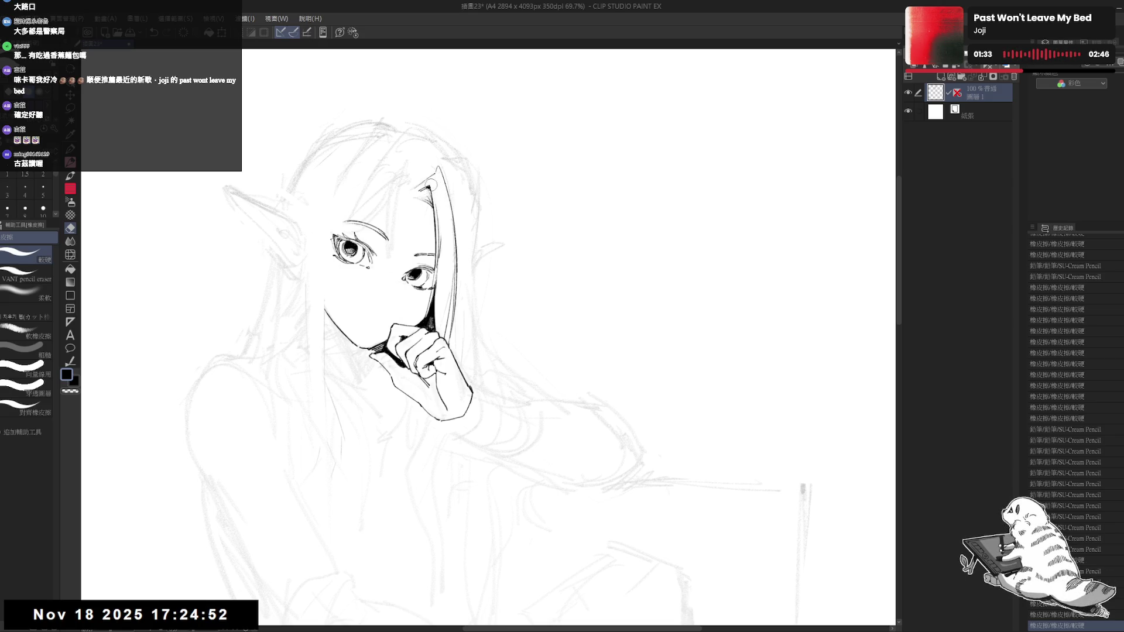
{"action": "key", "text": "p"}
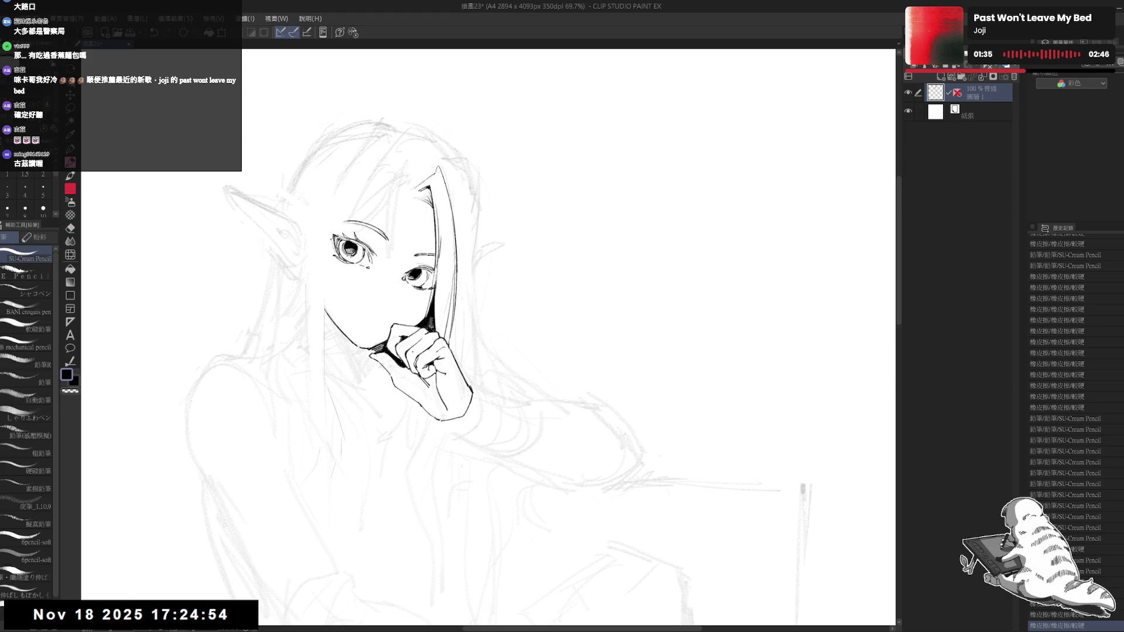
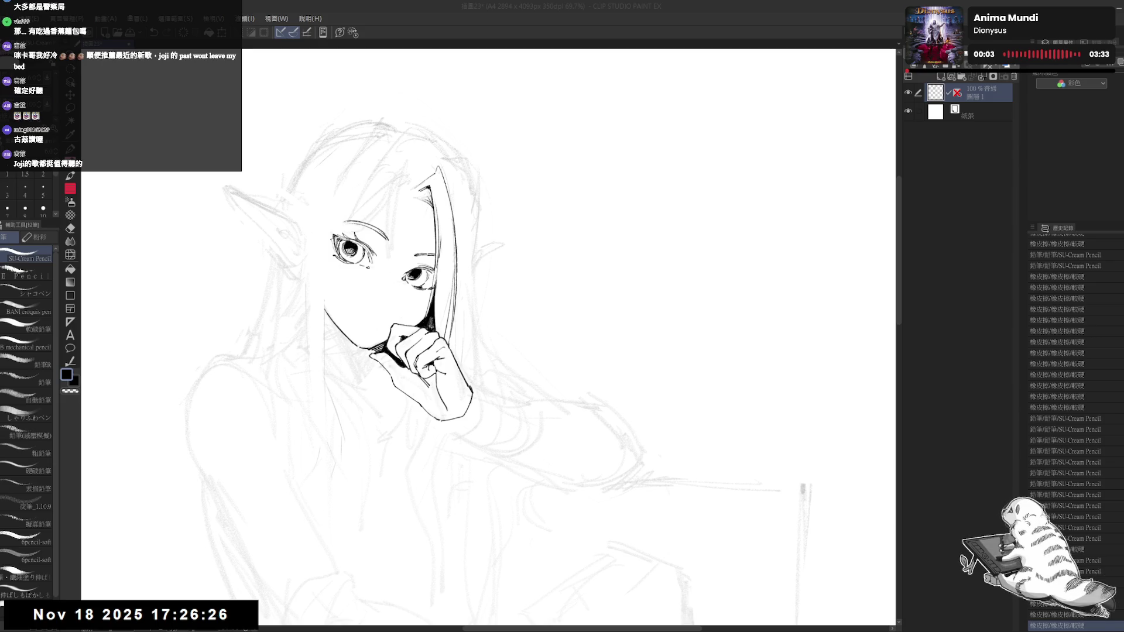
Step: Tilt the canvas and ink the hair-strand edge beside the right cheek, redrawing until clean
{"action": "left_click_drag", "start_coordinate": [420, 262], "coordinate": [399, 330]}
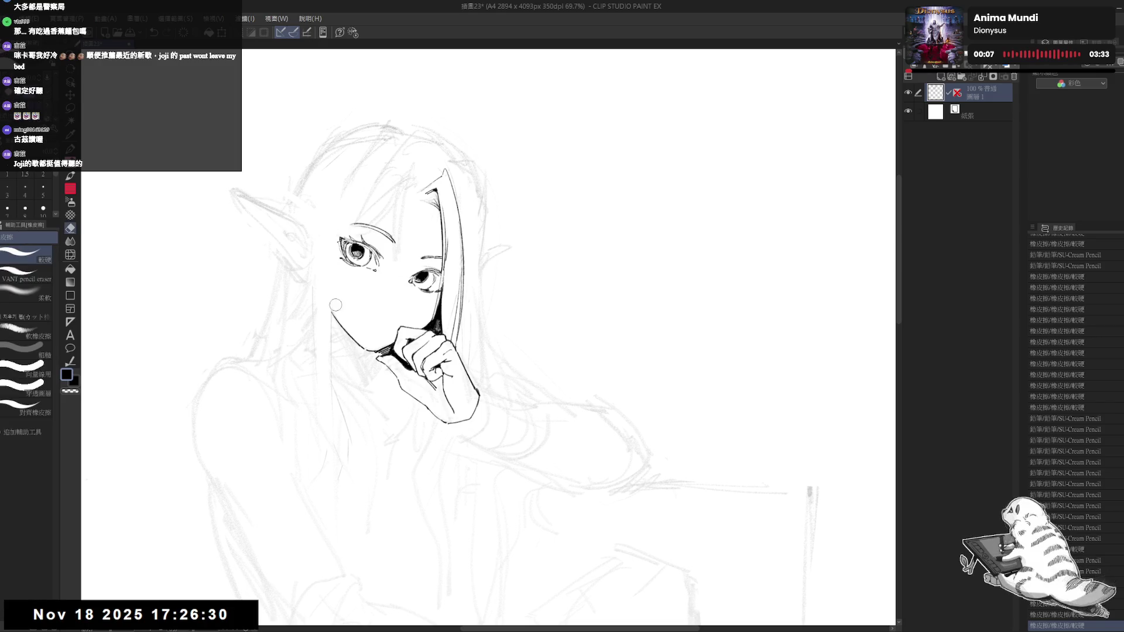
{"action": "left_click_drag", "start_coordinate": [400, 329], "coordinate": [361, 275]}
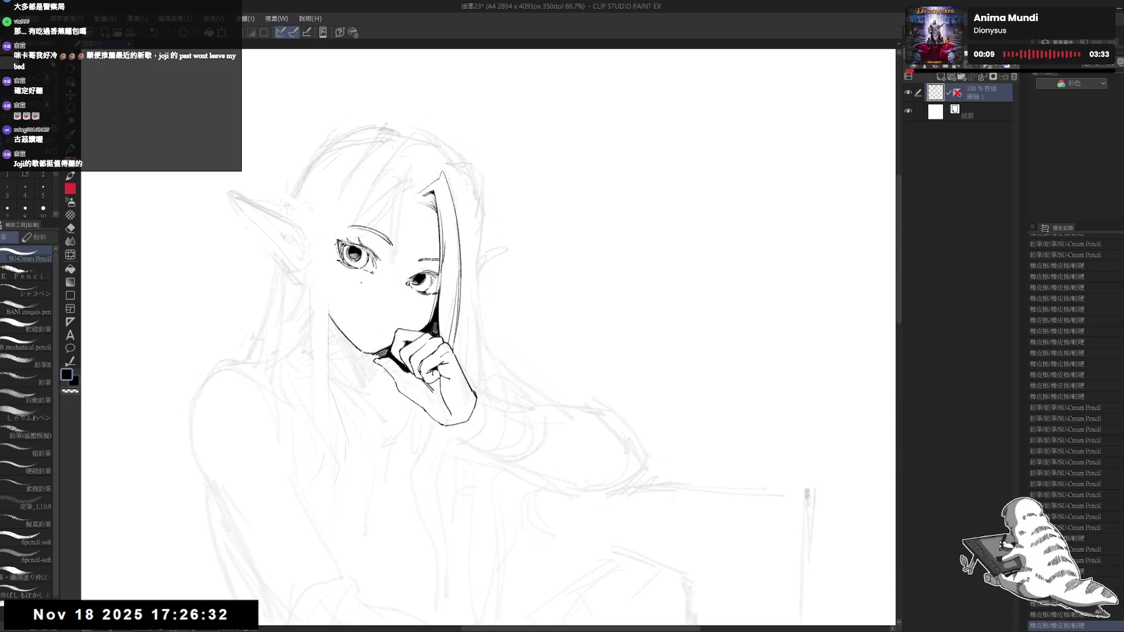
{"action": "scroll", "coordinate": [371, 291], "scroll_direction": "down", "scroll_amount": 3}
{"action": "scroll", "coordinate": [371, 292], "scroll_direction": "down", "scroll_amount": 2}
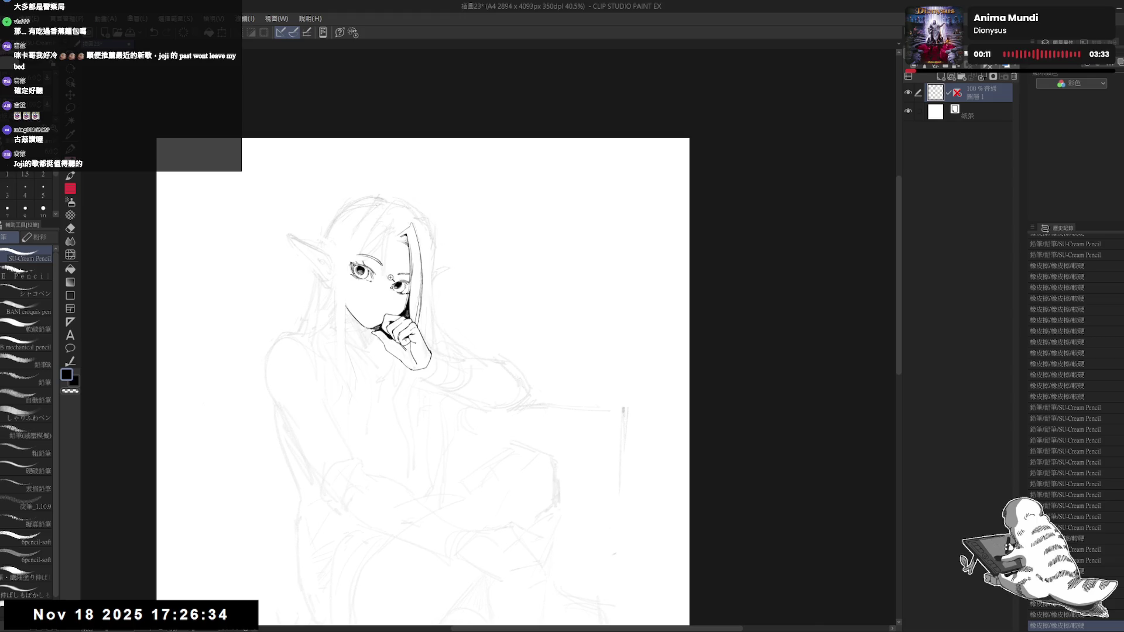
{"action": "scroll", "coordinate": [392, 278], "scroll_direction": "up", "scroll_amount": 1}
{"action": "scroll", "coordinate": [431, 240], "scroll_direction": "up", "scroll_amount": 1}
{"action": "scroll", "coordinate": [423, 265], "scroll_direction": "up", "scroll_amount": 1}
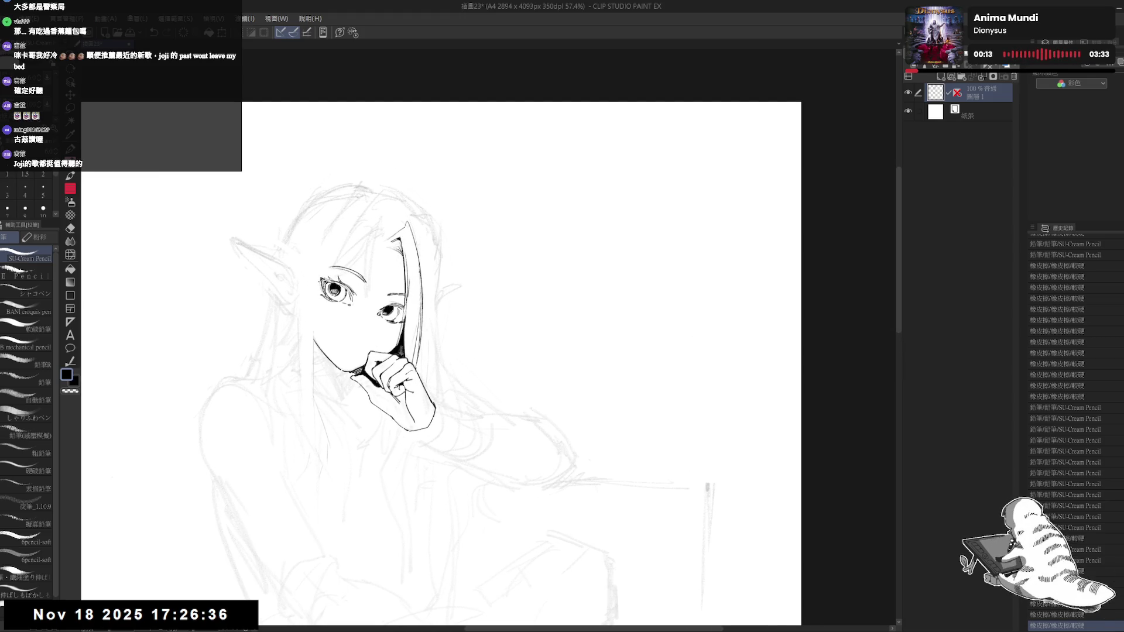
{"action": "left_click_drag", "start_coordinate": [420, 258], "coordinate": [423, 379]}
{"action": "key", "text": "ctrl+z"}
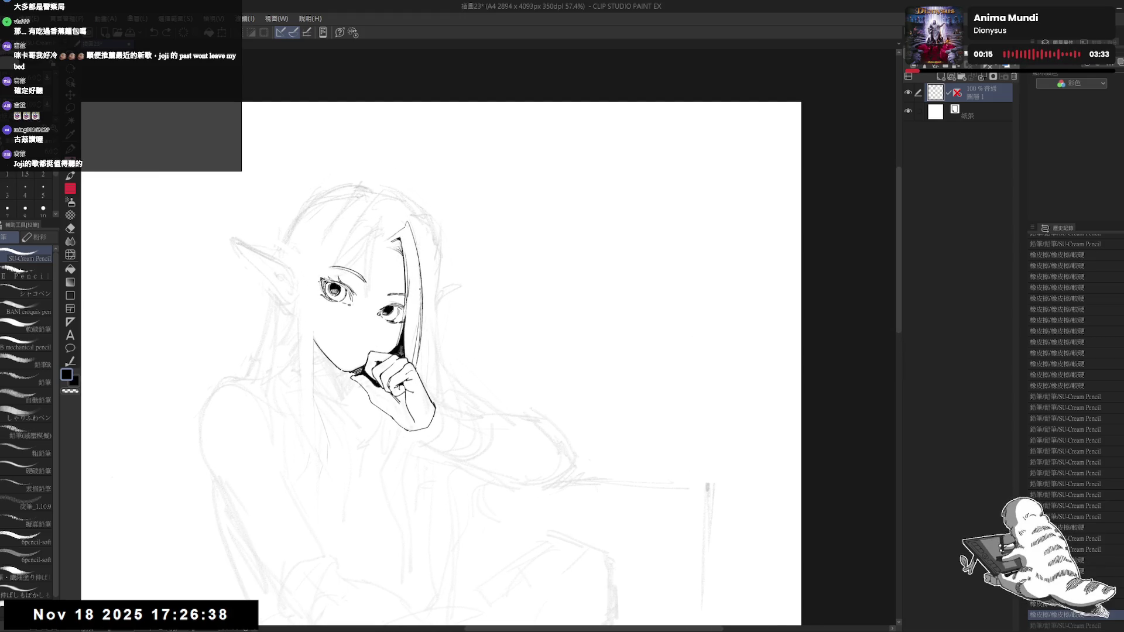
{"action": "left_click_drag", "start_coordinate": [418, 244], "coordinate": [439, 345]}
{"action": "key", "text": "ctrl+z"}
{"action": "left_click_drag", "start_coordinate": [422, 281], "coordinate": [438, 349]}
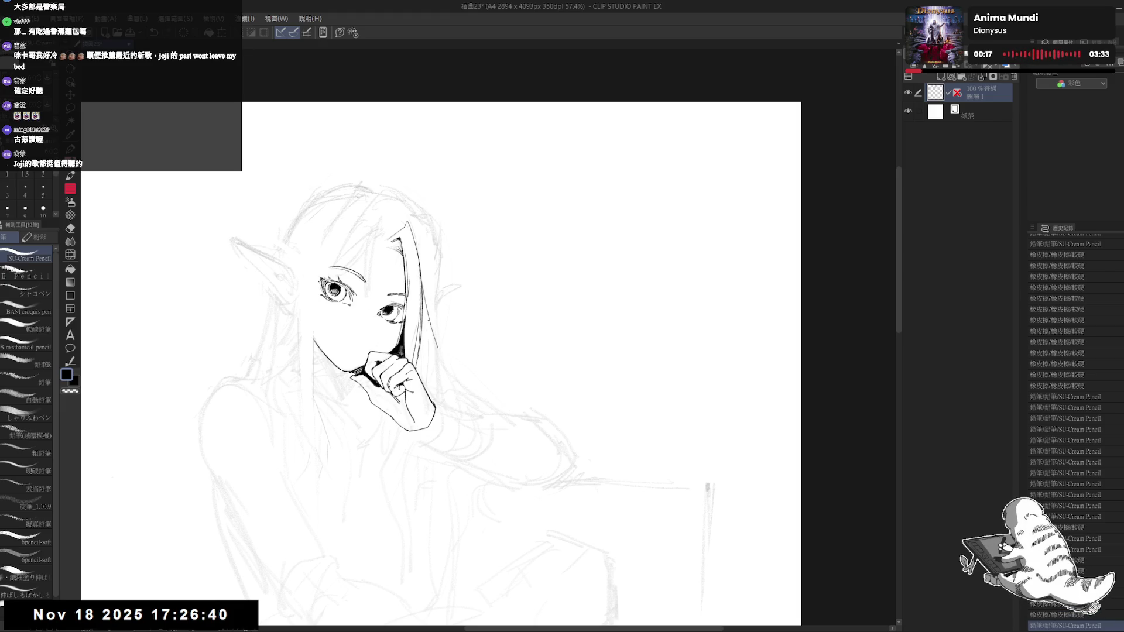
Step: Add small ink marks and a dark line along the strand, then level the canvas view
{"action": "left_click", "coordinate": [431, 285]}
{"action": "left_click_drag", "start_coordinate": [410, 211], "coordinate": [423, 323]}
{"action": "key", "text": "ctrl+@"}
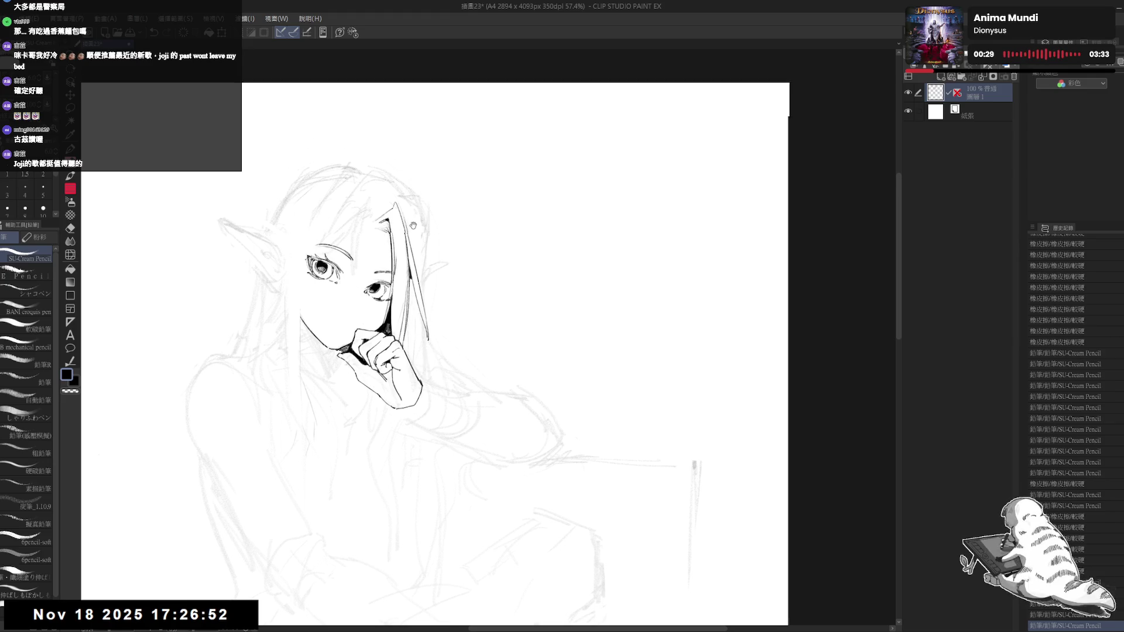
{"action": "mouse_move", "coordinate": [403, 245]}
{"action": "left_mouse_down"}
{"action": "mouse_move", "coordinate": [418, 261]}
{"action": "mouse_move", "coordinate": [378, 249]}
{"action": "mouse_move", "coordinate": [372, 307]}
{"action": "left_mouse_up"}
{"action": "key", "text": "ctrl+z"}
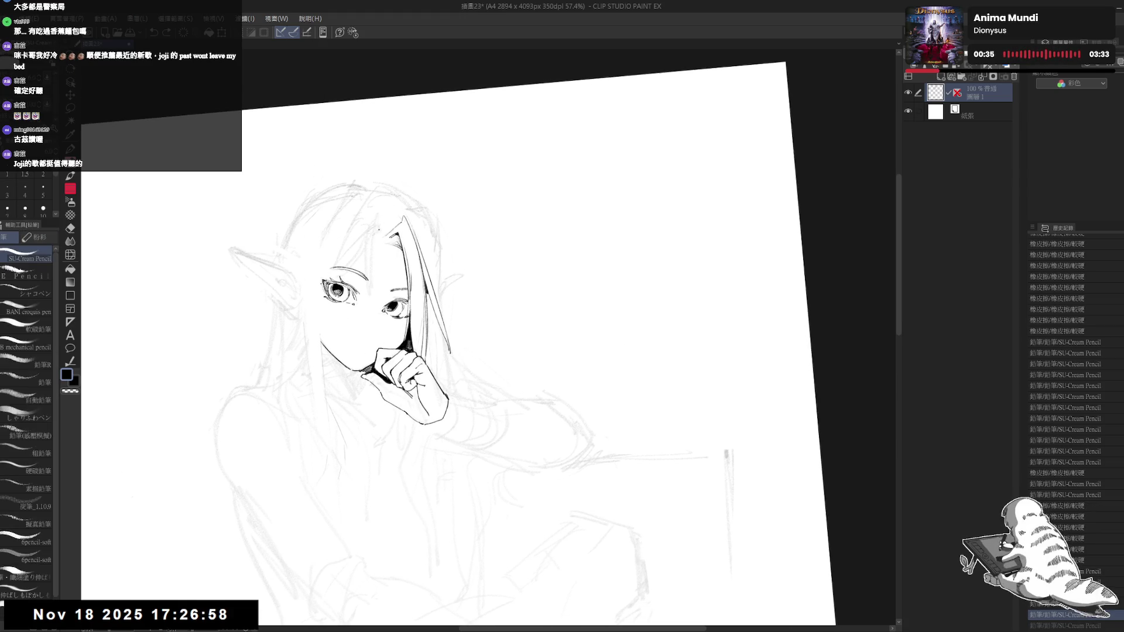
Step: Add short pencil lines down the hair strand, redrawing the one that went astray
{"action": "left_click_drag", "start_coordinate": [381, 239], "coordinate": [387, 248]}
{"action": "key", "text": "e"}
{"action": "key", "text": "p"}
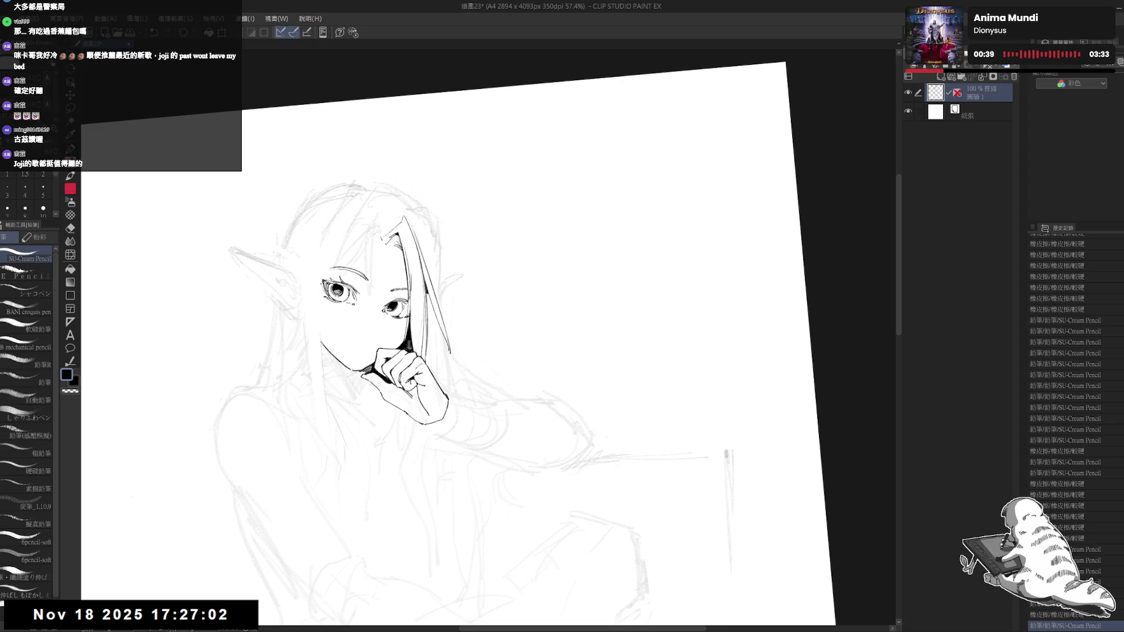
{"action": "key", "text": "e"}
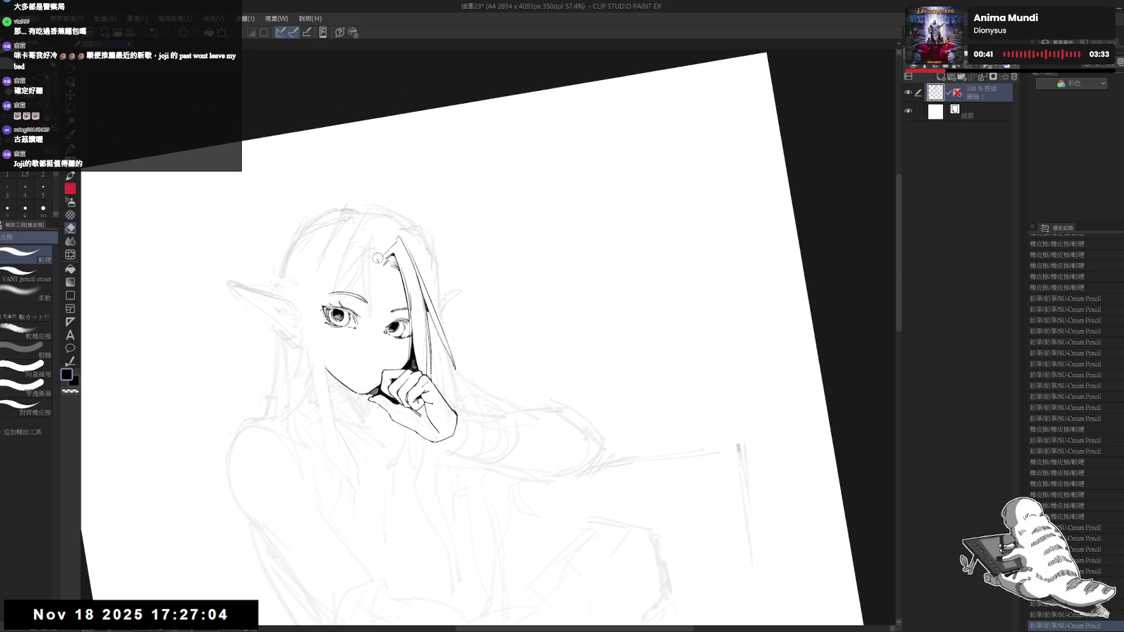
{"action": "key", "text": "p"}
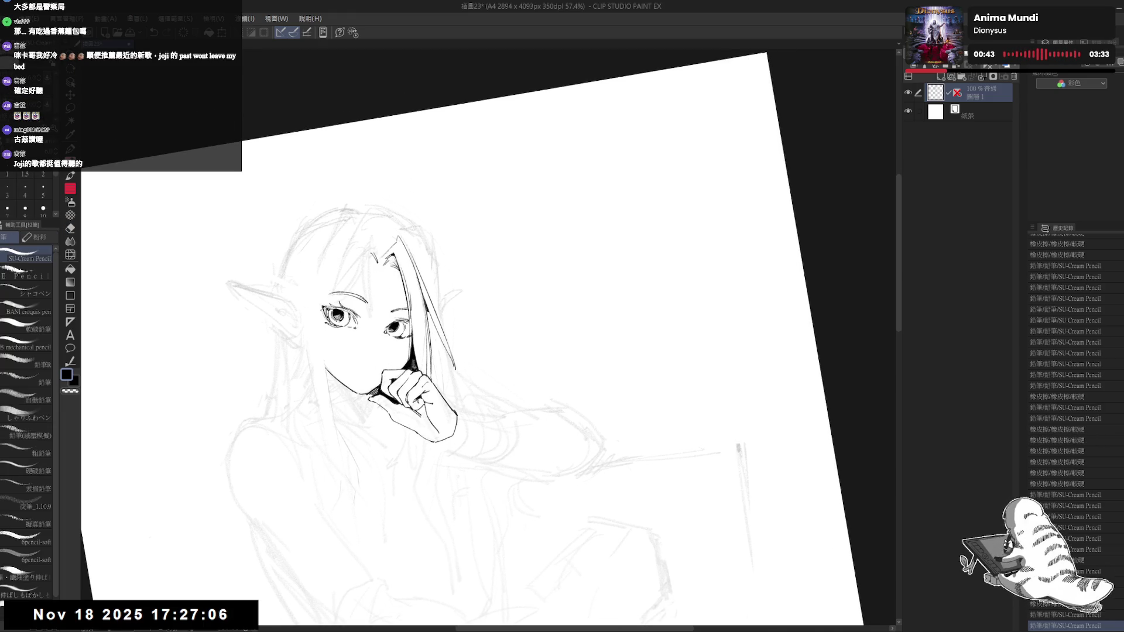
{"action": "left_click_drag", "start_coordinate": [410, 281], "coordinate": [421, 328]}
{"action": "left_click_drag", "start_coordinate": [410, 281], "coordinate": [422, 328]}
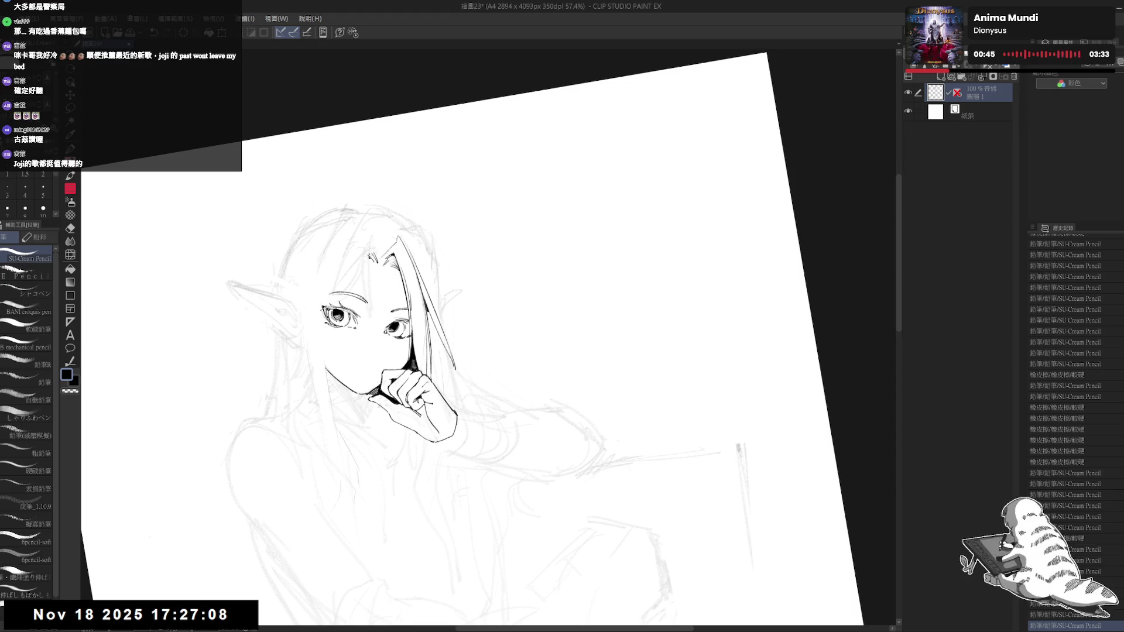
{"action": "left_click_drag", "start_coordinate": [369, 258], "coordinate": [371, 316]}
{"action": "key", "text": "ctrl+z"}
{"action": "left_click_drag", "start_coordinate": [369, 256], "coordinate": [371, 318]}
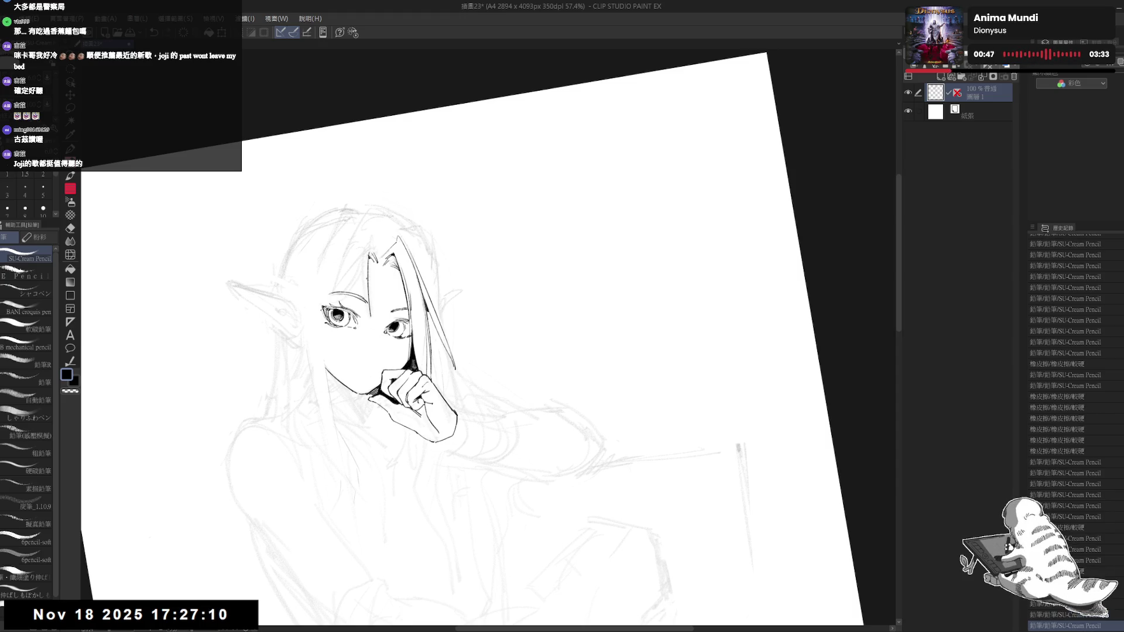
Step: Erase part of the hair line and redraw the short strand stroke until it sits right
{"action": "key", "text": "e"}
{"action": "left_click_drag", "start_coordinate": [372, 238], "coordinate": [358, 309]}
{"action": "key", "text": "p"}
{"action": "key", "text": "ctrl+z"}
{"action": "left_click_drag", "start_coordinate": [360, 257], "coordinate": [358, 309]}
{"action": "key", "text": "ctrl+z"}
{"action": "left_click_drag", "start_coordinate": [360, 255], "coordinate": [358, 309]}
{"action": "key", "text": "ctrl+z"}
{"action": "left_click_drag", "start_coordinate": [360, 256], "coordinate": [363, 320]}
Step: Remove the stray stroke near the eye, reset the canvas rotation and zoom out
{"action": "key", "text": "e"}
{"action": "key", "text": "p"}
{"action": "key", "text": "ctrl+z"}
{"action": "key", "text": "ctrl+z"}
{"action": "key", "text": "ctrl+@"}
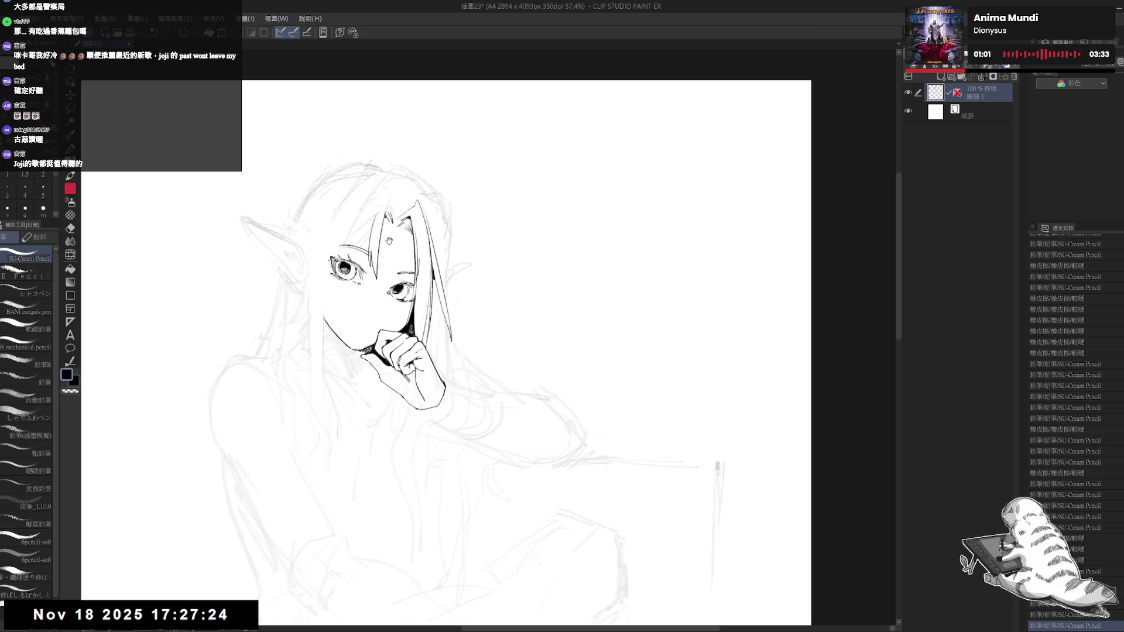
{"action": "key", "text": "ctrl+minus"}
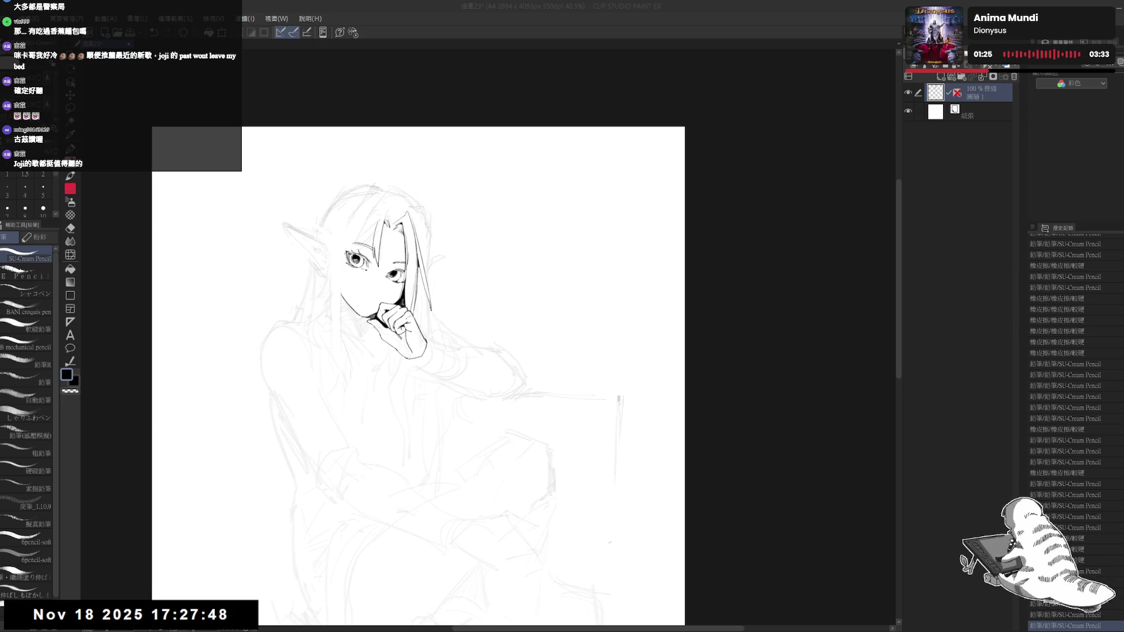
Step: Zoom in and draw a small nose line below the eyes plus a mark under the left eye
{"action": "scroll", "coordinate": [381, 269], "scroll_direction": "up", "scroll_amount": 1}
{"action": "scroll", "coordinate": [381, 270], "scroll_direction": "up", "scroll_amount": 3}
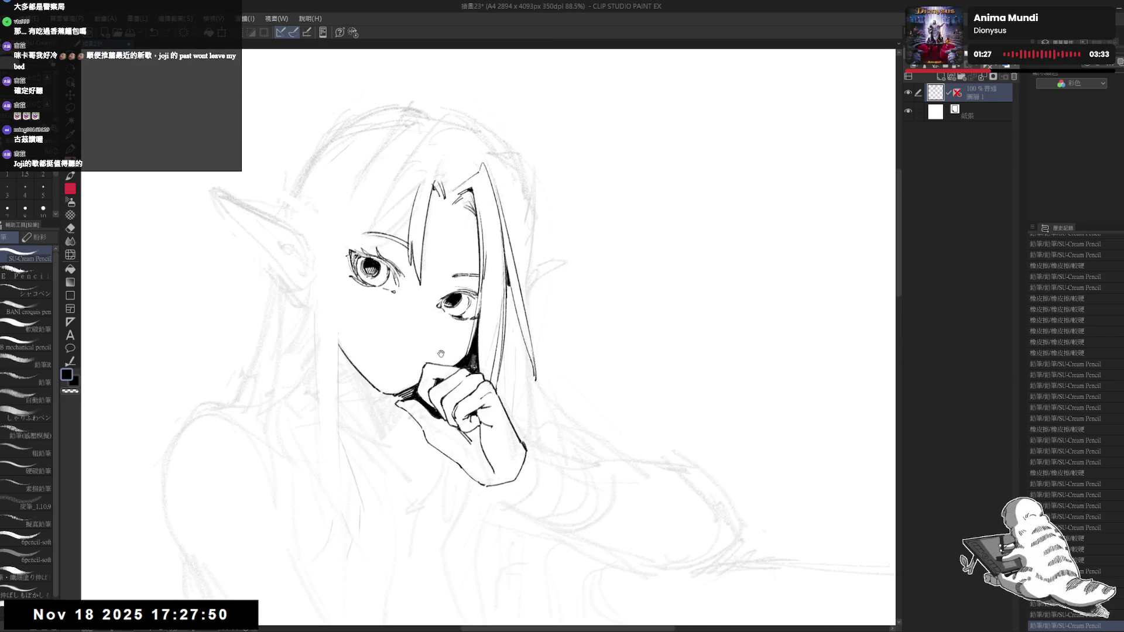
{"action": "scroll", "coordinate": [381, 269], "scroll_direction": "up", "scroll_amount": 1}
{"action": "key", "text": "p"}
{"action": "left_click", "coordinate": [433, 336]}
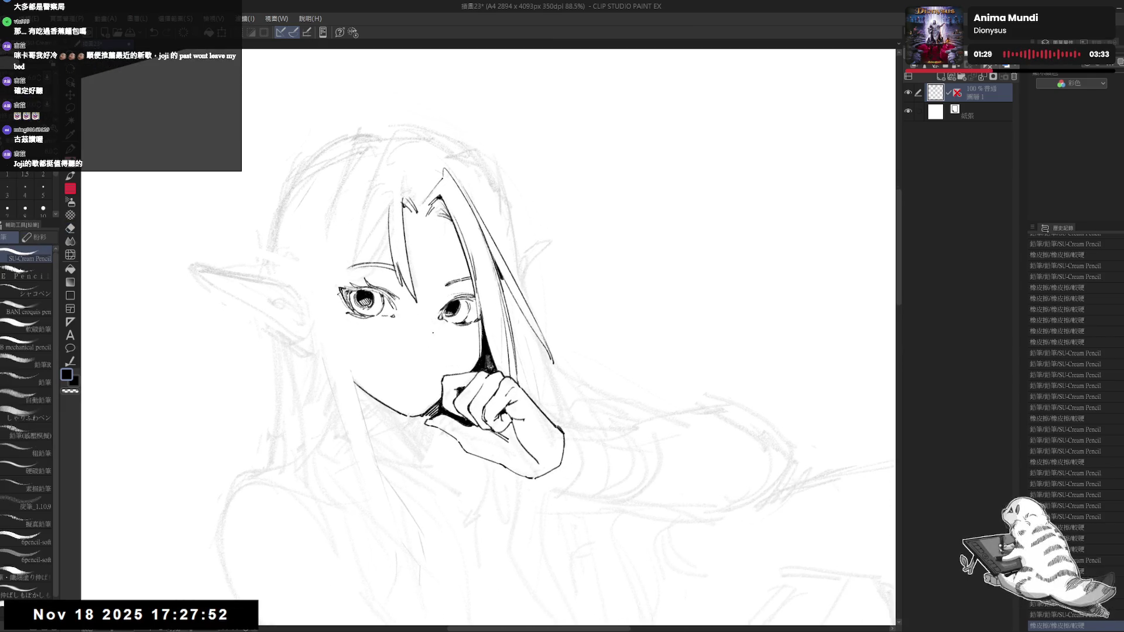
{"action": "left_click_drag", "start_coordinate": [433, 335], "coordinate": [441, 347]}
{"action": "left_click_drag", "start_coordinate": [384, 316], "coordinate": [439, 344]}
{"action": "key", "text": "e"}
{"action": "key", "text": "p"}
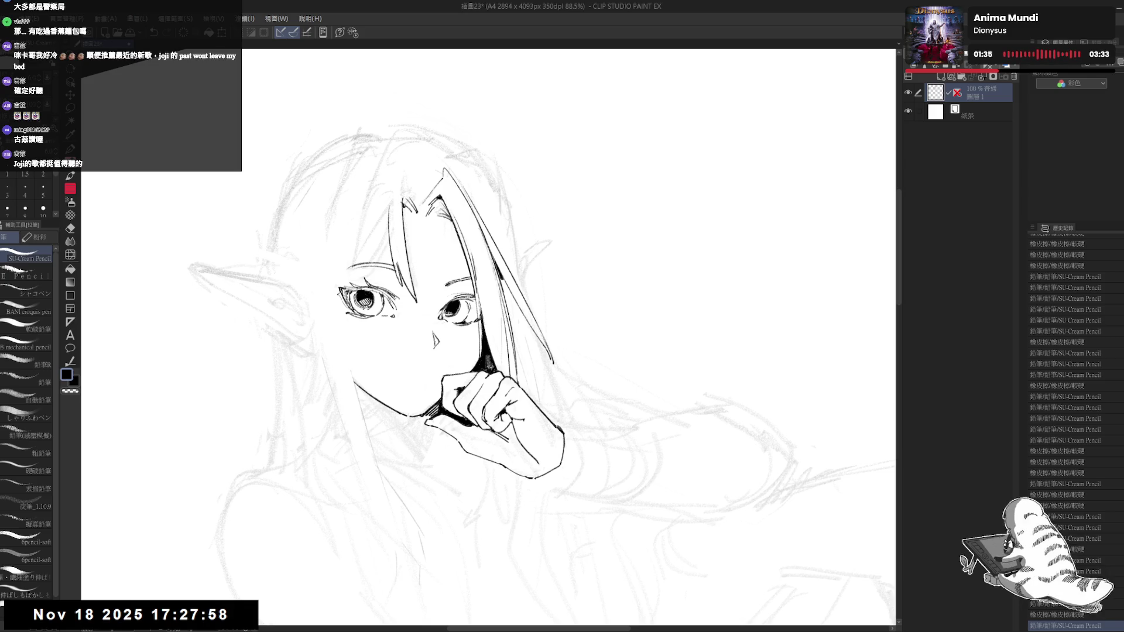
Step: Rotate toward the head and erase a small mark near the hair with the VANT pencil eraser
{"action": "left_click_drag", "start_coordinate": [438, 261], "coordinate": [438, 243]}
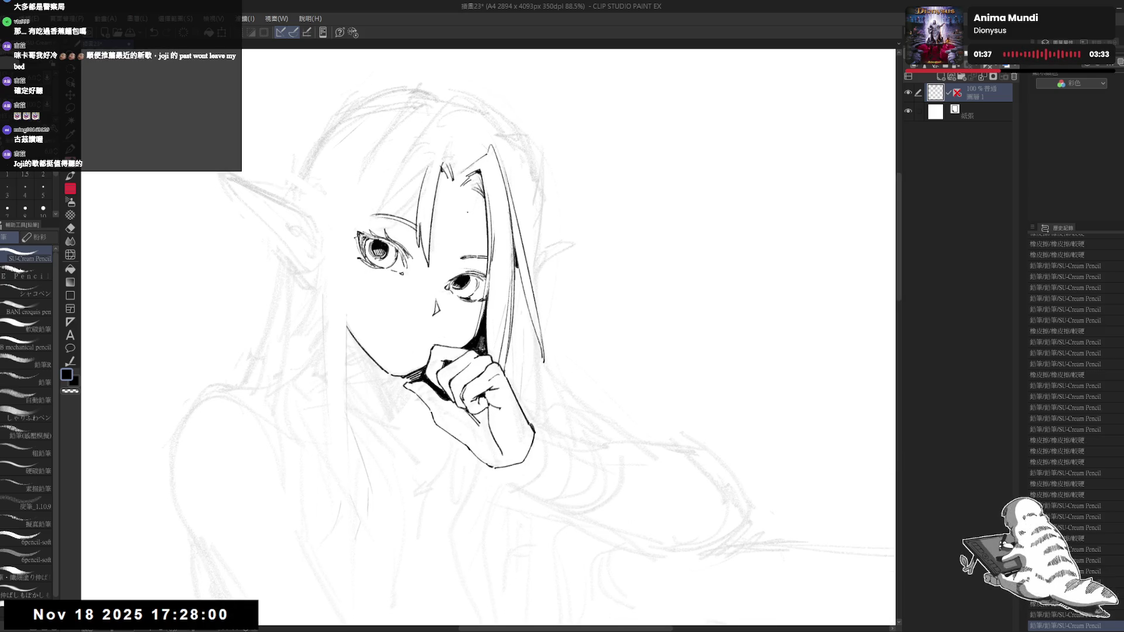
{"action": "scroll", "coordinate": [430, 207], "scroll_direction": "down", "scroll_amount": 3}
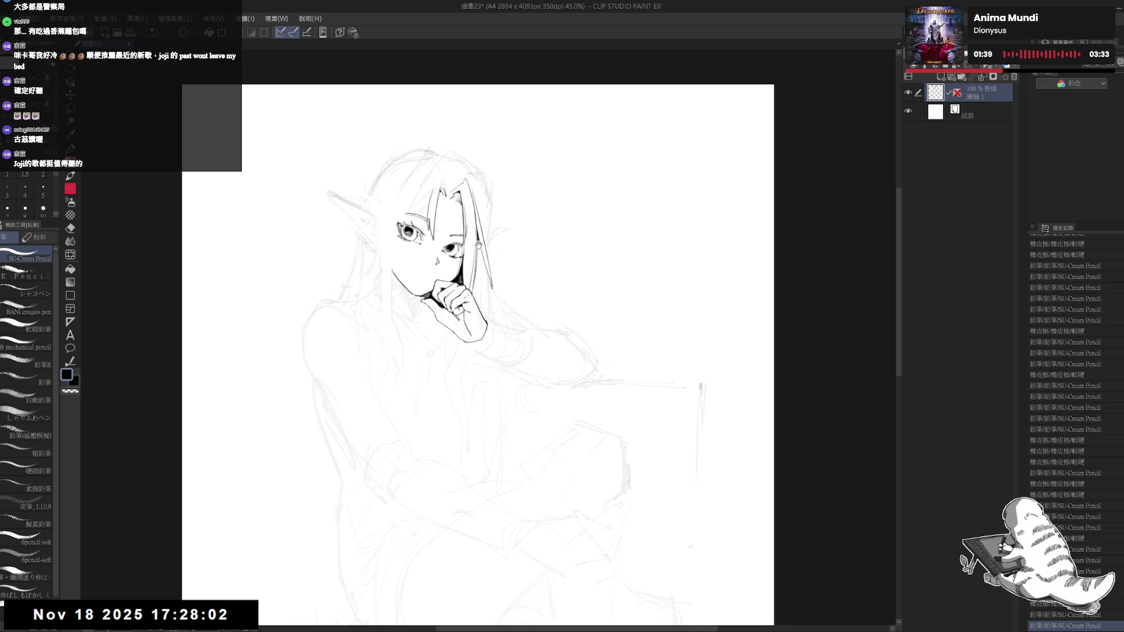
{"action": "left_click_drag", "start_coordinate": [495, 186], "coordinate": [484, 202]}
{"action": "key", "text": "e"}
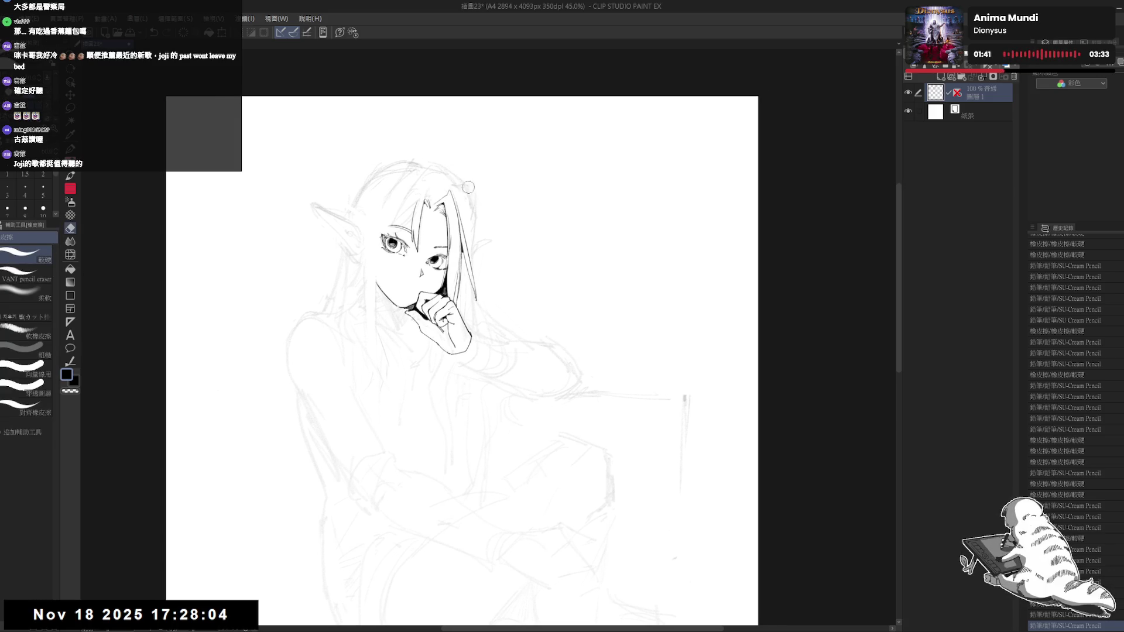
{"action": "left_click", "coordinate": [31, 276]}
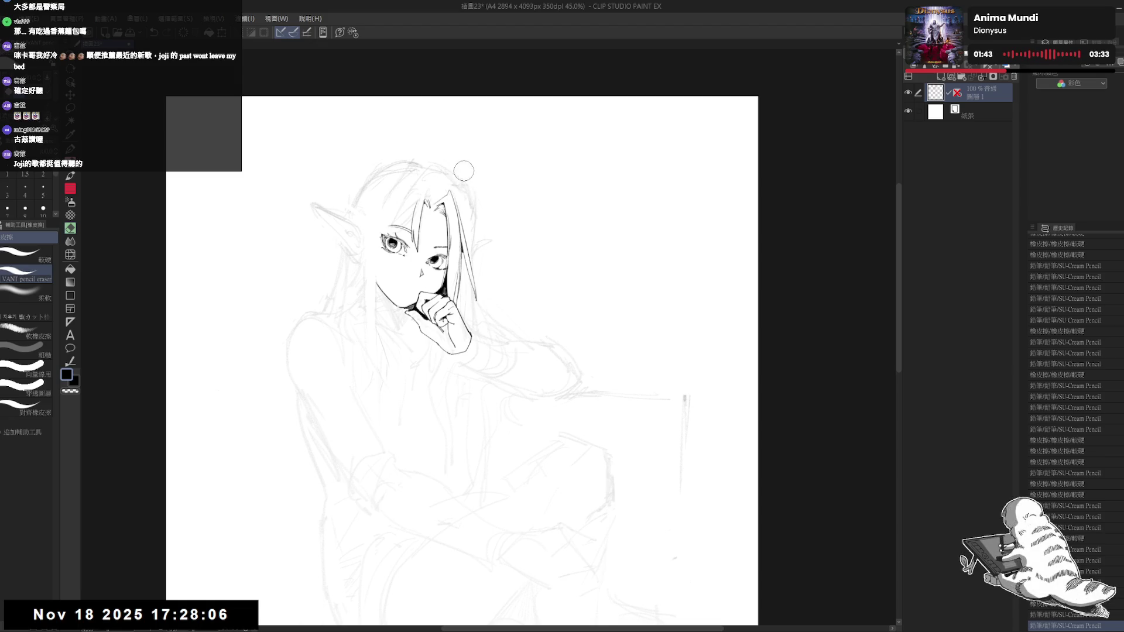
{"action": "left_click", "coordinate": [477, 223]}
{"action": "key", "text": "p"}
Step: Ink a short hair strand stroke beside the face, retrying it with undo and redo
{"action": "left_click_drag", "start_coordinate": [468, 194], "coordinate": [463, 238]}
{"action": "key", "text": "ctrl+z"}
{"action": "left_click_drag", "start_coordinate": [468, 194], "coordinate": [466, 258]}
{"action": "key", "text": "ctrl+z"}
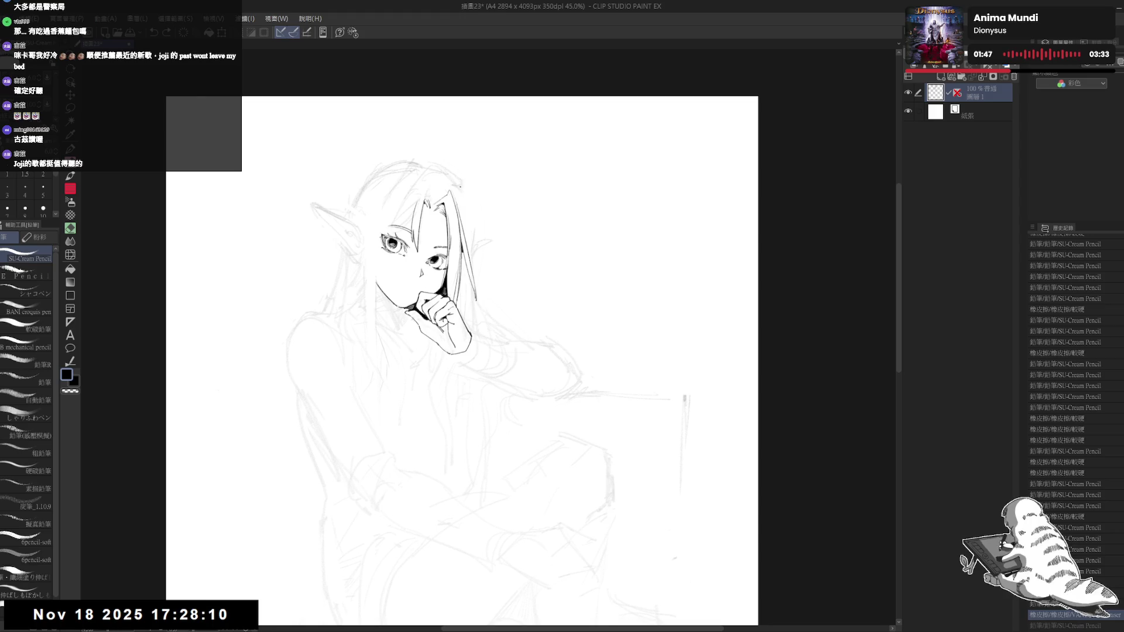
{"action": "left_click_drag", "start_coordinate": [464, 185], "coordinate": [476, 279]}
{"action": "key", "text": "ctrl+z"}
{"action": "mouse_move", "coordinate": [467, 202]}
{"action": "left_mouse_down"}
{"action": "mouse_move", "coordinate": [475, 269]}
{"action": "mouse_move", "coordinate": [478, 257]}
{"action": "left_mouse_up"}
{"action": "key", "text": "ctrl+z"}
{"action": "key", "text": "ctrl+z"}
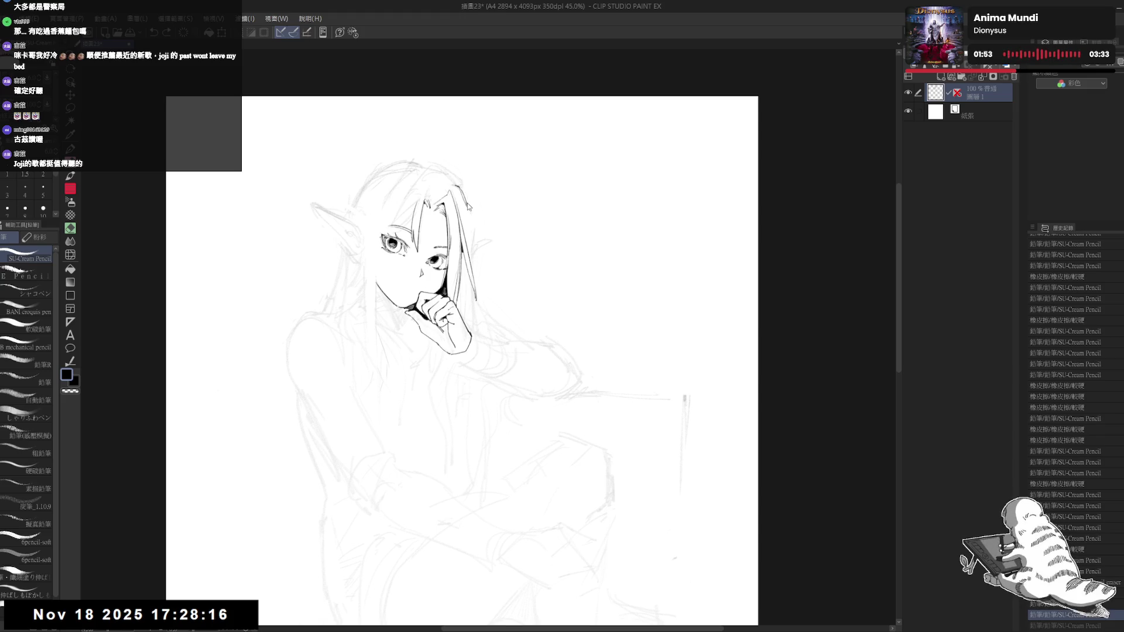
{"action": "key", "text": "ctrl+y"}
{"action": "key", "text": "ctrl+z"}
{"action": "key", "text": "ctrl+y"}
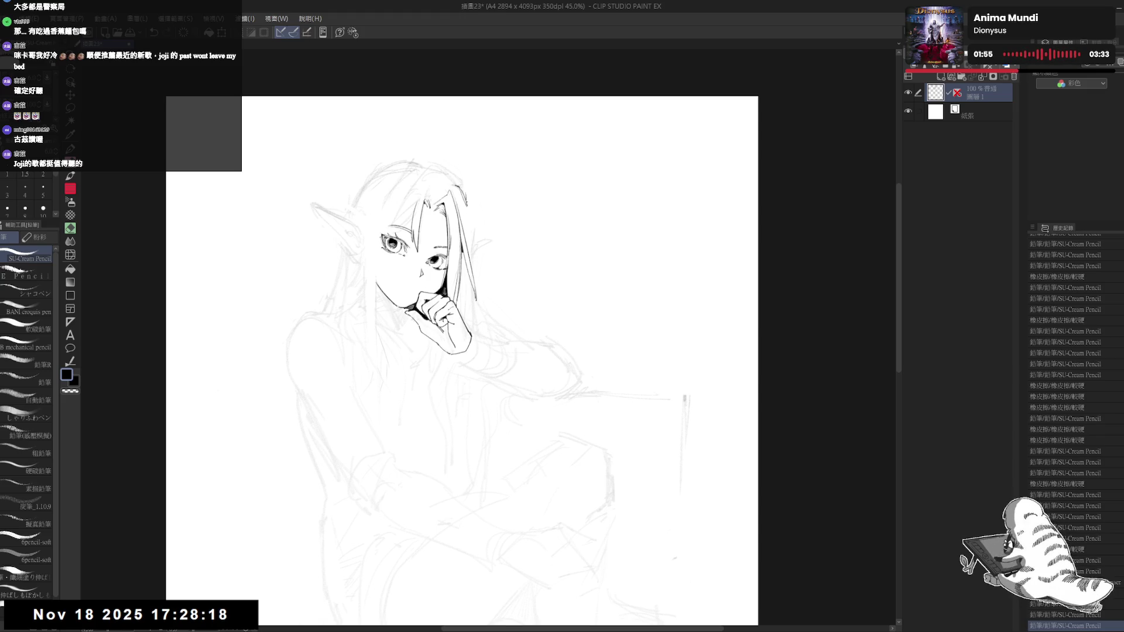
Step: Draw a long hair strand down past the chin and erase the excess near its end
{"action": "left_click_drag", "start_coordinate": [469, 206], "coordinate": [486, 293]}
{"action": "left_click_drag", "start_coordinate": [469, 202], "coordinate": [477, 246]}
{"action": "key", "text": "e"}
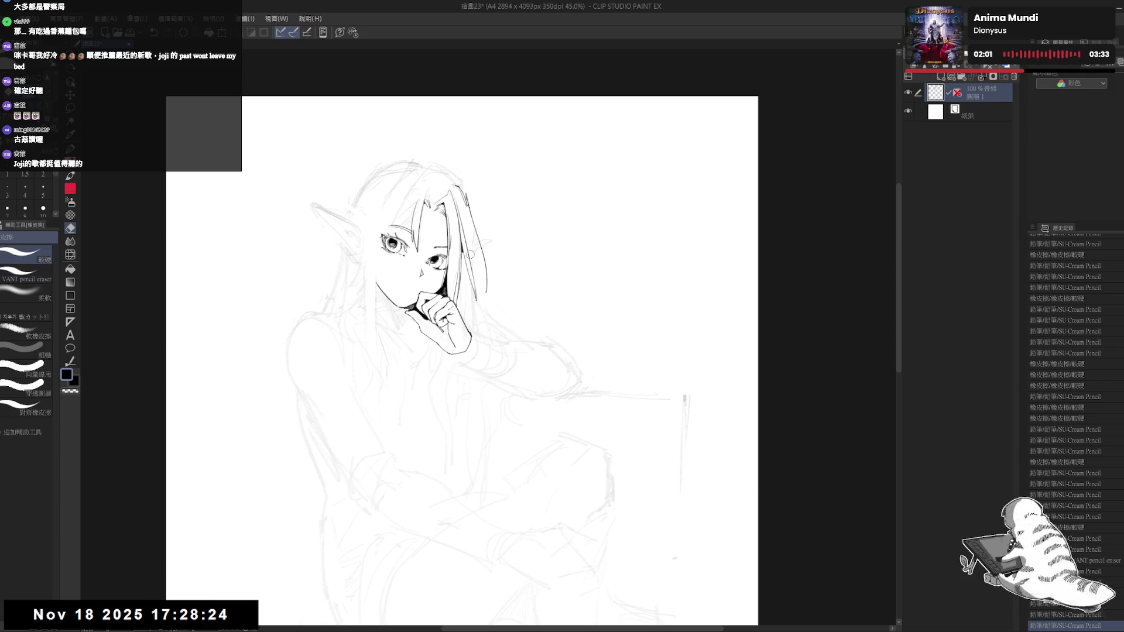
{"action": "left_click_drag", "start_coordinate": [473, 246], "coordinate": [482, 283]}
{"action": "key", "text": "p"}
{"action": "key", "text": "ctrl+z"}
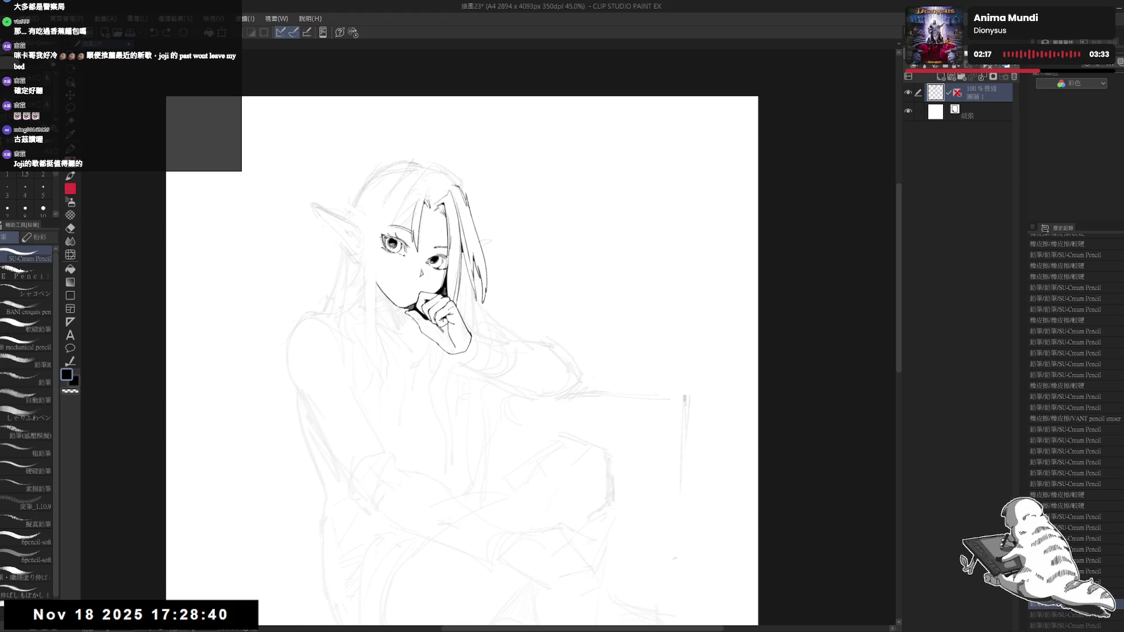
Step: Mirror the view, erase the stray ink mark in the face, then unflip and zoom out to the whole page
{"action": "key", "text": "h"}
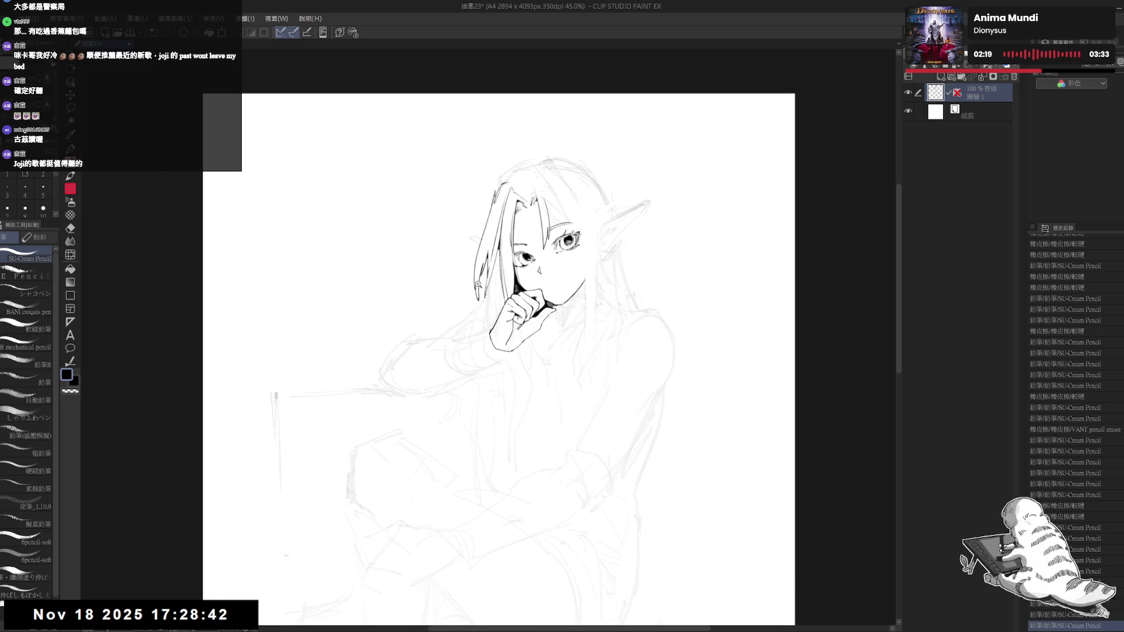
{"action": "scroll", "coordinate": [479, 284], "scroll_direction": "up", "scroll_amount": 1}
{"action": "key", "text": "e"}
{"action": "left_click_drag", "start_coordinate": [478, 285], "coordinate": [485, 303]}
{"action": "key", "text": "p"}
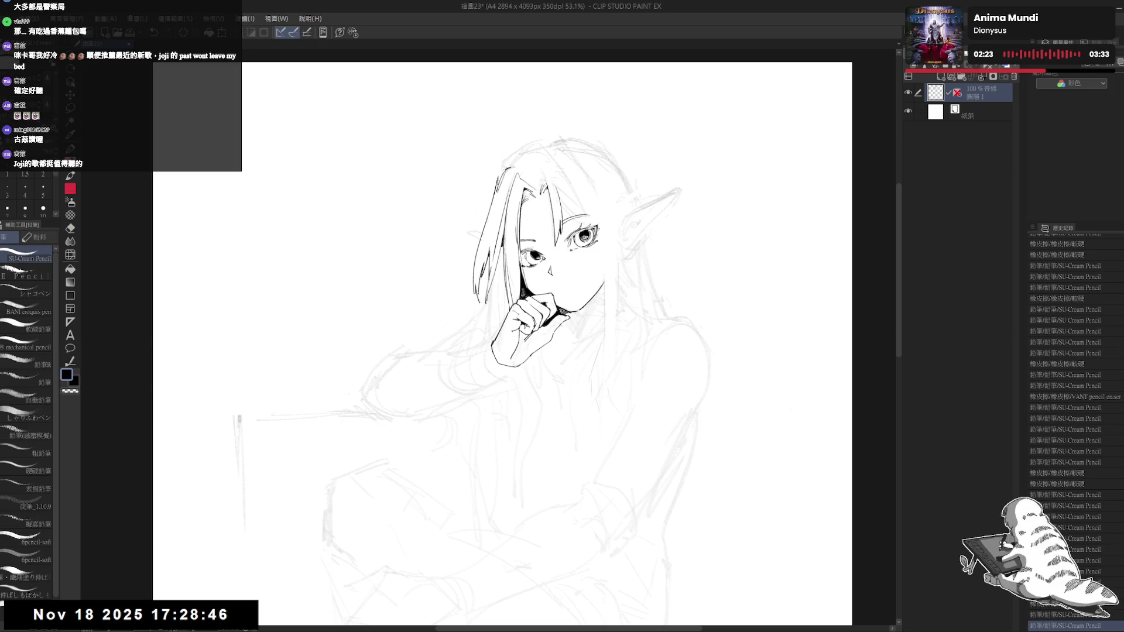
{"action": "key", "text": "ctrl+minus"}
{"action": "key", "text": "h"}
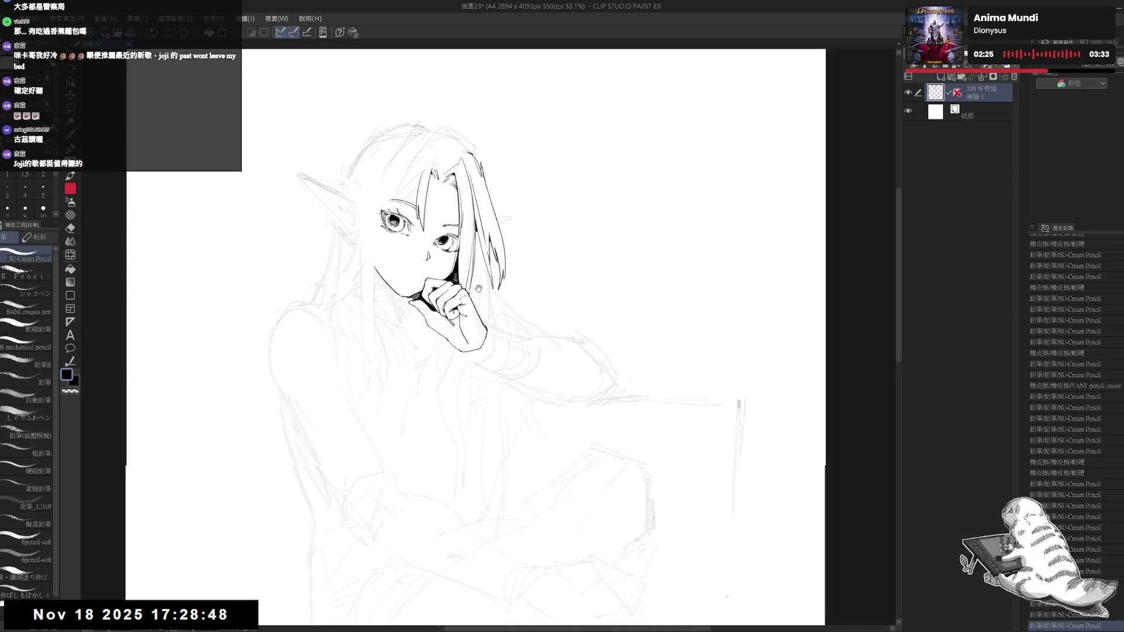
{"action": "key", "text": "ctrl+minus"}
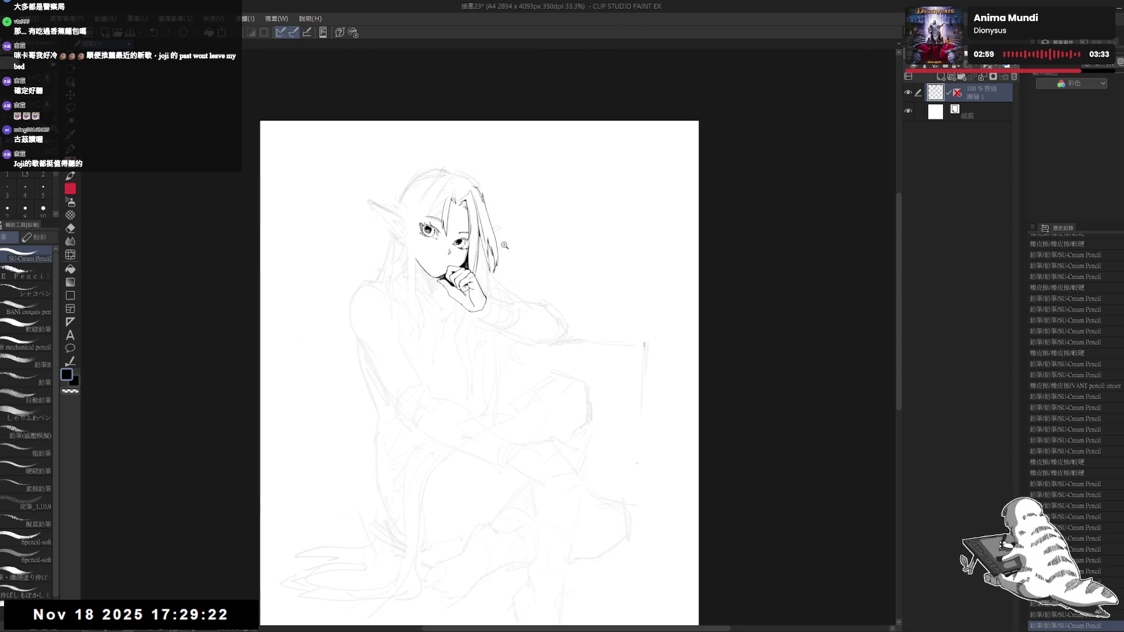
Step: Erase part of the inked hair tip near the face
{"action": "scroll", "coordinate": [502, 240], "scroll_direction": "up", "scroll_amount": 2}
{"action": "key", "text": "e"}
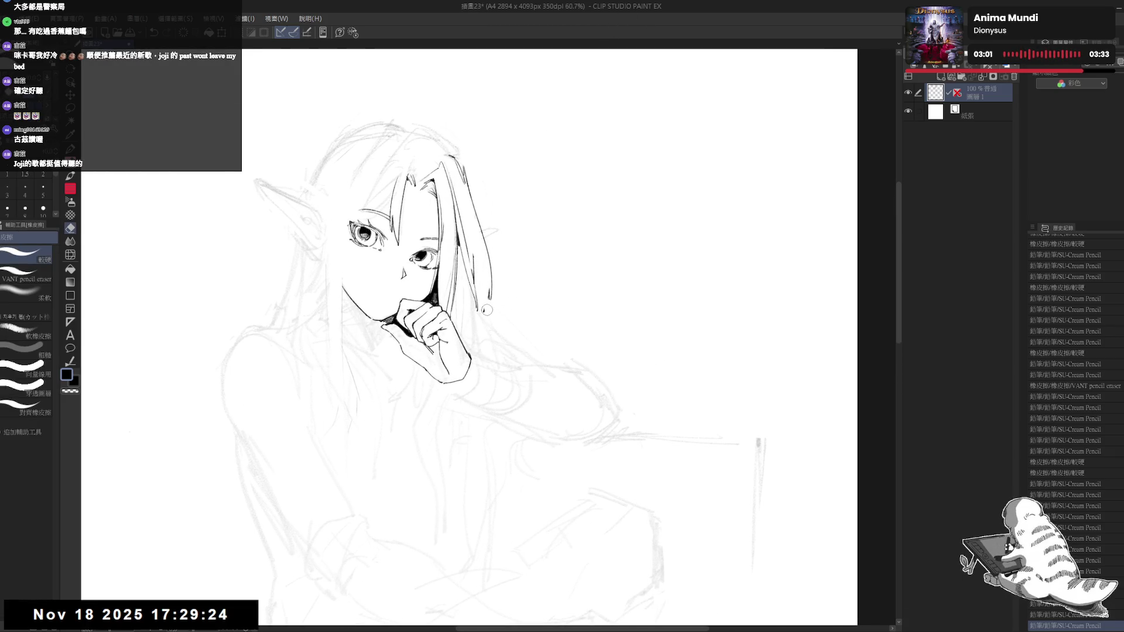
{"action": "left_click_drag", "start_coordinate": [491, 292], "coordinate": [490, 299]}
{"action": "key", "text": "p"}
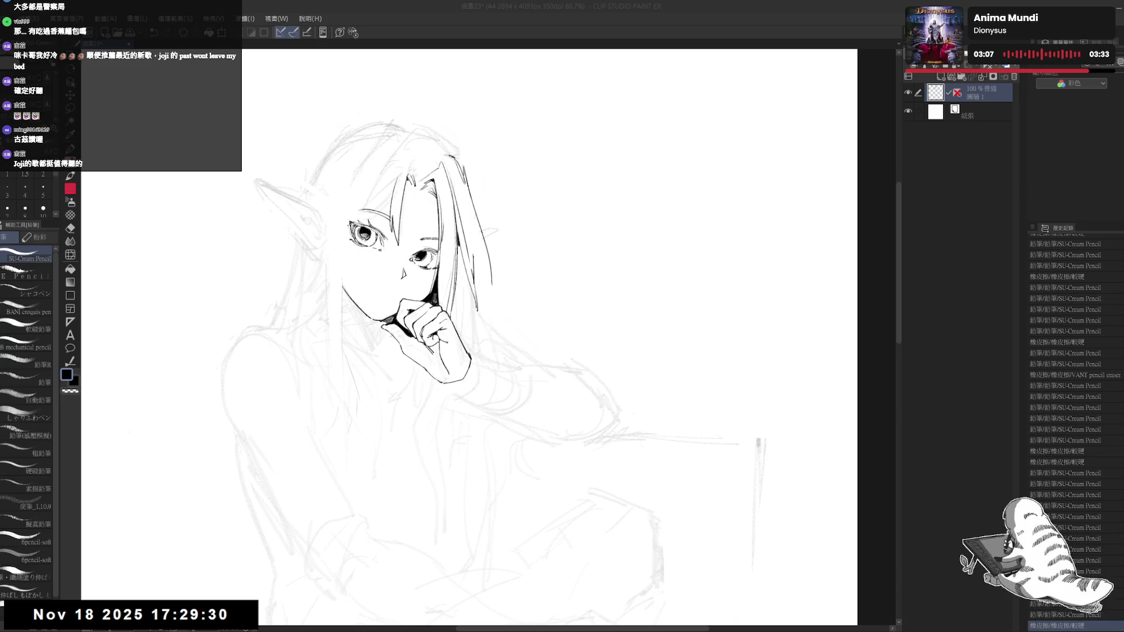
Step: Redraw the hair strand line beside the face with several pencil strokes
{"action": "left_click_drag", "start_coordinate": [527, 328], "coordinate": [521, 343]}
{"action": "left_click_drag", "start_coordinate": [465, 302], "coordinate": [469, 355]}
{"action": "key", "text": "ctrl+z"}
{"action": "left_click_drag", "start_coordinate": [465, 306], "coordinate": [467, 357]}
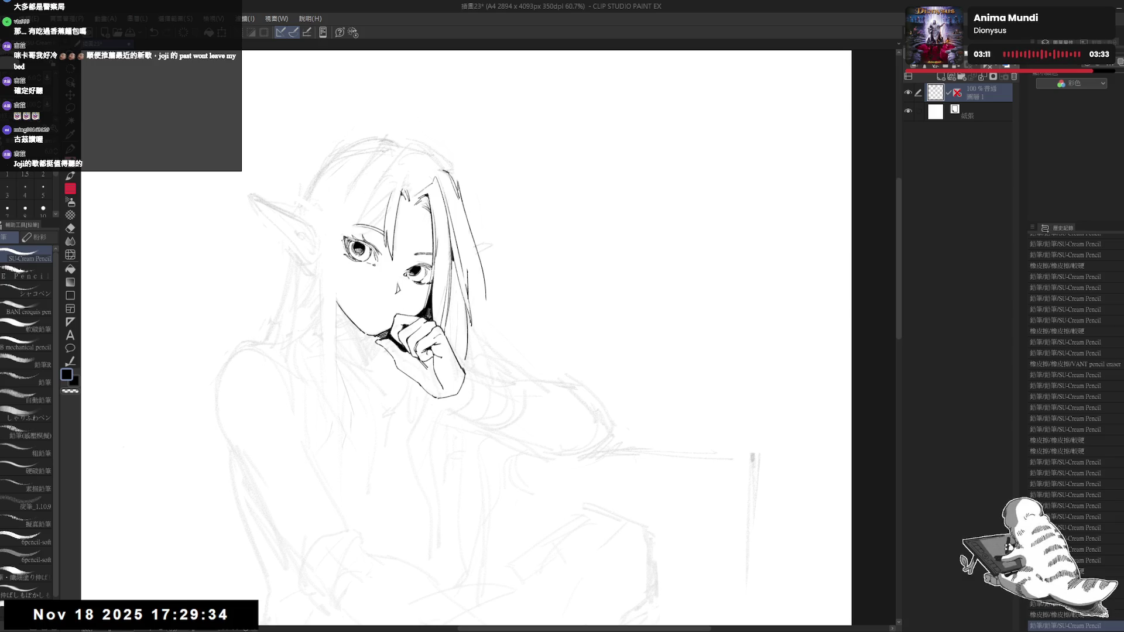
{"action": "left_click_drag", "start_coordinate": [466, 305], "coordinate": [469, 356]}
{"action": "left_click_drag", "start_coordinate": [466, 305], "coordinate": [469, 356]}
Step: Redo the upper hair stroke beside the face after undoing the first attempts
{"action": "left_click_drag", "start_coordinate": [455, 253], "coordinate": [463, 304]}
{"action": "key", "text": "ctrl+z"}
{"action": "key", "text": "ctrl+z"}
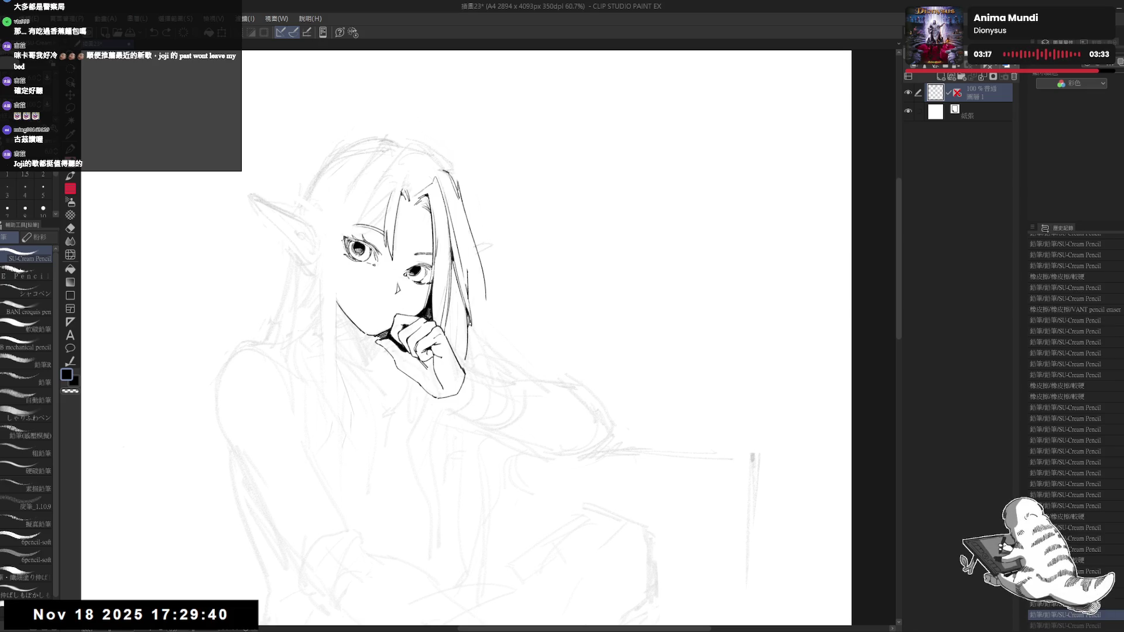
{"action": "key", "text": "ctrl+z"}
{"action": "left_click_drag", "start_coordinate": [455, 252], "coordinate": [464, 307]}
Step: Recentre the drawing and erase bits of hair strands beside the hand
{"action": "left_click_drag", "start_coordinate": [493, 198], "coordinate": [492, 192]}
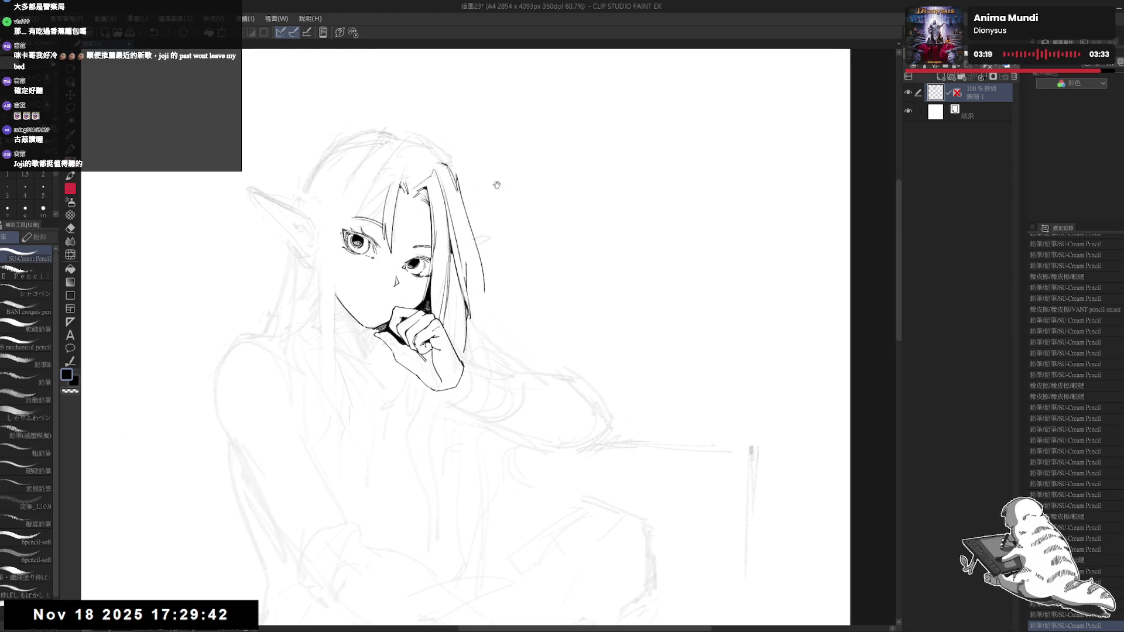
{"action": "scroll", "coordinate": [492, 192], "scroll_direction": "down", "scroll_amount": 2}
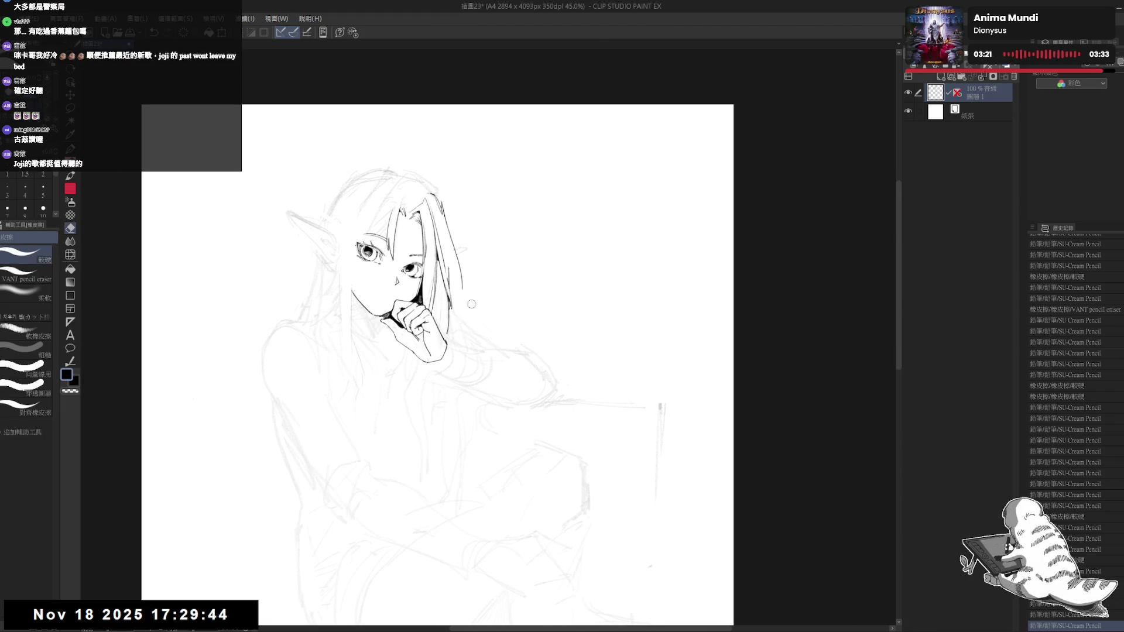
{"action": "left_click_drag", "start_coordinate": [463, 351], "coordinate": [454, 333]}
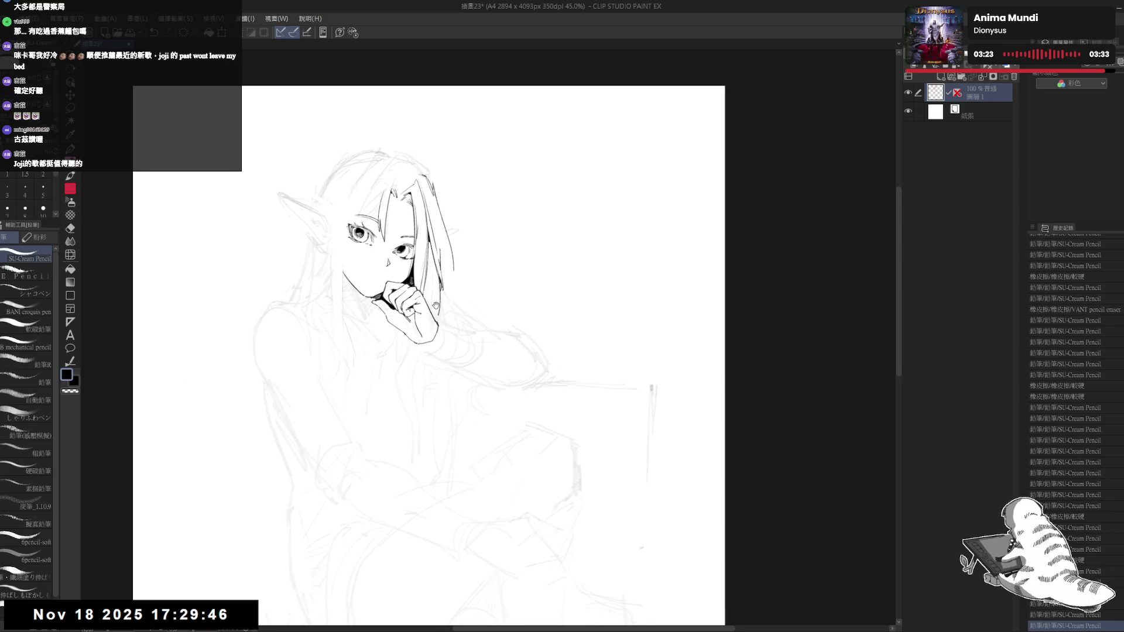
{"action": "key", "text": "e"}
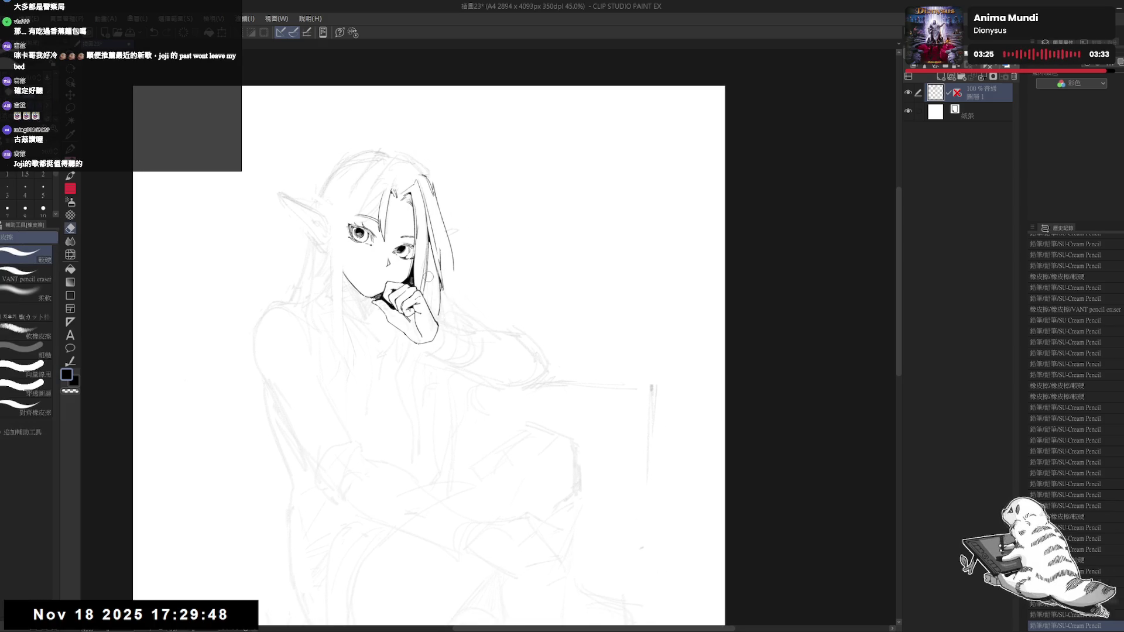
{"action": "mouse_move", "coordinate": [436, 289]}
{"action": "left_mouse_down"}
{"action": "mouse_move", "coordinate": [438, 313]}
{"action": "mouse_move", "coordinate": [427, 270]}
{"action": "mouse_move", "coordinate": [444, 328]}
{"action": "left_mouse_up"}
{"action": "key", "text": "p"}
Step: Add a small pencil mark and erase stray sketch marks beside the hair strand
{"action": "key", "text": "e"}
{"action": "key", "text": "p"}
{"action": "left_click", "coordinate": [355, 568]}
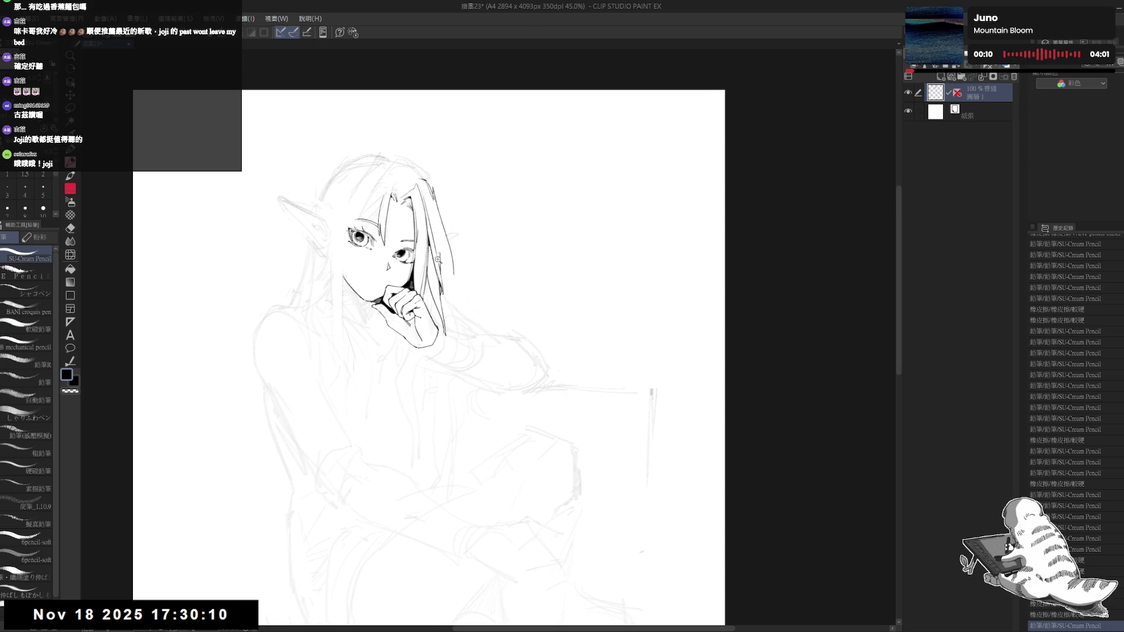
{"action": "scroll", "coordinate": [439, 264], "scroll_direction": "up", "scroll_amount": 2}
{"action": "key", "text": "e"}
{"action": "mouse_move", "coordinate": [441, 286]}
{"action": "left_mouse_down"}
{"action": "mouse_move", "coordinate": [431, 215]}
{"action": "mouse_move", "coordinate": [445, 207]}
{"action": "mouse_move", "coordinate": [448, 232]}
{"action": "left_mouse_up"}
{"action": "key", "text": "r"}
{"action": "key", "text": "p"}
Step: Compare the latest hair stroke by toggling undo and redo, keeping it
{"action": "key", "text": "e"}
{"action": "key", "text": "p"}
{"action": "key", "text": "ctrl+z"}
{"action": "key", "text": "ctrl+y"}
{"action": "key", "text": "ctrl+z"}
{"action": "key", "text": "ctrl+y"}
{"action": "key", "text": "ctrl+z"}
{"action": "key", "text": "ctrl+y"}
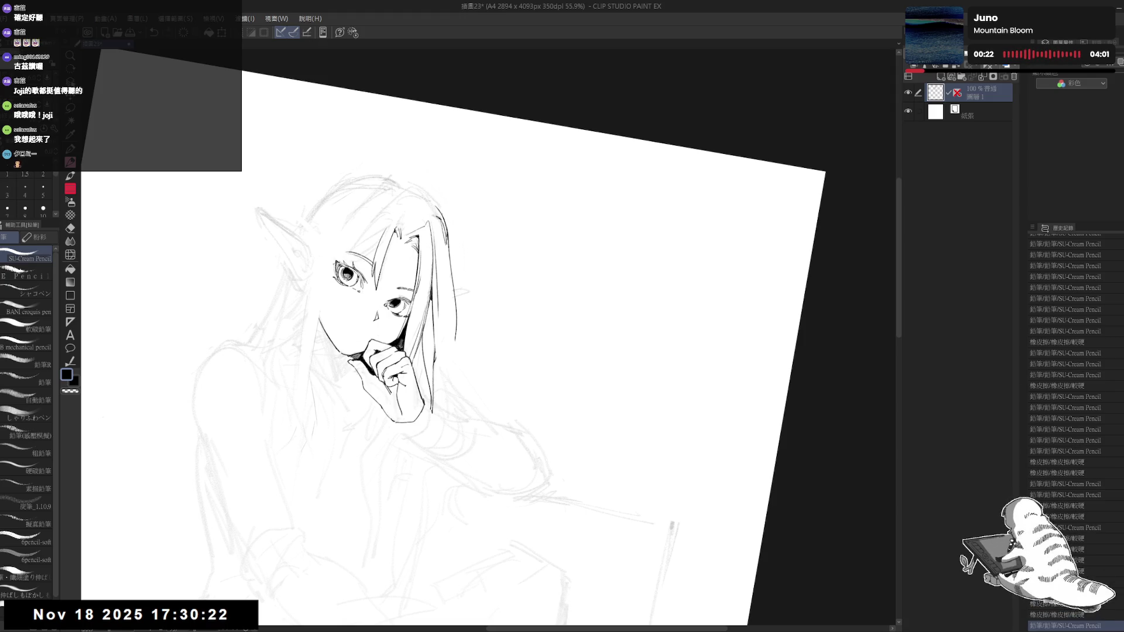
Step: Erase part of the hair strokes beside the face
{"action": "key", "text": "e"}
{"action": "left_click_drag", "start_coordinate": [433, 214], "coordinate": [445, 229]}
{"action": "mouse_move", "coordinate": [437, 218]}
{"action": "left_mouse_down"}
{"action": "mouse_move", "coordinate": [452, 250]}
{"action": "mouse_move", "coordinate": [451, 294]}
{"action": "mouse_move", "coordinate": [459, 186]}
{"action": "left_mouse_up"}
{"action": "key", "text": "p"}
Step: Redraw the right hair strand slightly shorter with short strokes and trim its end
{"action": "scroll", "coordinate": [459, 186], "scroll_direction": "down", "scroll_amount": 2}
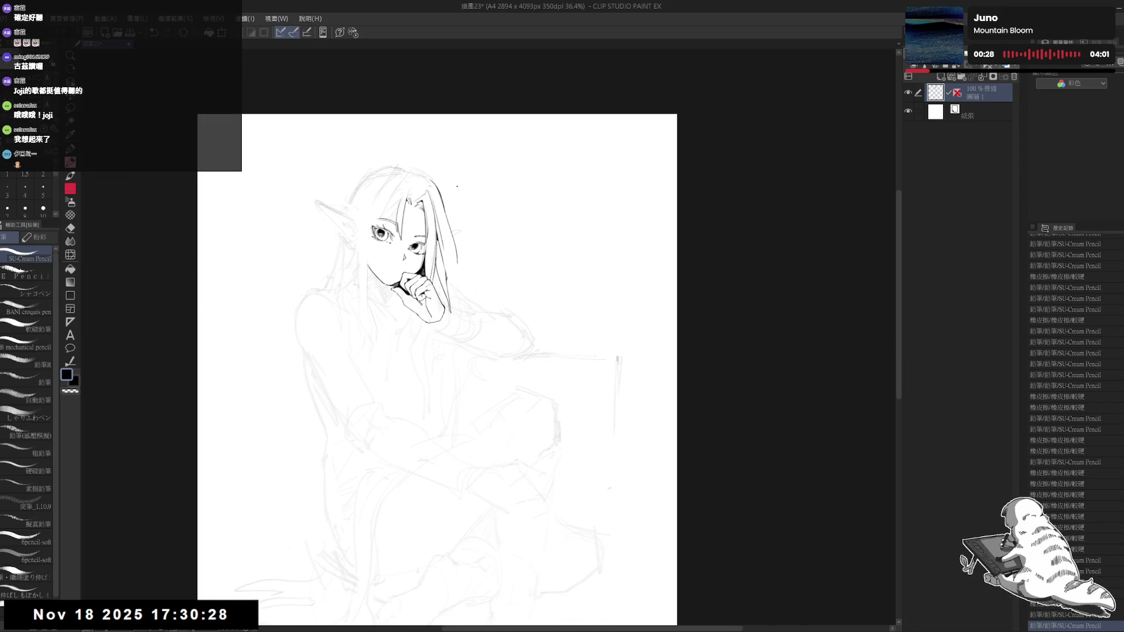
{"action": "scroll", "coordinate": [454, 187], "scroll_direction": "down", "scroll_amount": 2}
{"action": "scroll", "coordinate": [453, 186], "scroll_direction": "up", "scroll_amount": 1}
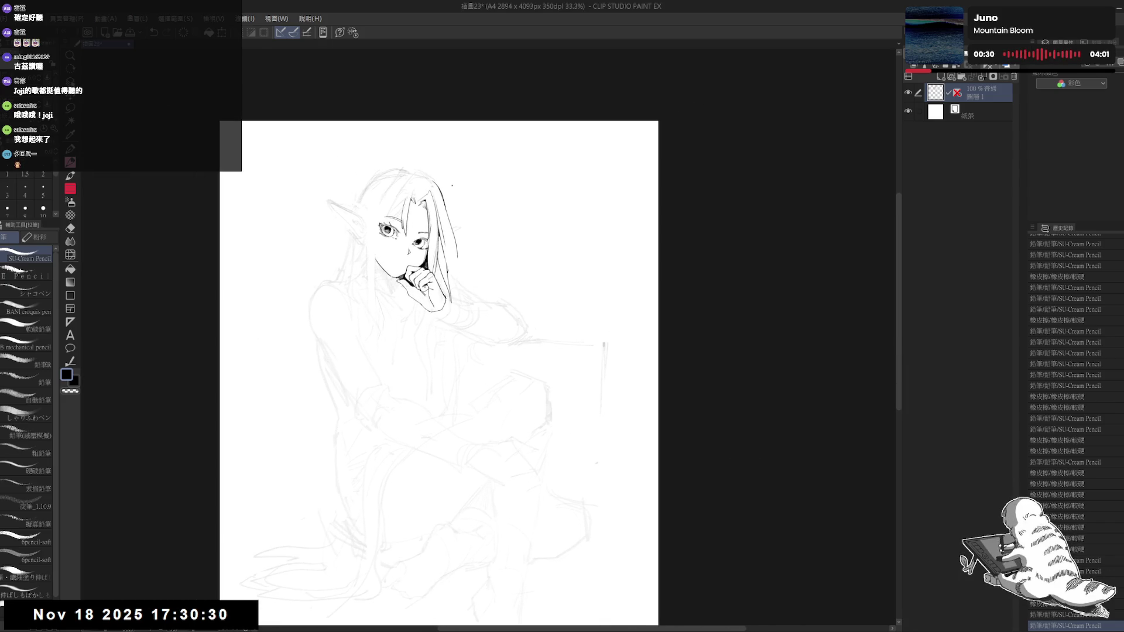
{"action": "left_click_drag", "start_coordinate": [476, 291], "coordinate": [466, 314]}
{"action": "left_click_drag", "start_coordinate": [381, 230], "coordinate": [394, 240]}
{"action": "scroll", "coordinate": [391, 230], "scroll_direction": "up", "scroll_amount": 1}
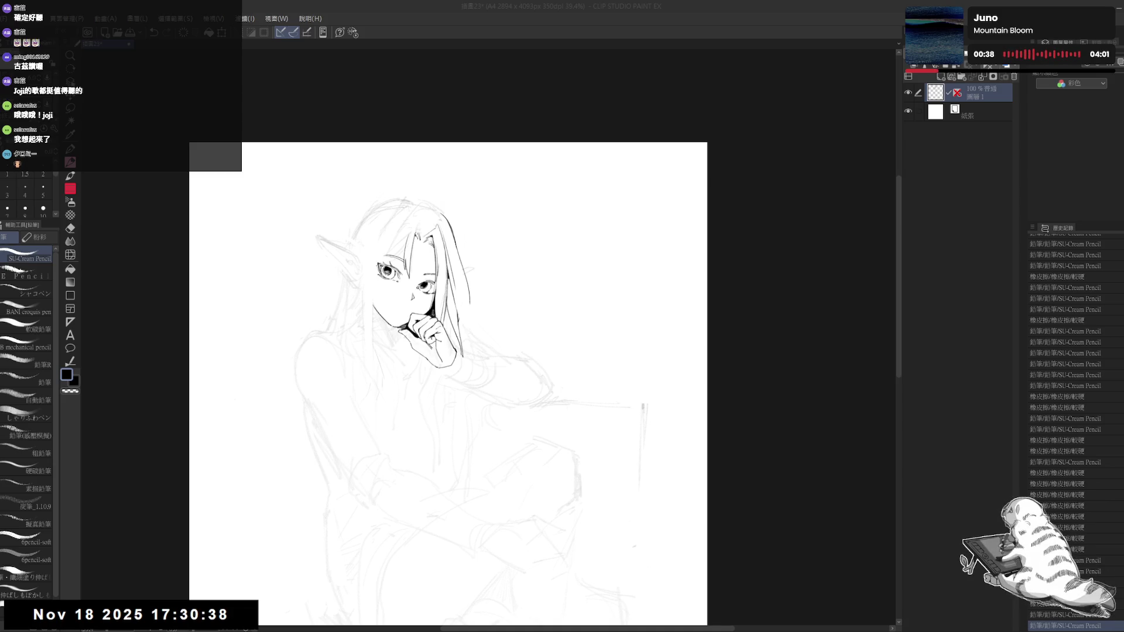
{"action": "left_click_drag", "start_coordinate": [501, 211], "coordinate": [520, 217]}
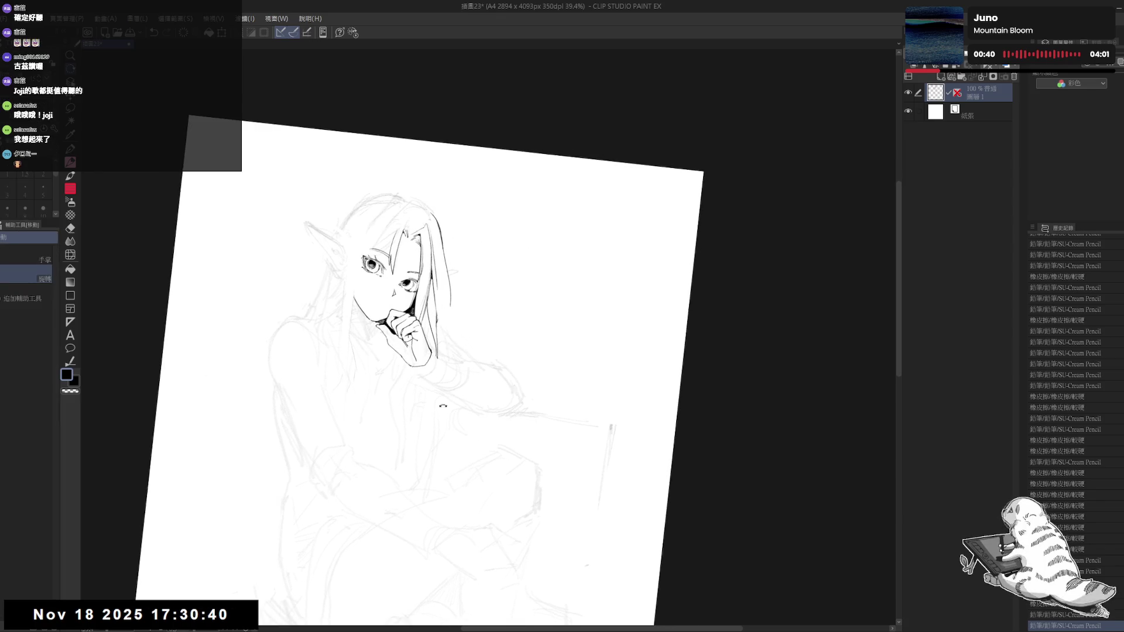
{"action": "key", "text": "ctrl+z"}
{"action": "left_click_drag", "start_coordinate": [436, 247], "coordinate": [452, 320]}
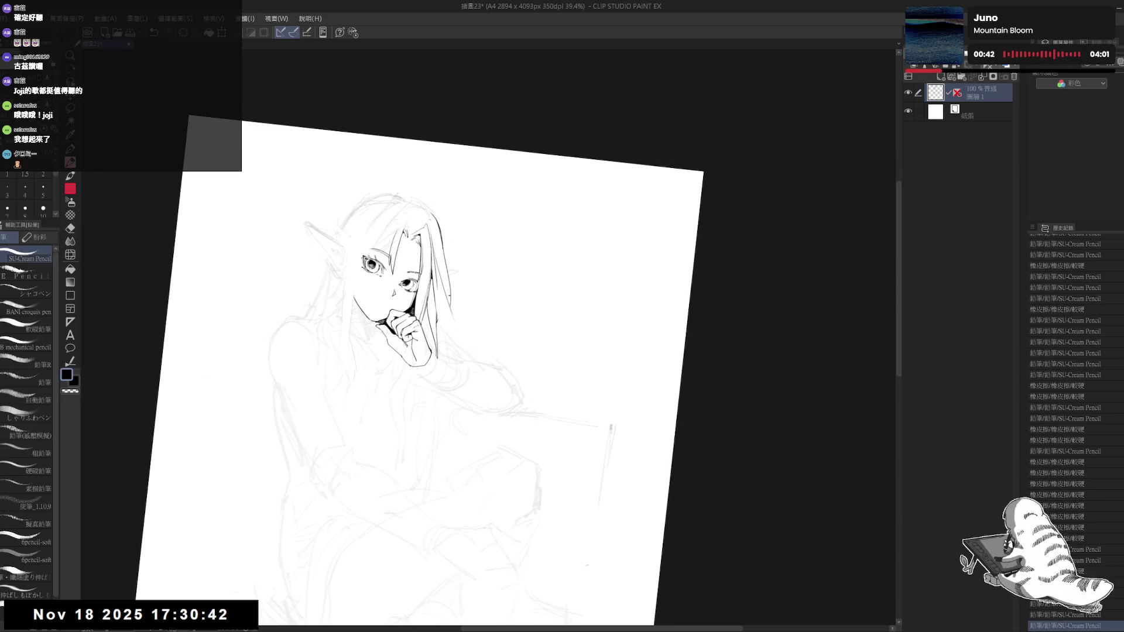
{"action": "mouse_move", "coordinate": [434, 248]}
{"action": "left_mouse_down"}
{"action": "mouse_move", "coordinate": [453, 310]}
{"action": "mouse_move", "coordinate": [445, 335]}
{"action": "mouse_move", "coordinate": [437, 307]}
{"action": "mouse_move", "coordinate": [444, 343]}
{"action": "left_mouse_up"}
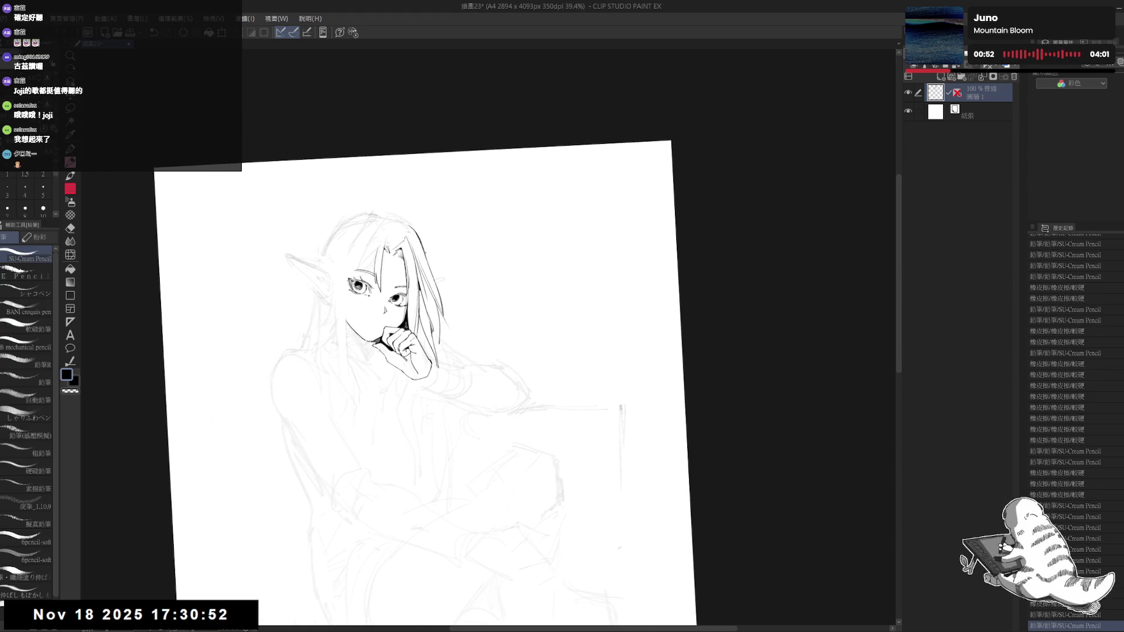
{"action": "left_click_drag", "start_coordinate": [448, 319], "coordinate": [443, 344]}
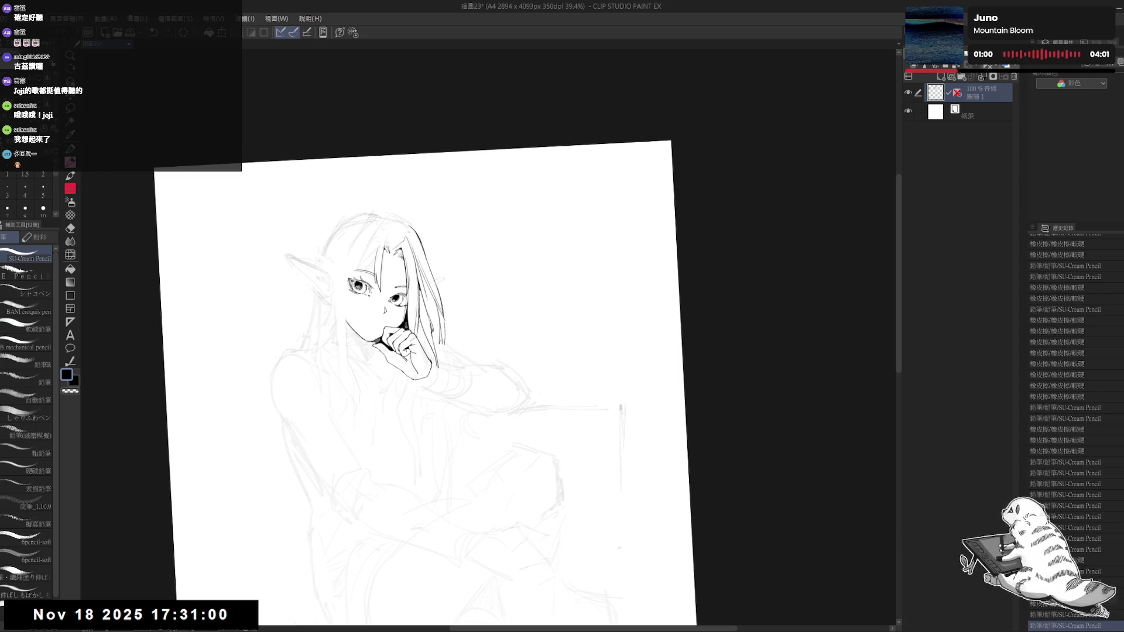
Step: Apply a fill at the strand's end and turn the canvas view back upright
{"action": "key", "text": "g"}
{"action": "left_click", "coordinate": [443, 334]}
{"action": "key", "text": "r"}
{"action": "mouse_move", "coordinate": [445, 345]}
{"action": "left_mouse_down"}
{"action": "mouse_move", "coordinate": [485, 430]}
{"action": "mouse_move", "coordinate": [463, 352]}
{"action": "mouse_move", "coordinate": [368, 405]}
{"action": "mouse_move", "coordinate": [363, 433]}
{"action": "left_mouse_up"}
Step: Tilt the canvas and try a hair line along the top of the head, then undo it
{"action": "key", "text": "e"}
{"action": "key", "text": "r"}
{"action": "key", "text": "e"}
{"action": "key", "text": "r"}
{"action": "left_click_drag", "start_coordinate": [431, 248], "coordinate": [492, 282]}
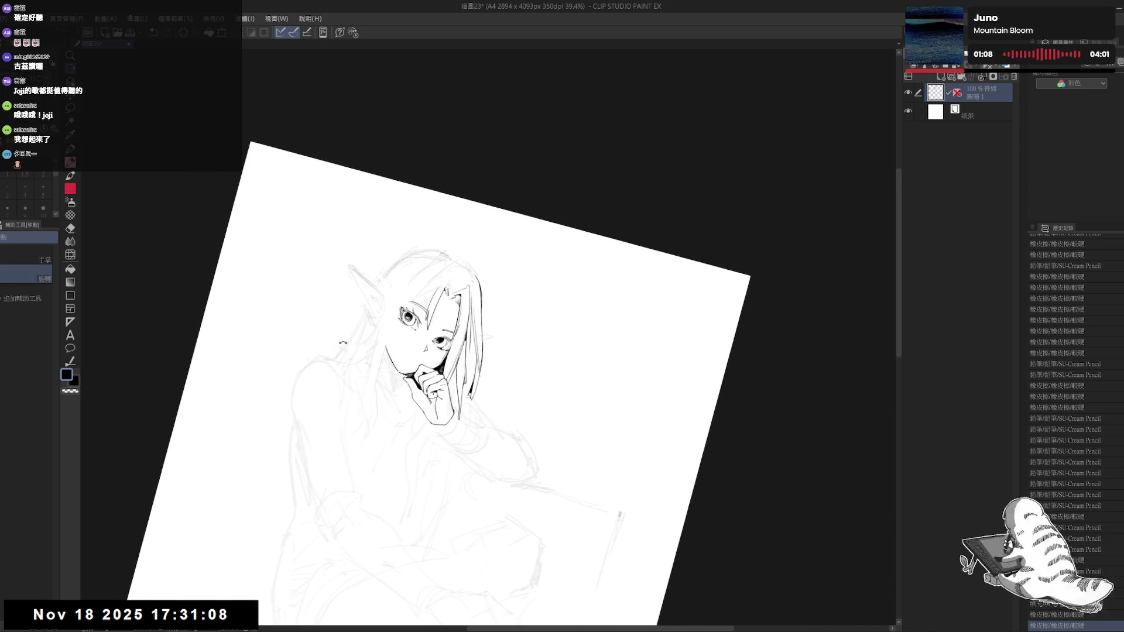
{"action": "key", "text": "e"}
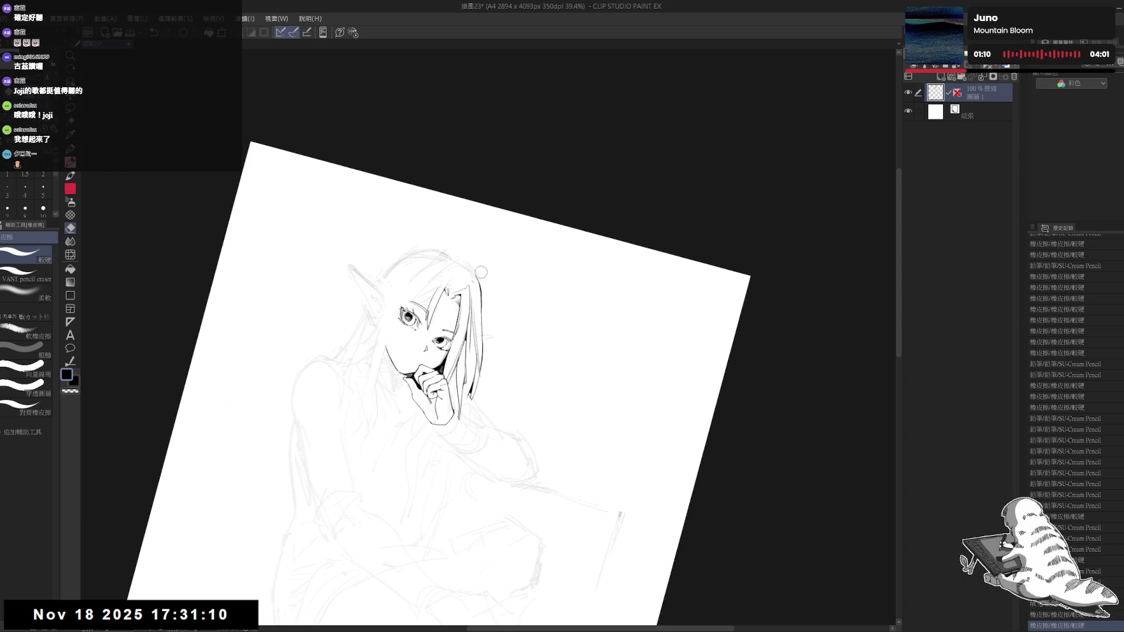
{"action": "key", "text": "p"}
{"action": "left_click_drag", "start_coordinate": [472, 314], "coordinate": [465, 312]}
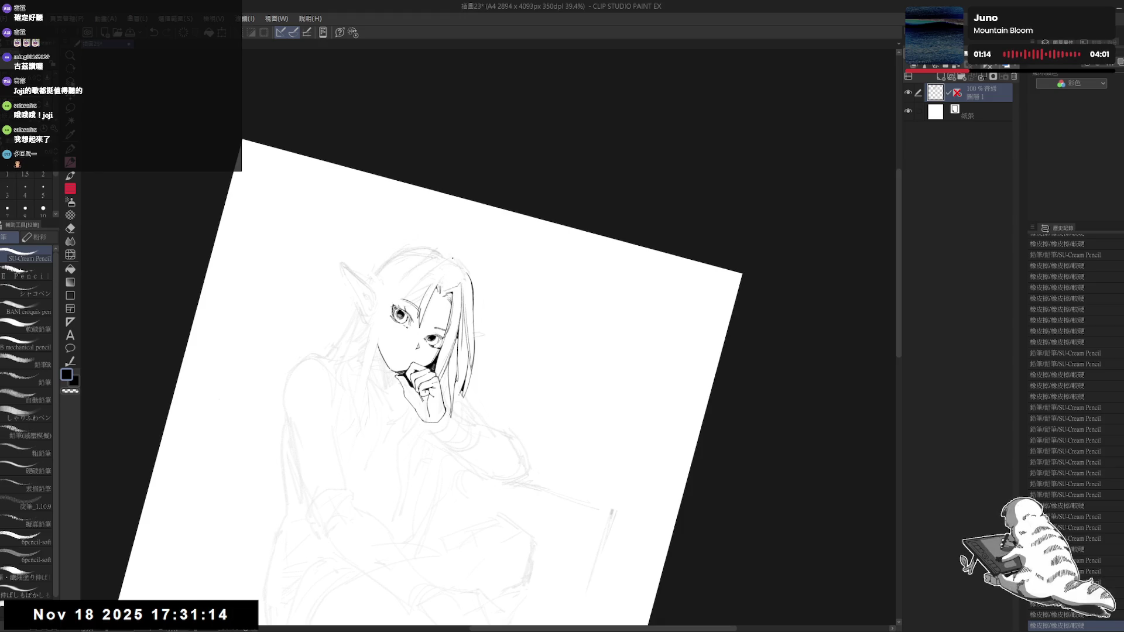
{"action": "left_click_drag", "start_coordinate": [450, 258], "coordinate": [471, 282]}
{"action": "key", "text": "ctrl+z"}
Step: Erase a small bit of the hair to clean the hairline on top
{"action": "key", "text": "e"}
{"action": "key", "text": "p"}
{"action": "mouse_move", "coordinate": [434, 455]}
{"action": "left_mouse_down"}
{"action": "mouse_move", "coordinate": [465, 449]}
{"action": "mouse_move", "coordinate": [469, 305]}
{"action": "mouse_move", "coordinate": [481, 285]}
{"action": "mouse_move", "coordinate": [488, 297]}
{"action": "left_mouse_up"}
{"action": "key", "text": "e"}
{"action": "key", "text": "p"}
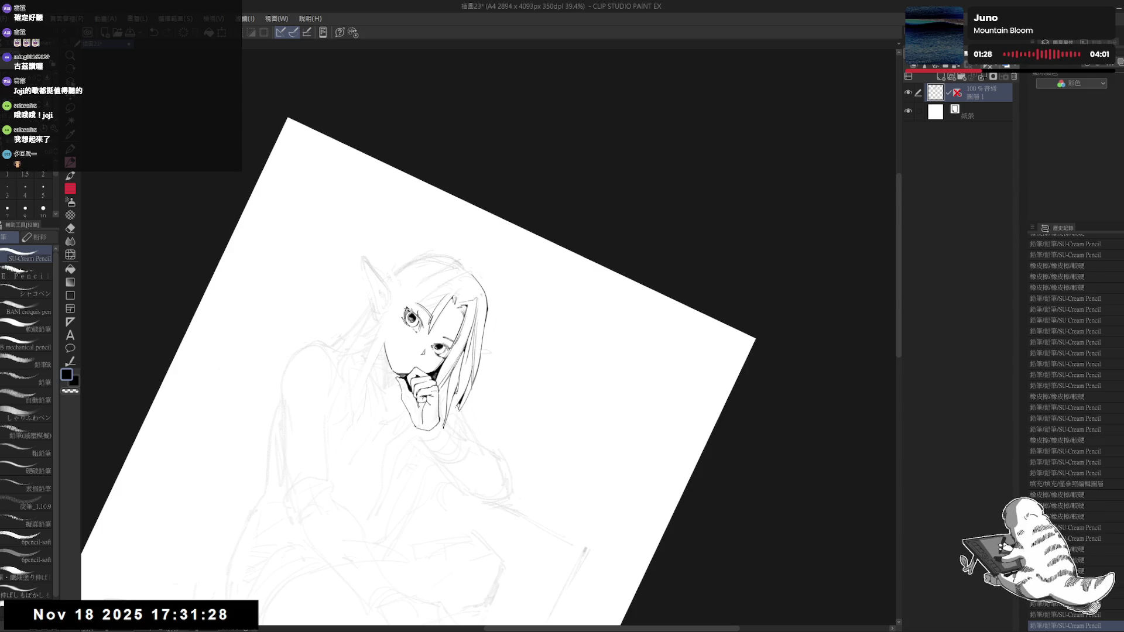
{"action": "key", "text": "e"}
{"action": "left_click_drag", "start_coordinate": [476, 281], "coordinate": [448, 475]}
{"action": "key", "text": "r"}
{"action": "key", "text": "p"}
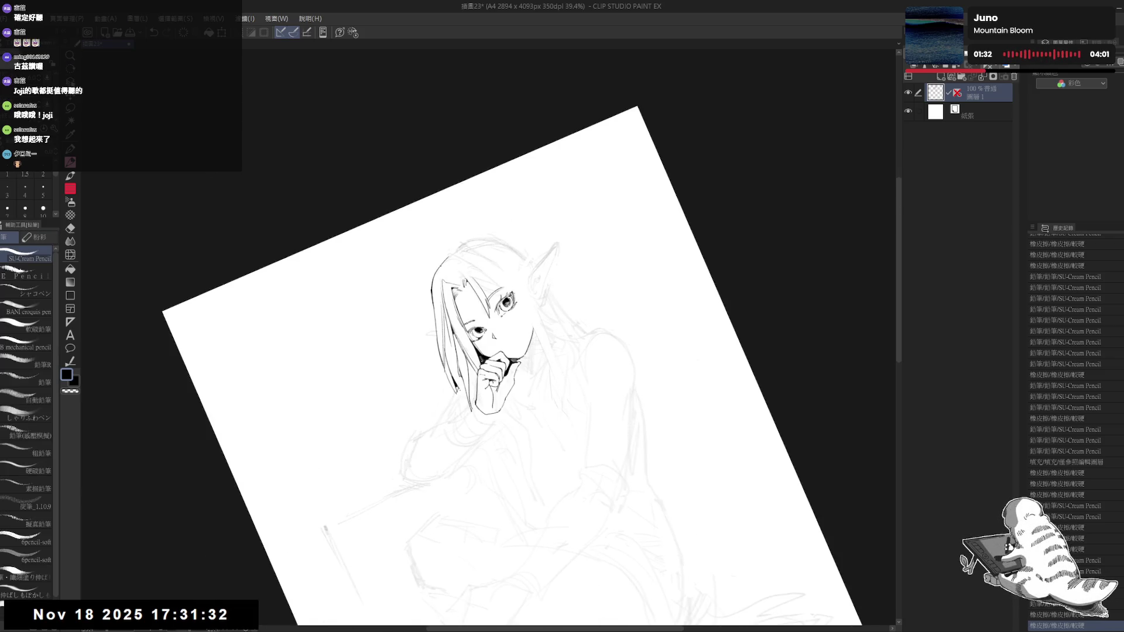
Step: Tilt and mirror the canvas view while erasing stray marks at the hair's edge
{"action": "key", "text": "ctrl+@"}
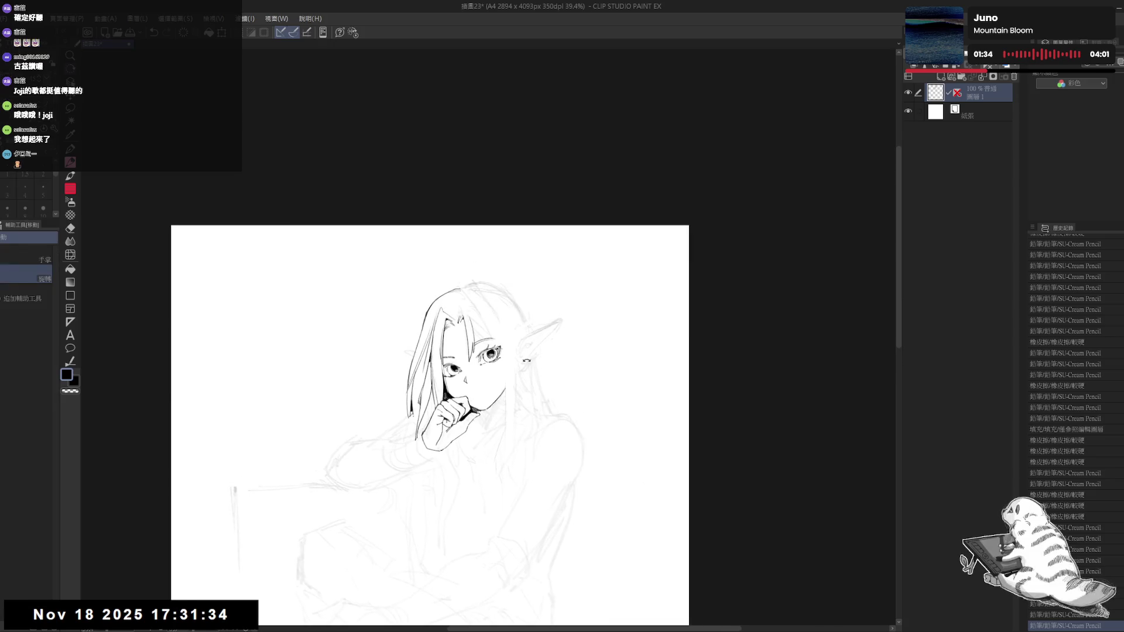
{"action": "key", "text": "asciicircum"}
{"action": "key", "text": "asciicircum"}
{"action": "key", "text": "asciicircum"}
{"action": "mouse_move", "coordinate": [499, 274]}
{"action": "left_mouse_down"}
{"action": "mouse_move", "coordinate": [537, 304]}
{"action": "mouse_move", "coordinate": [537, 335]}
{"action": "left_mouse_up"}
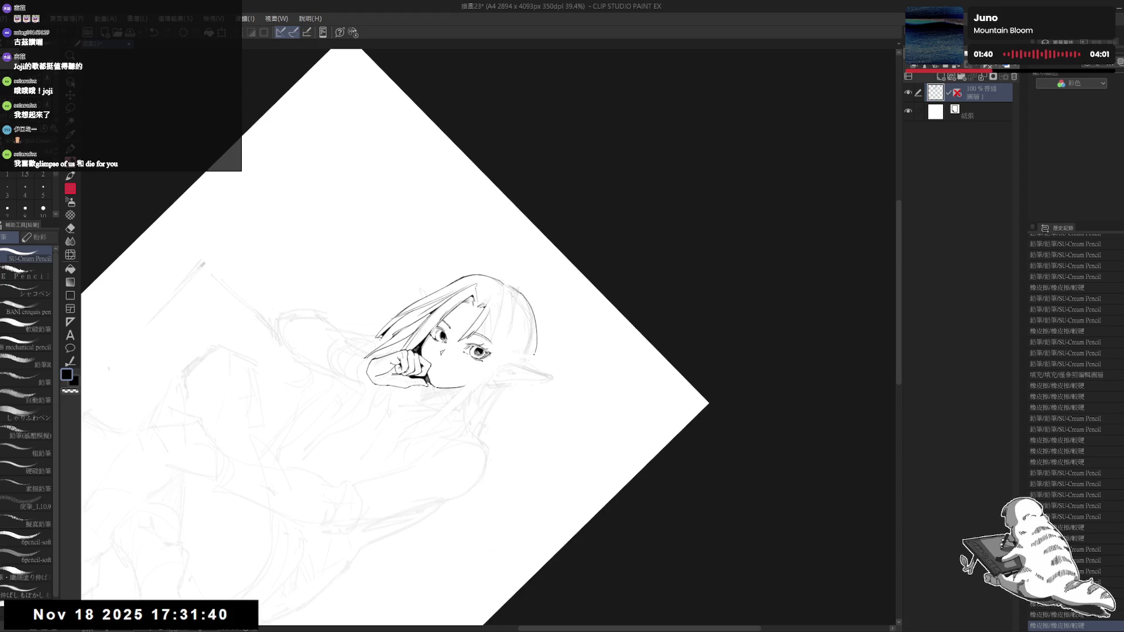
{"action": "key", "text": "minus"}
{"action": "key", "text": "minus"}
{"action": "key", "text": "minus"}
{"action": "key", "text": "h"}
{"action": "key", "text": "minus"}
{"action": "key", "text": "minus"}
{"action": "key", "text": "e"}
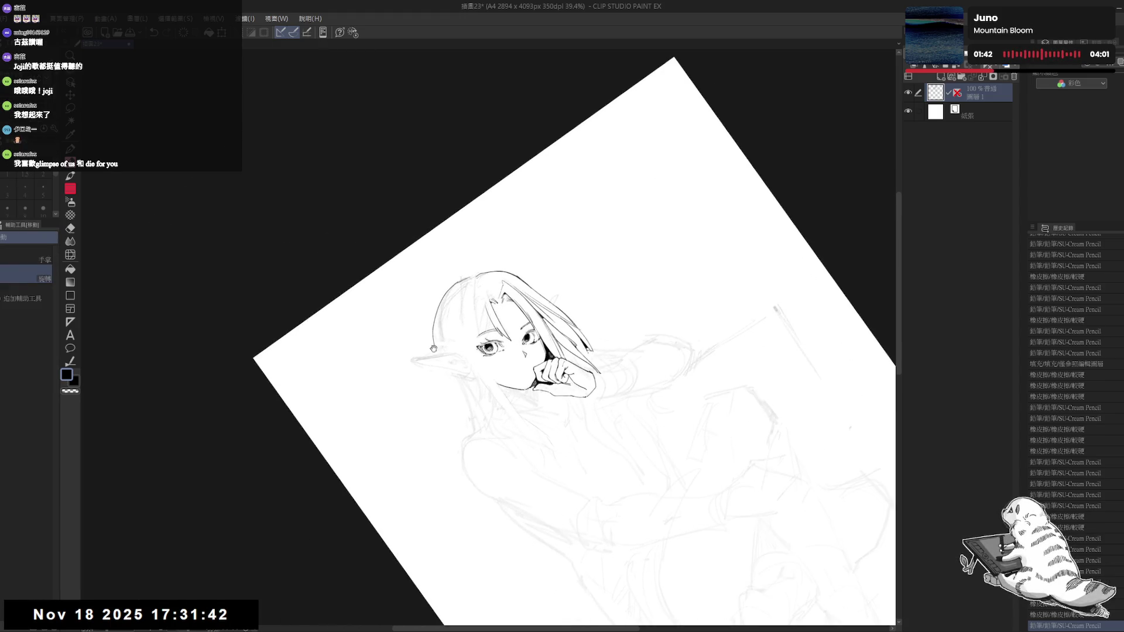
{"action": "left_click_drag", "start_coordinate": [430, 327], "coordinate": [431, 337]}
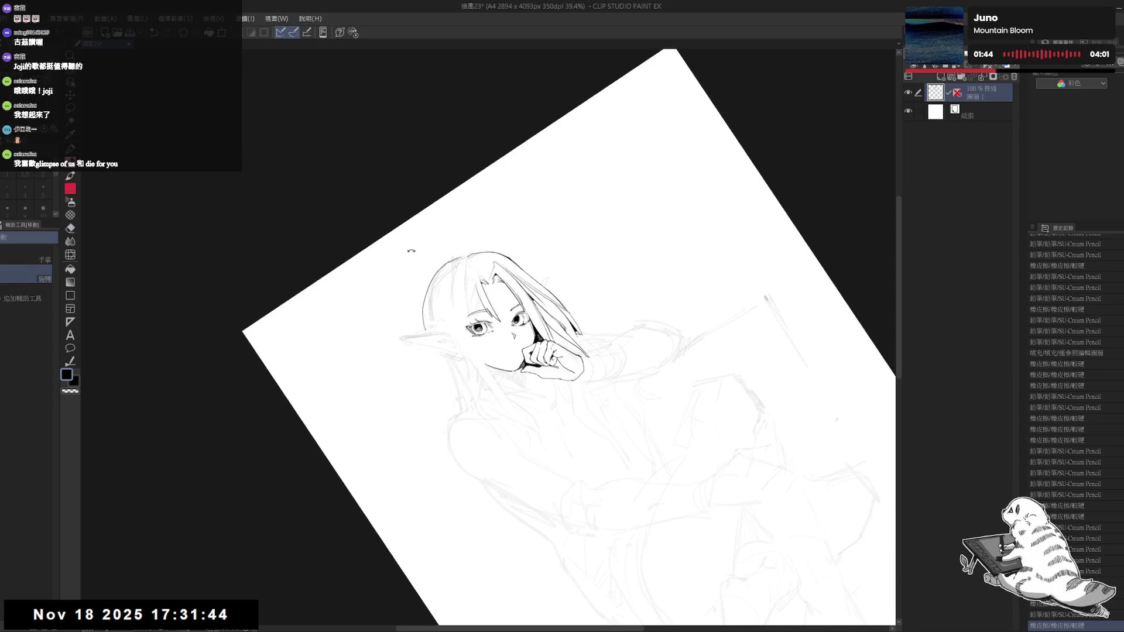
Step: Erase the hair-edge lines, redraw them cleaner, then reset the view upright and centred
{"action": "key", "text": "p"}
{"action": "key", "text": "e"}
{"action": "mouse_move", "coordinate": [433, 287]}
{"action": "left_mouse_down"}
{"action": "mouse_move", "coordinate": [426, 328]}
{"action": "mouse_move", "coordinate": [428, 311]}
{"action": "left_mouse_up"}
{"action": "key", "text": "p"}
{"action": "left_click_drag", "start_coordinate": [427, 293], "coordinate": [429, 330]}
{"action": "key", "text": "ctrl+z"}
{"action": "key", "text": "ctrl+y"}
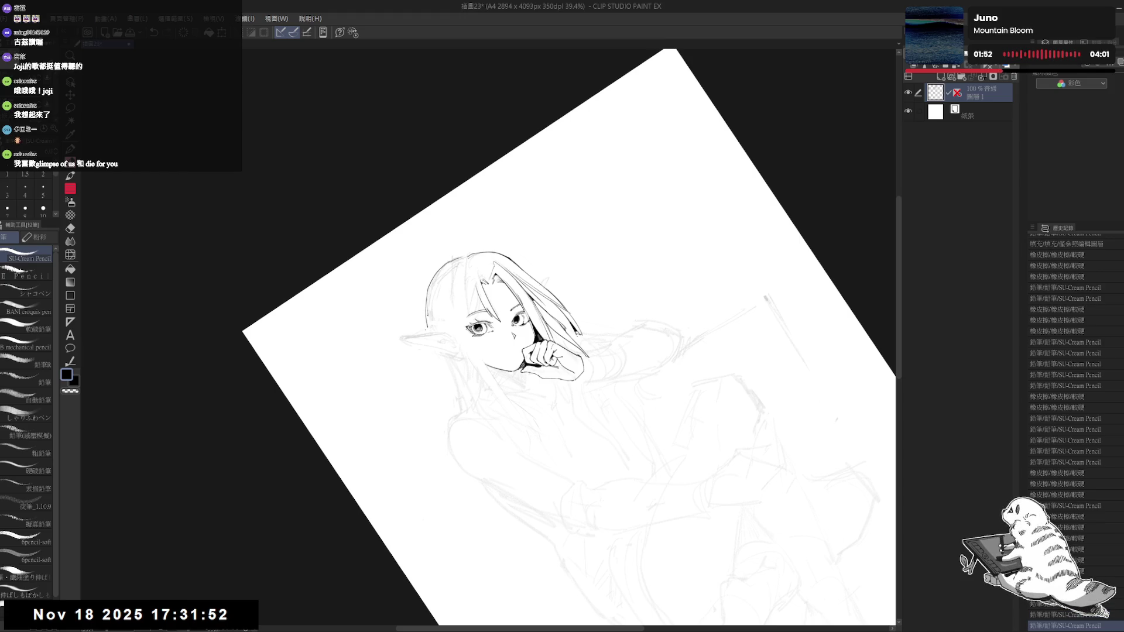
{"action": "left_click_drag", "start_coordinate": [429, 281], "coordinate": [432, 319]}
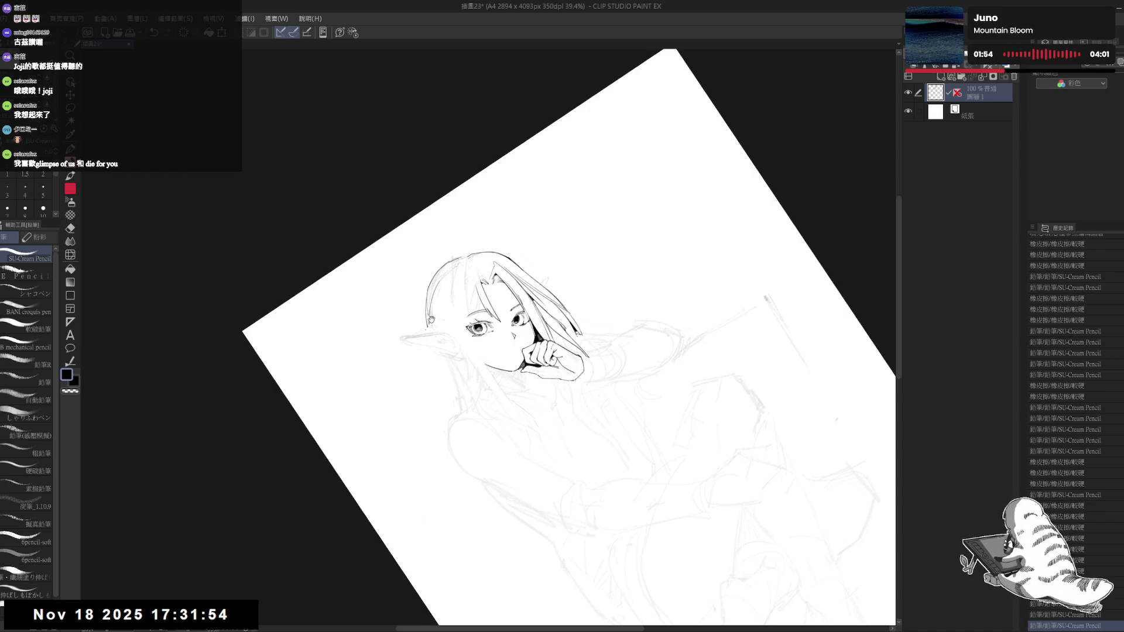
{"action": "left_click_drag", "start_coordinate": [445, 357], "coordinate": [413, 379]}
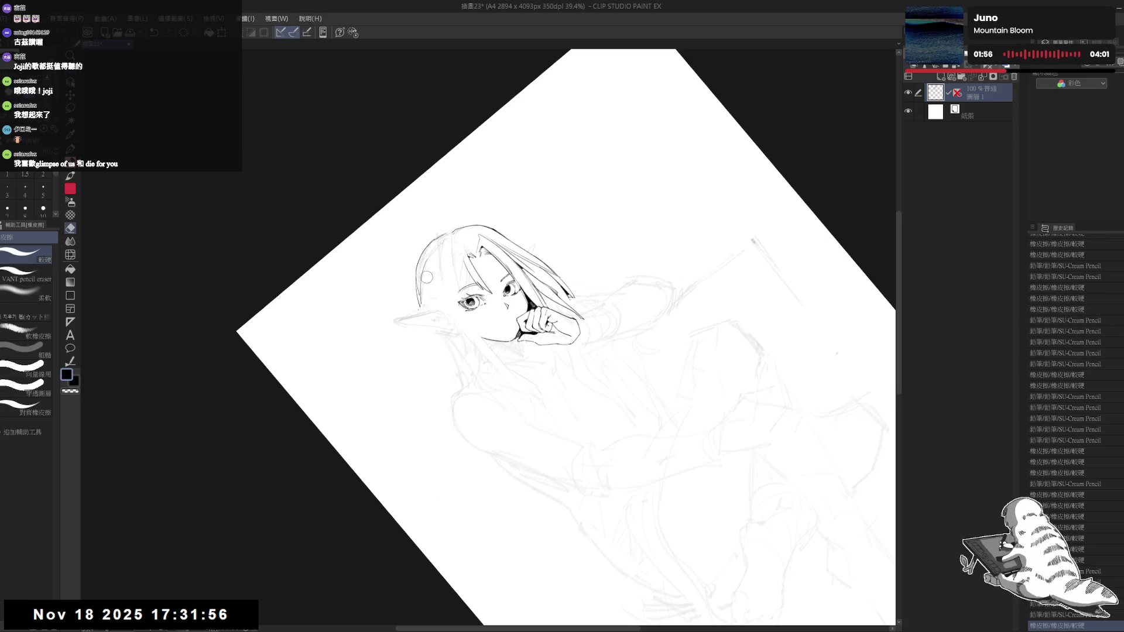
{"action": "double_click", "coordinate": [490, 439]}
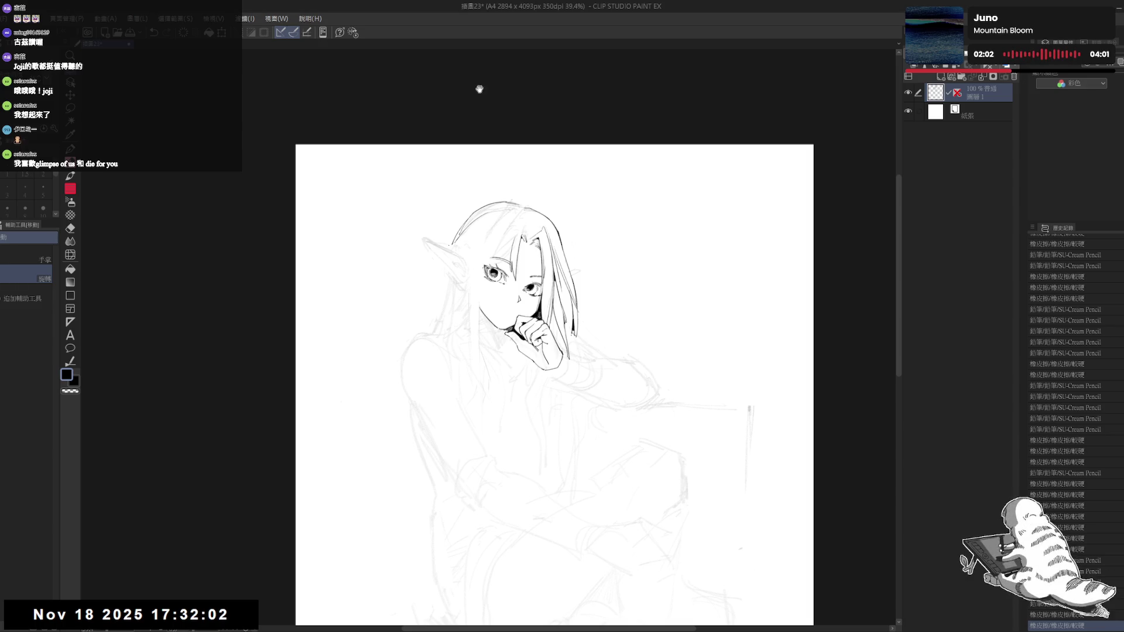
Step: Ink a small dot and short strokes along the left hair edge, redoing the edge line
{"action": "mouse_move", "coordinate": [437, 333]}
{"action": "left_mouse_down"}
{"action": "mouse_move", "coordinate": [440, 288]}
{"action": "mouse_move", "coordinate": [429, 298]}
{"action": "mouse_move", "coordinate": [446, 254]}
{"action": "left_mouse_up"}
{"action": "key", "text": "e"}
{"action": "key", "text": "p"}
{"action": "scroll", "coordinate": [440, 271], "scroll_direction": "up", "scroll_amount": 2}
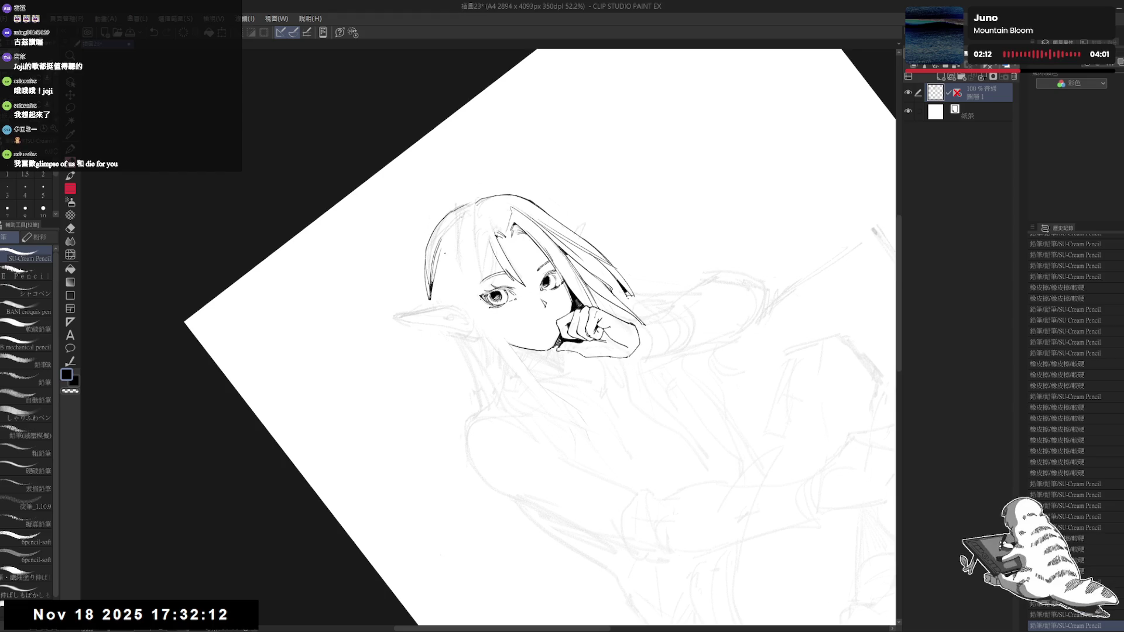
{"action": "key", "text": "ctrl+z"}
{"action": "key", "text": "ctrl+z"}
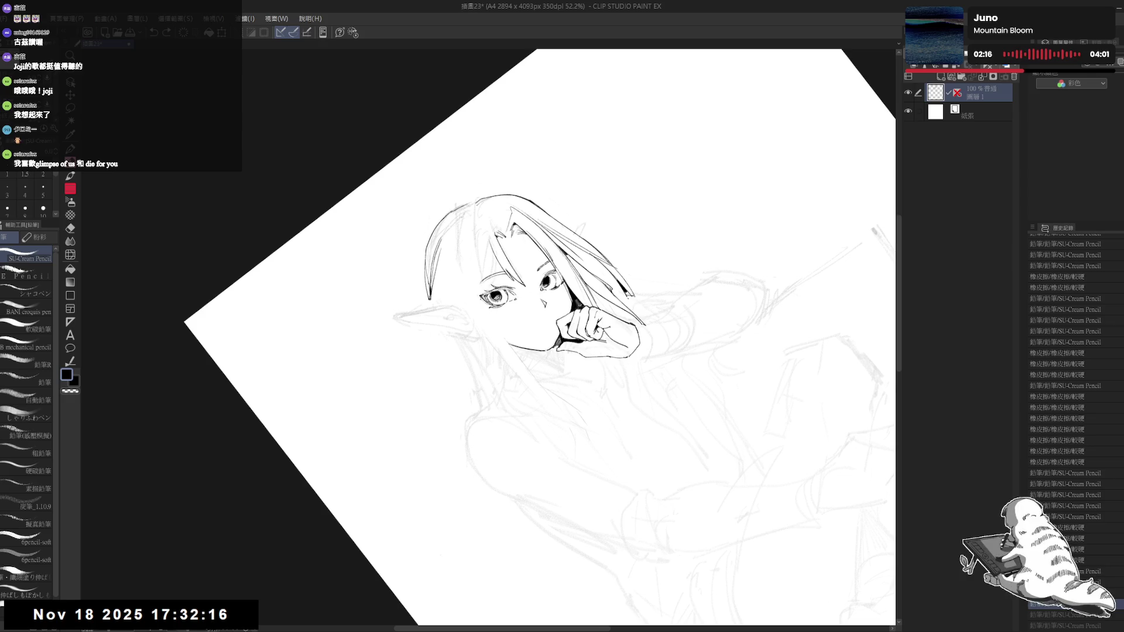
{"action": "left_click", "coordinate": [455, 241]}
{"action": "mouse_move", "coordinate": [454, 247]}
{"action": "left_mouse_down"}
{"action": "mouse_move", "coordinate": [431, 310]}
{"action": "mouse_move", "coordinate": [458, 300]}
{"action": "left_mouse_up"}
{"action": "key", "text": "ctrl+z"}
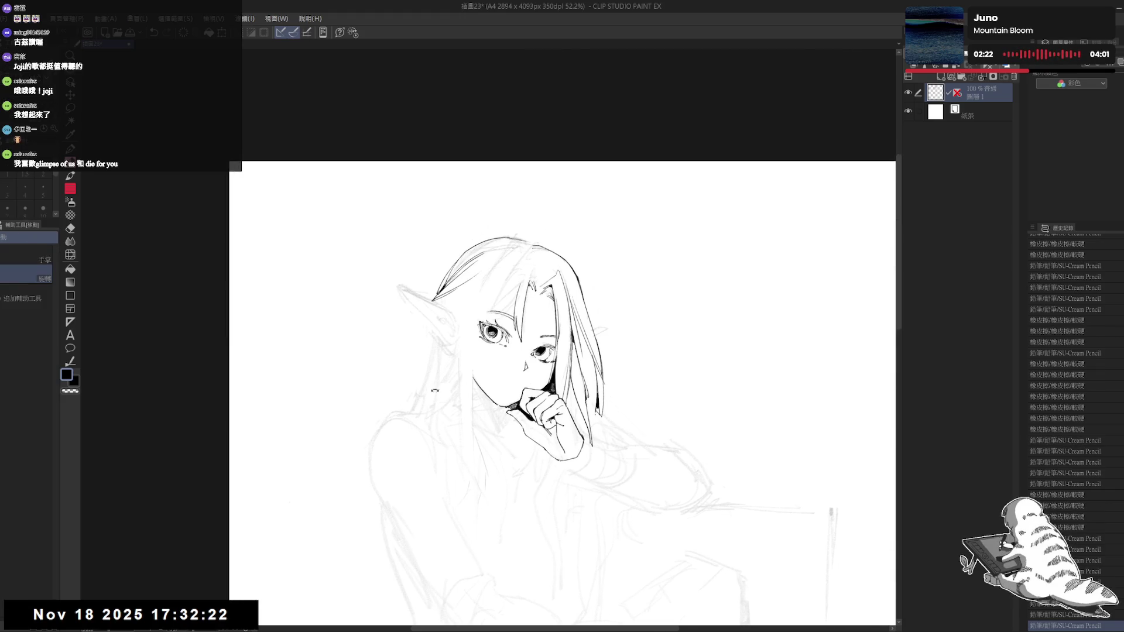
{"action": "key", "text": "p"}
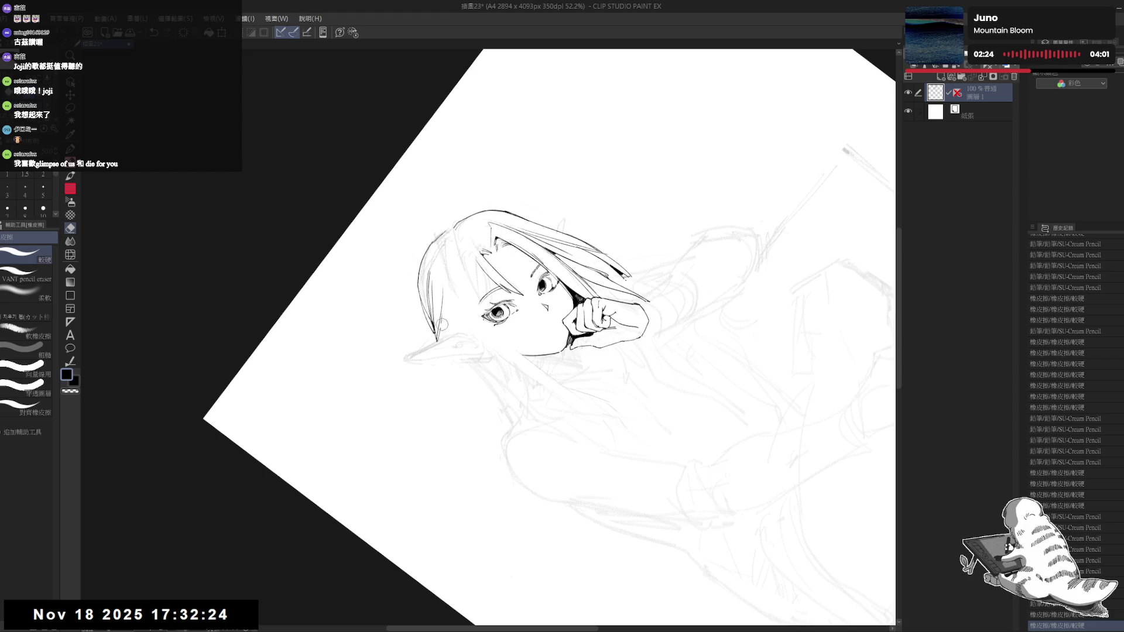
{"action": "left_click_drag", "start_coordinate": [454, 301], "coordinate": [455, 308]}
Step: Rotate the canvas both ways, reset it, then tilt it about 25° for inking
{"action": "key", "text": "r"}
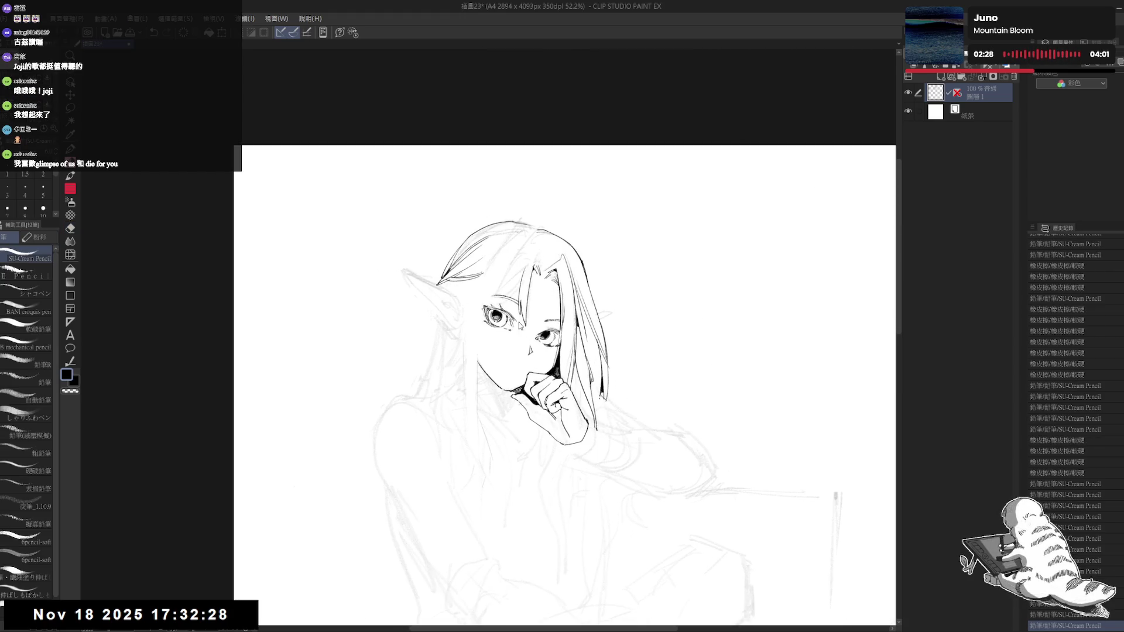
{"action": "left_click_drag", "start_coordinate": [585, 322], "coordinate": [492, 278]}
{"action": "key", "text": "e"}
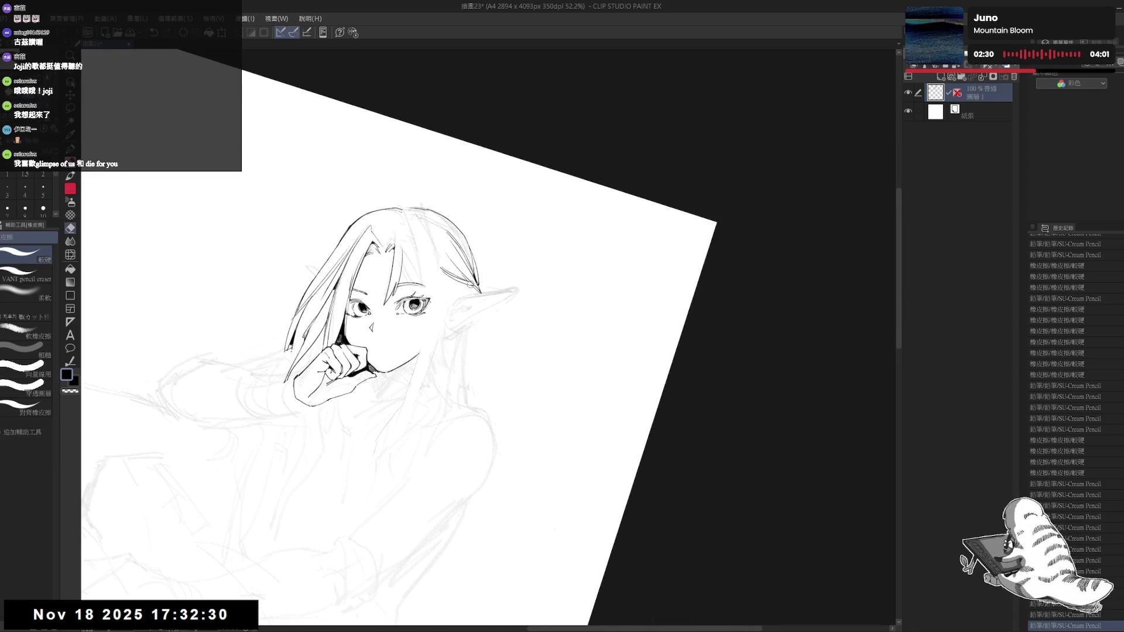
{"action": "key", "text": "p"}
{"action": "left_click_drag", "start_coordinate": [644, 352], "coordinate": [632, 246]}
{"action": "key", "text": "ctrl+@"}
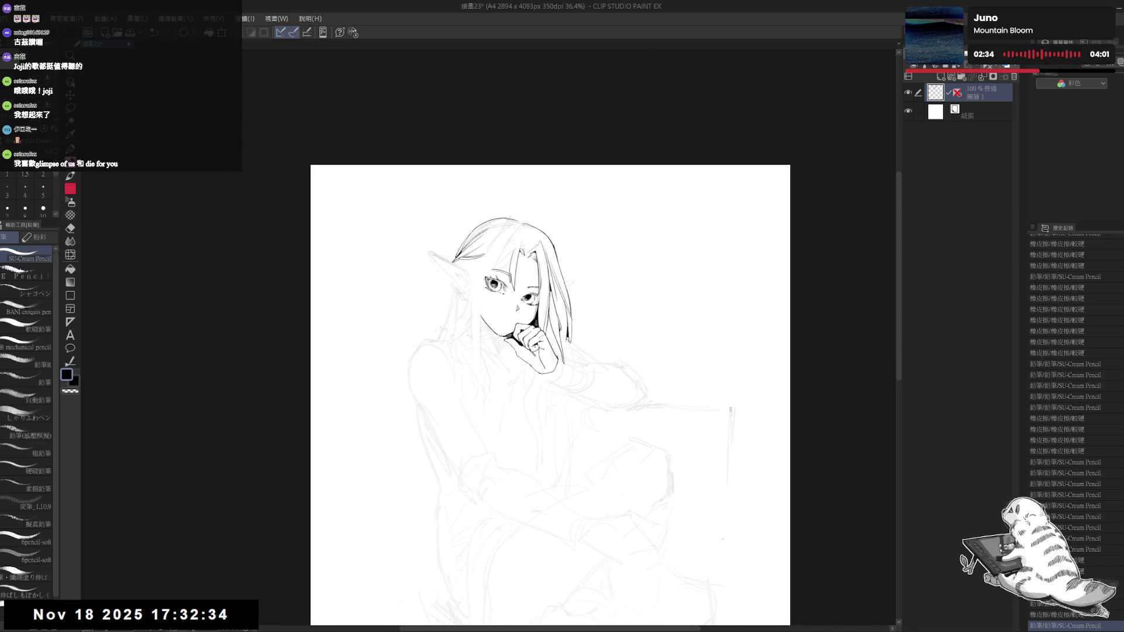
{"action": "scroll", "coordinate": [486, 242], "scroll_direction": "up", "scroll_amount": 2}
{"action": "mouse_move", "coordinate": [486, 242]}
{"action": "left_mouse_down"}
{"action": "mouse_move", "coordinate": [453, 269]}
{"action": "mouse_move", "coordinate": [471, 229]}
{"action": "left_mouse_up"}
{"action": "key", "text": "e"}
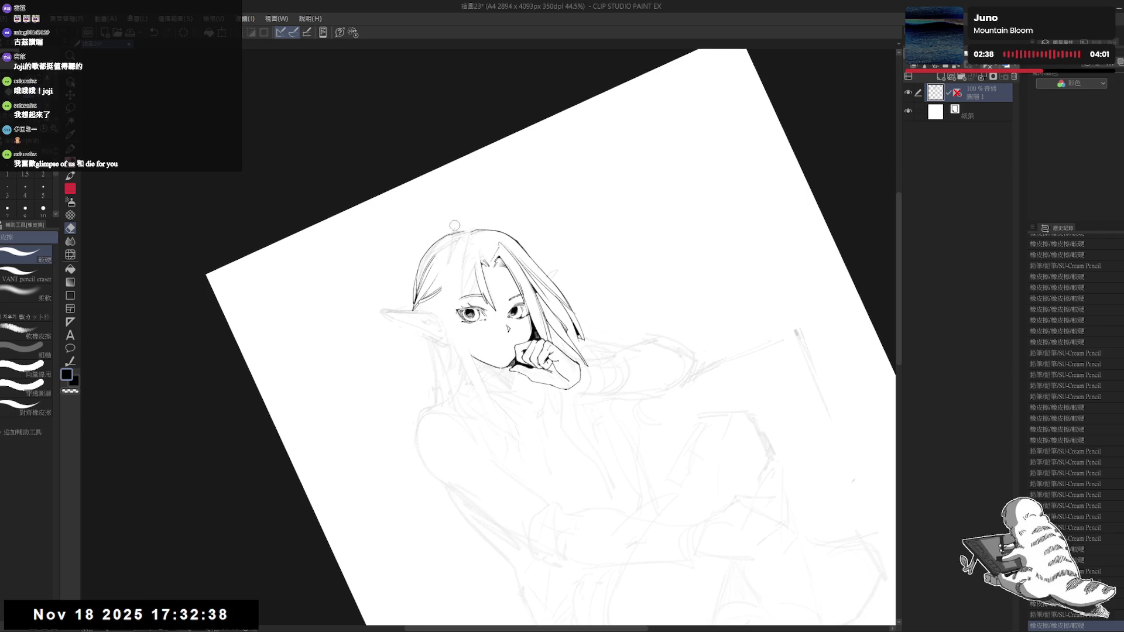
{"action": "scroll", "coordinate": [463, 222], "scroll_direction": "down", "scroll_amount": 1}
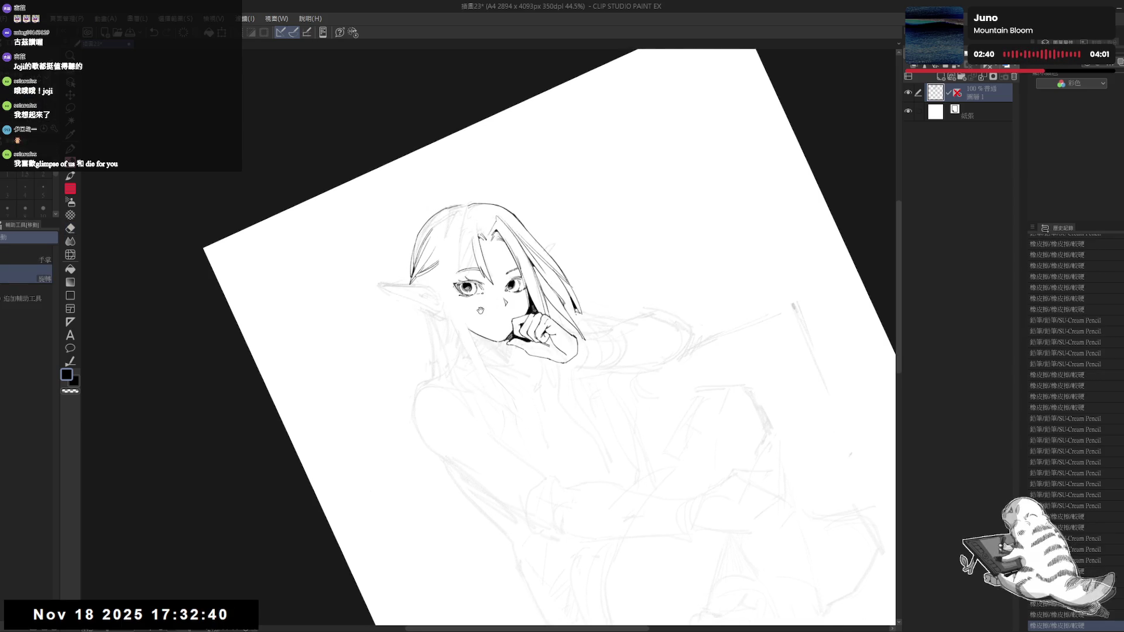
Step: Straighten the canvas upright and draw a short mark at the top of the hair
{"action": "key", "text": "r"}
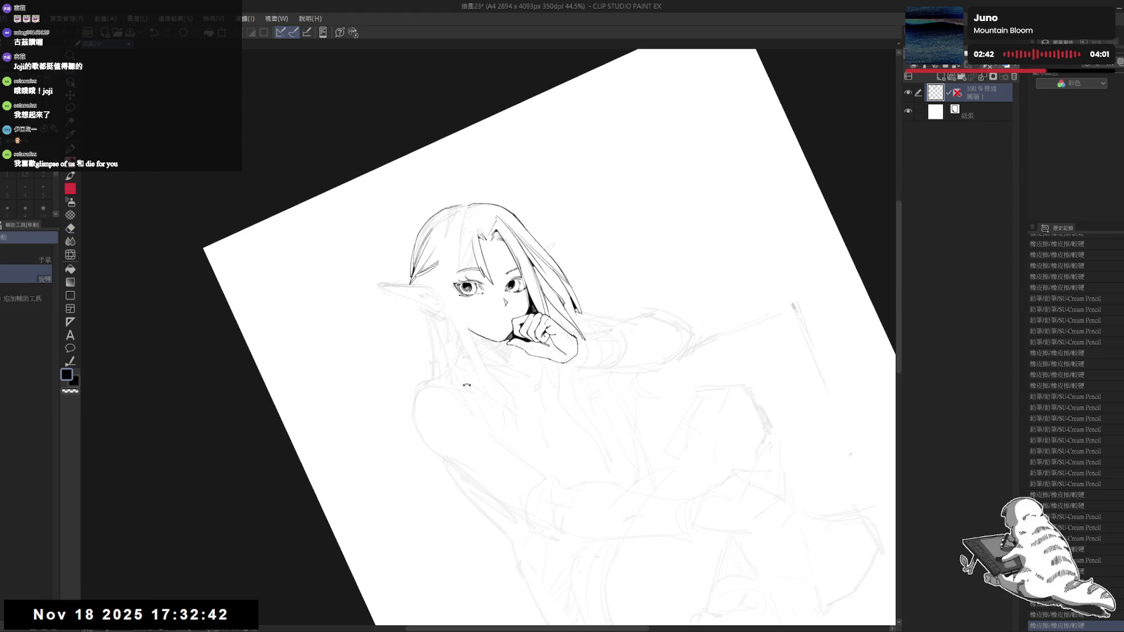
{"action": "left_click_drag", "start_coordinate": [352, 609], "coordinate": [278, 618]}
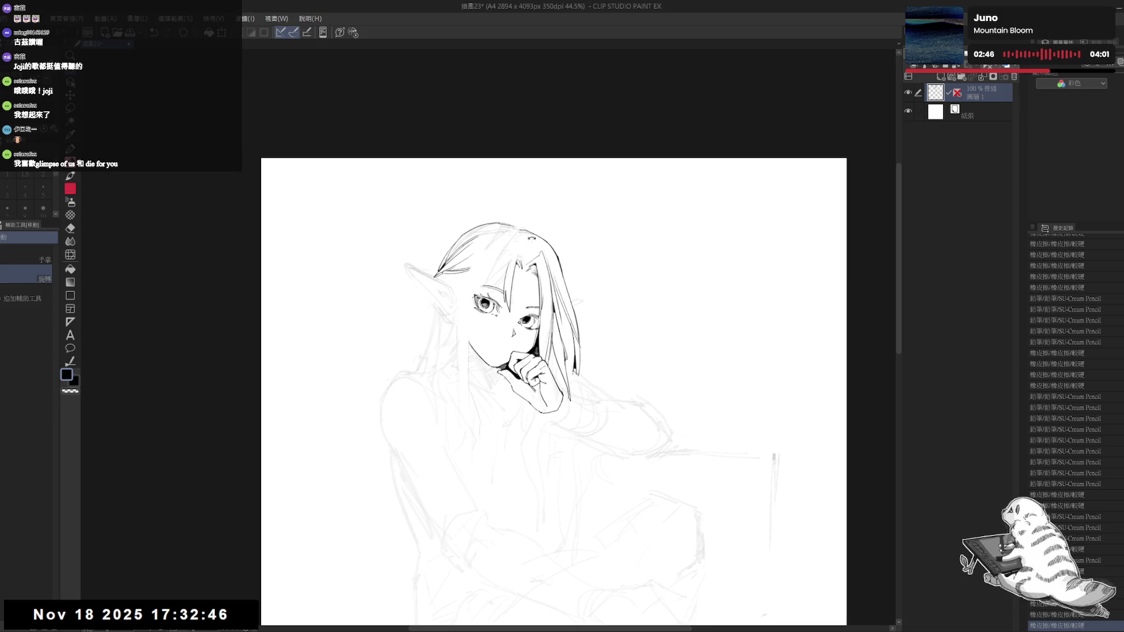
{"action": "key", "text": "p"}
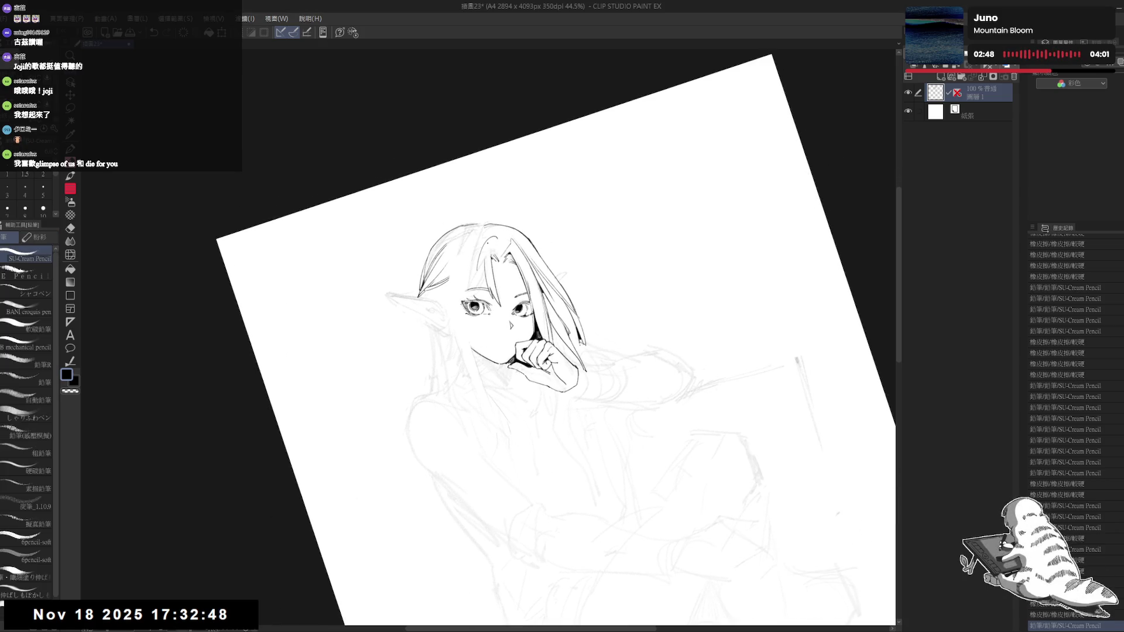
{"action": "left_click_drag", "start_coordinate": [497, 244], "coordinate": [505, 252]}
{"action": "key", "text": "ctrl+z"}
{"action": "key", "text": "ctrl+y"}
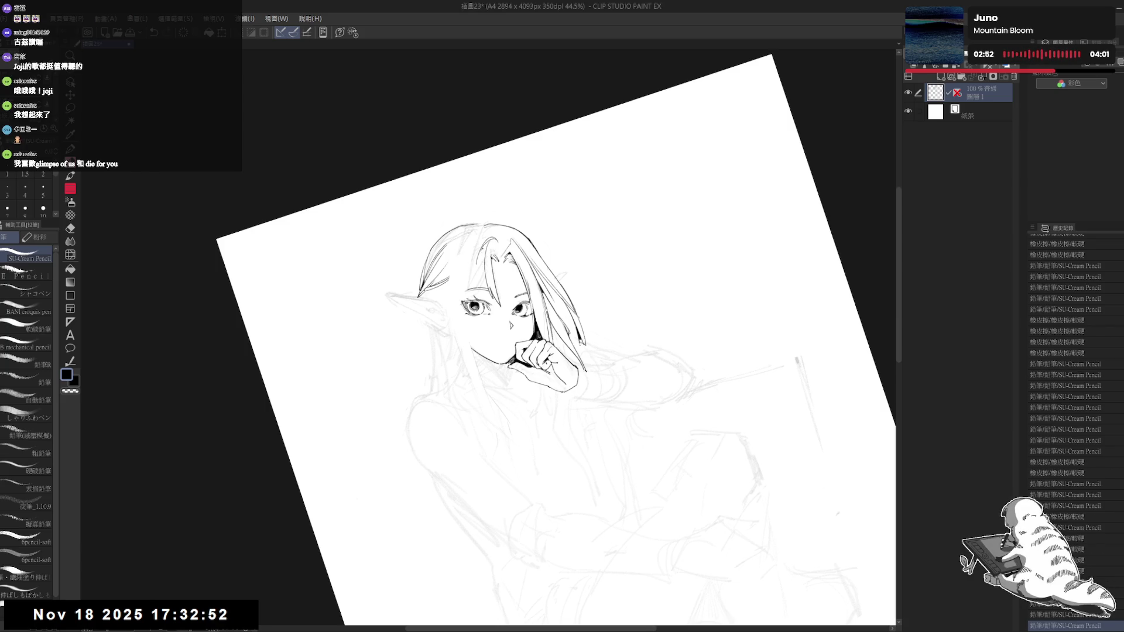
Step: Erase stray lines in the hair and ink a short dark stroke in the strand
{"action": "key", "text": "e"}
{"action": "left_click_drag", "start_coordinate": [457, 334], "coordinate": [465, 342]}
{"action": "key", "text": "p"}
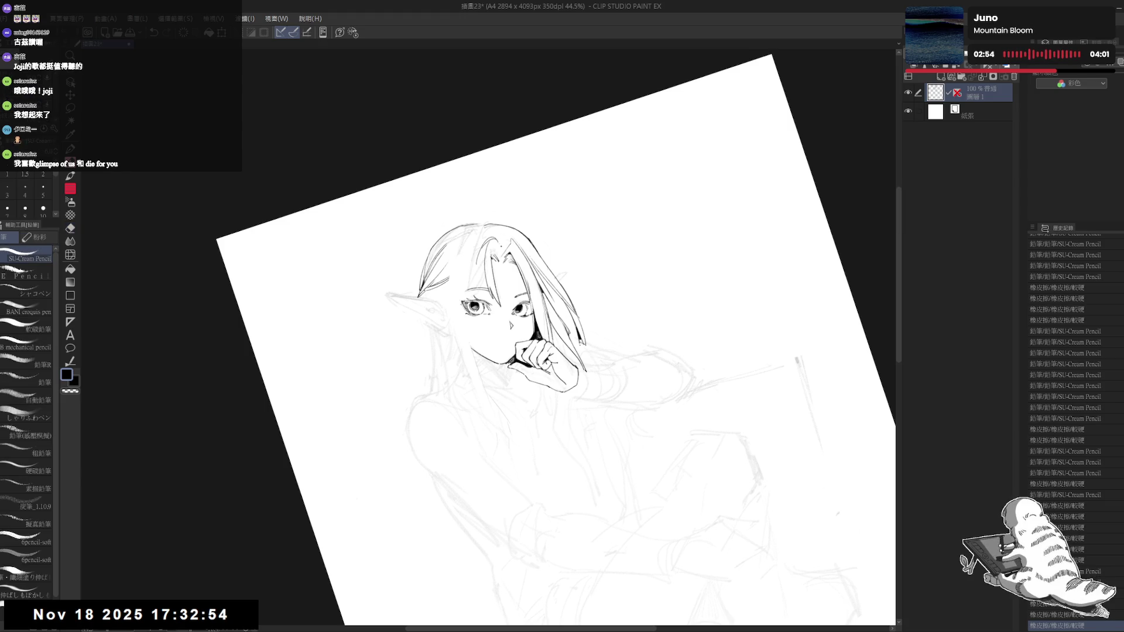
{"action": "left_click_drag", "start_coordinate": [556, 339], "coordinate": [516, 363]}
{"action": "key", "text": "p"}
{"action": "left_click_drag", "start_coordinate": [476, 262], "coordinate": [485, 276]}
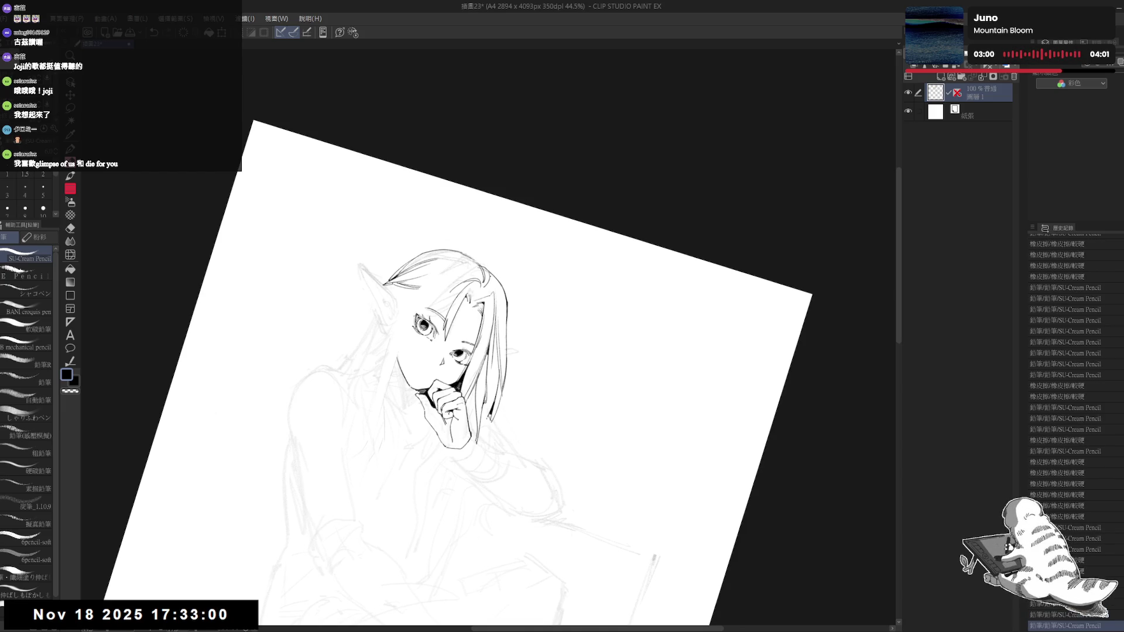
Step: Erase a stray ink mark in the hair, then reset the view and tilt it about 15° counter-clockwise
{"action": "key", "text": "e"}
{"action": "left_click_drag", "start_coordinate": [476, 281], "coordinate": [484, 296]}
{"action": "key", "text": "p"}
{"action": "key", "text": "h"}
{"action": "key", "text": "e"}
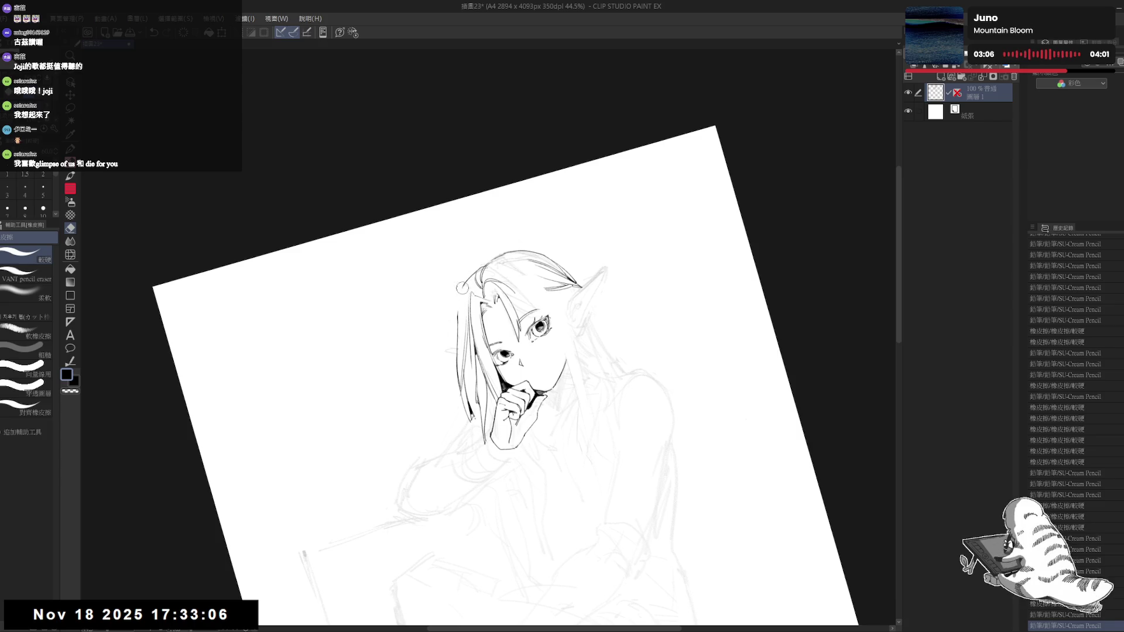
{"action": "key", "text": "h"}
{"action": "key", "text": "ctrl+0"}
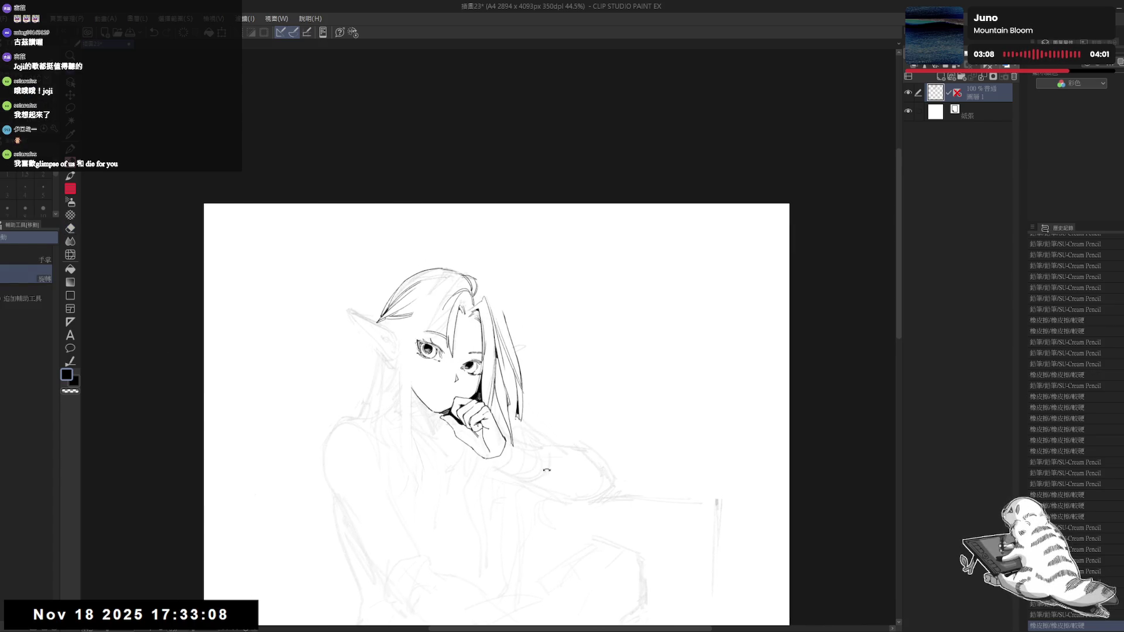
{"action": "left_click_drag", "start_coordinate": [586, 410], "coordinate": [517, 334]}
Step: Undo and redo the recent hair strokes with Ctrl+Z and Ctrl+Y to compare them
{"action": "key", "text": "e"}
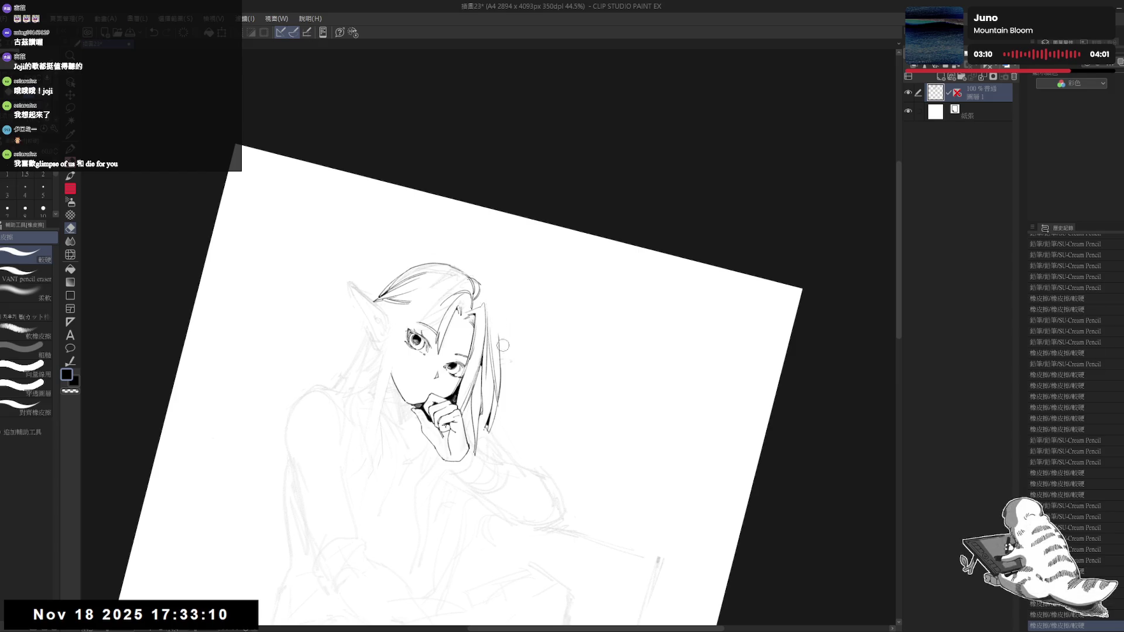
{"action": "key", "text": "p"}
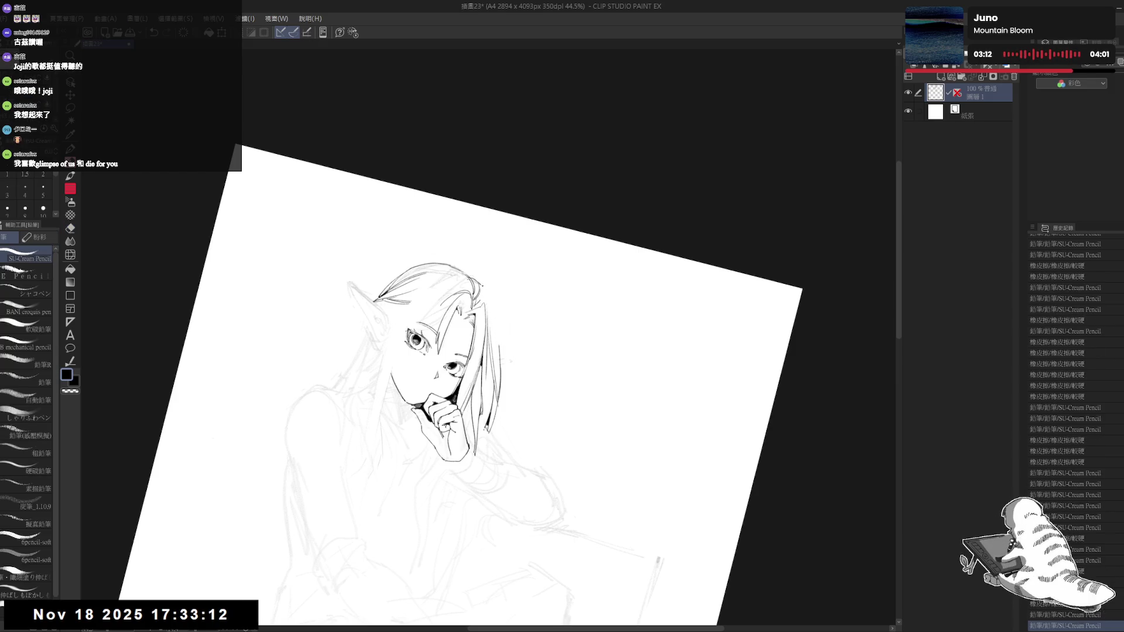
{"action": "key", "text": "ctrl+z"}
{"action": "key", "text": "ctrl+z"}
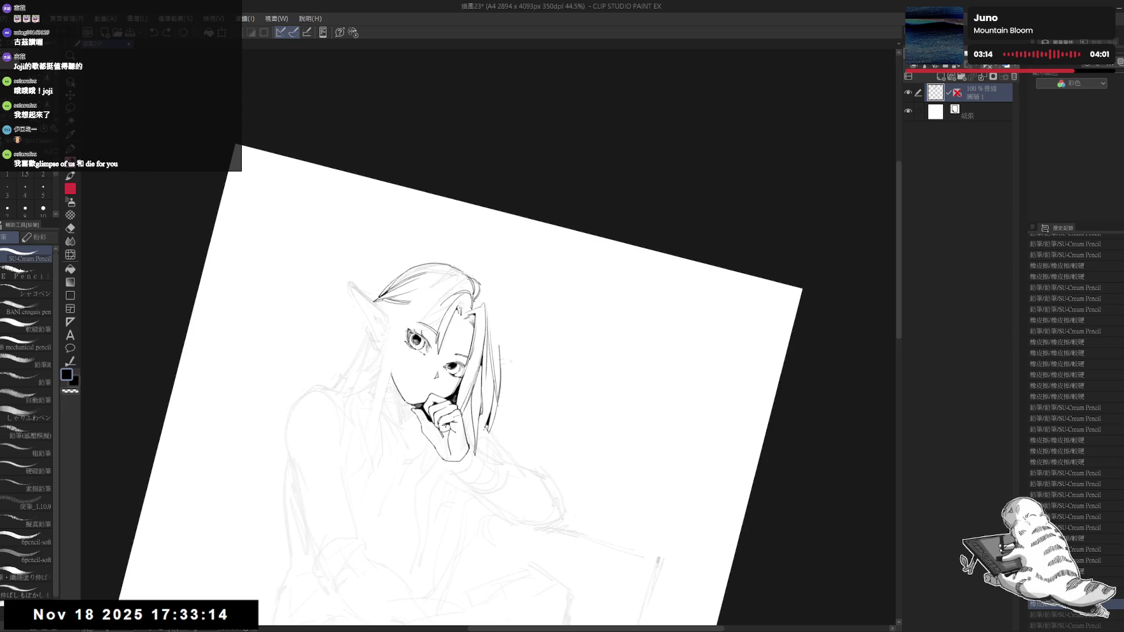
{"action": "key", "text": "ctrl+y"}
{"action": "key", "text": "ctrl+y"}
{"action": "key", "text": "ctrl+z"}
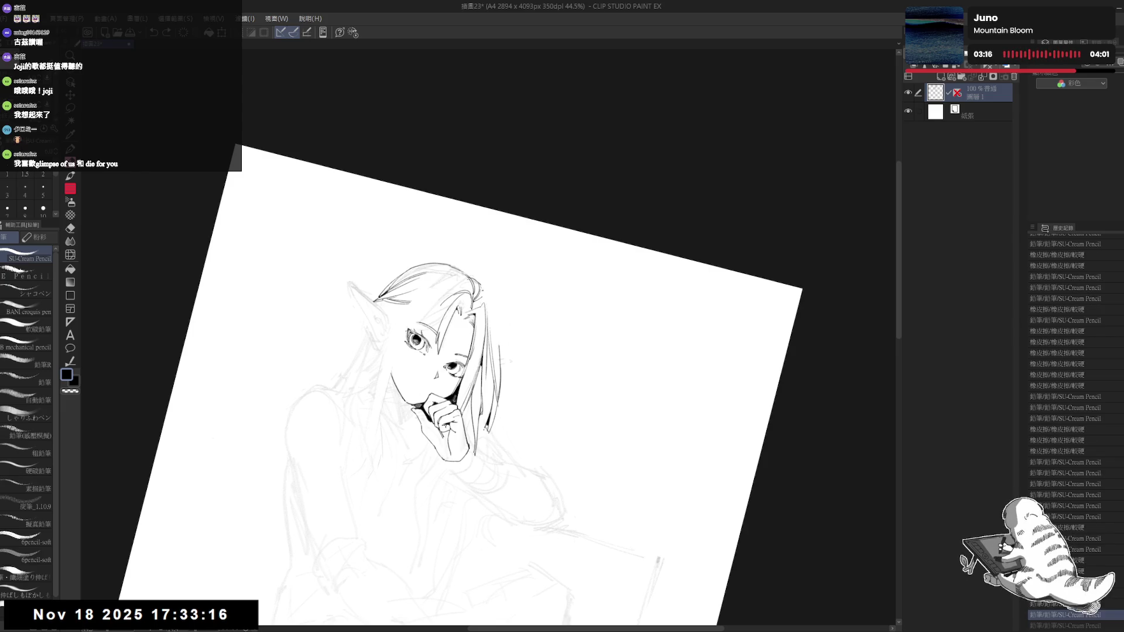
{"action": "key", "text": "ctrl+y"}
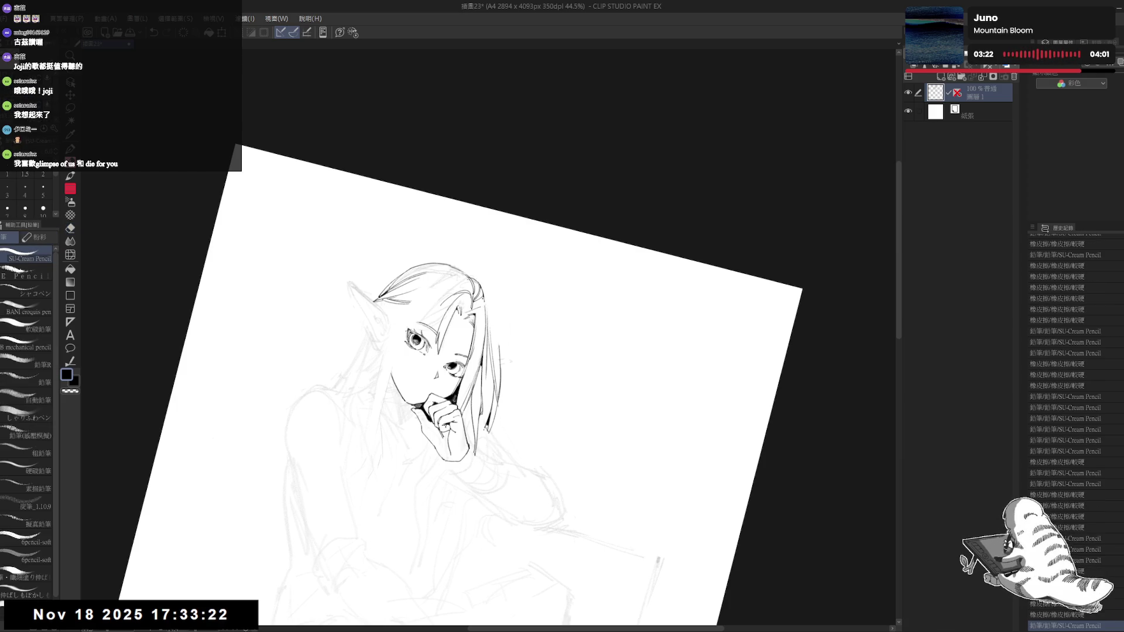
Step: Ink a hair strand near the right edge and more strokes along the right hair edge
{"action": "left_click_drag", "start_coordinate": [484, 292], "coordinate": [497, 337]}
{"action": "key", "text": "ctrl+z"}
{"action": "key", "text": "ctrl+y"}
{"action": "key", "text": "ctrl+z"}
{"action": "key", "text": "ctrl+y"}
{"action": "key", "text": "e"}
{"action": "key", "text": "p"}
{"action": "left_click_drag", "start_coordinate": [499, 346], "coordinate": [498, 418]}
Step: Tilt the canvas about 20° clockwise and ink short strokes at the right hair edge
{"action": "key", "text": "at"}
{"action": "mouse_move", "coordinate": [485, 367]}
{"action": "left_mouse_down"}
{"action": "mouse_move", "coordinate": [479, 349]}
{"action": "mouse_move", "coordinate": [498, 311]}
{"action": "left_mouse_up"}
{"action": "key", "text": "p"}
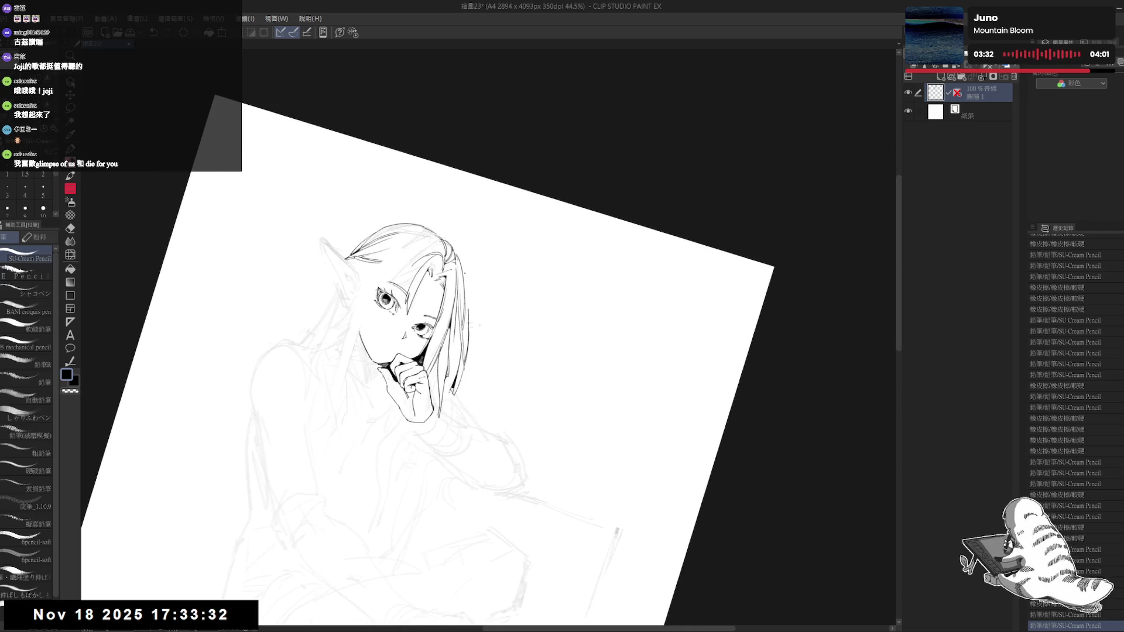
{"action": "left_click_drag", "start_coordinate": [467, 275], "coordinate": [468, 310]}
{"action": "key", "text": "ctrl+z"}
{"action": "key", "text": "ctrl+z"}
{"action": "left_click_drag", "start_coordinate": [463, 272], "coordinate": [472, 354]}
Step: Reset the rotation, flip the view, and erase the stray outer hair-edge lines
{"action": "key", "text": "r"}
{"action": "key", "text": "h"}
{"action": "key", "text": "e"}
{"action": "left_click_drag", "start_coordinate": [485, 298], "coordinate": [470, 355]}
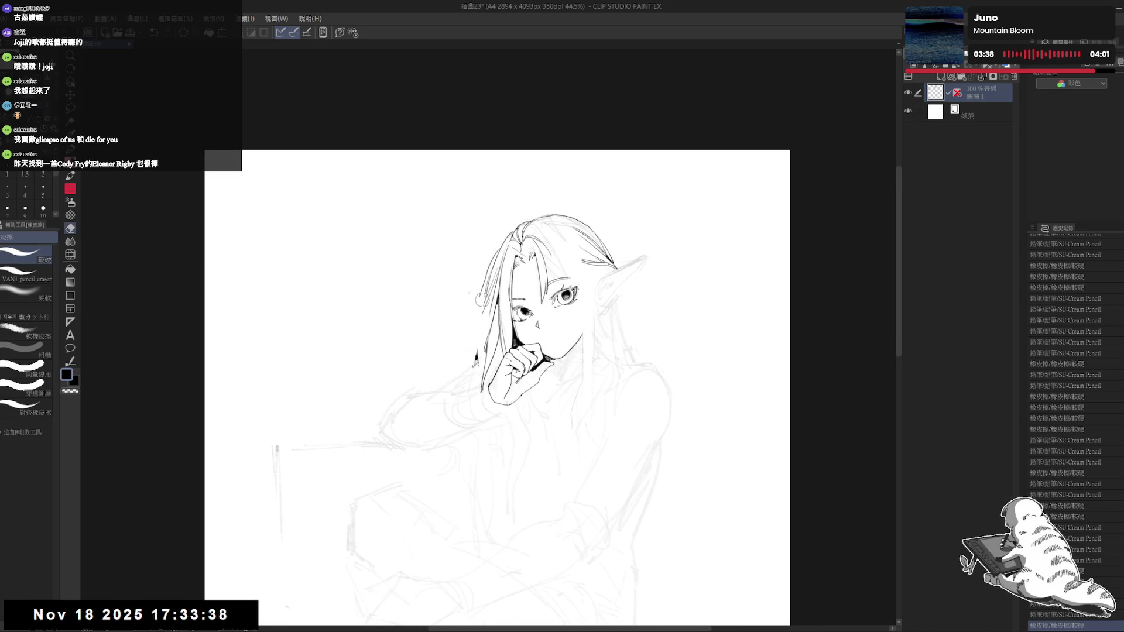
{"action": "left_click_drag", "start_coordinate": [499, 247], "coordinate": [478, 319]}
Step: Touch up the top of the hair with the eraser, undoing the last short stroke there
{"action": "key", "text": "p"}
{"action": "key", "text": "e"}
{"action": "mouse_move", "coordinate": [501, 251]}
{"action": "left_mouse_down"}
{"action": "mouse_move", "coordinate": [490, 268]}
{"action": "mouse_move", "coordinate": [505, 238]}
{"action": "mouse_move", "coordinate": [478, 328]}
{"action": "left_mouse_up"}
{"action": "key", "text": "p"}
{"action": "key", "text": "e"}
{"action": "key", "text": "p"}
{"action": "key", "text": "ctrl+z"}
Step: Flip the view back and erase bits of the existing hair lines
{"action": "key", "text": "h"}
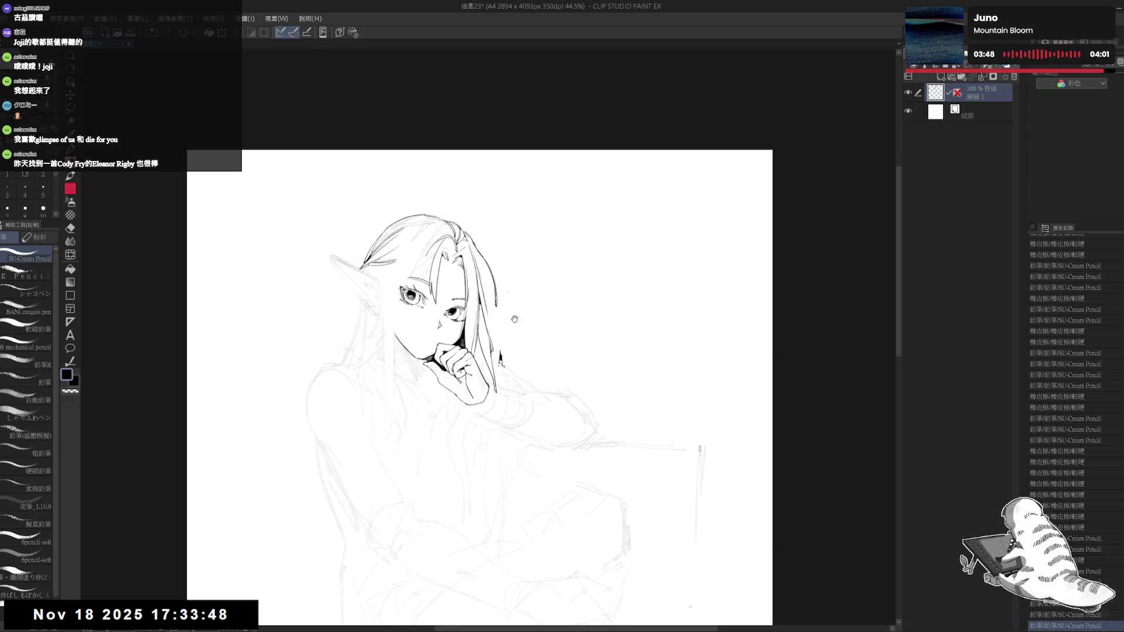
{"action": "scroll", "coordinate": [538, 258], "scroll_direction": "down", "scroll_amount": 3}
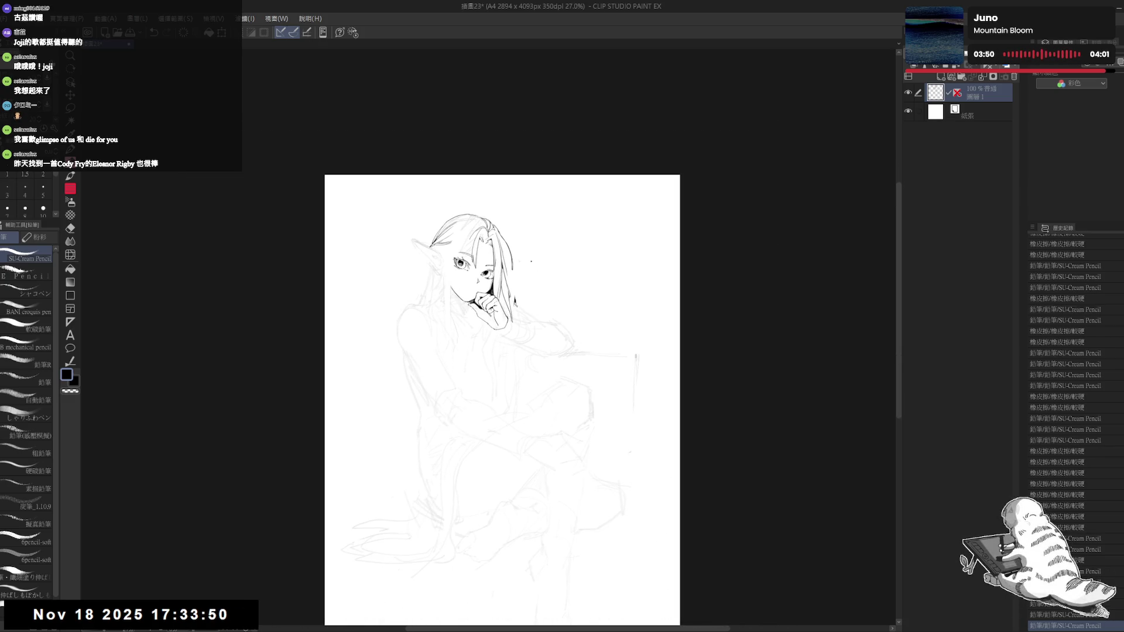
{"action": "scroll", "coordinate": [532, 262], "scroll_direction": "up", "scroll_amount": 2}
{"action": "left_click_drag", "start_coordinate": [514, 284], "coordinate": [504, 330]}
{"action": "key", "text": "e"}
{"action": "key", "text": "p"}
{"action": "left_click_drag", "start_coordinate": [507, 269], "coordinate": [505, 328]}
Step: Ink two new hair strands on the right, undo one, and trim the remaining strand
{"action": "mouse_move", "coordinate": [493, 253]}
{"action": "left_mouse_down"}
{"action": "mouse_move", "coordinate": [510, 296]}
{"action": "mouse_move", "coordinate": [496, 284]}
{"action": "left_mouse_up"}
{"action": "key", "text": "ctrl+z"}
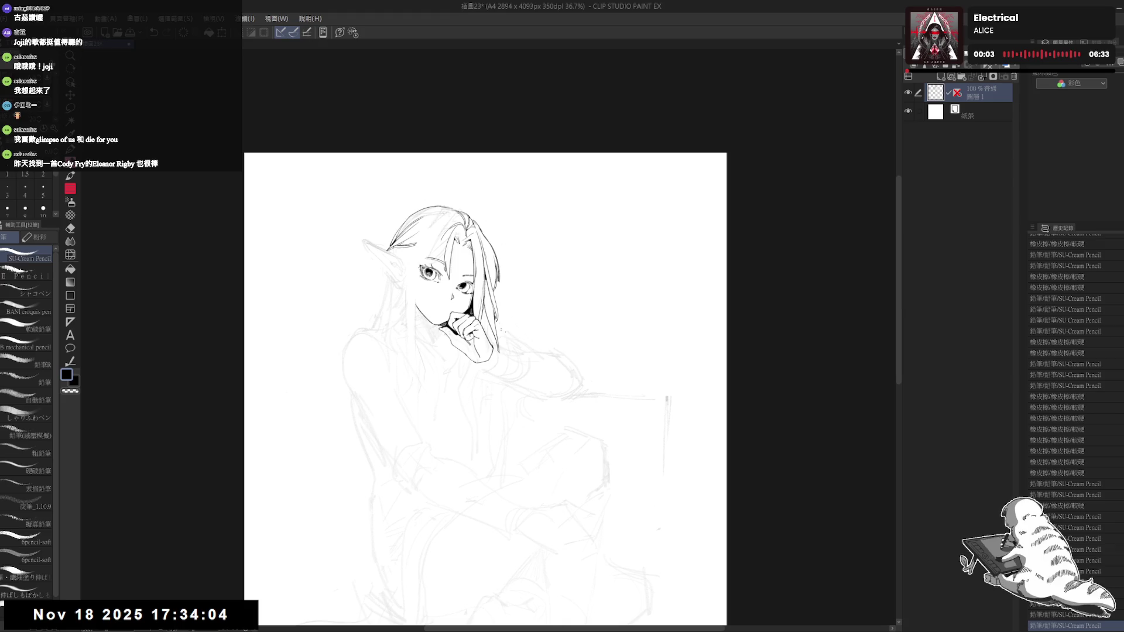
{"action": "key", "text": "e"}
{"action": "left_click_drag", "start_coordinate": [496, 261], "coordinate": [498, 297]}
{"action": "key", "text": "p"}
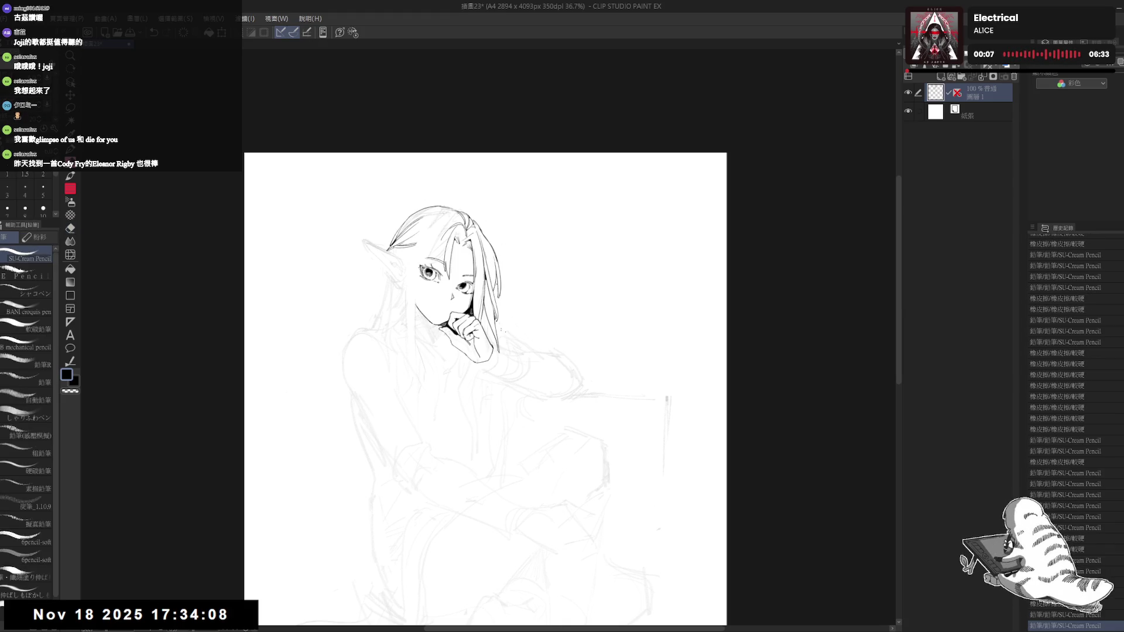
Step: Tilt the canvas about 38° counter-clockwise and ink a stroke in the hair
{"action": "mouse_move", "coordinate": [473, 347]}
{"action": "left_mouse_down"}
{"action": "mouse_move", "coordinate": [519, 329]}
{"action": "mouse_move", "coordinate": [424, 282]}
{"action": "mouse_move", "coordinate": [441, 248]}
{"action": "mouse_move", "coordinate": [459, 253]}
{"action": "left_mouse_up"}
{"action": "scroll", "coordinate": [440, 248], "scroll_direction": "up", "scroll_amount": 2}
{"action": "key", "text": "e"}
{"action": "key", "text": "ctrl+0"}
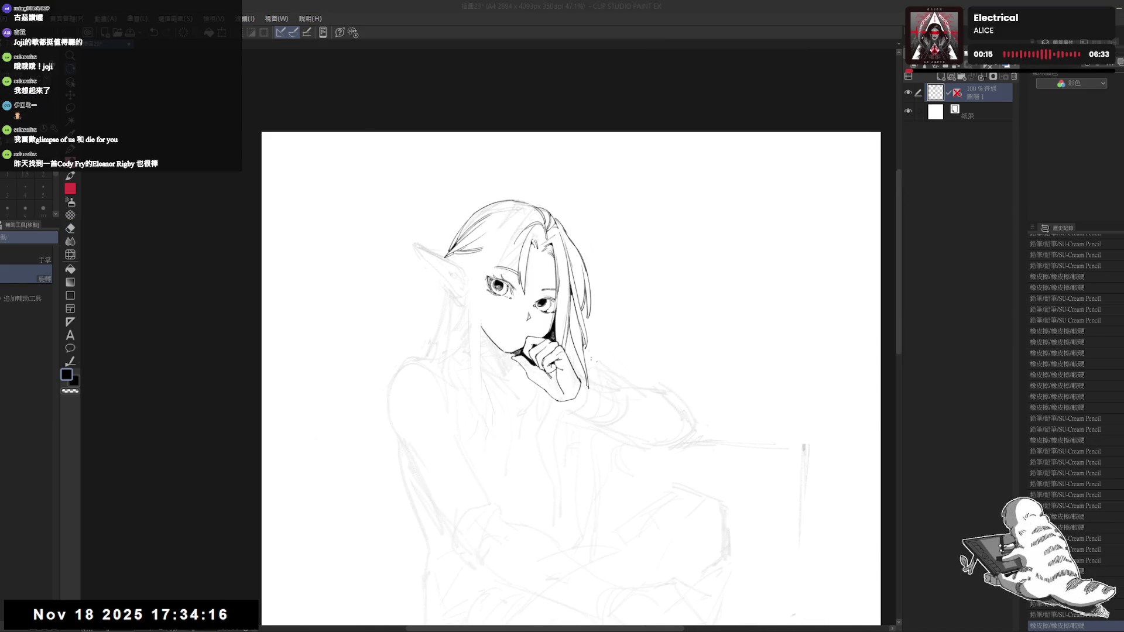
{"action": "left_click_drag", "start_coordinate": [644, 293], "coordinate": [585, 380]}
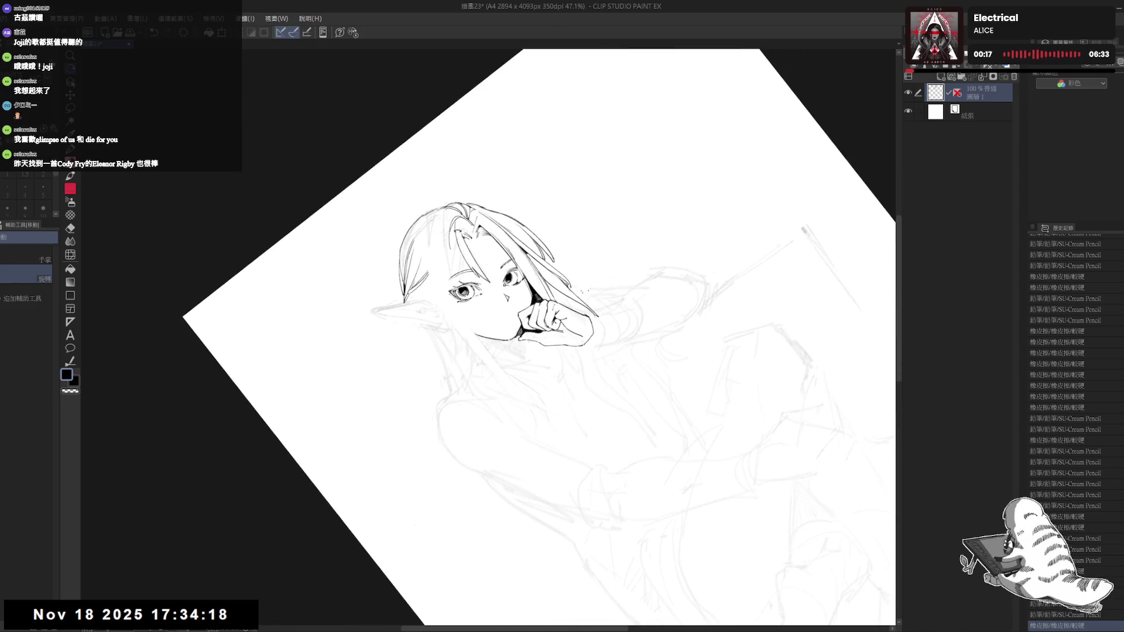
{"action": "key", "text": "p"}
{"action": "mouse_move", "coordinate": [436, 220]}
{"action": "left_mouse_down"}
{"action": "mouse_move", "coordinate": [454, 235]}
{"action": "mouse_move", "coordinate": [438, 255]}
{"action": "mouse_move", "coordinate": [436, 234]}
{"action": "mouse_move", "coordinate": [428, 290]}
{"action": "left_mouse_up"}
Step: Add small dark marks and another inked stroke in the hair
{"action": "key", "text": "e"}
{"action": "key", "text": "p"}
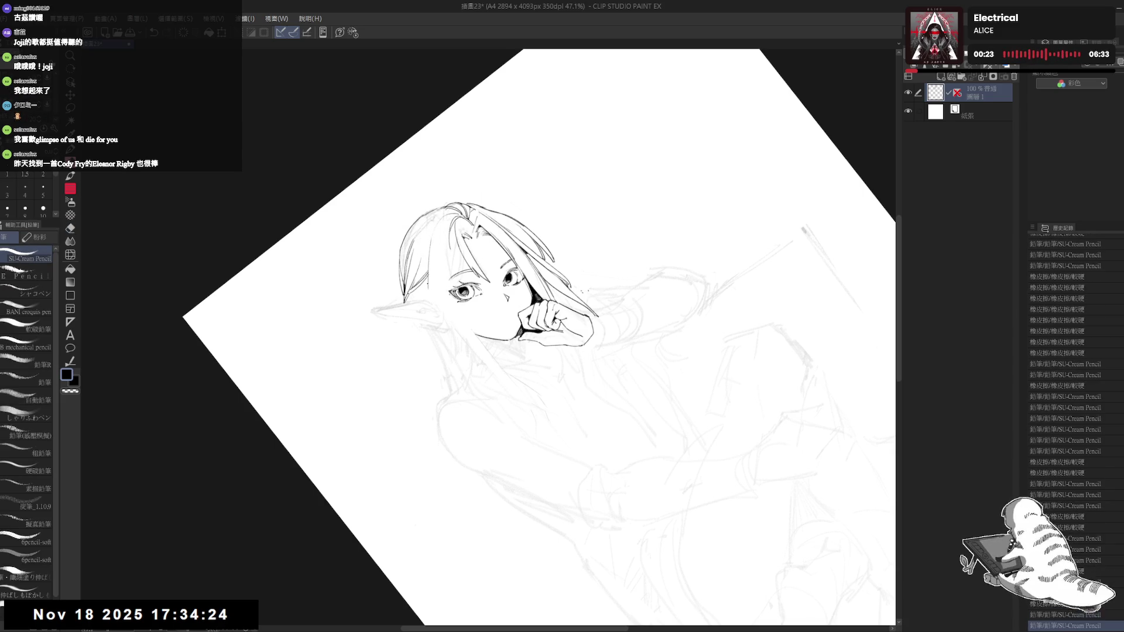
{"action": "mouse_move", "coordinate": [433, 246]}
{"action": "left_mouse_down"}
{"action": "mouse_move", "coordinate": [431, 258]}
{"action": "mouse_move", "coordinate": [449, 250]}
{"action": "mouse_move", "coordinate": [432, 312]}
{"action": "left_mouse_up"}
{"action": "key", "text": "e"}
{"action": "key", "text": "p"}
{"action": "left_click_drag", "start_coordinate": [437, 258], "coordinate": [434, 281]}
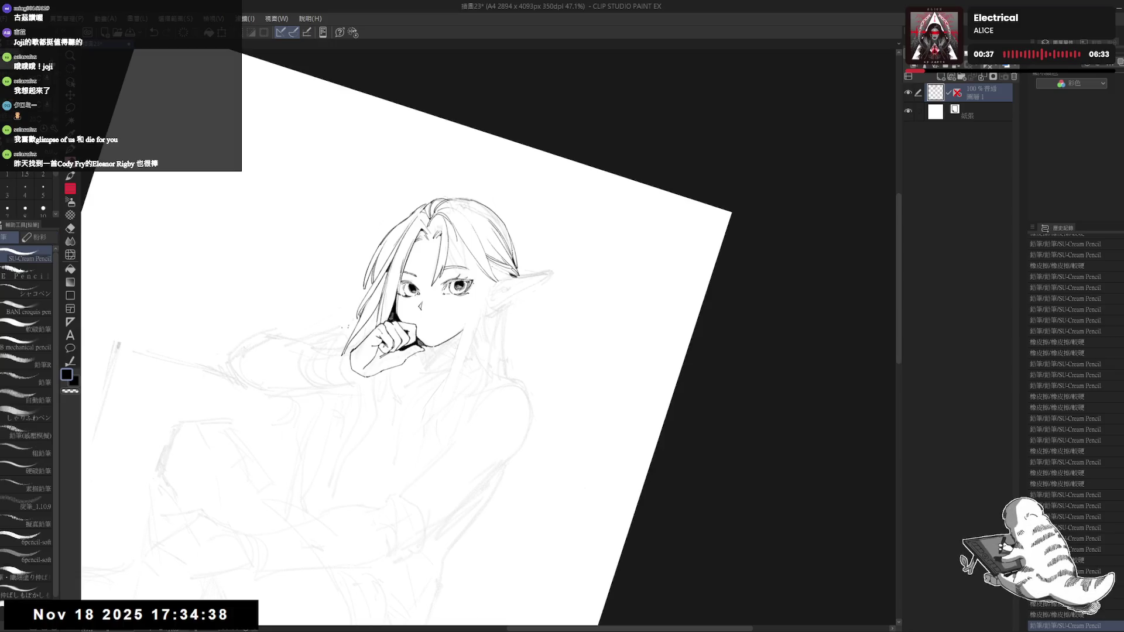
Step: Ink a hair strand beside the face and zoom out to view the whole page
{"action": "left_click_drag", "start_coordinate": [507, 226], "coordinate": [509, 302]}
{"action": "key", "text": "p"}
{"action": "mouse_move", "coordinate": [525, 212]}
{"action": "left_mouse_down"}
{"action": "mouse_move", "coordinate": [541, 259]}
{"action": "mouse_move", "coordinate": [492, 326]}
{"action": "left_mouse_up"}
{"action": "key", "text": "e"}
{"action": "key", "text": "p"}
{"action": "scroll", "coordinate": [495, 330], "scroll_direction": "down", "scroll_amount": 1}
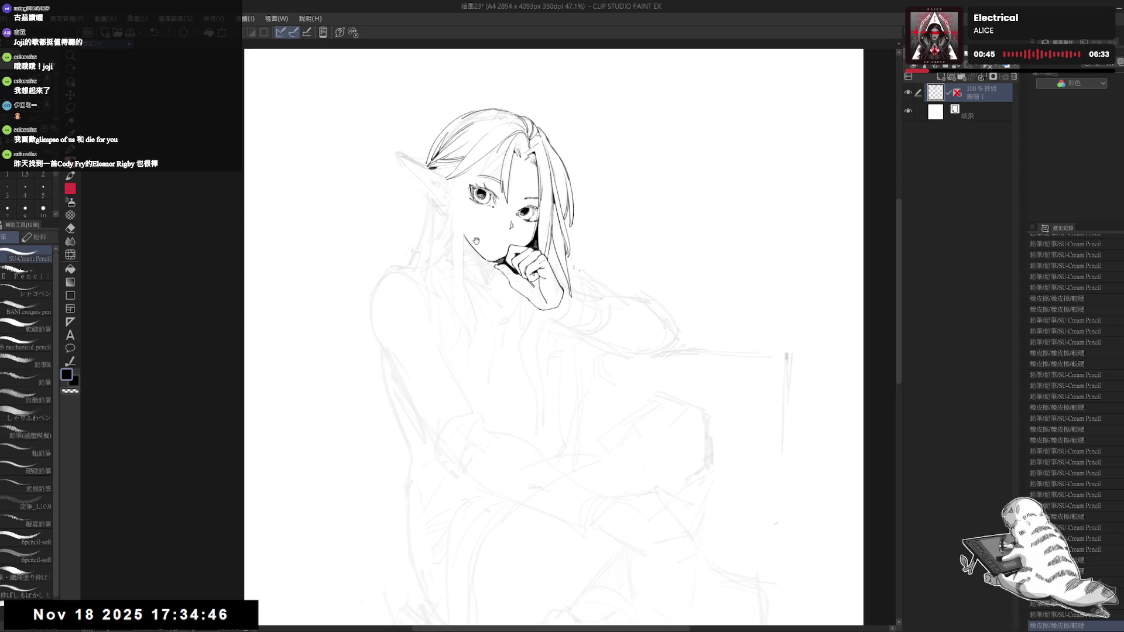
{"action": "scroll", "coordinate": [495, 330], "scroll_direction": "down", "scroll_amount": 1}
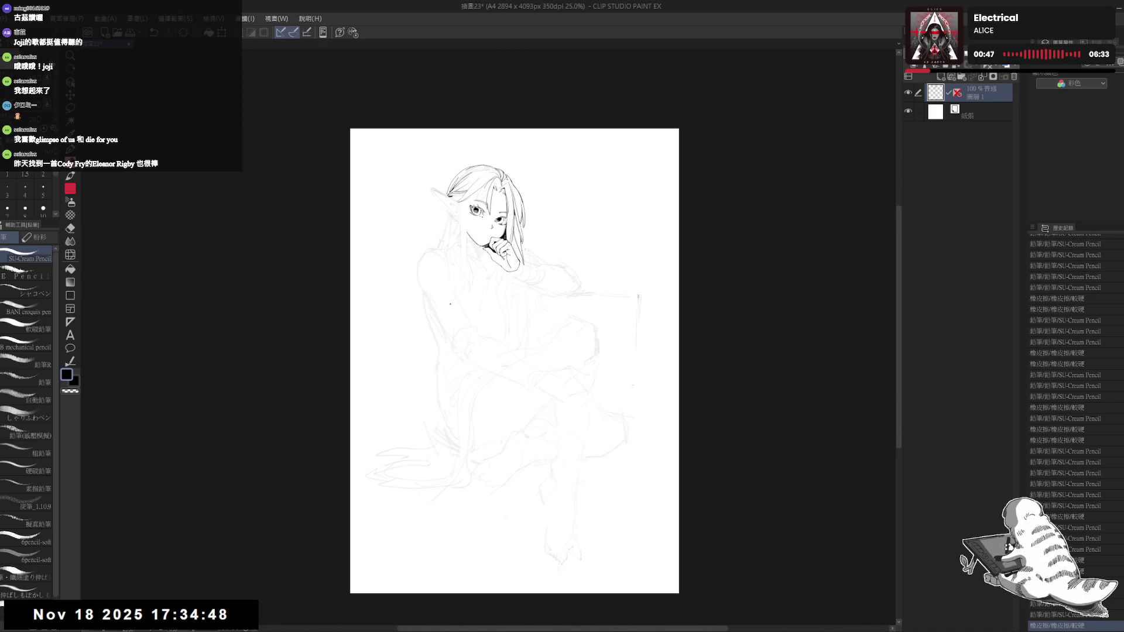
{"action": "left_click_drag", "start_coordinate": [426, 386], "coordinate": [404, 413]}
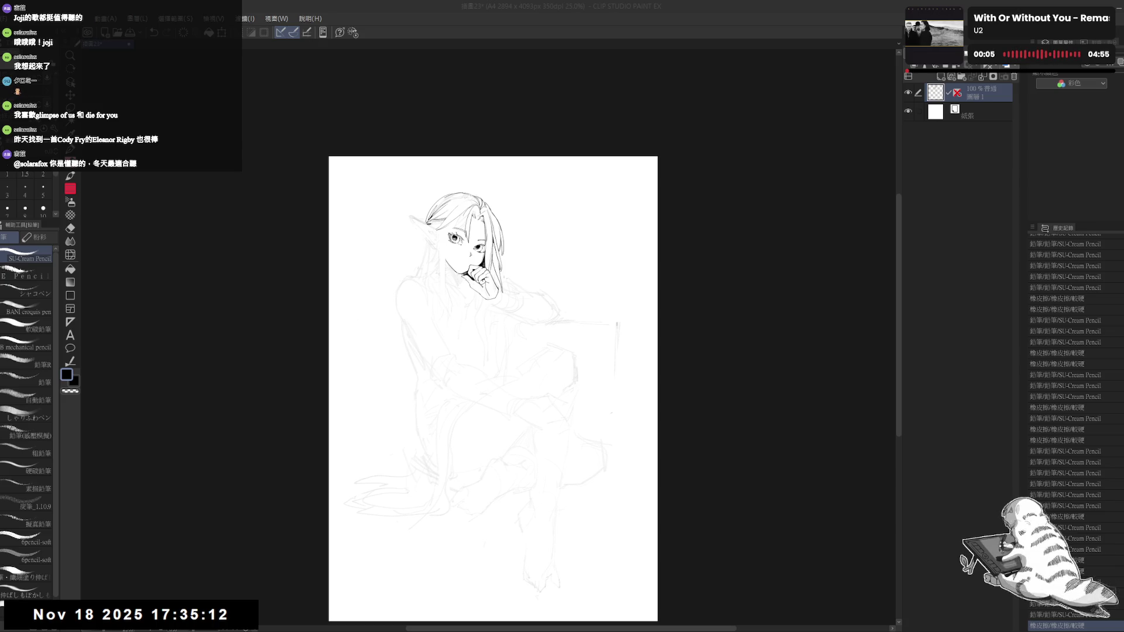
Step: Zoom into the tilted face and undo then redo the last pencil stroke
{"action": "left_click_drag", "start_coordinate": [404, 415], "coordinate": [430, 466]}
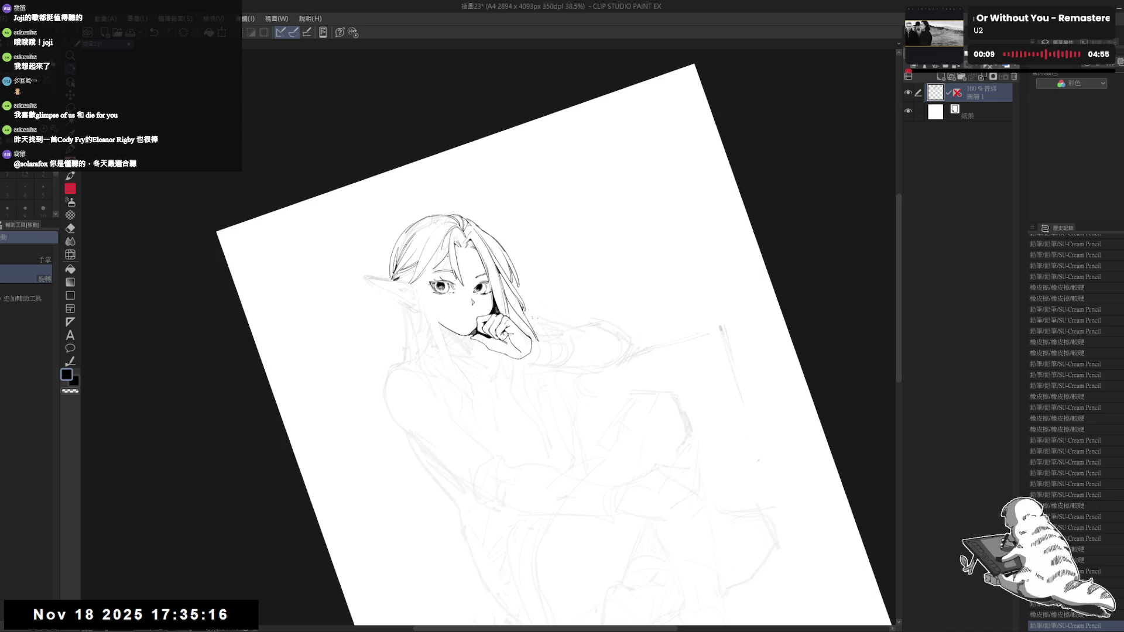
{"action": "key", "text": "ctrl+z"}
{"action": "key", "text": "ctrl+y"}
{"action": "key", "text": "ctrl+z"}
{"action": "key", "text": "ctrl+y"}
{"action": "mouse_move", "coordinate": [452, 431]}
{"action": "left_mouse_down"}
{"action": "mouse_move", "coordinate": [462, 429]}
{"action": "mouse_move", "coordinate": [386, 433]}
{"action": "left_mouse_up"}
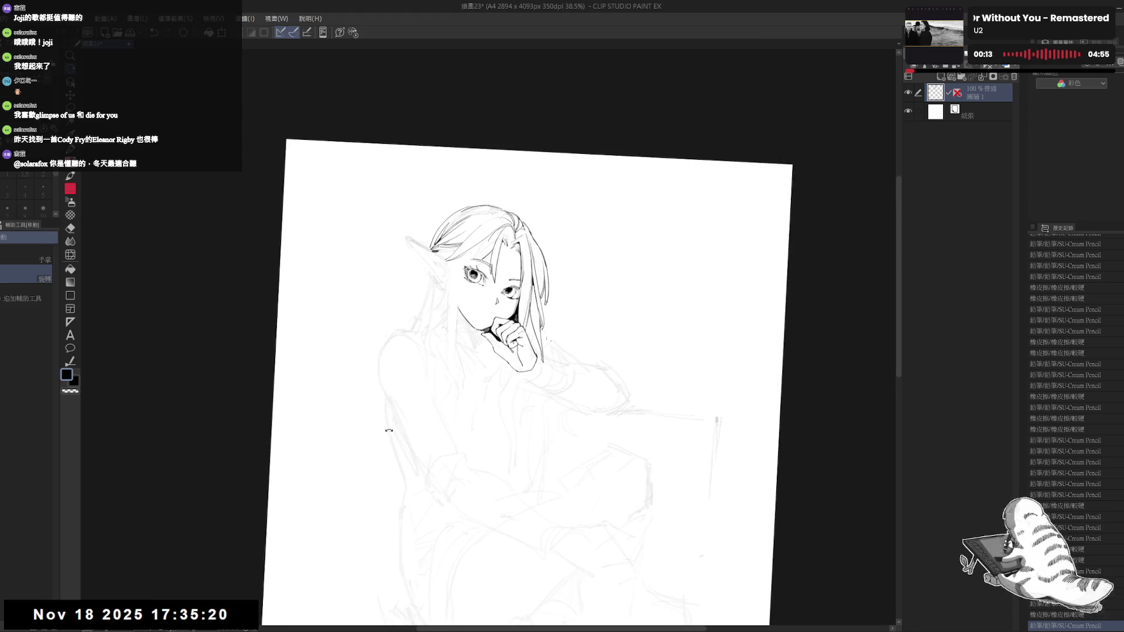
{"action": "key", "text": "e"}
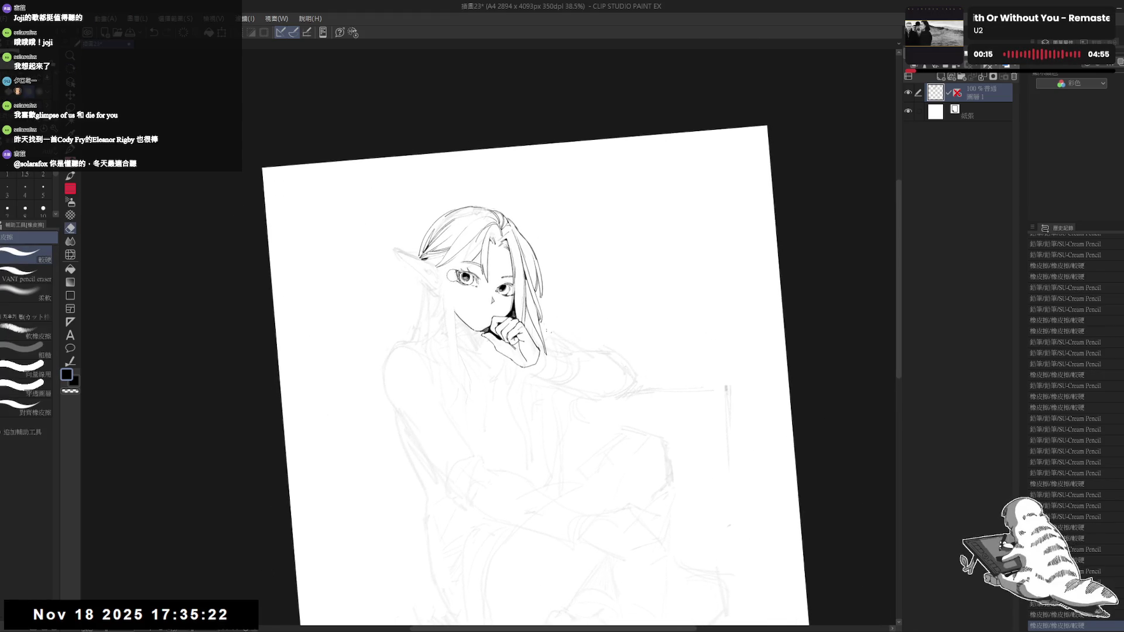
Step: Draw a line along the left cheek, undoing a stray stroke near it
{"action": "left_click_drag", "start_coordinate": [453, 274], "coordinate": [450, 313]}
{"action": "scroll", "coordinate": [450, 314], "scroll_direction": "up", "scroll_amount": 2}
{"action": "key", "text": "p"}
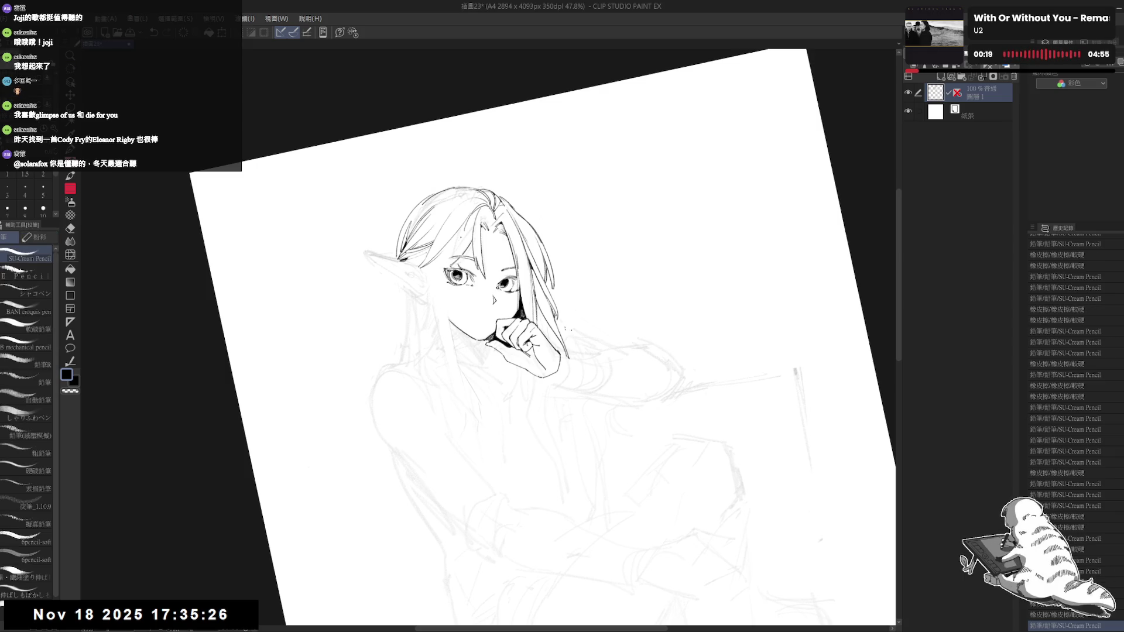
{"action": "key", "text": "e"}
{"action": "key", "text": "p"}
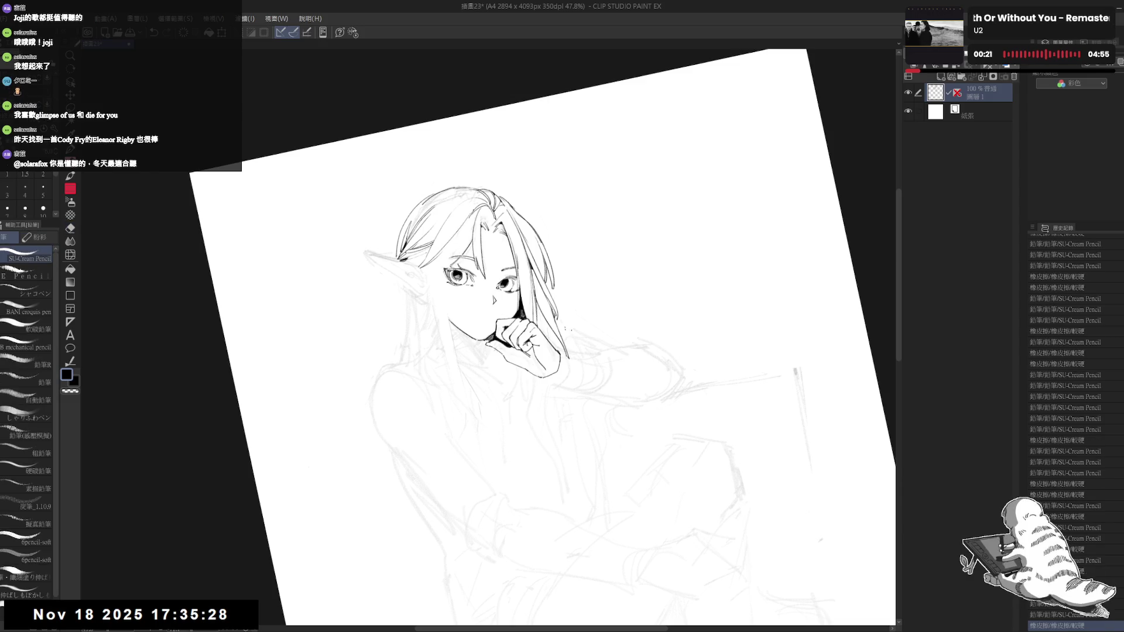
{"action": "mouse_move", "coordinate": [451, 232]}
{"action": "left_mouse_down"}
{"action": "mouse_move", "coordinate": [459, 258]}
{"action": "mouse_move", "coordinate": [430, 339]}
{"action": "left_mouse_up"}
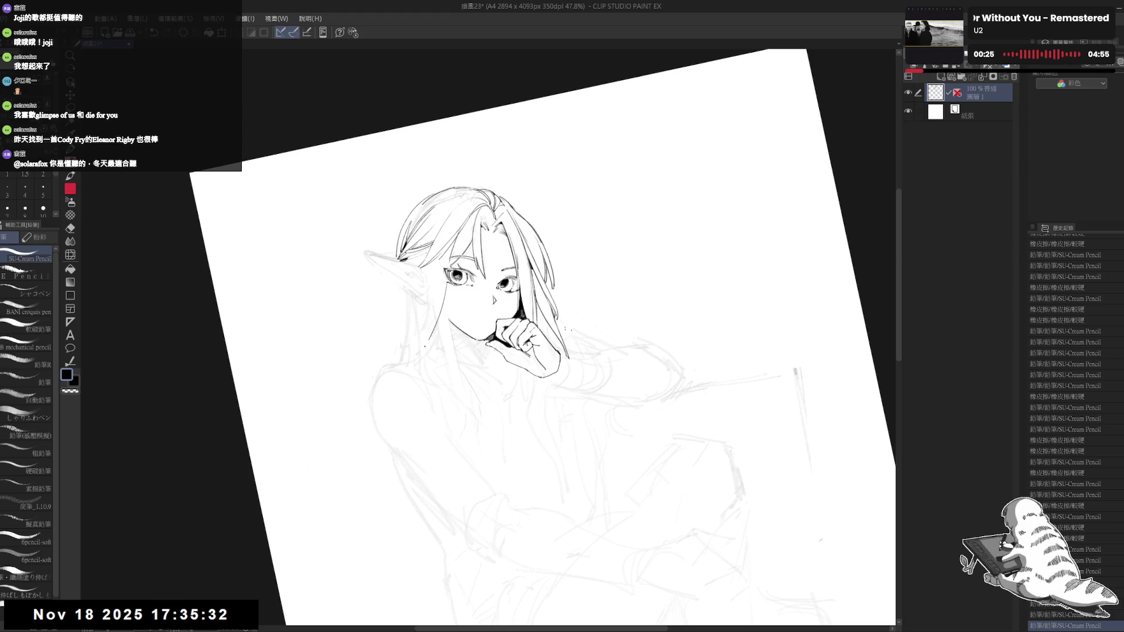
{"action": "key", "text": "ctrl+z"}
{"action": "left_click_drag", "start_coordinate": [427, 266], "coordinate": [431, 302]}
{"action": "key", "text": "ctrl+z"}
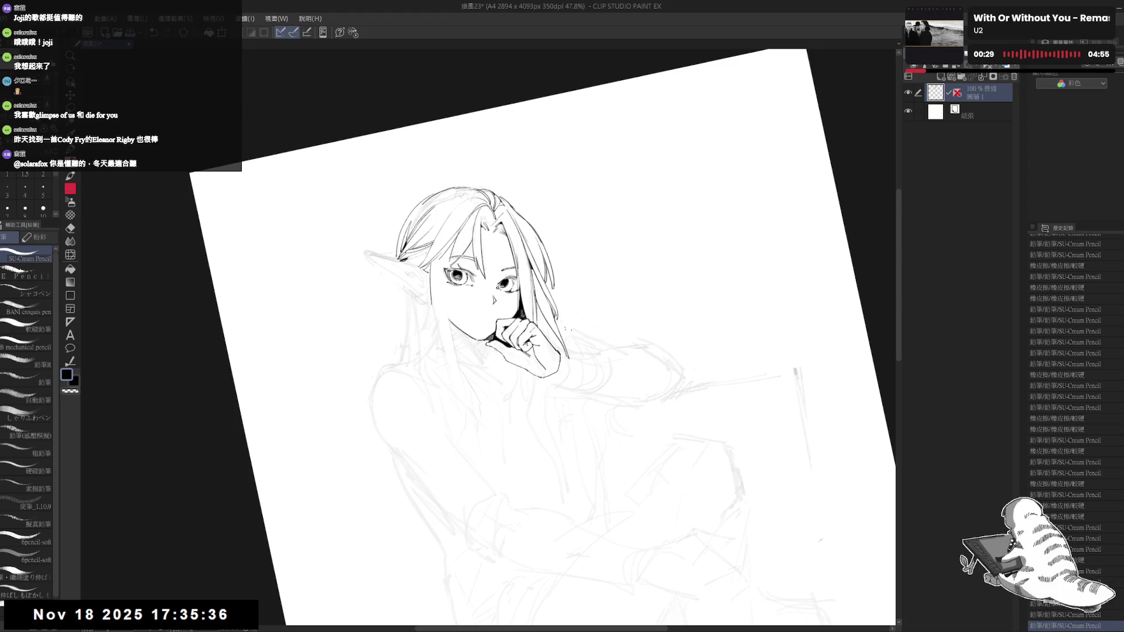
Step: Touch up the line on the face's left side and erase a stray mark nearby
{"action": "key", "text": "at"}
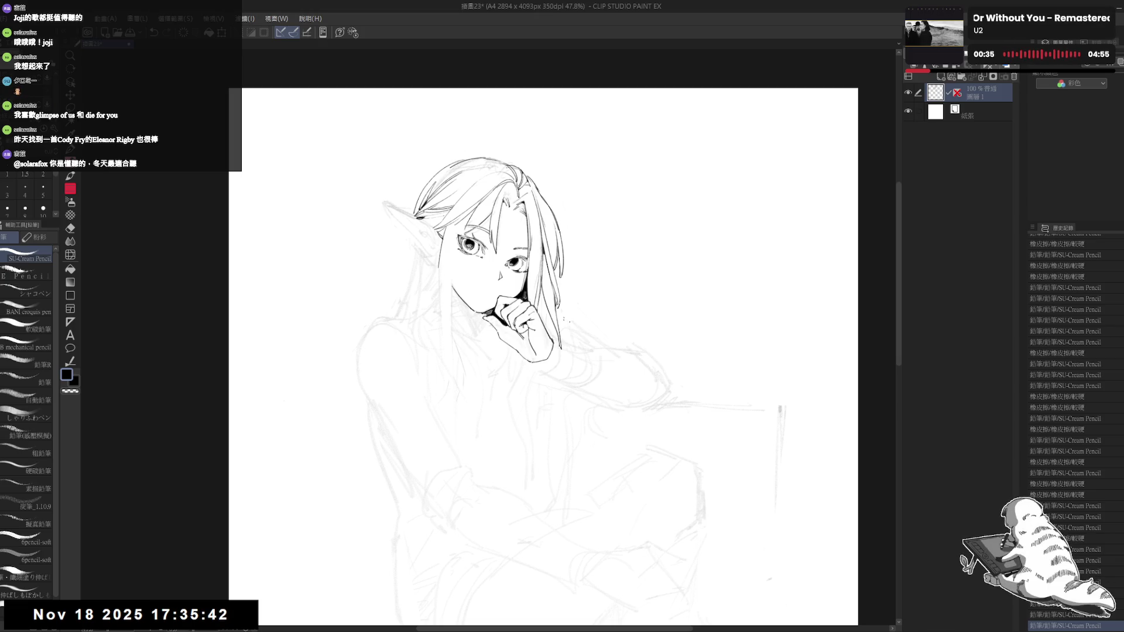
{"action": "key", "text": "minus"}
{"action": "left_click_drag", "start_coordinate": [467, 257], "coordinate": [469, 311]}
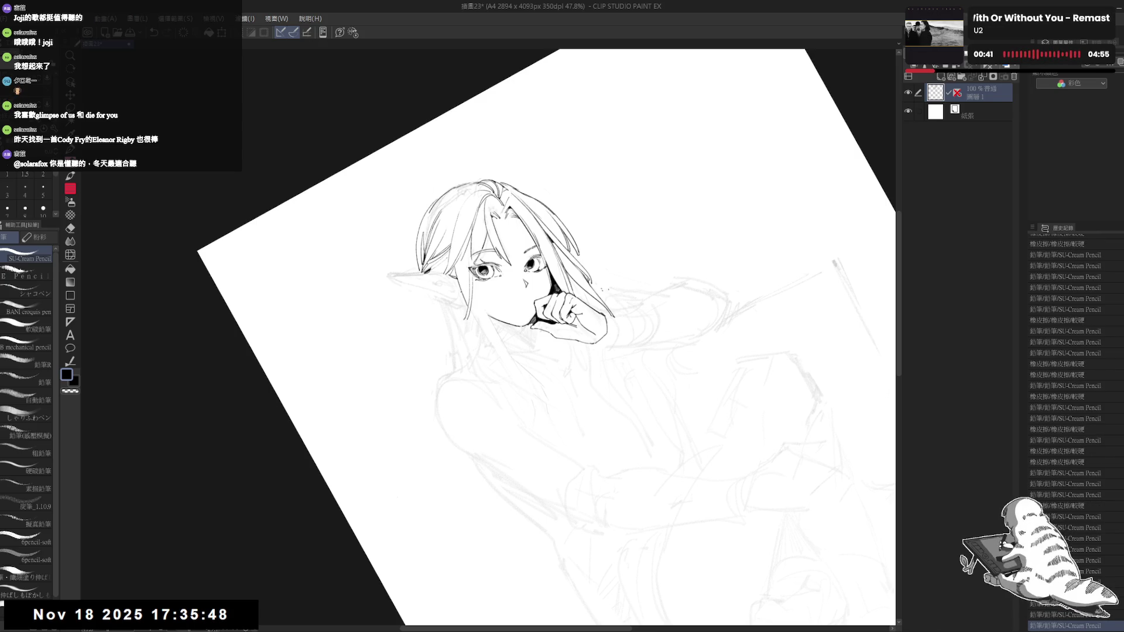
{"action": "mouse_move", "coordinate": [645, 410]}
{"action": "left_mouse_down"}
{"action": "mouse_move", "coordinate": [527, 468]}
{"action": "mouse_move", "coordinate": [410, 410]}
{"action": "left_mouse_up"}
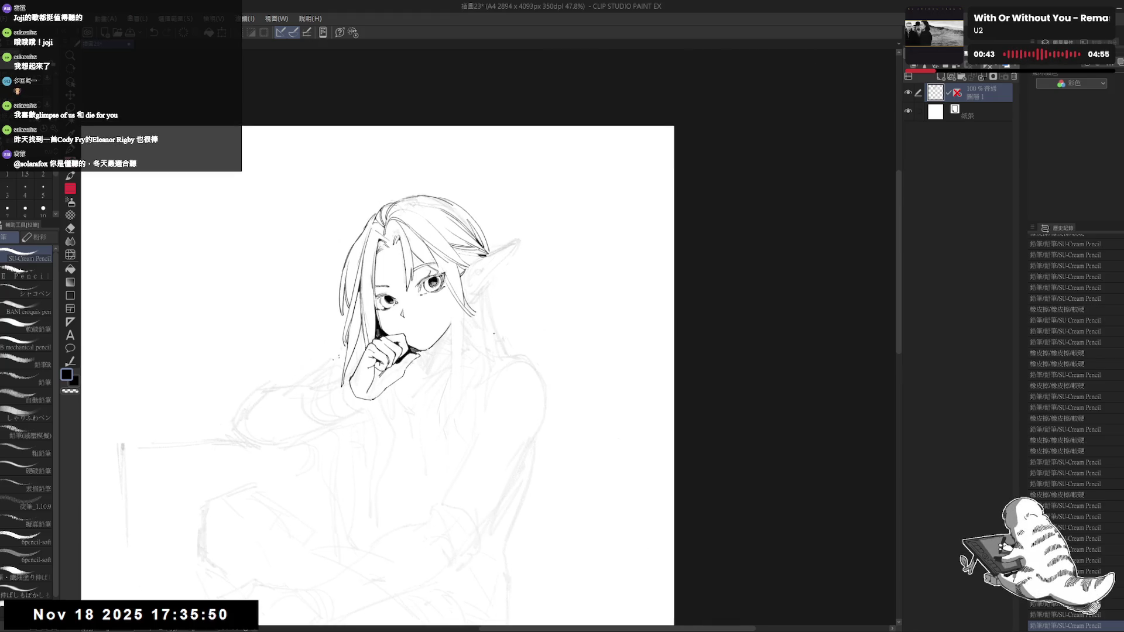
{"action": "key", "text": "e"}
{"action": "left_click_drag", "start_coordinate": [477, 280], "coordinate": [471, 302]}
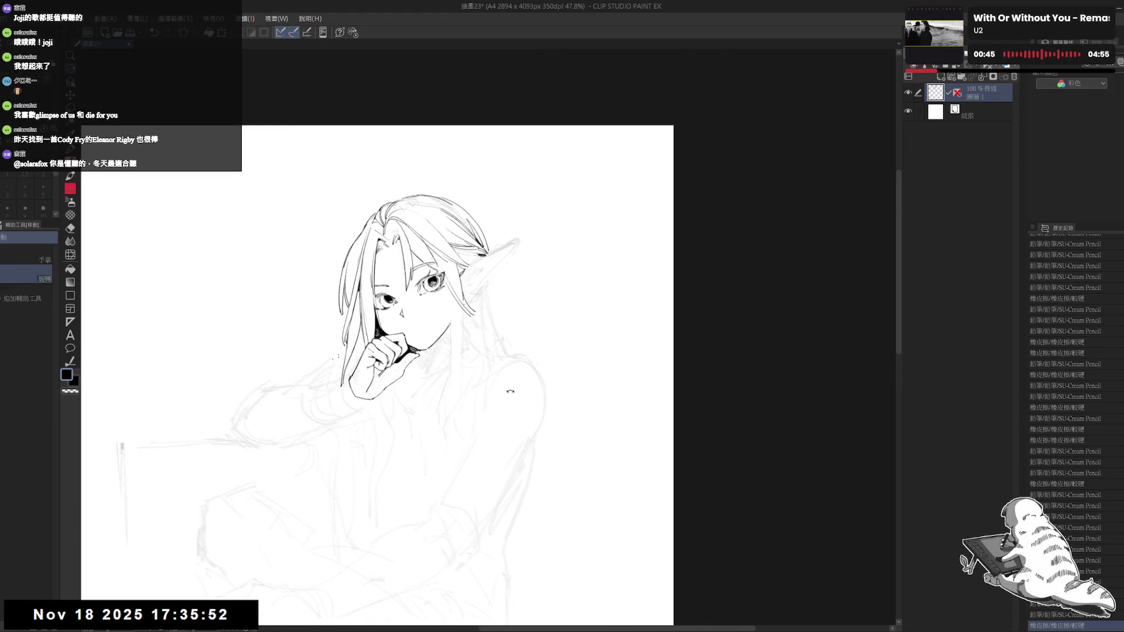
Step: Clean up the lines near the right eye and re-ink the right cheek stroke
{"action": "key", "text": "ctrl+@"}
{"action": "left_click_drag", "start_coordinate": [561, 366], "coordinate": [565, 302]}
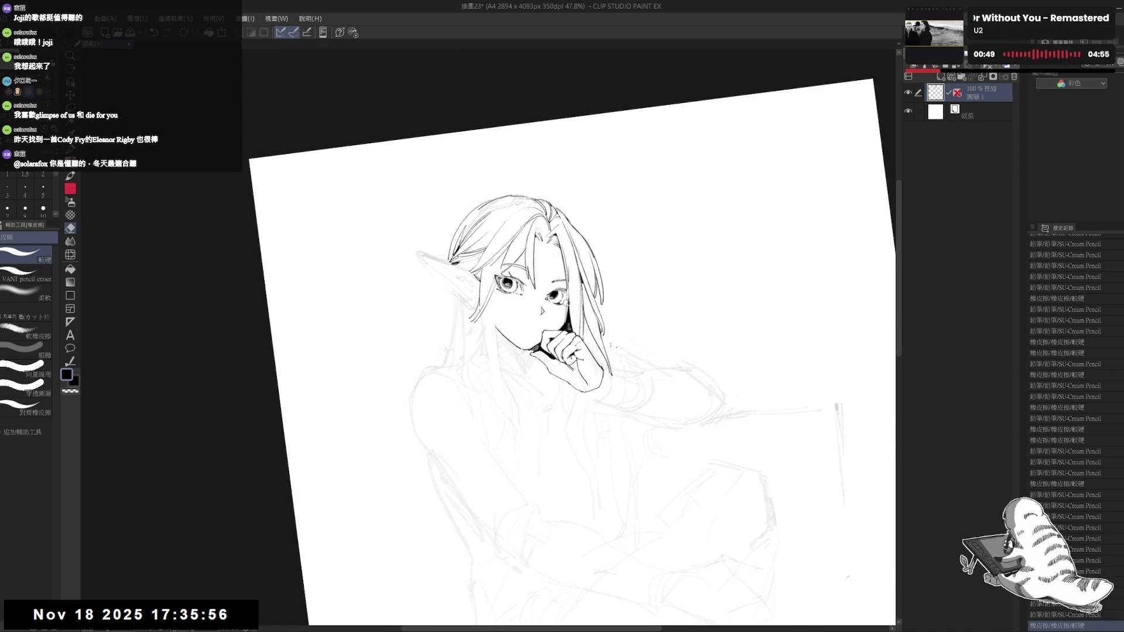
{"action": "left_click_drag", "start_coordinate": [566, 302], "coordinate": [565, 333]}
{"action": "key", "text": "p"}
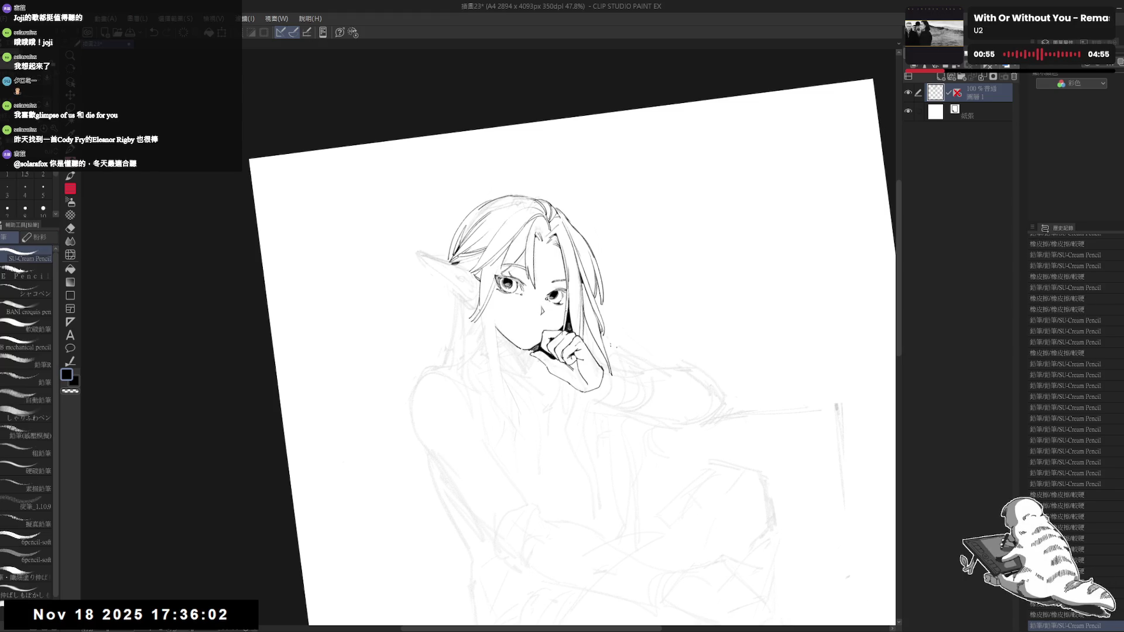
{"action": "key", "text": "ctrl+z"}
{"action": "key", "text": "ctrl+y"}
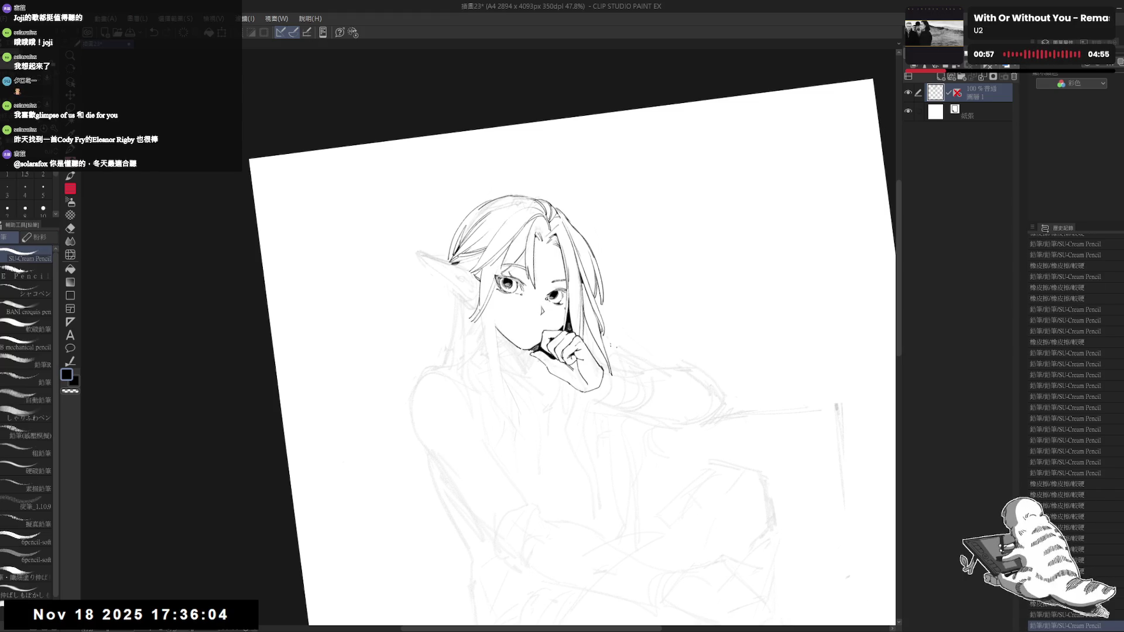
{"action": "left_click_drag", "start_coordinate": [564, 304], "coordinate": [566, 319]}
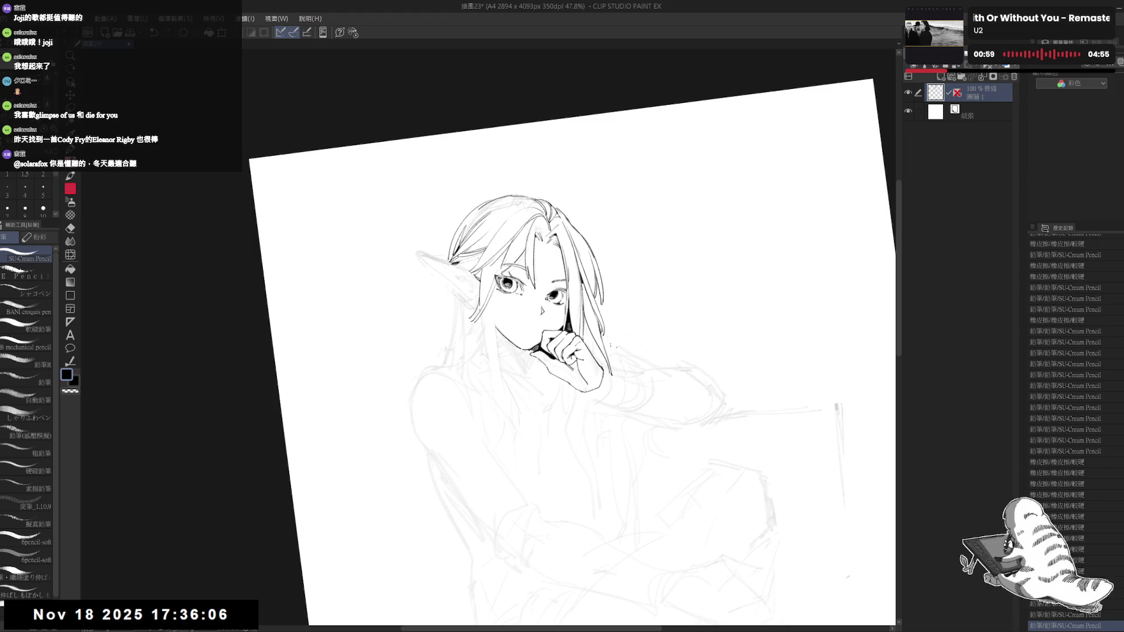
Step: Erase stray lines around the face, then level the canvas and zoom out
{"action": "key", "text": "e"}
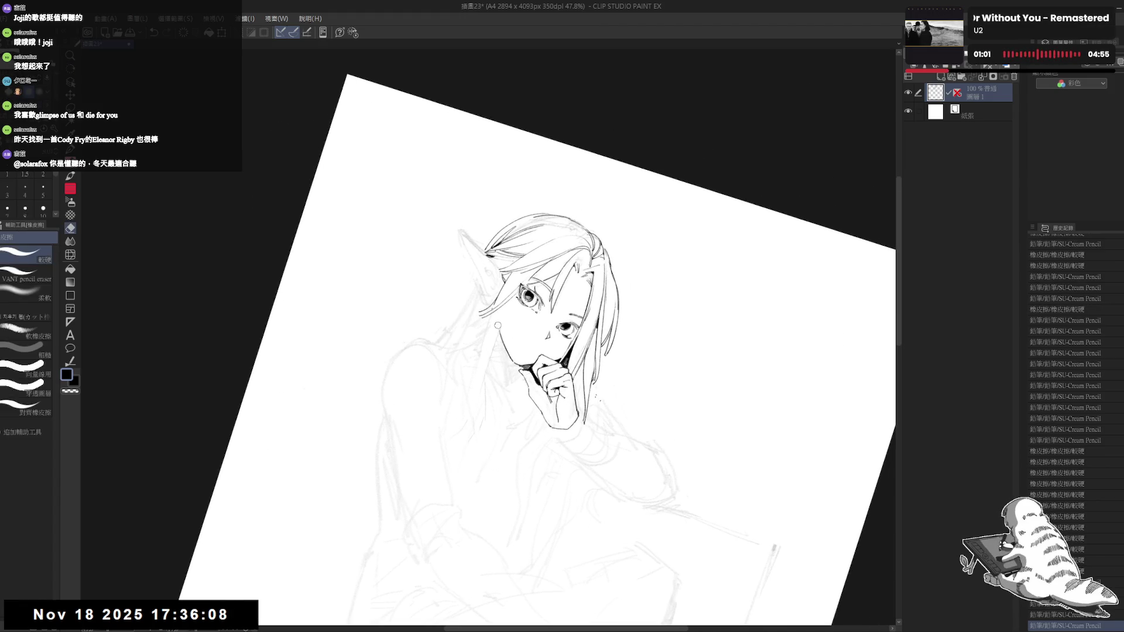
{"action": "left_click_drag", "start_coordinate": [498, 325], "coordinate": [510, 351]}
{"action": "key", "text": "ctrl+at"}
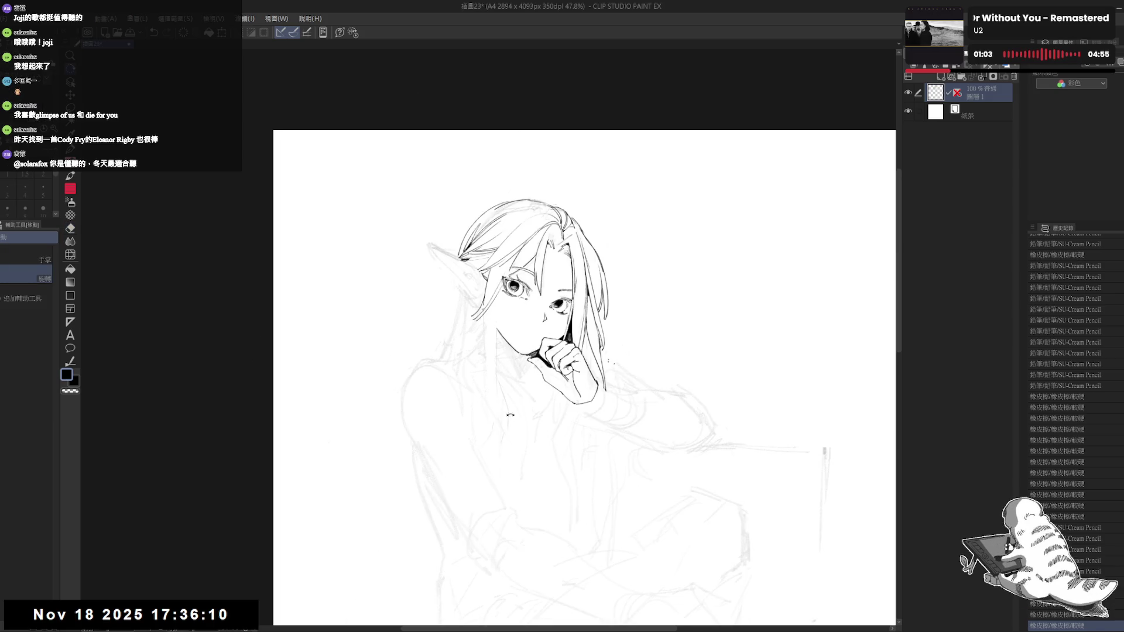
{"action": "key", "text": "e"}
{"action": "key", "text": "asciicircum"}
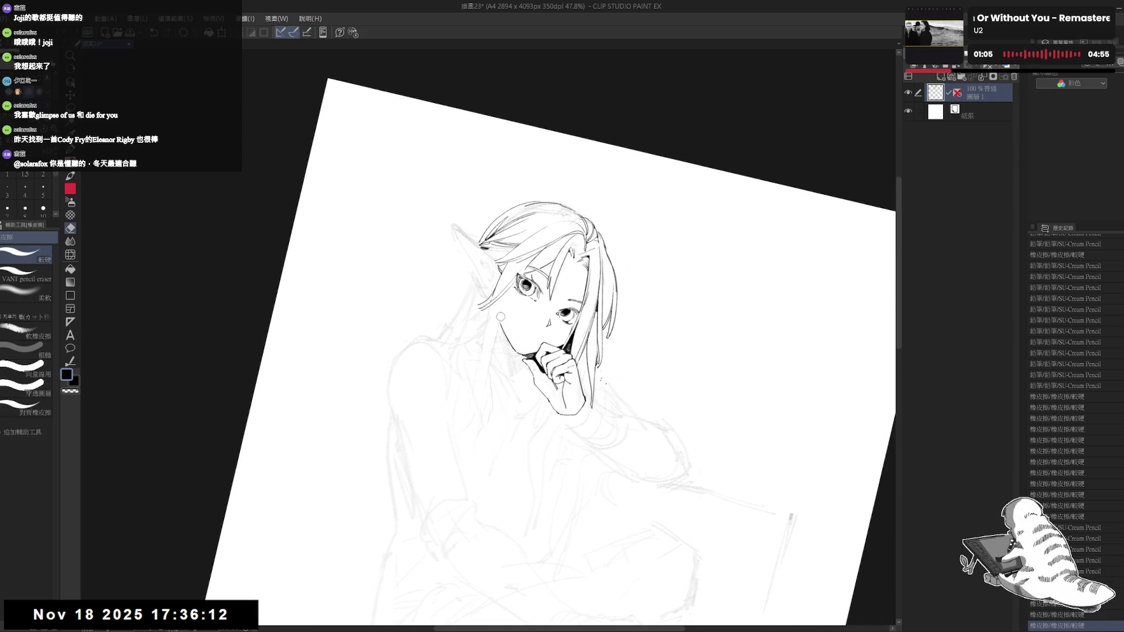
{"action": "key", "text": "ctrl+at"}
{"action": "key", "text": "ctrl+minus"}
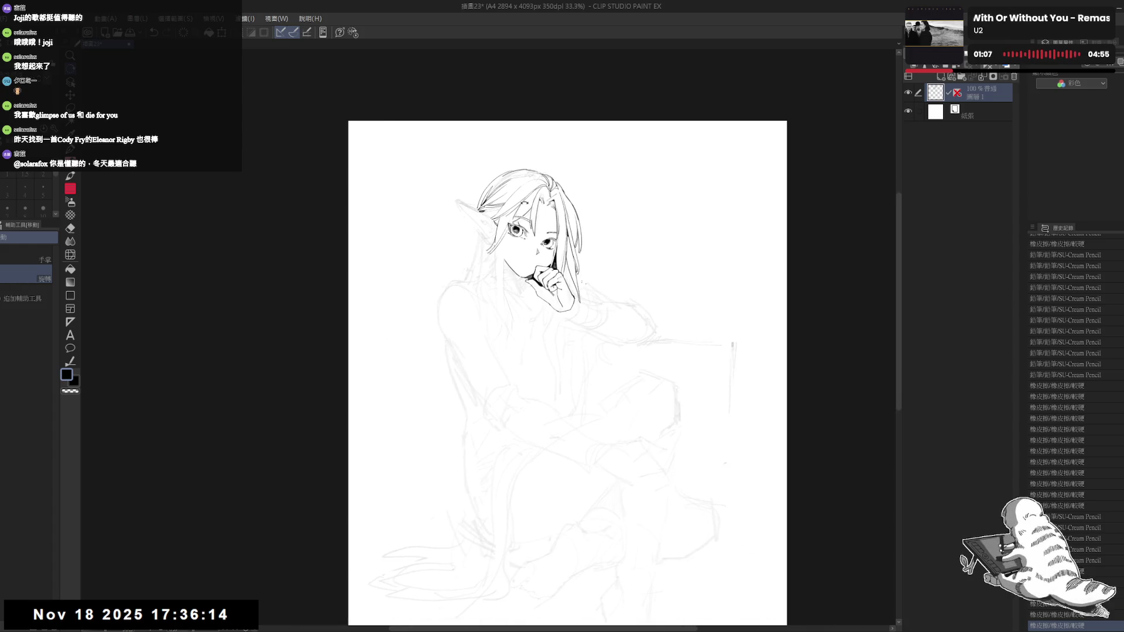
Step: Add small pencil strokes near the face, a hair patch touch-up, and a jaw-line stroke
{"action": "scroll", "coordinate": [524, 203], "scroll_direction": "down", "scroll_amount": 1}
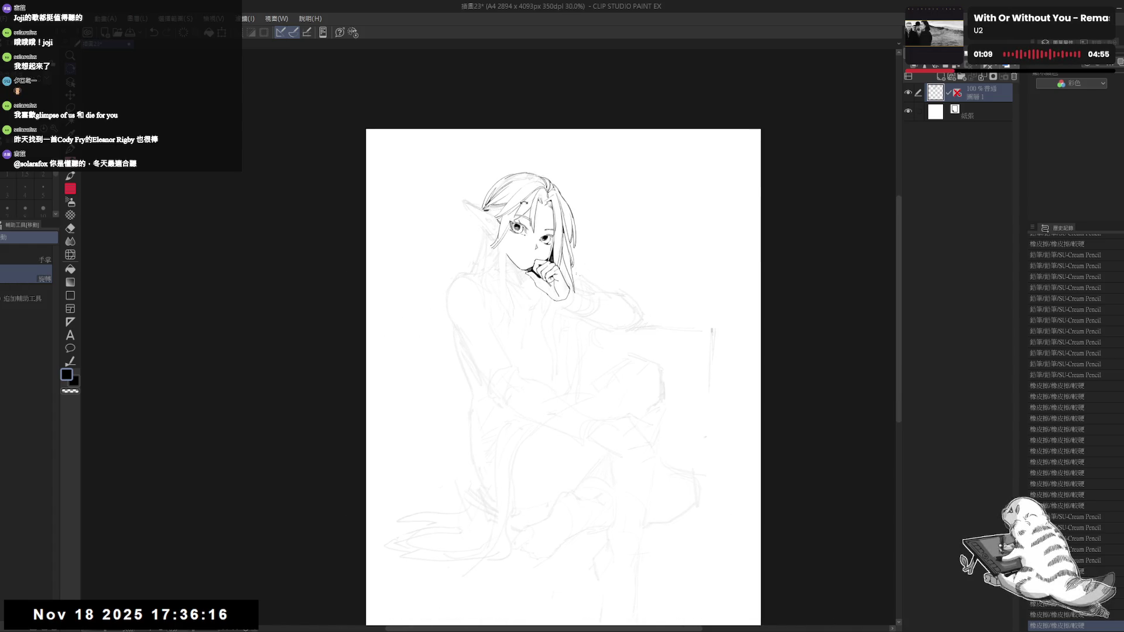
{"action": "scroll", "coordinate": [519, 281], "scroll_direction": "up", "scroll_amount": 1}
{"action": "scroll", "coordinate": [530, 281], "scroll_direction": "up", "scroll_amount": 1}
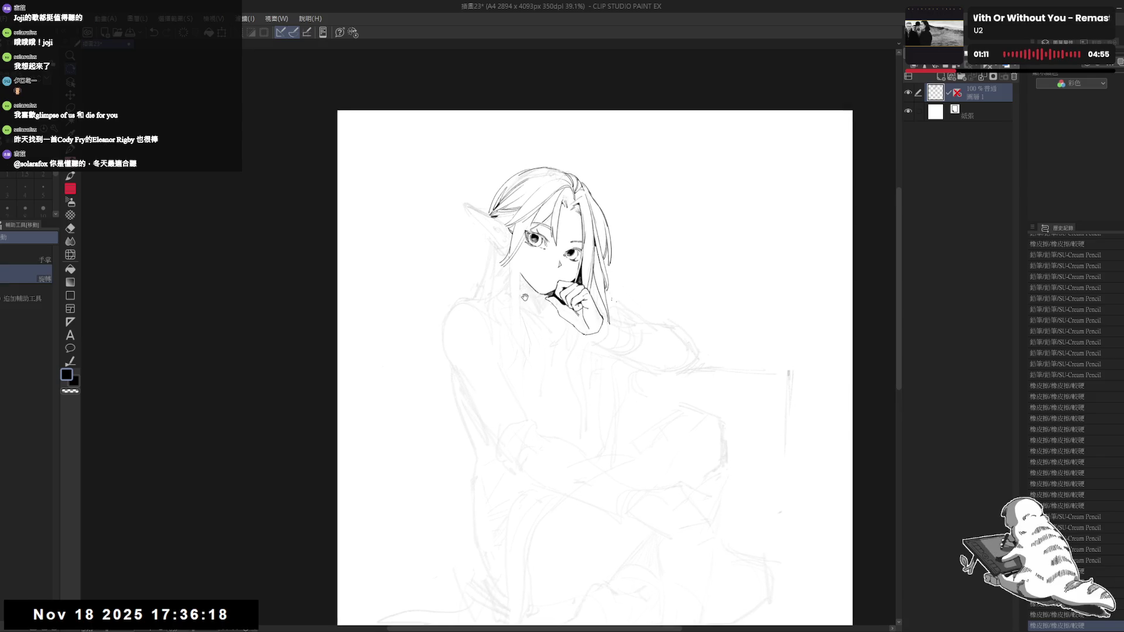
{"action": "key", "text": "p"}
{"action": "mouse_move", "coordinate": [577, 317]}
{"action": "left_mouse_down"}
{"action": "mouse_move", "coordinate": [582, 328]}
{"action": "mouse_move", "coordinate": [615, 306]}
{"action": "left_mouse_up"}
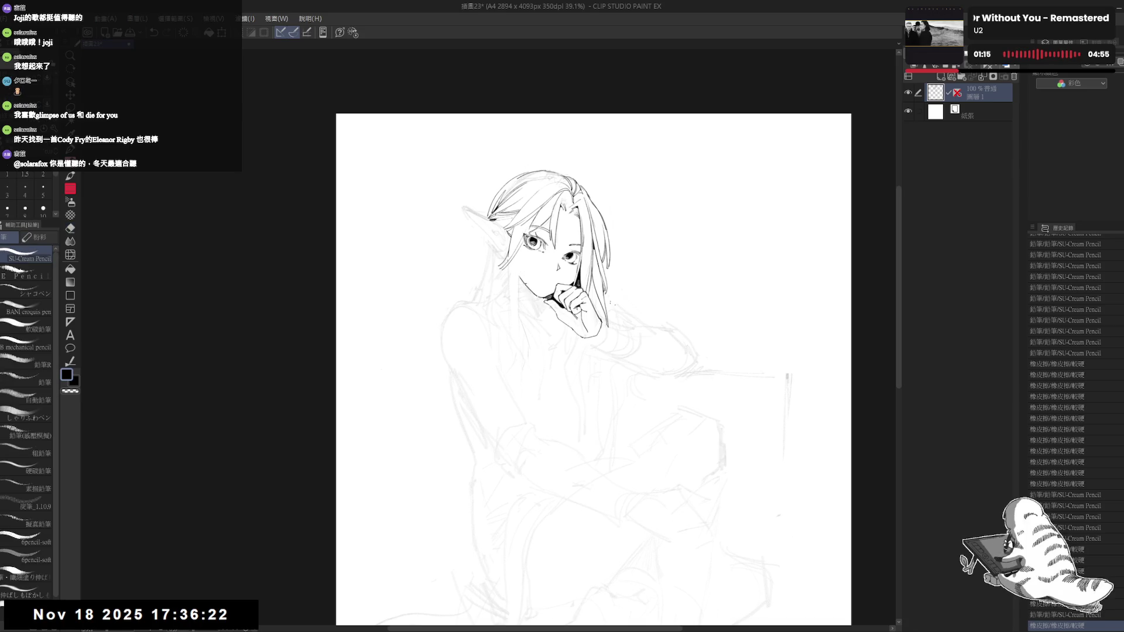
{"action": "left_click_drag", "start_coordinate": [527, 290], "coordinate": [533, 298]}
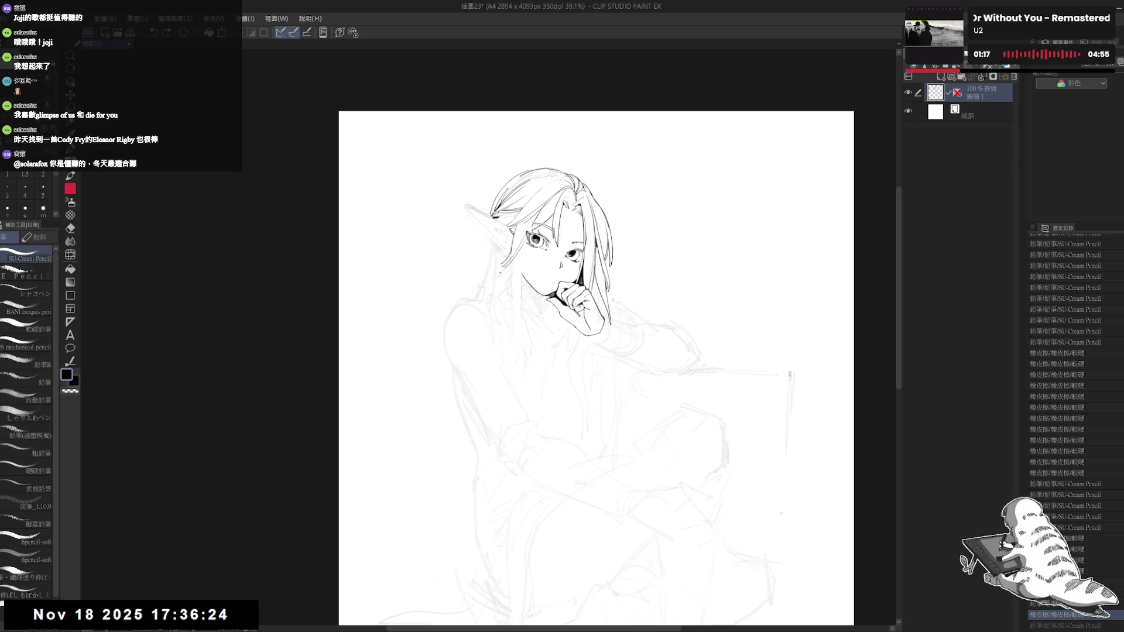
{"action": "left_click_drag", "start_coordinate": [508, 265], "coordinate": [514, 277]}
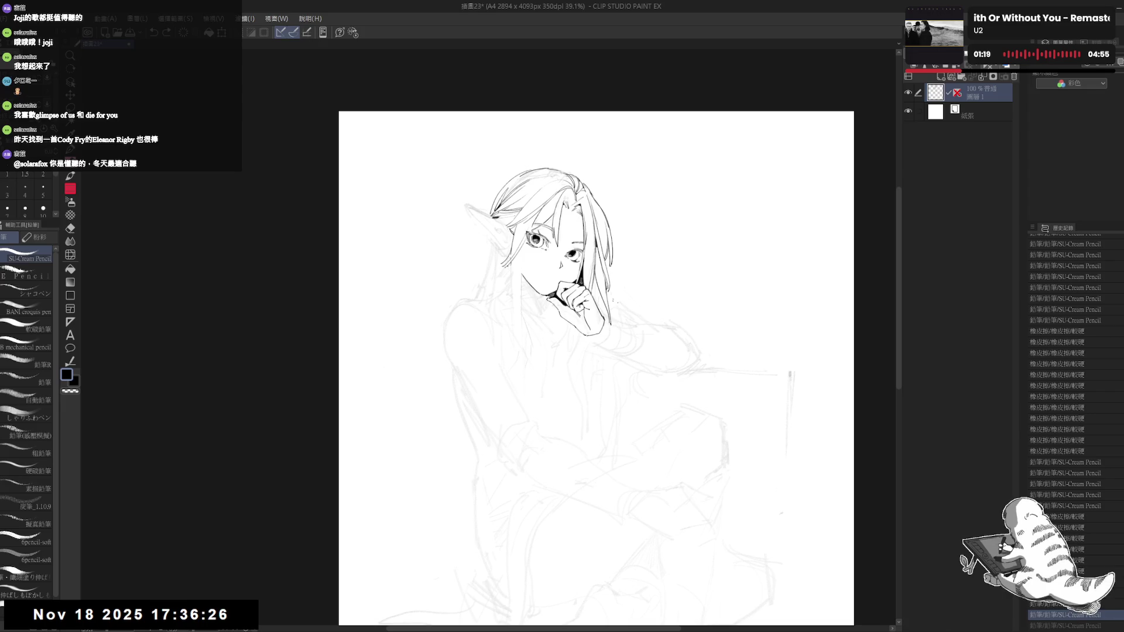
{"action": "left_click_drag", "start_coordinate": [508, 266], "coordinate": [482, 324]}
Step: Enlarge the eraser and clear the faint sketch lines around the left shoulder
{"action": "key", "text": "e"}
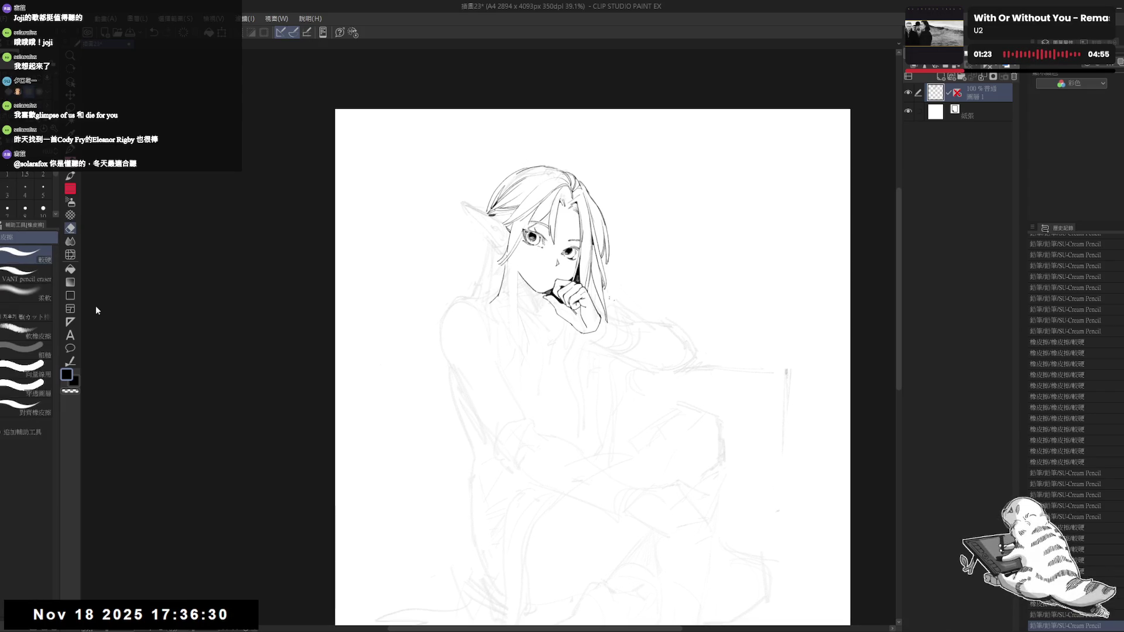
{"action": "key", "text": "bracketright"}
{"action": "key", "text": "bracketright"}
{"action": "key", "text": "bracketright"}
{"action": "left_click_drag", "start_coordinate": [469, 290], "coordinate": [452, 312]}
{"action": "mouse_move", "coordinate": [498, 360]}
{"action": "left_mouse_down"}
{"action": "mouse_move", "coordinate": [475, 351]}
{"action": "mouse_move", "coordinate": [502, 396]}
{"action": "left_mouse_up"}
{"action": "left_click_drag", "start_coordinate": [462, 296], "coordinate": [452, 350]}
Step: Tilt the canvas counter-clockwise and rework the left hair line beside the face
{"action": "key", "text": "p"}
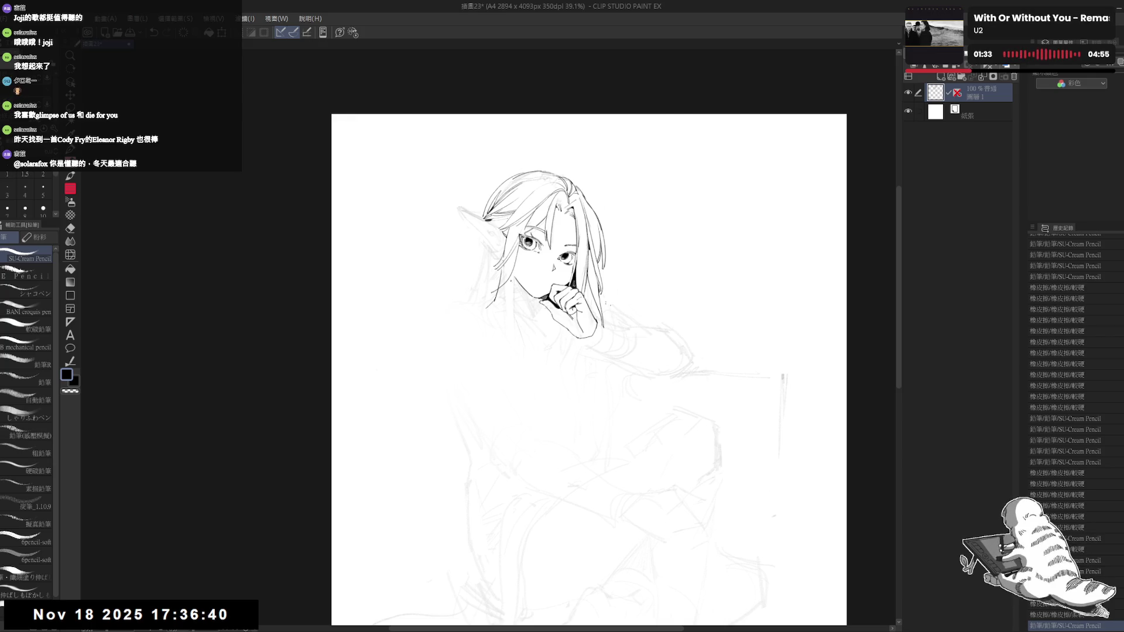
{"action": "key", "text": "r"}
{"action": "left_click_drag", "start_coordinate": [463, 293], "coordinate": [460, 317]}
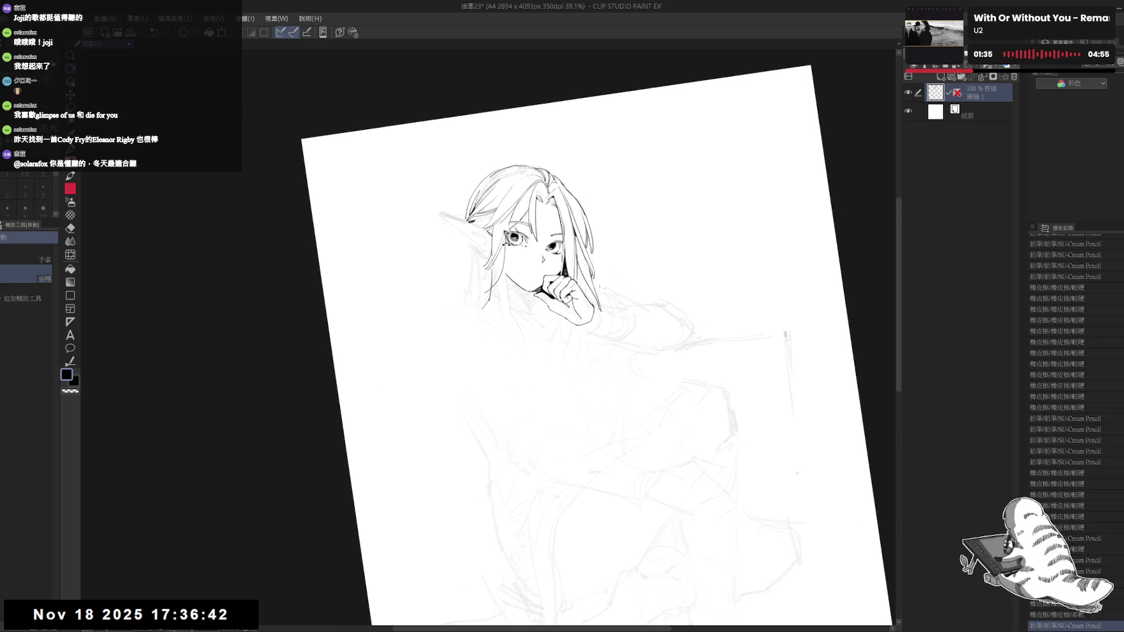
{"action": "key", "text": "p"}
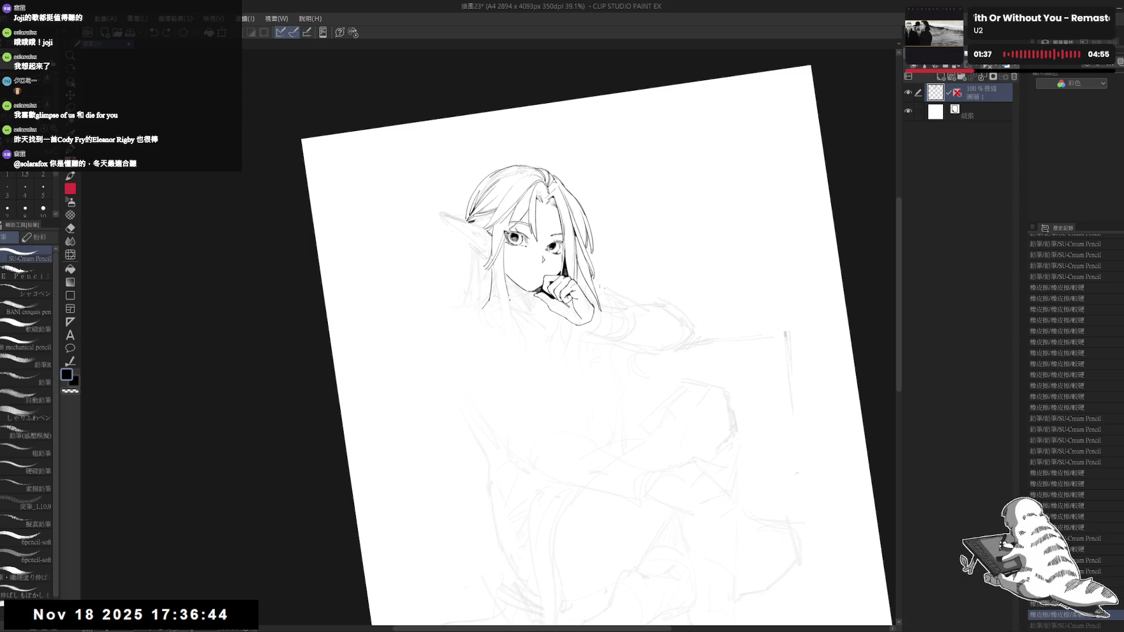
{"action": "mouse_move", "coordinate": [497, 249]}
{"action": "left_mouse_down"}
{"action": "mouse_move", "coordinate": [499, 301]}
{"action": "mouse_move", "coordinate": [516, 314]}
{"action": "left_mouse_up"}
{"action": "left_click_drag", "start_coordinate": [501, 274], "coordinate": [510, 304]}
Step: Set the view upright and erase stray hair marks with the harder eraser
{"action": "key", "text": "e"}
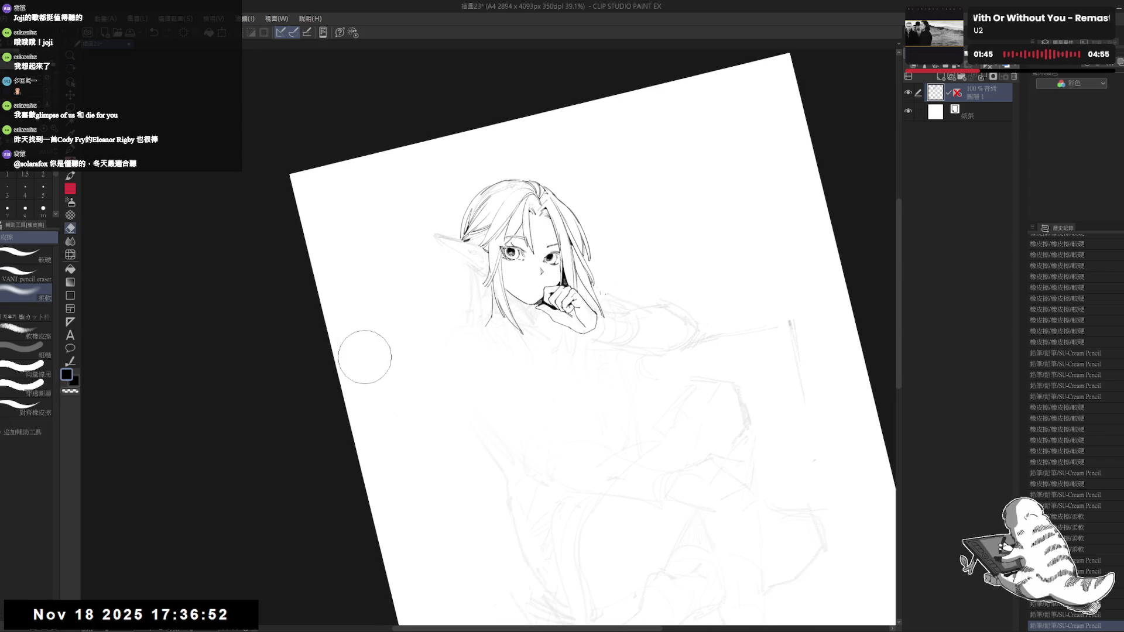
{"action": "key", "text": "ctrl+shift+r"}
{"action": "left_click_drag", "start_coordinate": [458, 209], "coordinate": [451, 223]}
{"action": "left_click", "coordinate": [26, 253]}
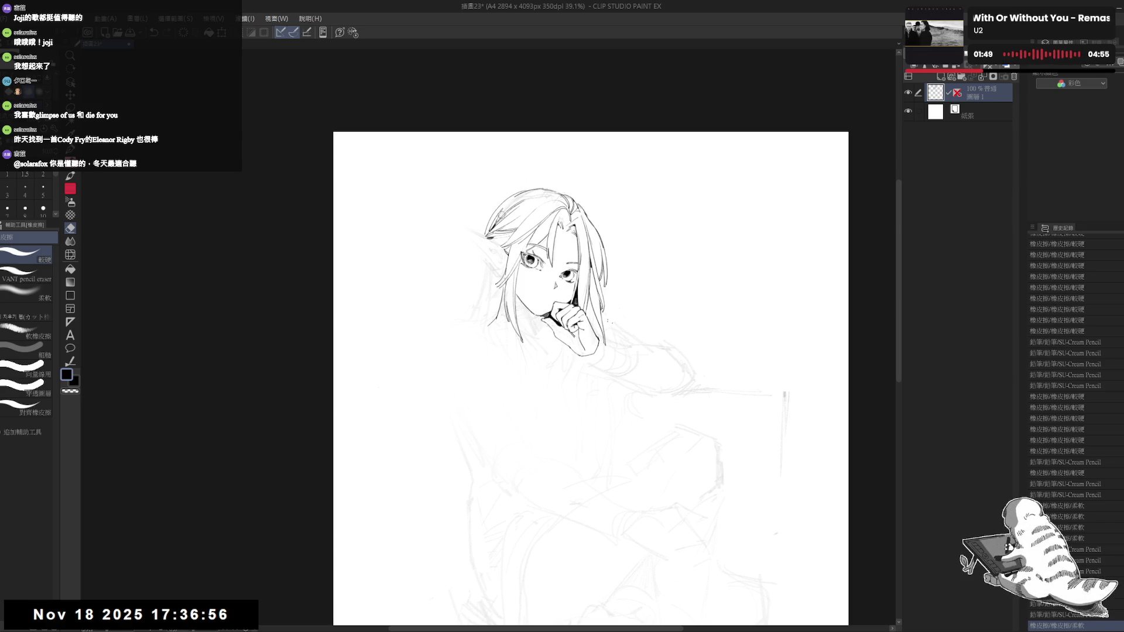
{"action": "mouse_move", "coordinate": [475, 234]}
{"action": "left_mouse_down"}
{"action": "mouse_move", "coordinate": [492, 252]}
{"action": "mouse_move", "coordinate": [498, 209]}
{"action": "left_mouse_up"}
Step: Trim the hair lines beside the face, add a short inked stroke, and fit the whole page
{"action": "key", "text": "p"}
{"action": "left_click_drag", "start_coordinate": [495, 215], "coordinate": [499, 211]}
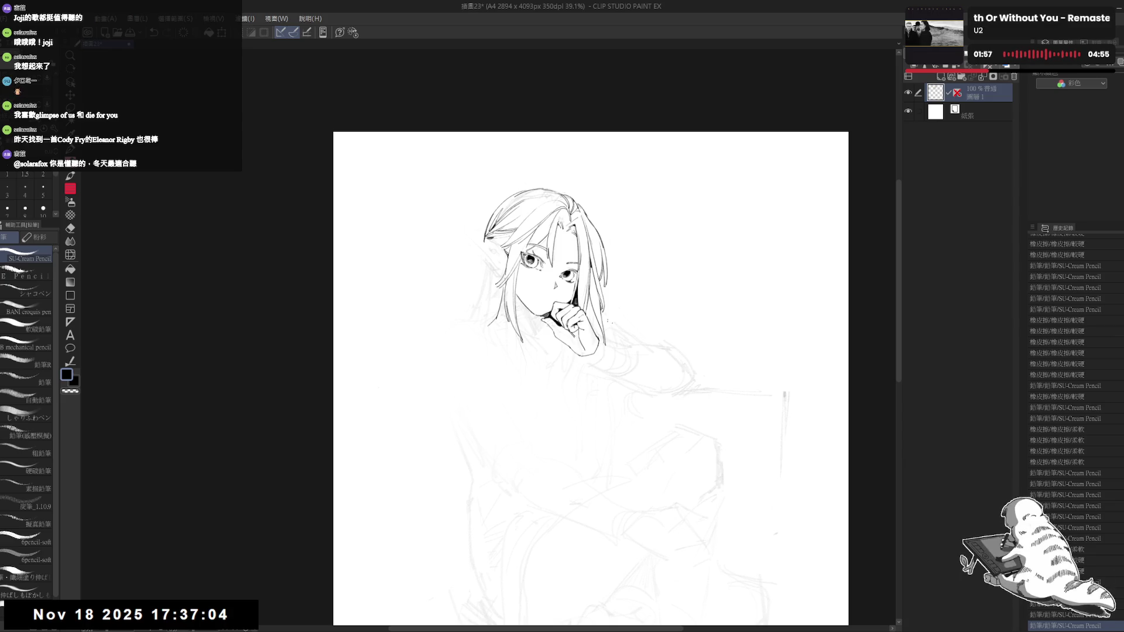
{"action": "key", "text": "e"}
{"action": "left_click_drag", "start_coordinate": [456, 244], "coordinate": [440, 253]}
{"action": "left_click_drag", "start_coordinate": [446, 244], "coordinate": [438, 264]}
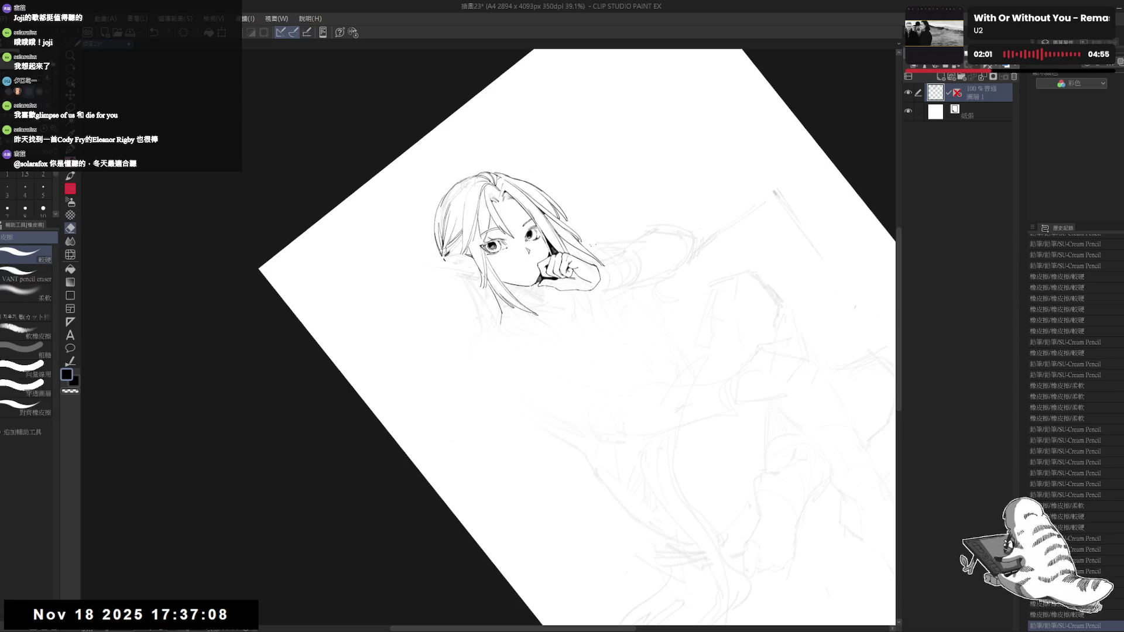
{"action": "key", "text": "p"}
{"action": "left_click_drag", "start_coordinate": [445, 244], "coordinate": [446, 259]}
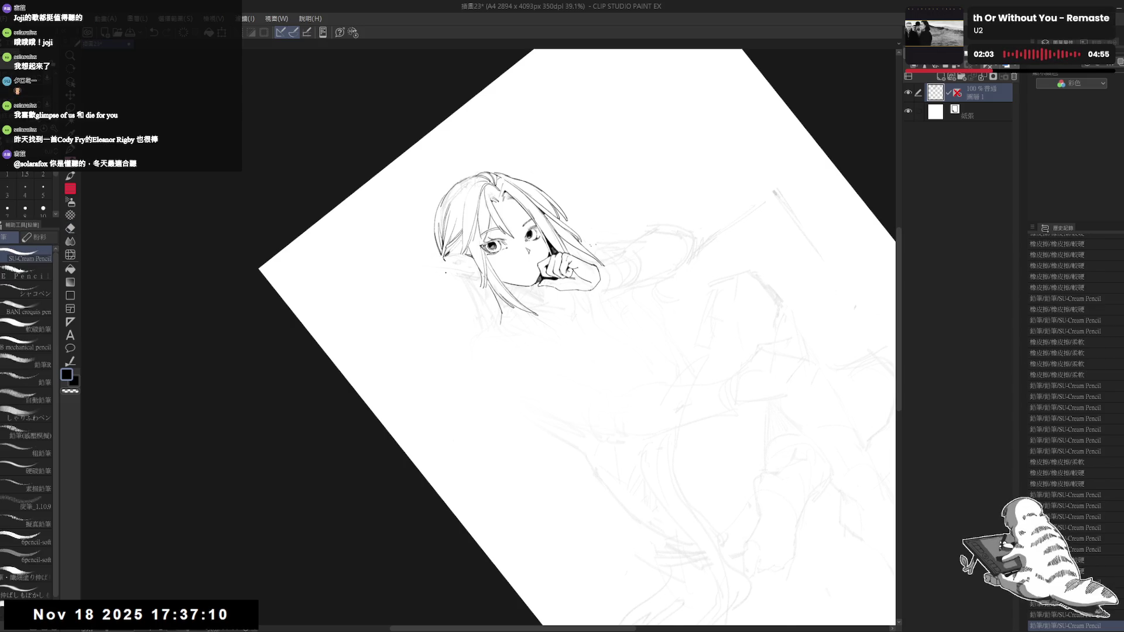
{"action": "key", "text": "ctrl+0"}
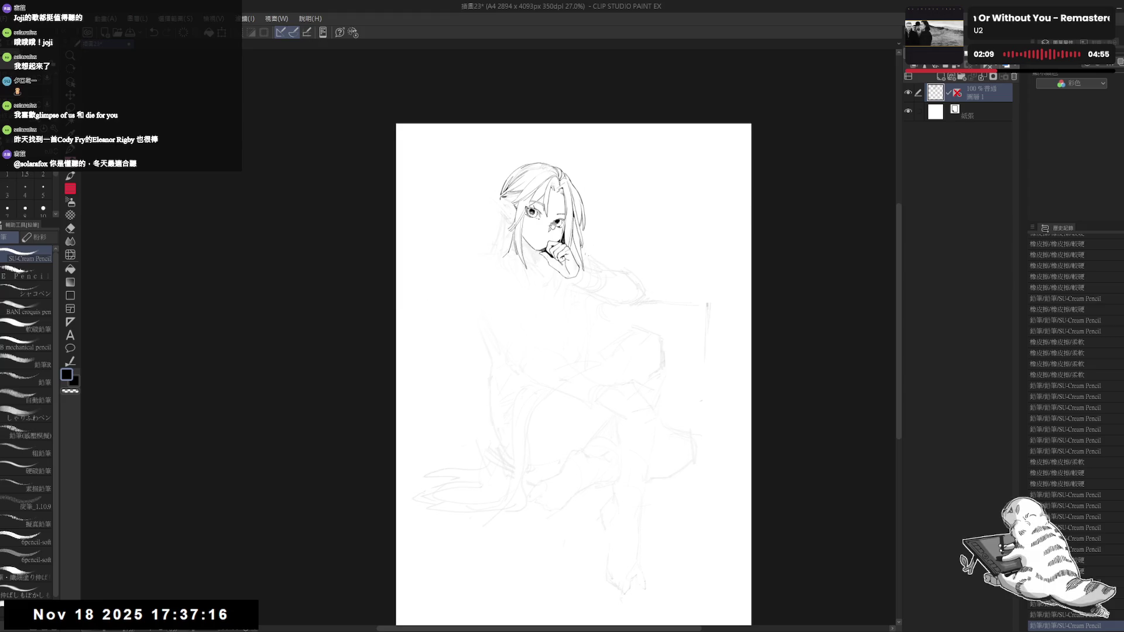
Step: Zoom and rotate onto the hand and add a small pencil stroke below it
{"action": "scroll", "coordinate": [513, 217], "scroll_direction": "up", "scroll_amount": 1}
{"action": "scroll", "coordinate": [594, 298], "scroll_direction": "up", "scroll_amount": 1}
{"action": "scroll", "coordinate": [594, 298], "scroll_direction": "up", "scroll_amount": 1}
{"action": "scroll", "coordinate": [594, 298], "scroll_direction": "up", "scroll_amount": 1}
{"action": "mouse_move", "coordinate": [491, 352]}
{"action": "left_mouse_down"}
{"action": "mouse_move", "coordinate": [515, 419]}
{"action": "mouse_move", "coordinate": [495, 374]}
{"action": "left_mouse_up"}
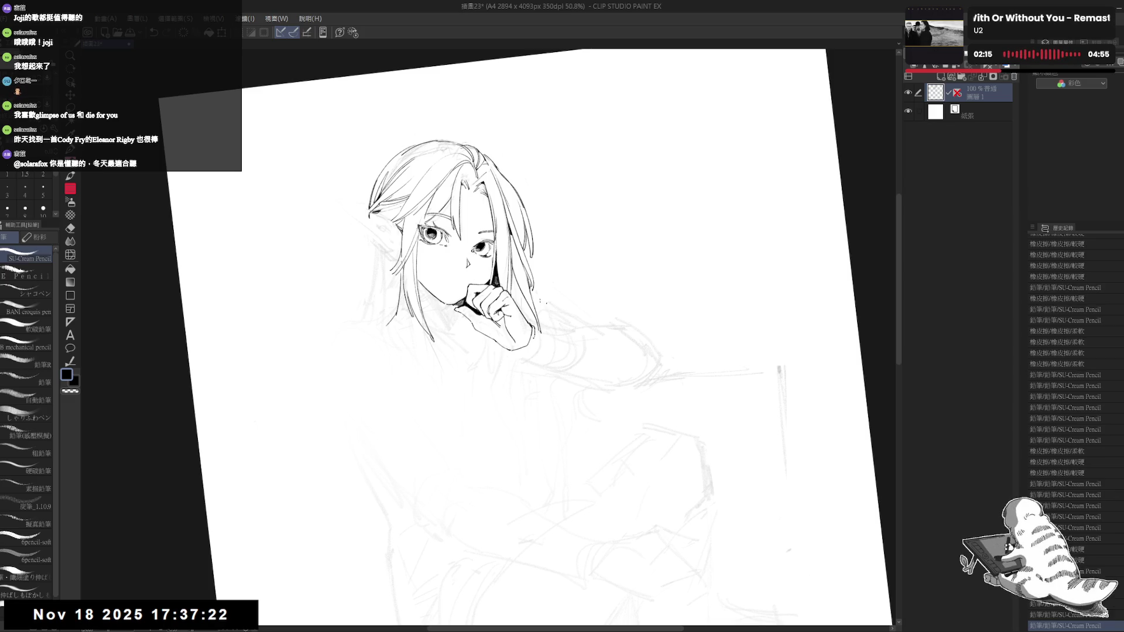
{"action": "left_click_drag", "start_coordinate": [504, 349], "coordinate": [513, 351]}
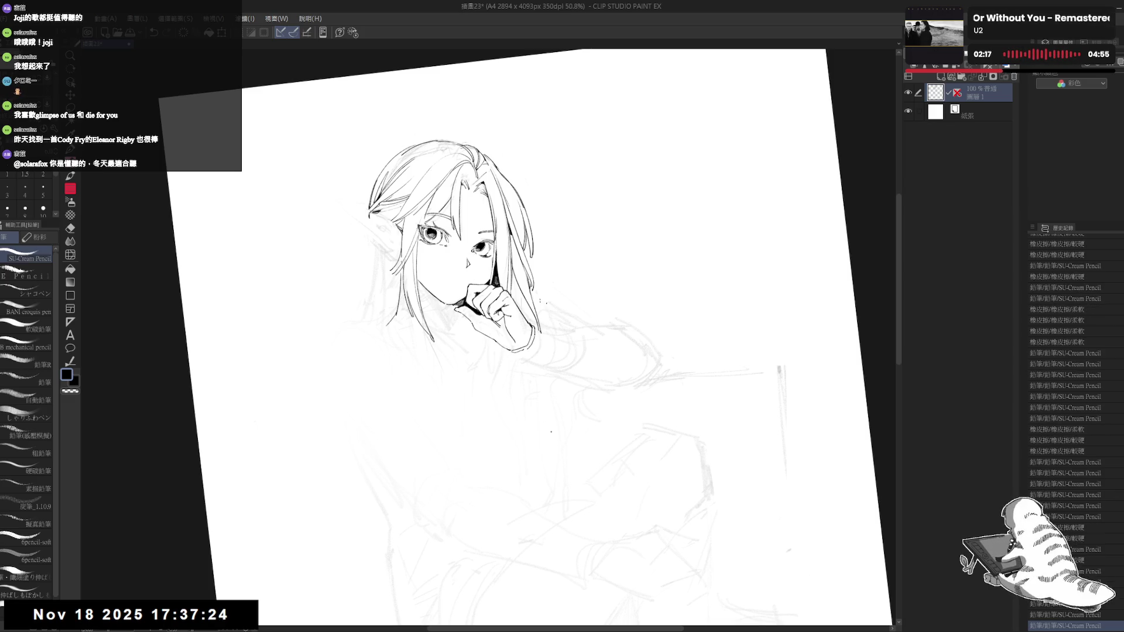
{"action": "left_click_drag", "start_coordinate": [539, 409], "coordinate": [516, 374]}
{"action": "scroll", "coordinate": [583, 335], "scroll_direction": "up", "scroll_amount": 1}
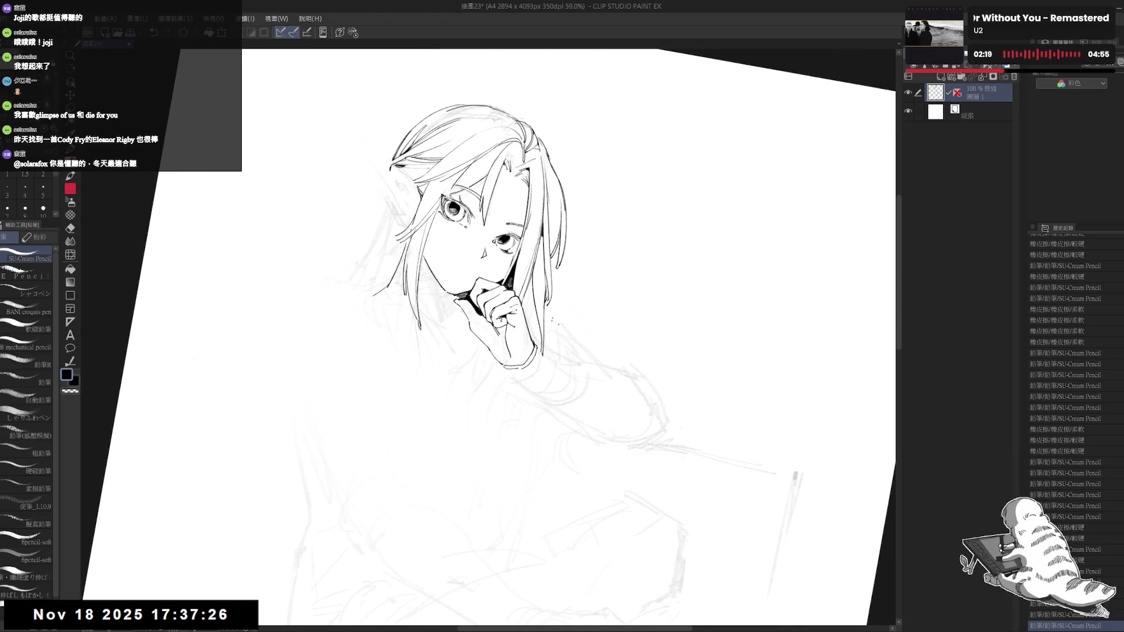
{"action": "scroll", "coordinate": [584, 335], "scroll_direction": "up", "scroll_amount": 1}
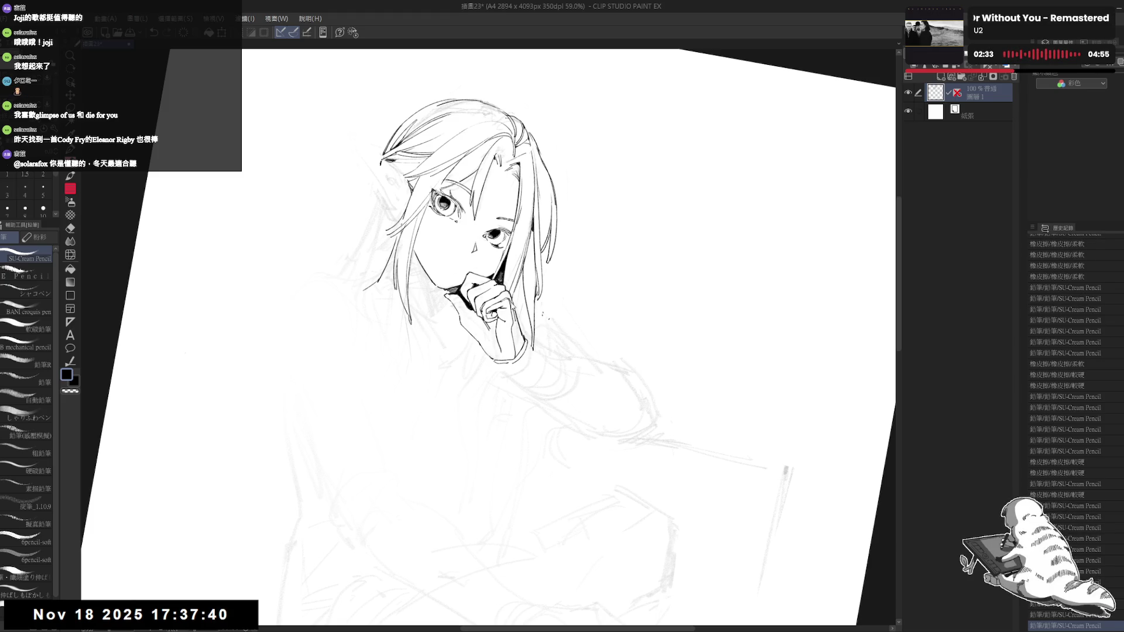
{"action": "key", "text": "ctrl+z"}
{"action": "key", "text": "ctrl+y"}
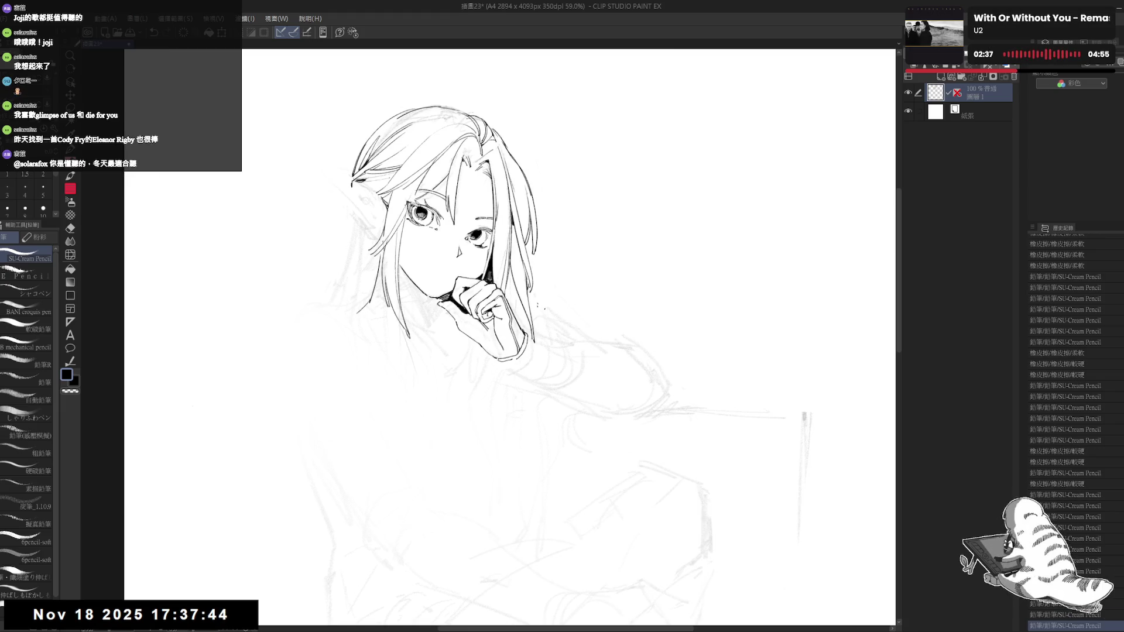
Step: Add a short stroke near the wrist, undoing and then restoring it
{"action": "left_click_drag", "start_coordinate": [527, 468], "coordinate": [498, 452]}
{"action": "key", "text": "ctrl+plus"}
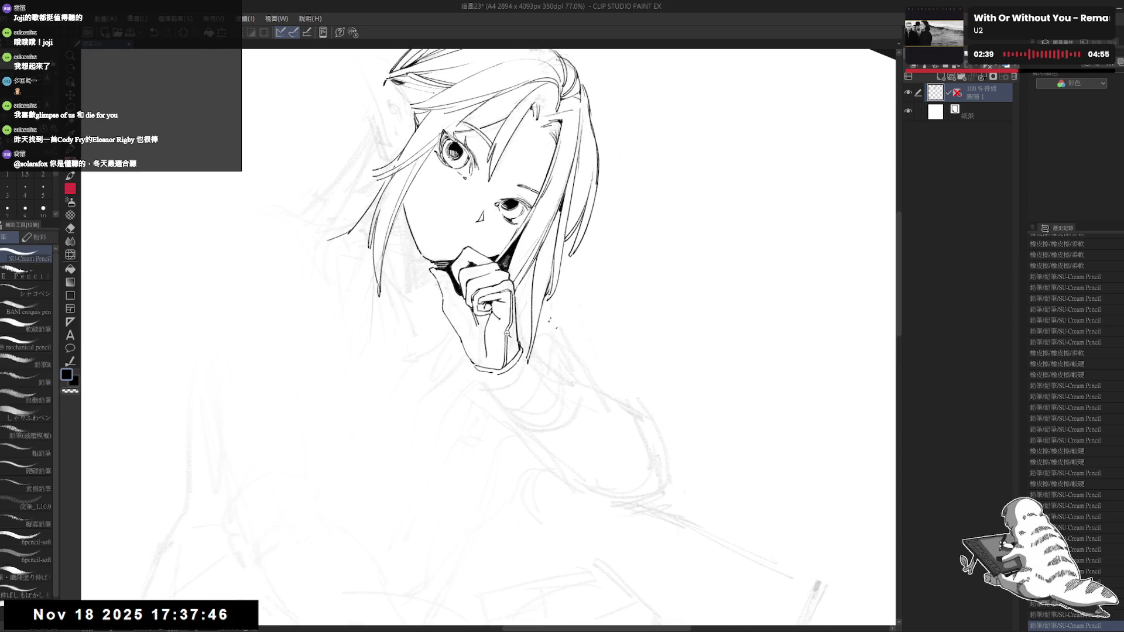
{"action": "left_click_drag", "start_coordinate": [473, 369], "coordinate": [479, 372]}
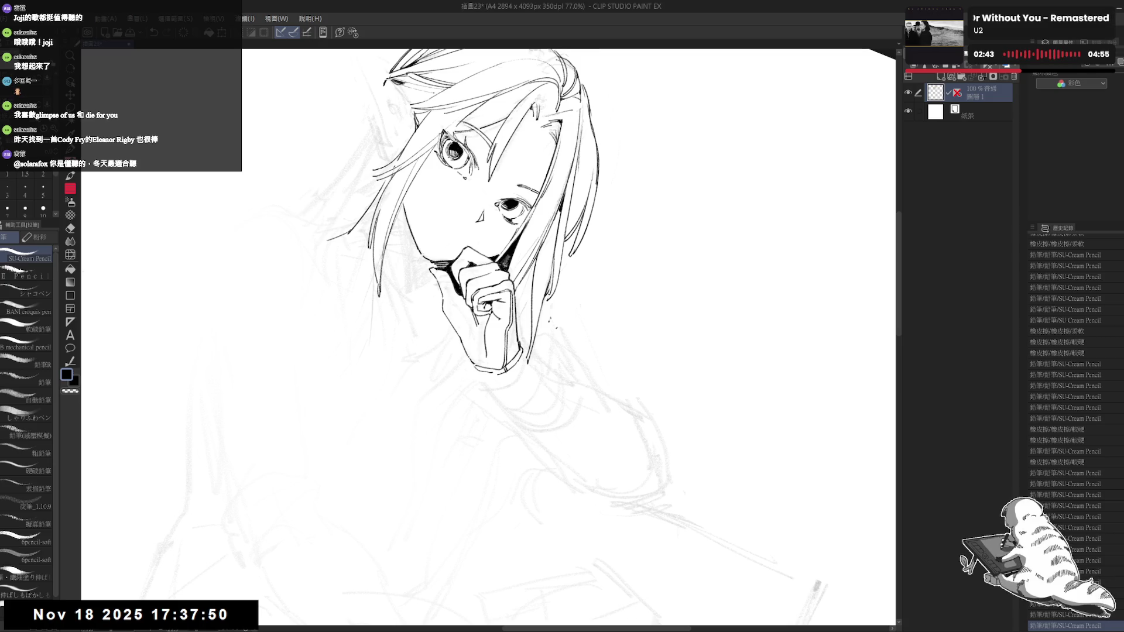
{"action": "key", "text": "minus"}
{"action": "key", "text": "minus"}
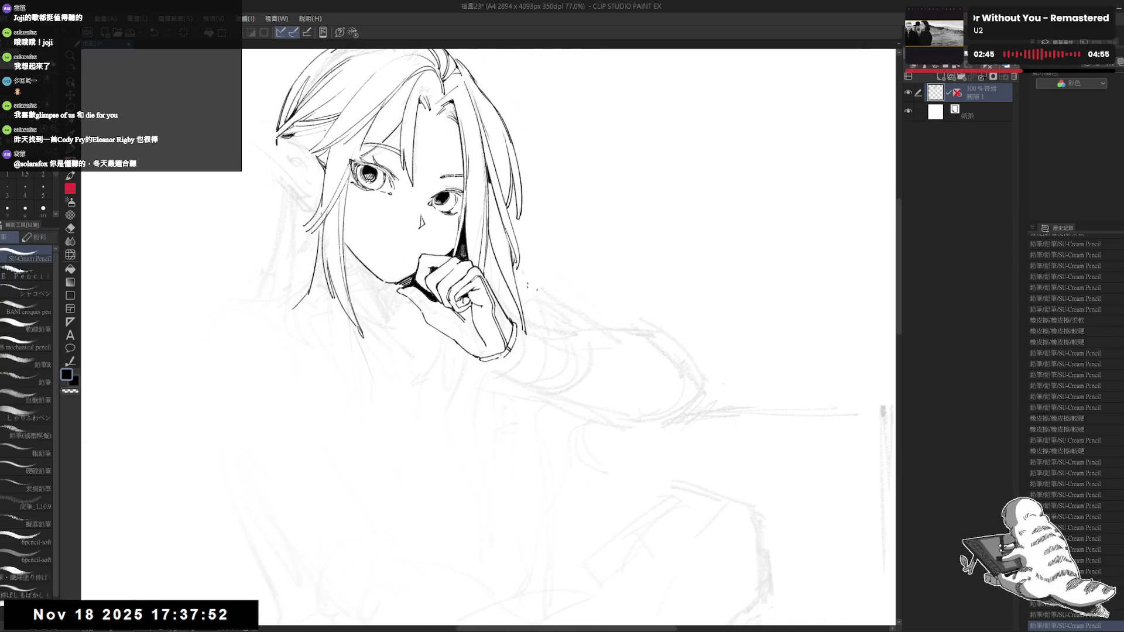
{"action": "key", "text": "ctrl+z"}
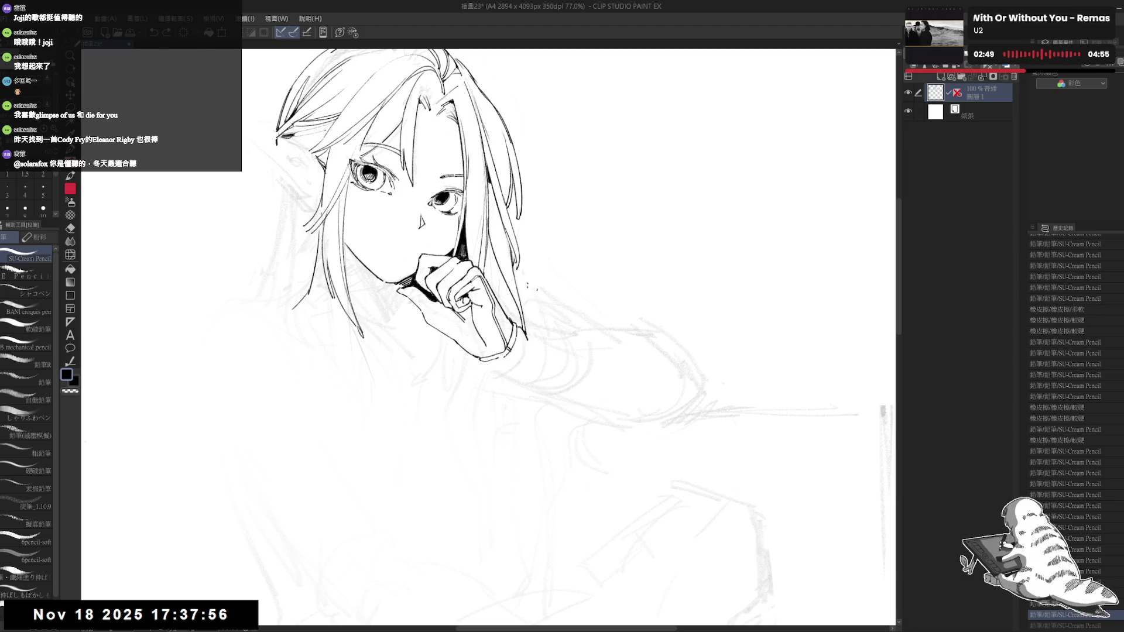
{"action": "key", "text": "ctrl+y"}
Step: Fill a small enclosed area of the hand line art with the Fill tool
{"action": "key", "text": "g"}
{"action": "key", "text": "p"}
{"action": "key", "text": "g"}
{"action": "left_click", "coordinate": [519, 332]}
{"action": "key", "text": "p"}
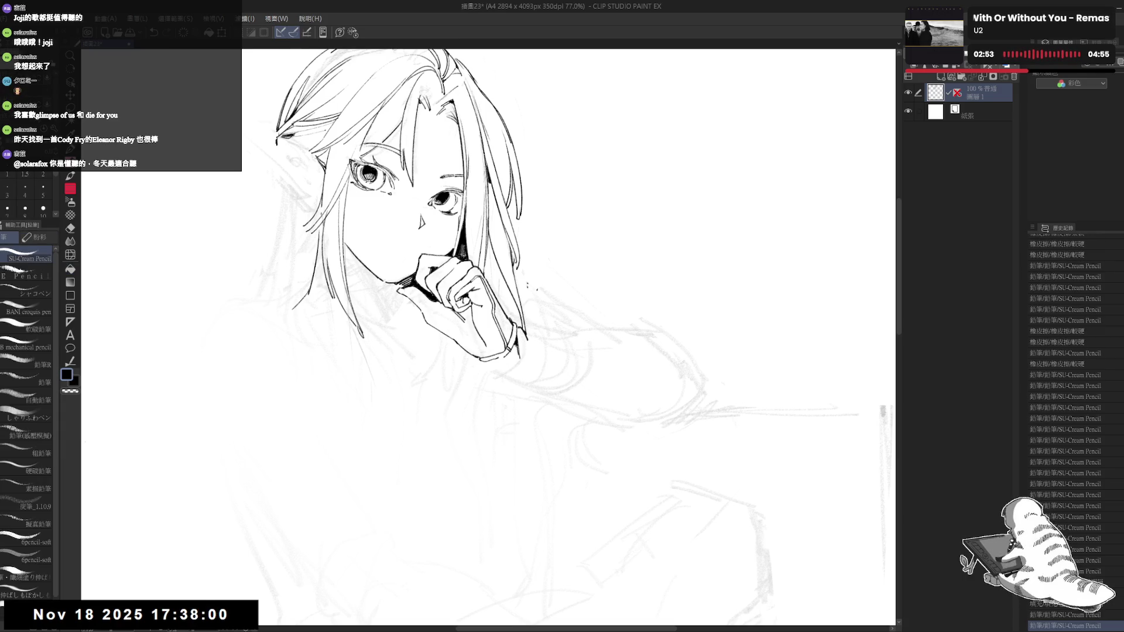
Step: Draw a short line by the wrist and erase part of the wrist line
{"action": "mouse_move", "coordinate": [508, 375]}
{"action": "left_mouse_down"}
{"action": "mouse_move", "coordinate": [510, 334]}
{"action": "mouse_move", "coordinate": [519, 402]}
{"action": "left_mouse_up"}
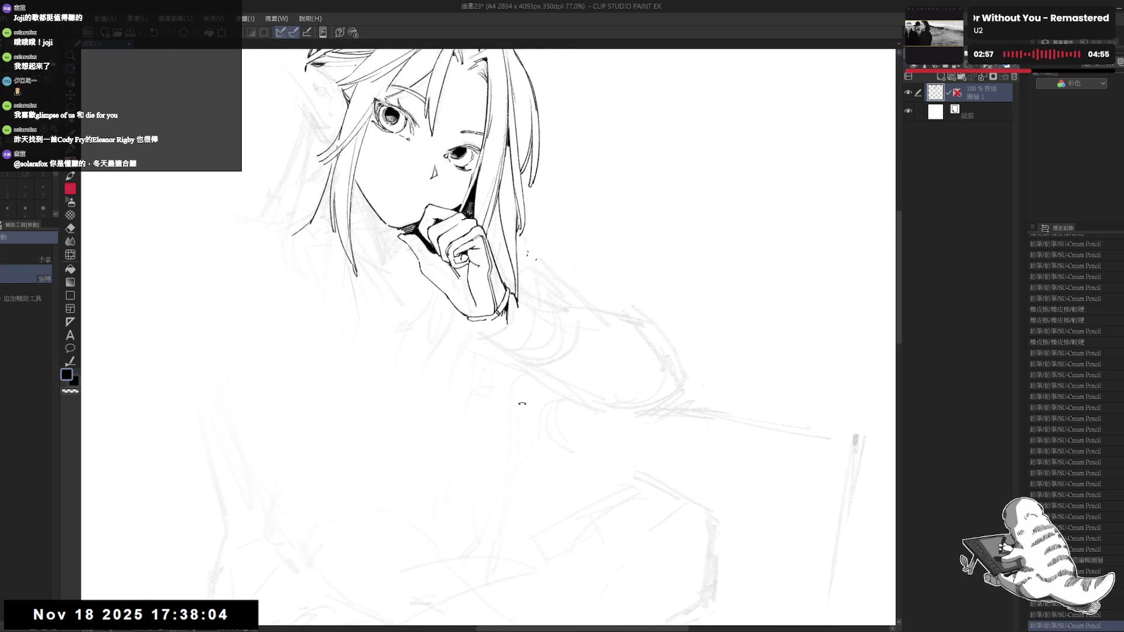
{"action": "mouse_move", "coordinate": [520, 302]}
{"action": "left_mouse_down"}
{"action": "mouse_move", "coordinate": [524, 322]}
{"action": "mouse_move", "coordinate": [524, 308]}
{"action": "mouse_move", "coordinate": [538, 311]}
{"action": "mouse_move", "coordinate": [517, 281]}
{"action": "mouse_move", "coordinate": [530, 341]}
{"action": "mouse_move", "coordinate": [515, 348]}
{"action": "left_mouse_up"}
{"action": "key", "text": "e"}
{"action": "key", "text": "p"}
{"action": "key", "text": "e"}
{"action": "key", "text": "p"}
{"action": "key", "text": "e"}
{"action": "key", "text": "p"}
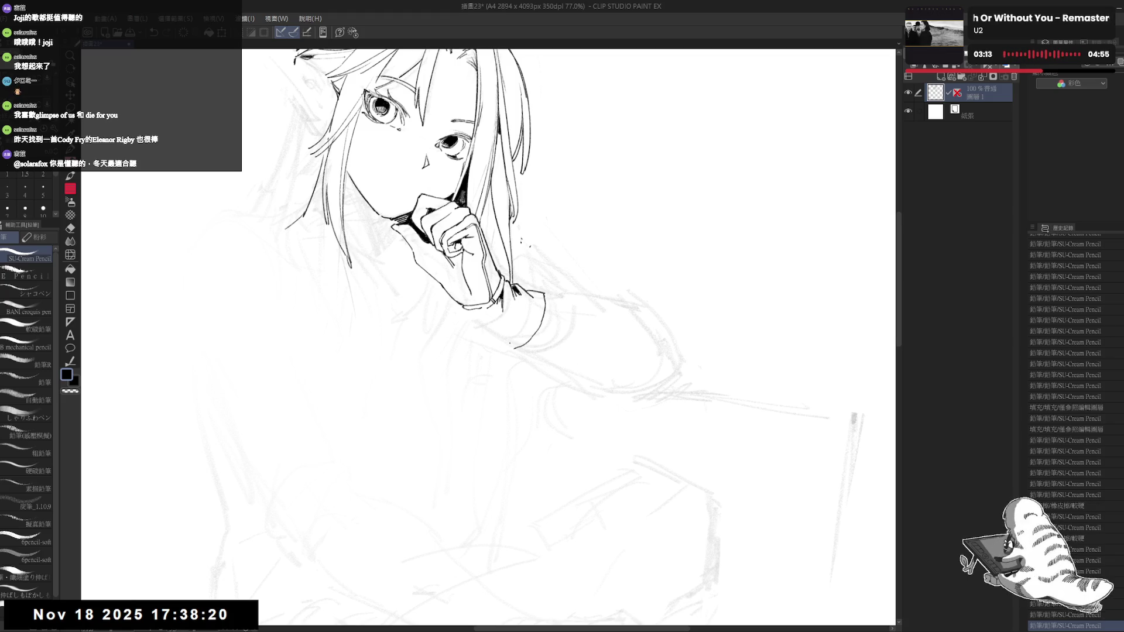
Step: Ink the sleeve cuff below the hand with a tiny mark beside it
{"action": "mouse_move", "coordinate": [466, 311]}
{"action": "left_mouse_down"}
{"action": "mouse_move", "coordinate": [481, 327]}
{"action": "mouse_move", "coordinate": [497, 321]}
{"action": "mouse_move", "coordinate": [485, 332]}
{"action": "left_mouse_up"}
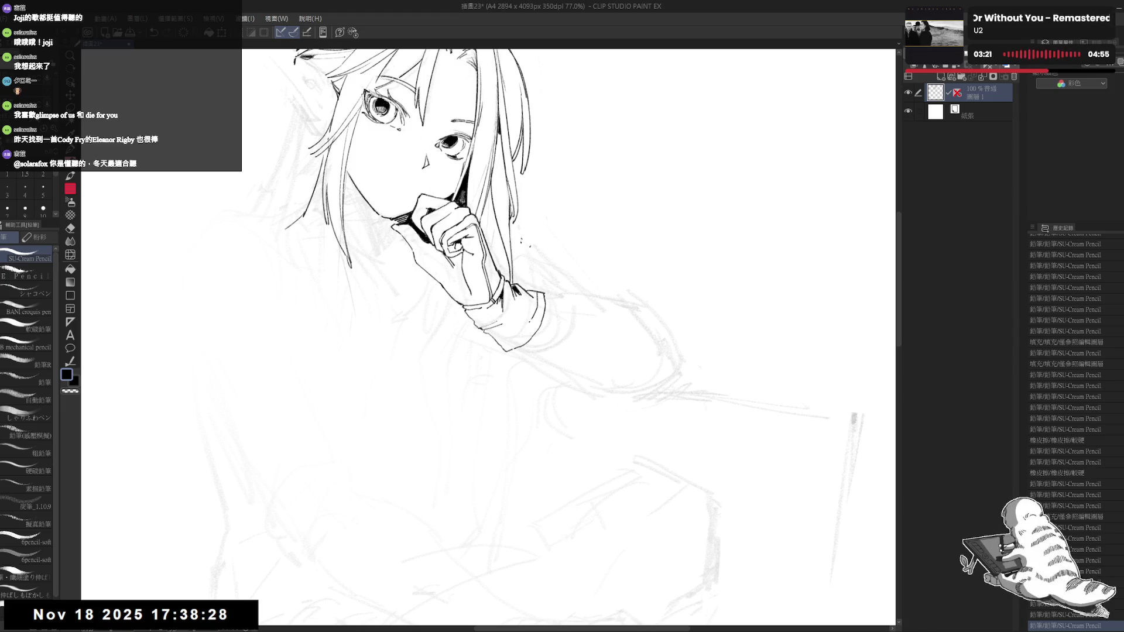
{"action": "left_click_drag", "start_coordinate": [521, 324], "coordinate": [529, 333]}
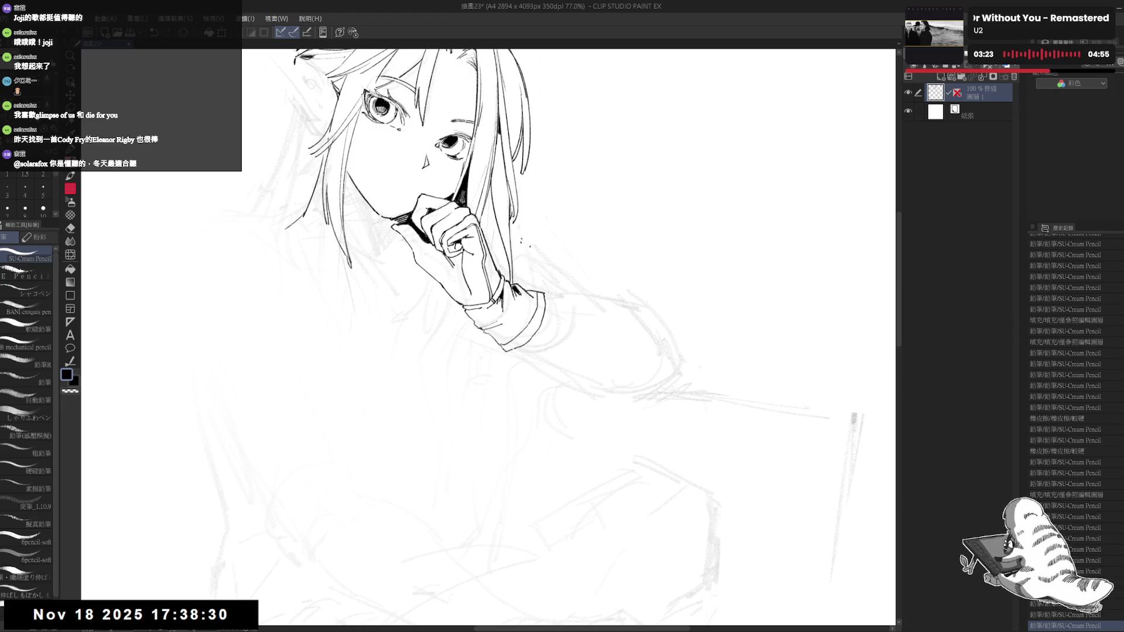
{"action": "scroll", "coordinate": [562, 316], "scroll_direction": "down", "scroll_amount": 1}
Step: Straighten the view, show the whole page and recentre the figure
{"action": "scroll", "coordinate": [562, 316], "scroll_direction": "down", "scroll_amount": 1}
{"action": "scroll", "coordinate": [562, 316], "scroll_direction": "down", "scroll_amount": 1}
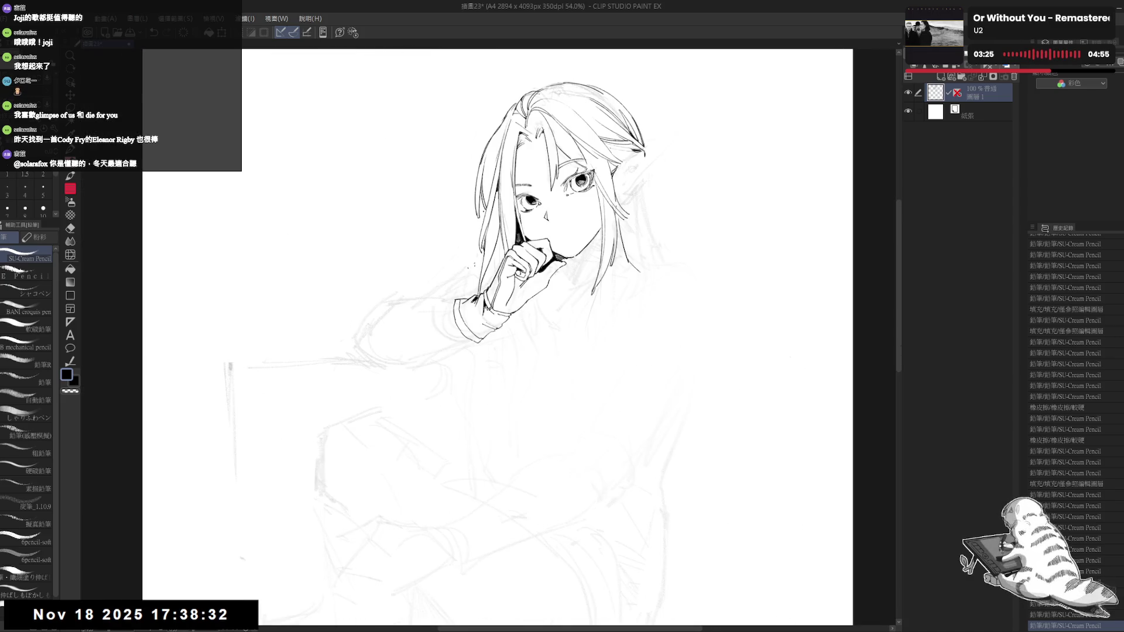
{"action": "key", "text": "asciicircum"}
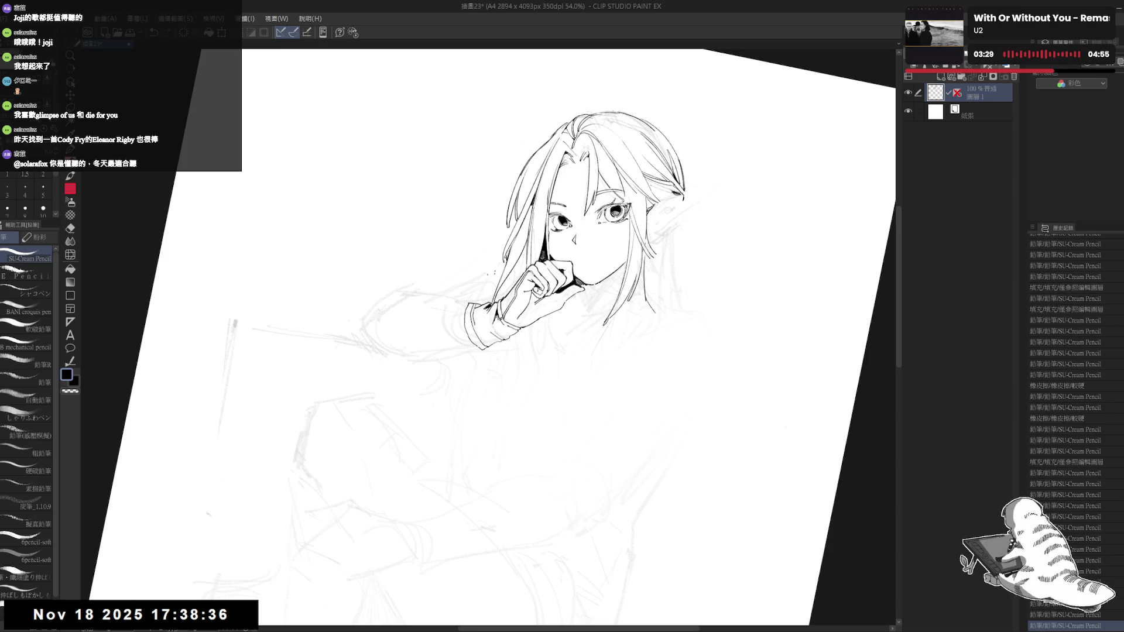
{"action": "key", "text": "at"}
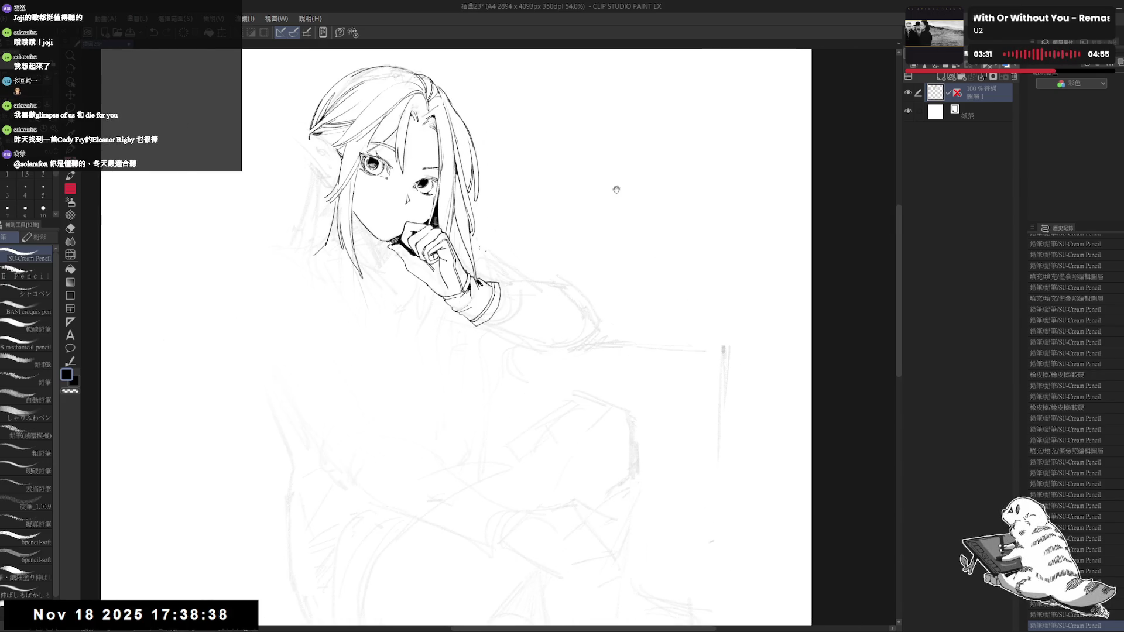
{"action": "scroll", "coordinate": [611, 170], "scroll_direction": "down", "scroll_amount": 1}
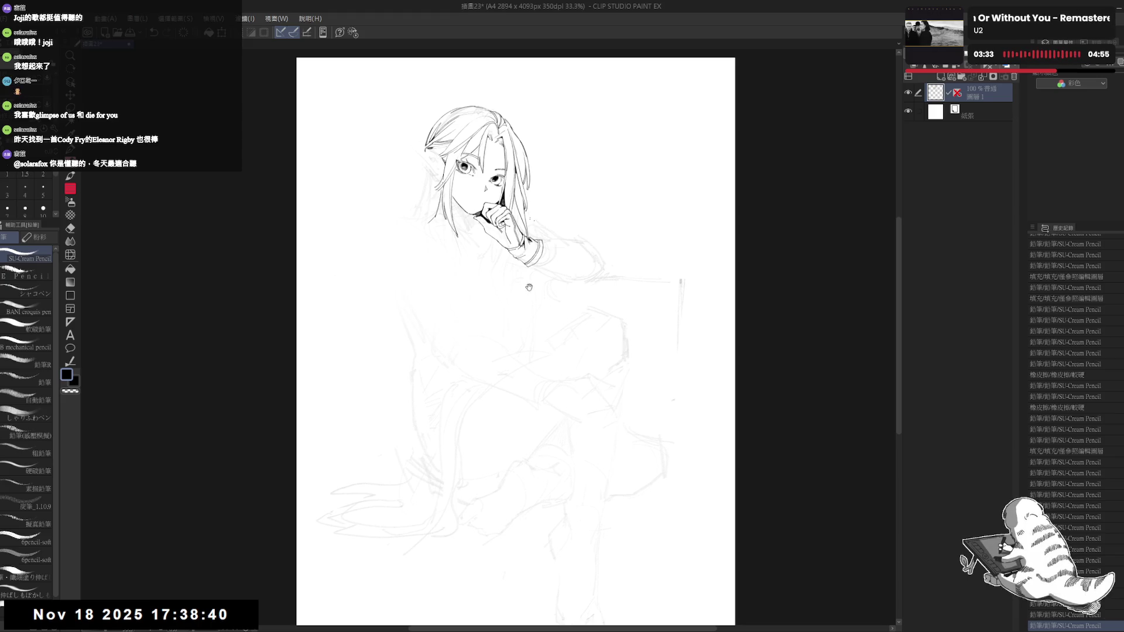
{"action": "left_click_drag", "start_coordinate": [525, 288], "coordinate": [473, 335]}
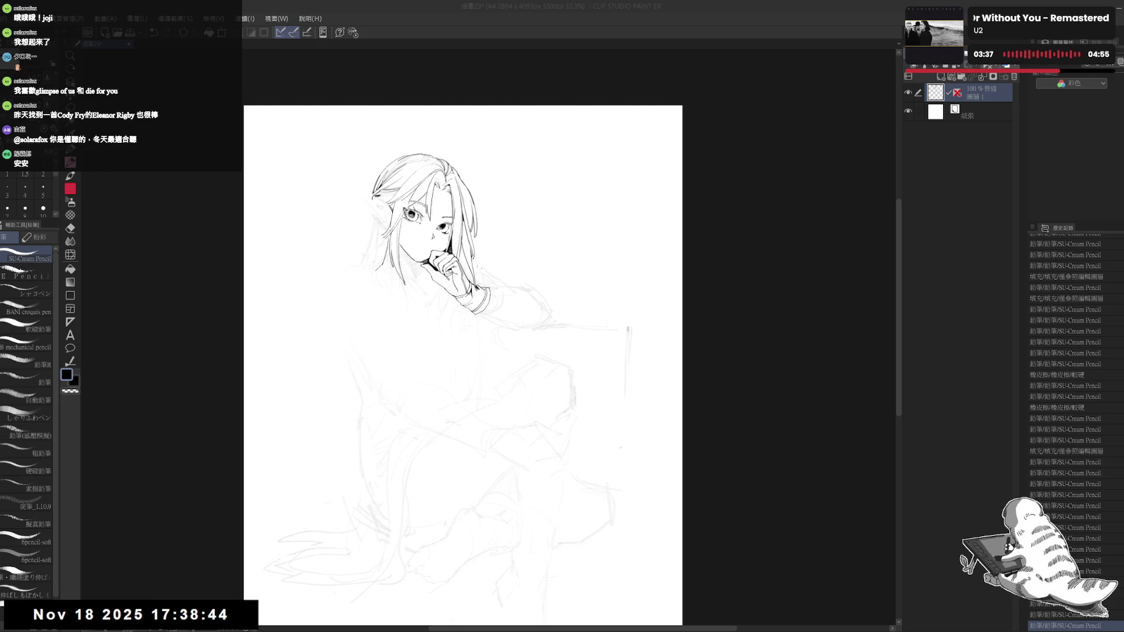
{"action": "left_click", "coordinate": [418, 338]}
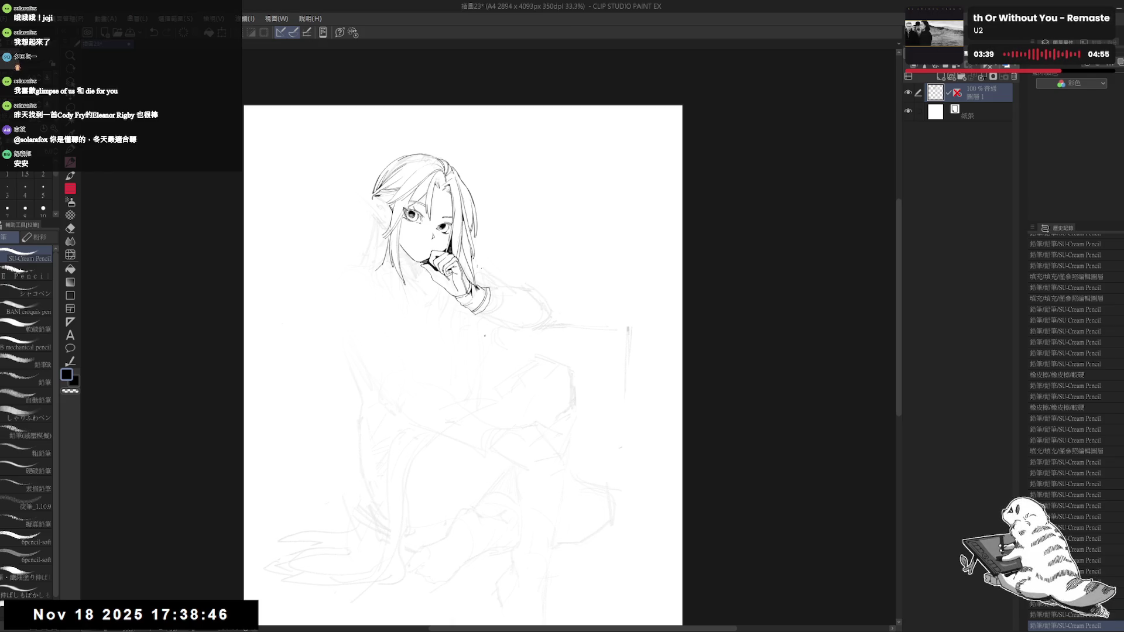
{"action": "scroll", "coordinate": [493, 198], "scroll_direction": "up", "scroll_amount": 3}
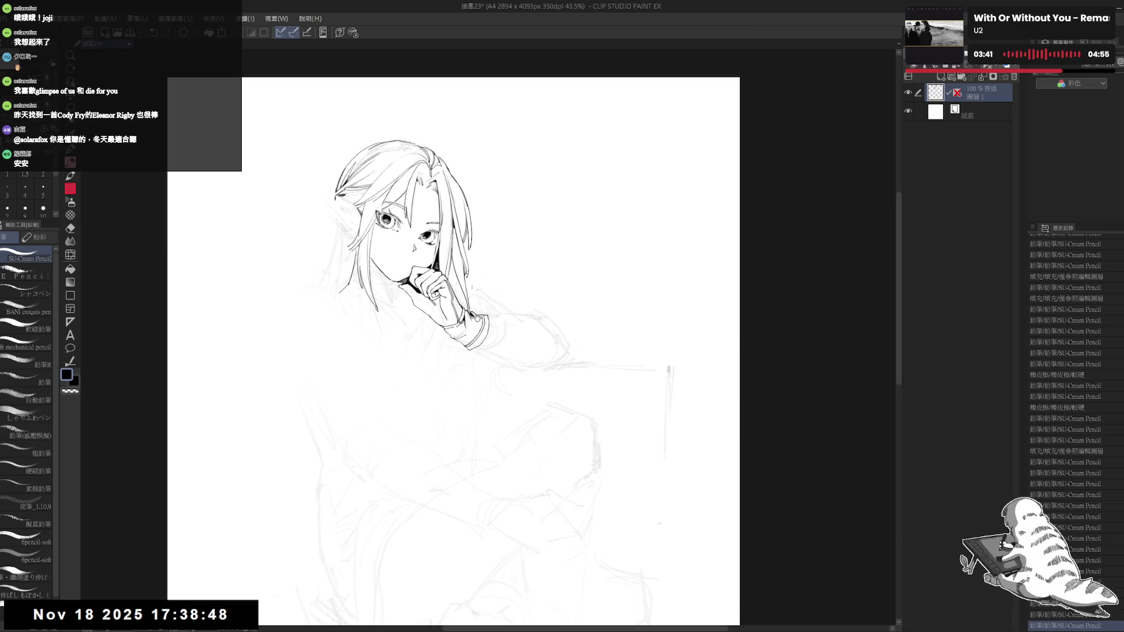
Step: Rotate the canvas so the arm points right and add a small pencil stroke
{"action": "key", "text": "minus"}
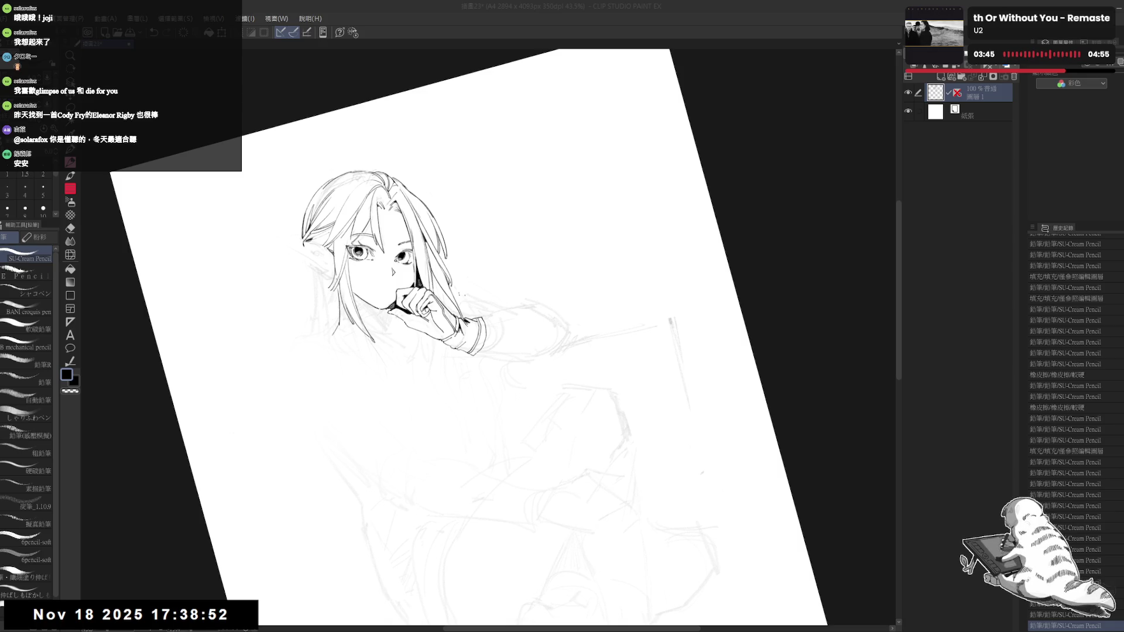
{"action": "key", "text": "r"}
{"action": "mouse_move", "coordinate": [527, 328]}
{"action": "left_mouse_down"}
{"action": "mouse_move", "coordinate": [485, 351]}
{"action": "mouse_move", "coordinate": [495, 334]}
{"action": "left_mouse_up"}
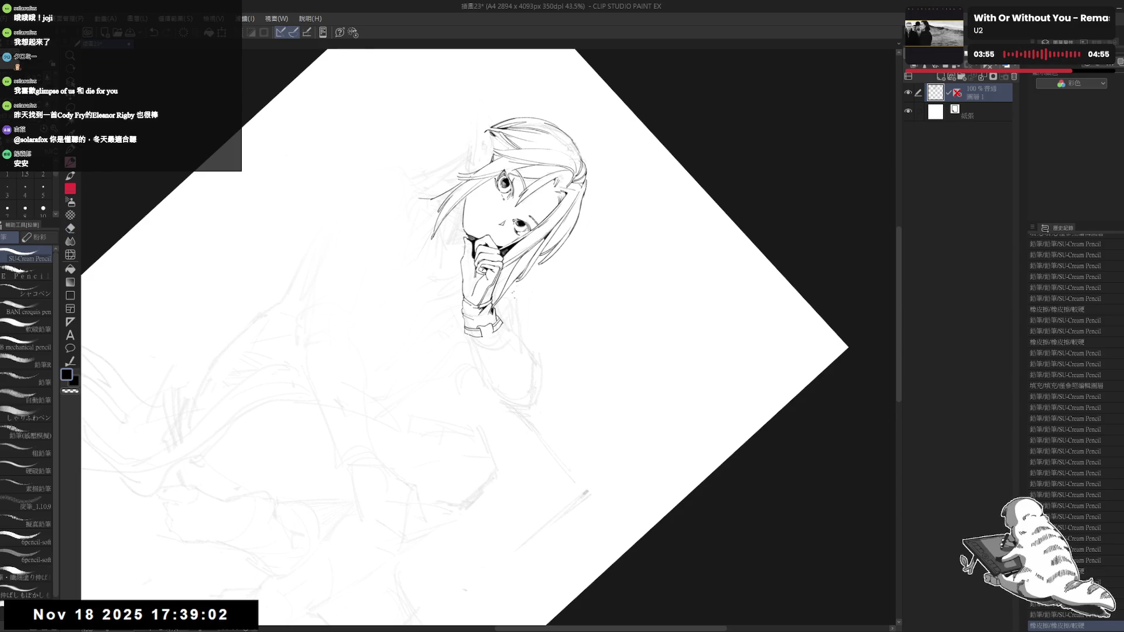
{"action": "key", "text": "minus"}
{"action": "key", "text": "minus"}
{"action": "key", "text": "minus"}
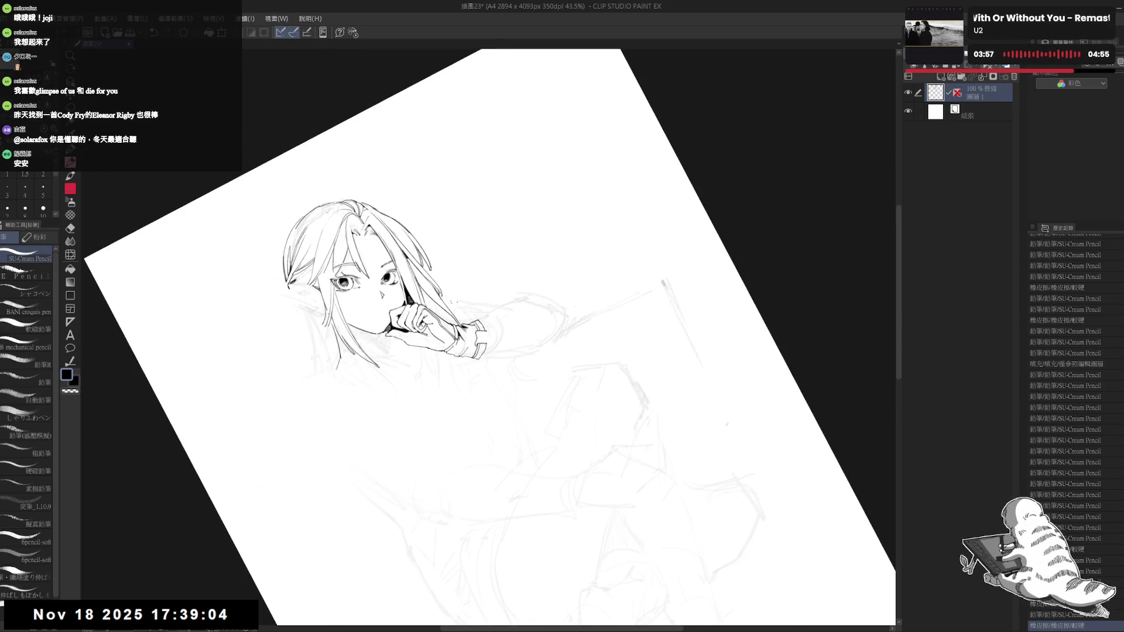
{"action": "left_click_drag", "start_coordinate": [482, 329], "coordinate": [487, 336]}
{"action": "key", "text": "ctrl+z"}
{"action": "key", "text": "ctrl+y"}
{"action": "key", "text": "e"}
{"action": "key", "text": "p"}
Step: Add small ink touch-ups near the face, undoing and restoring a stroke
{"action": "key", "text": "minus"}
{"action": "left_click_drag", "start_coordinate": [481, 328], "coordinate": [486, 335]}
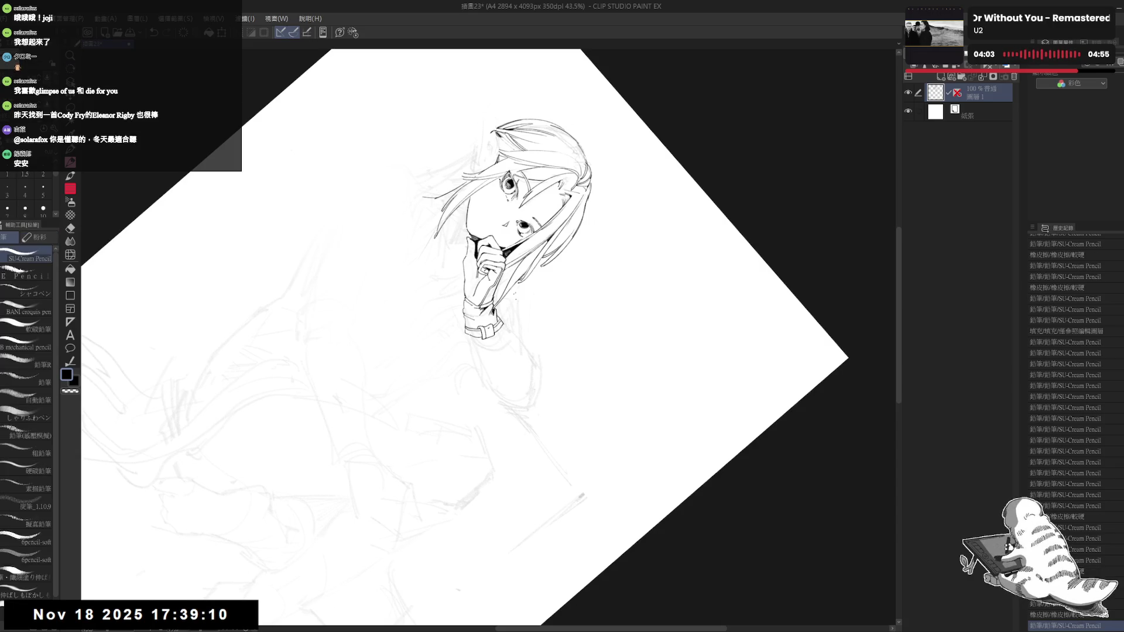
{"action": "key", "text": "asciicircum"}
{"action": "key", "text": "asciicircum"}
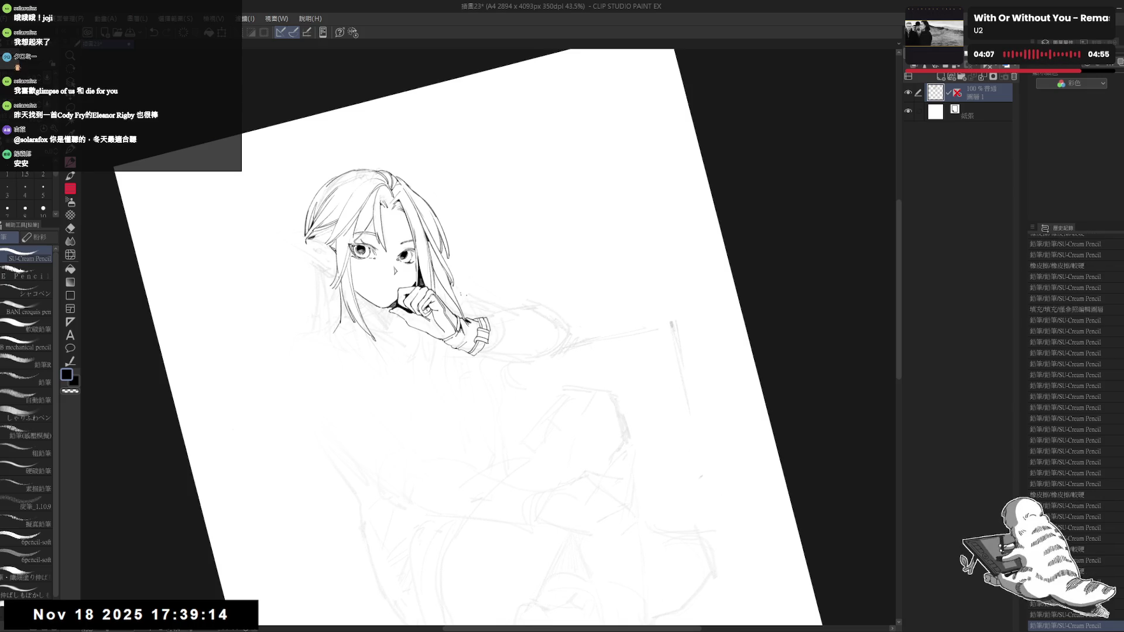
{"action": "key", "text": "ctrl+z"}
{"action": "key", "text": "ctrl+y"}
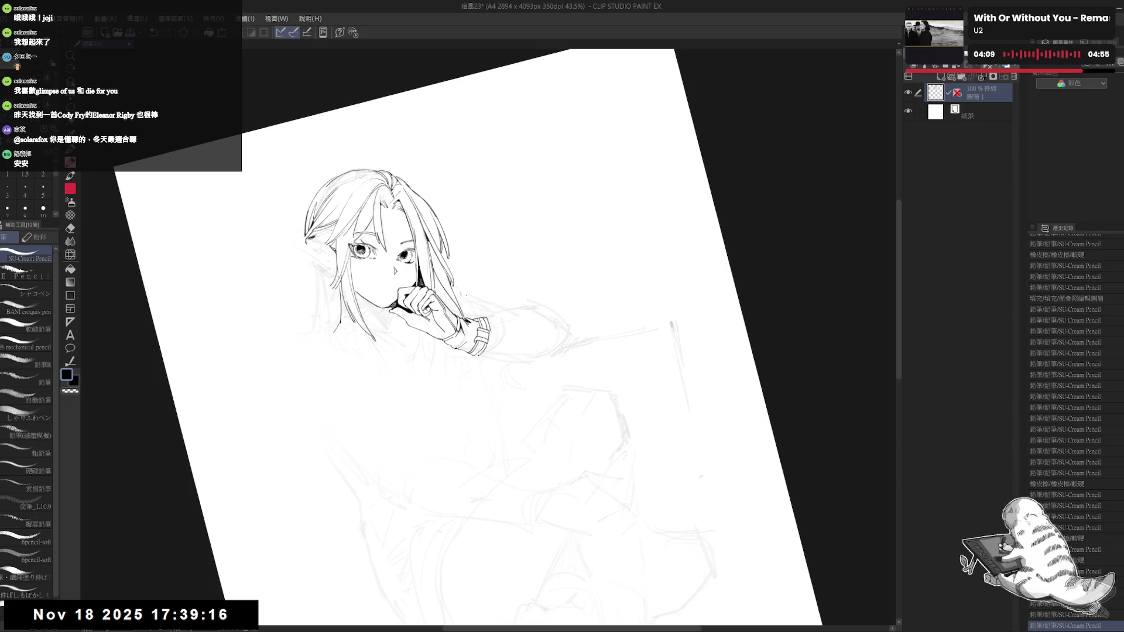
{"action": "left_click_drag", "start_coordinate": [457, 304], "coordinate": [468, 316]}
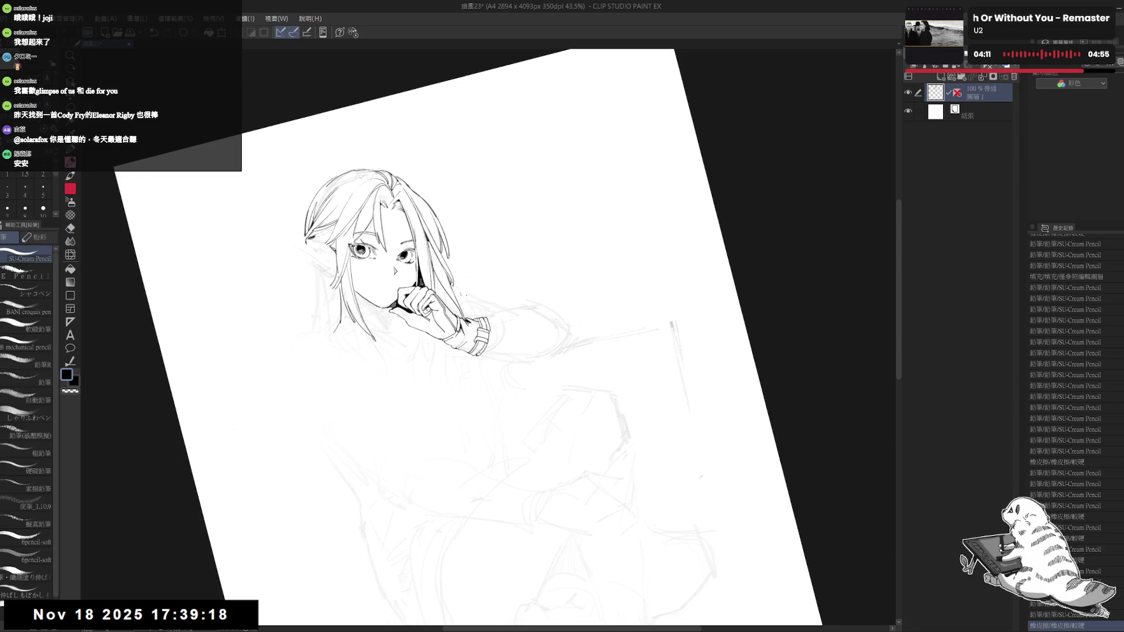
Step: Reset the page rotation to upright and recentre the drawing in the view
{"action": "left_click_drag", "start_coordinate": [496, 263], "coordinate": [464, 449]}
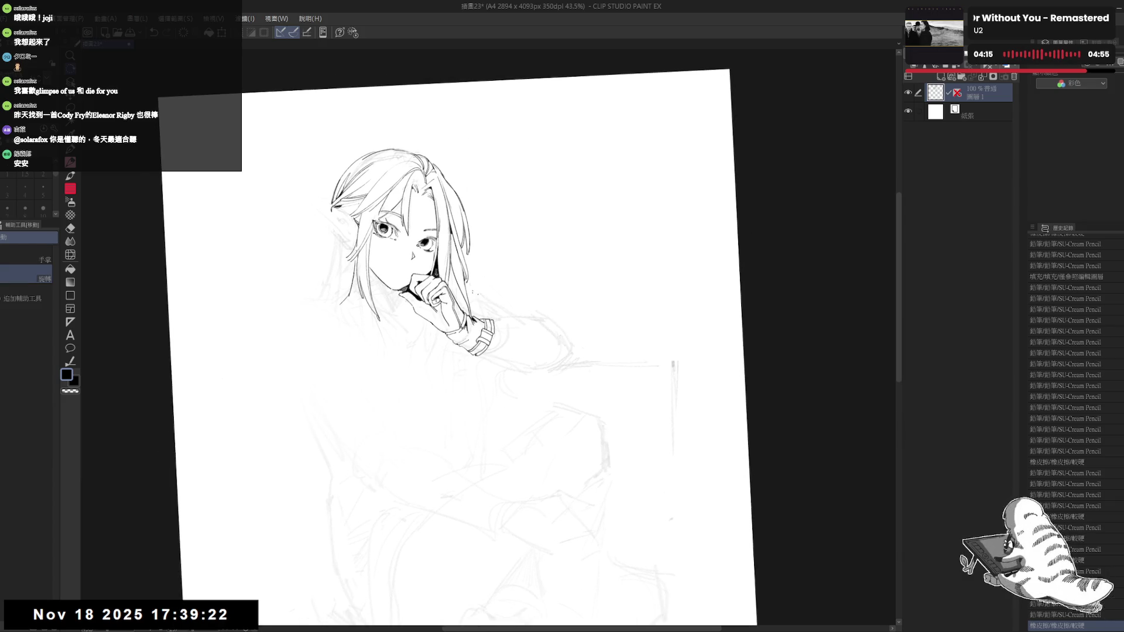
{"action": "key", "text": "ctrl+y"}
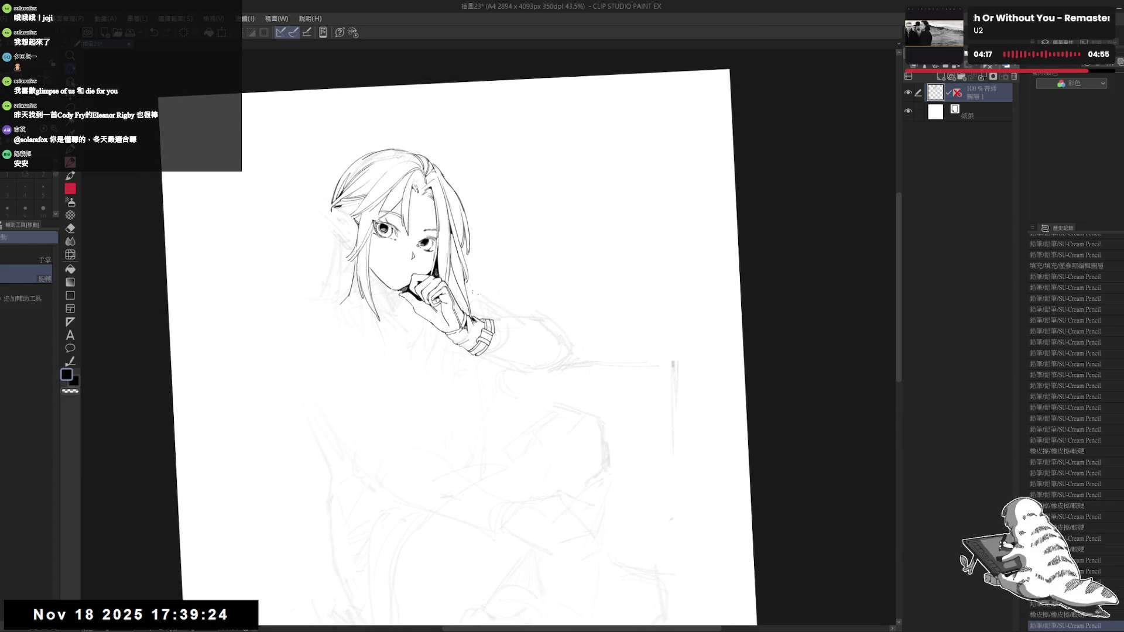
{"action": "key", "text": "ctrl+y"}
{"action": "key", "text": "ctrl+y"}
{"action": "key", "text": "ctrl+y"}
{"action": "key", "text": "ctrl+y"}
{"action": "key", "text": "ctrl+@"}
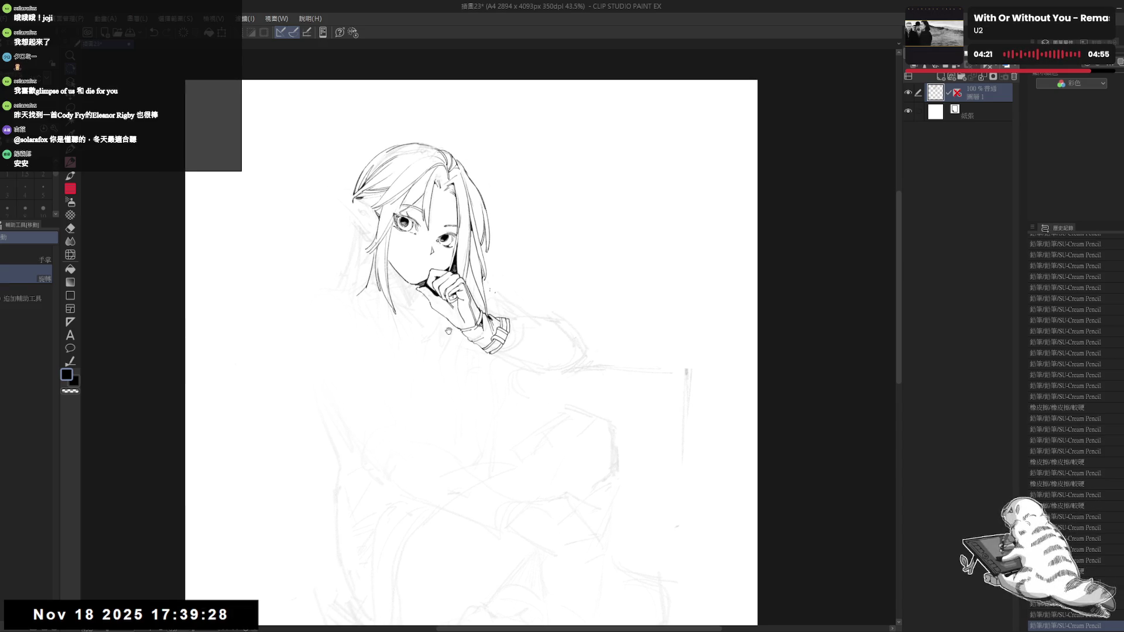
{"action": "left_click_drag", "start_coordinate": [516, 314], "coordinate": [502, 297]}
{"action": "mouse_move", "coordinate": [437, 366]}
{"action": "left_mouse_down"}
{"action": "mouse_move", "coordinate": [425, 324]}
{"action": "mouse_move", "coordinate": [420, 340]}
{"action": "mouse_move", "coordinate": [429, 321]}
{"action": "mouse_move", "coordinate": [395, 316]}
{"action": "left_mouse_up"}
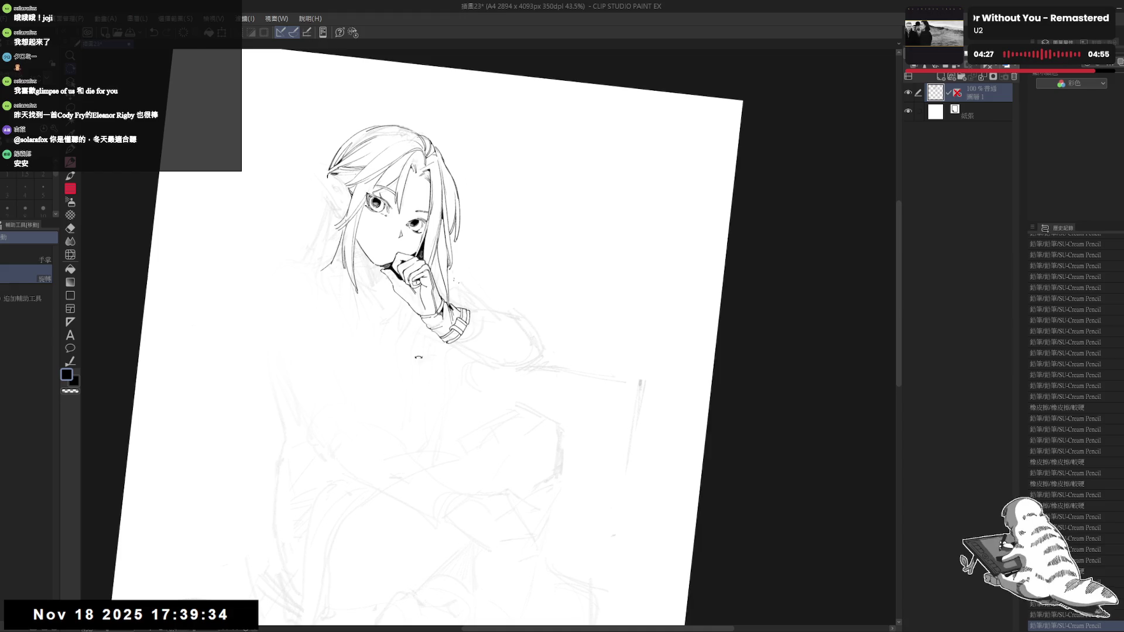
{"action": "mouse_move", "coordinate": [462, 365]}
{"action": "left_mouse_down"}
{"action": "mouse_move", "coordinate": [486, 331]}
{"action": "mouse_move", "coordinate": [497, 221]}
{"action": "left_mouse_up"}
{"action": "scroll", "coordinate": [497, 220], "scroll_direction": "down", "scroll_amount": 1}
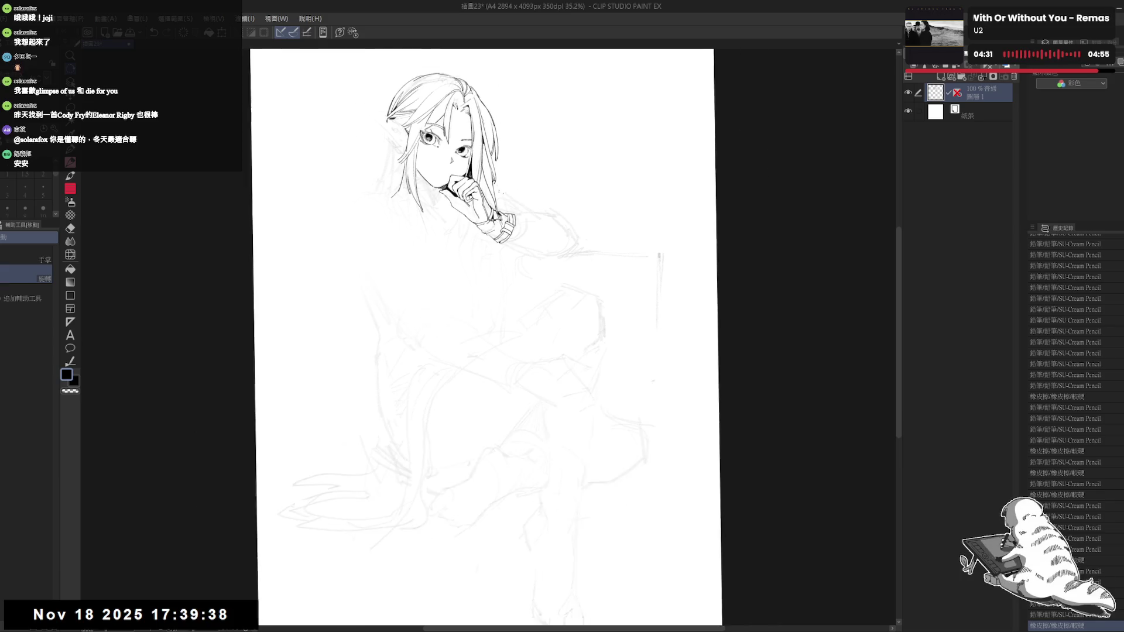
{"action": "scroll", "coordinate": [497, 219], "scroll_direction": "down", "scroll_amount": 2}
{"action": "scroll", "coordinate": [496, 220], "scroll_direction": "down", "scroll_amount": 1}
{"action": "left_click_drag", "start_coordinate": [425, 215], "coordinate": [442, 240]}
{"action": "scroll", "coordinate": [442, 240], "scroll_direction": "up", "scroll_amount": 2}
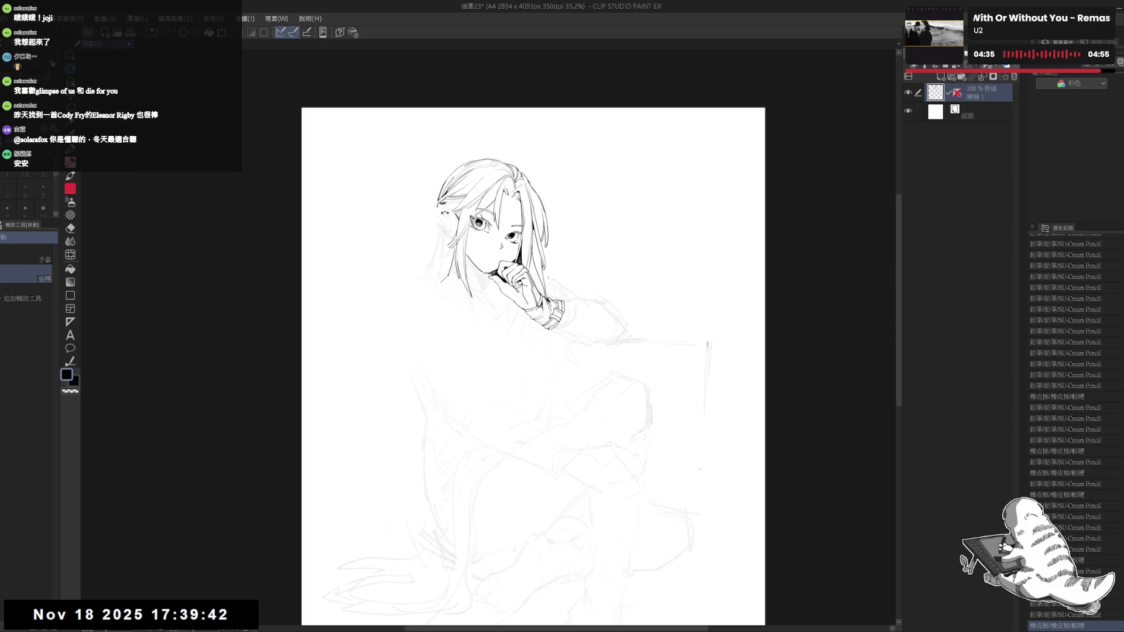
Step: Erase and redraw a bit of hair line beside the face
{"action": "key", "text": "e"}
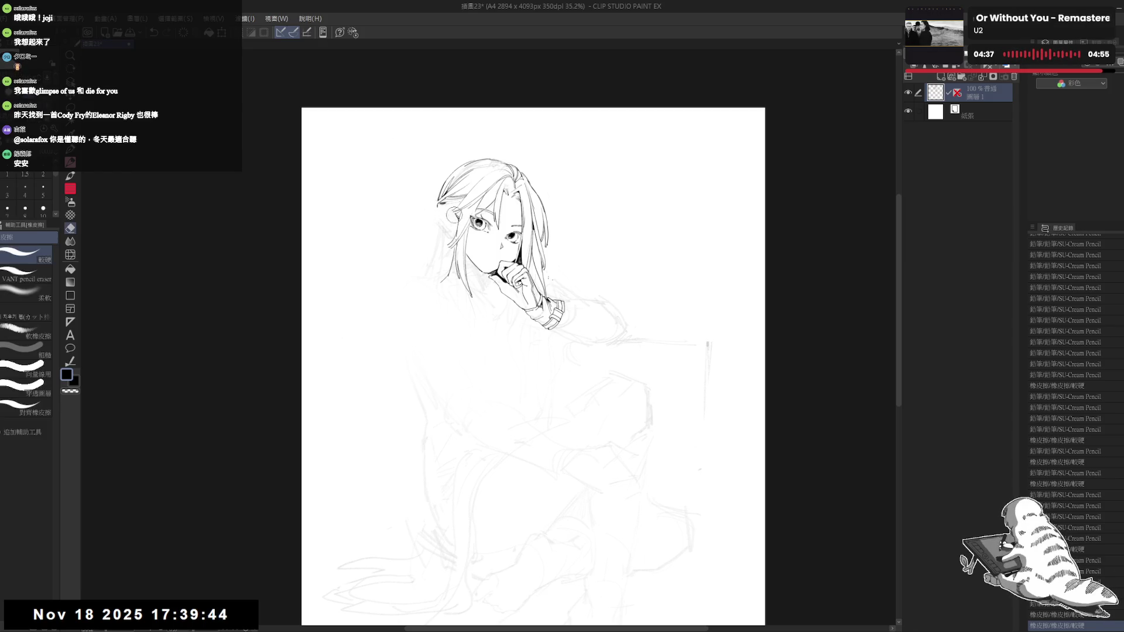
{"action": "key", "text": "p"}
{"action": "left_click_drag", "start_coordinate": [477, 288], "coordinate": [427, 248]}
{"action": "scroll", "coordinate": [483, 295], "scroll_direction": "up", "scroll_amount": 1}
{"action": "key", "text": "r"}
{"action": "key", "text": "e"}
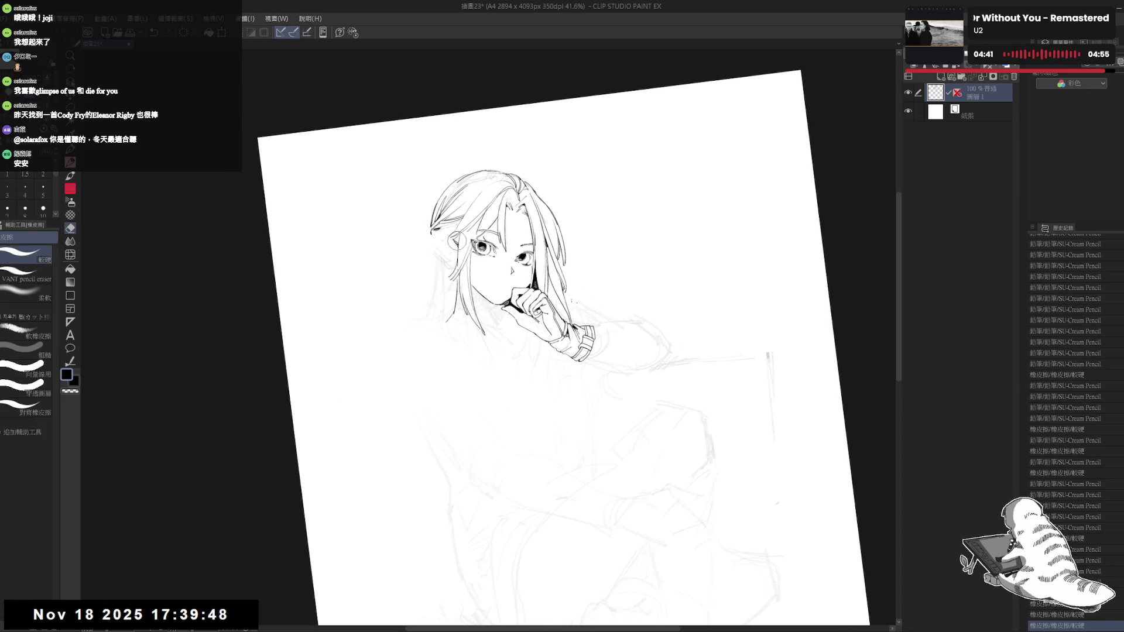
{"action": "key", "text": "p"}
{"action": "mouse_move", "coordinate": [446, 236]}
{"action": "left_mouse_down"}
{"action": "mouse_move", "coordinate": [457, 244]}
{"action": "mouse_move", "coordinate": [443, 230]}
{"action": "left_mouse_up"}
Step: Touch up the hair strands again, then show the whole page upright
{"action": "key", "text": "e"}
{"action": "key", "text": "p"}
{"action": "key", "text": "e"}
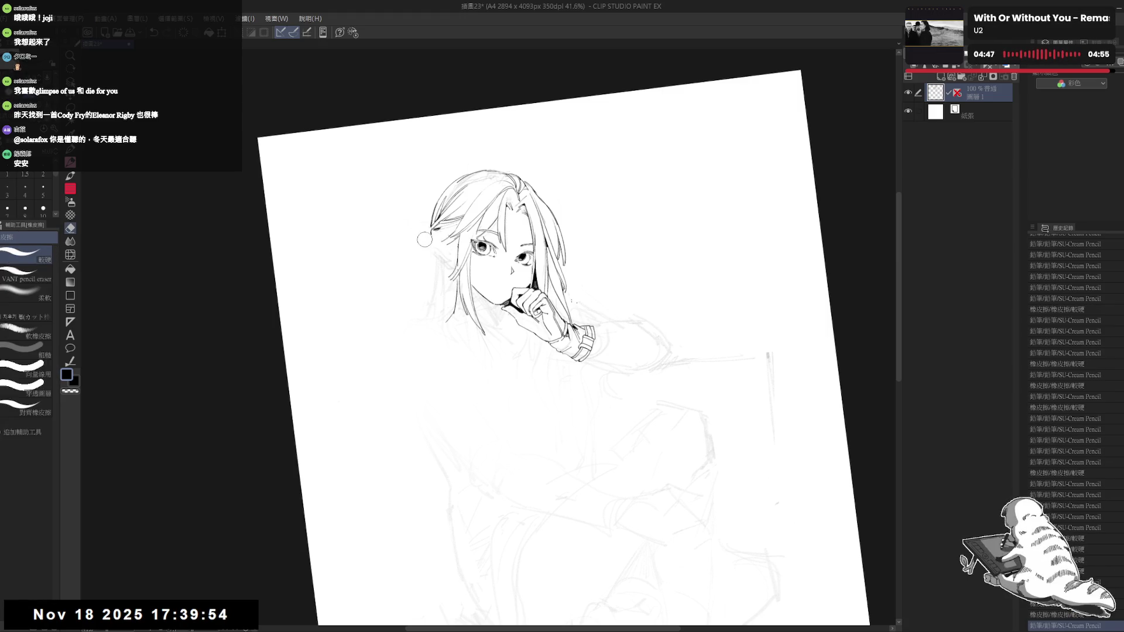
{"action": "key", "text": "p"}
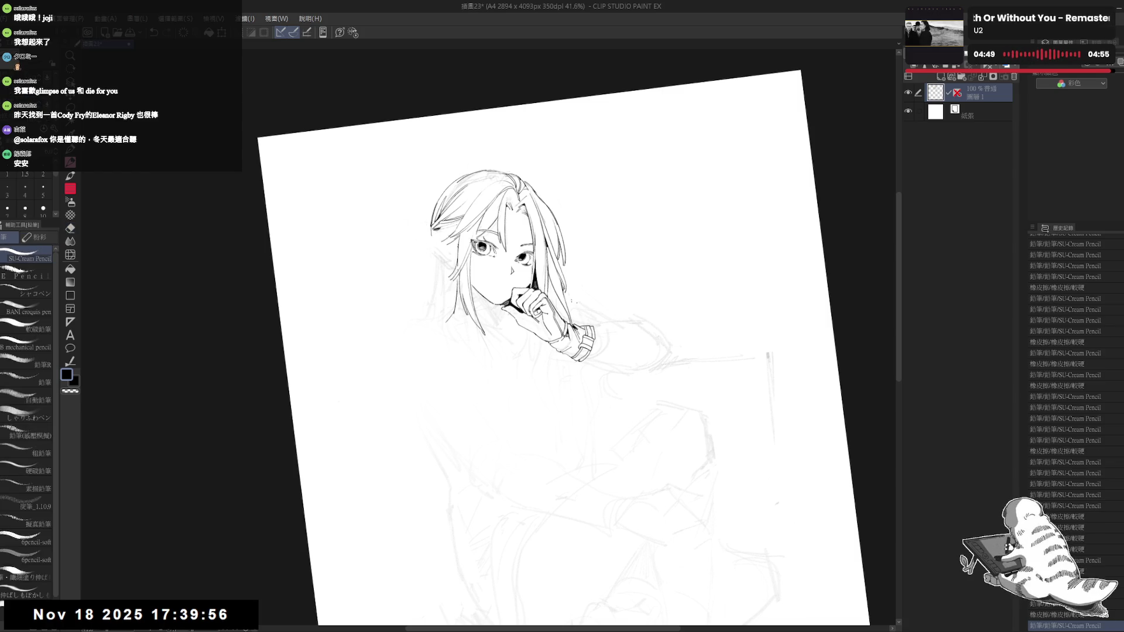
{"action": "key", "text": "ctrl+0"}
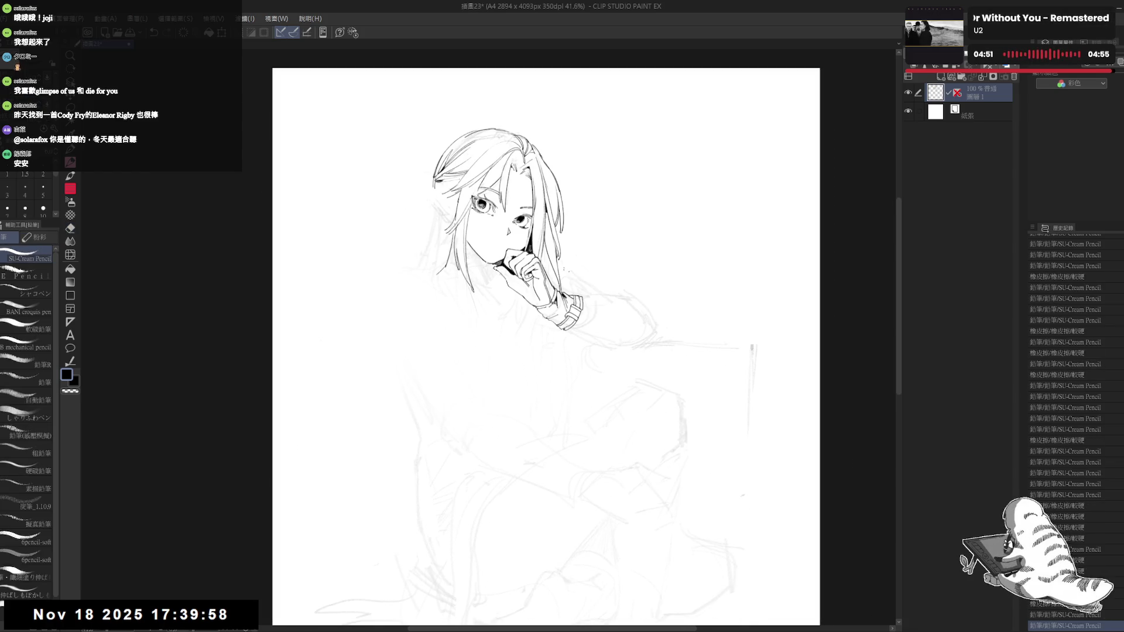
{"action": "left_click_drag", "start_coordinate": [438, 240], "coordinate": [447, 253]}
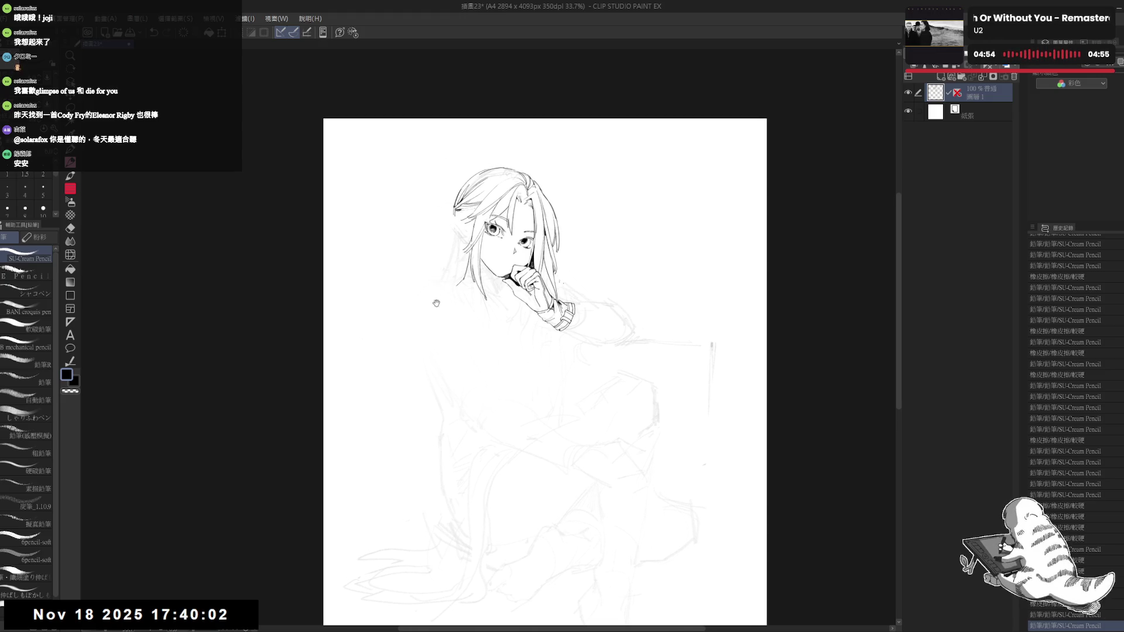
{"action": "left_click_drag", "start_coordinate": [448, 216], "coordinate": [442, 222]}
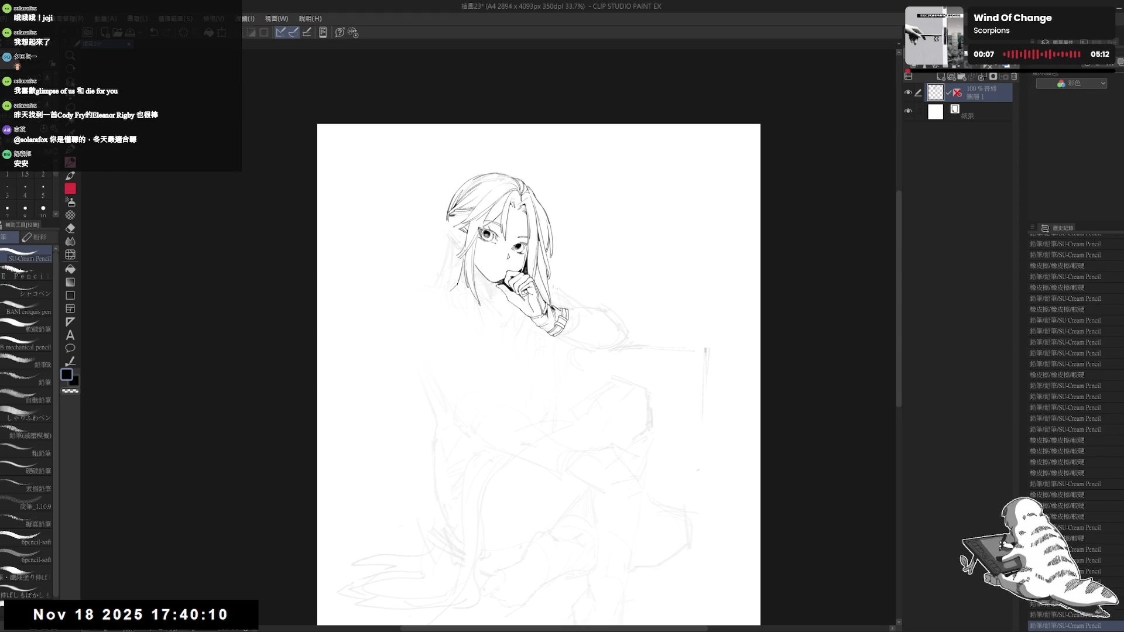
Step: Redraw the hooked tip of the pointed ear and erase a stray mark nearby
{"action": "key", "text": "ctrl+z"}
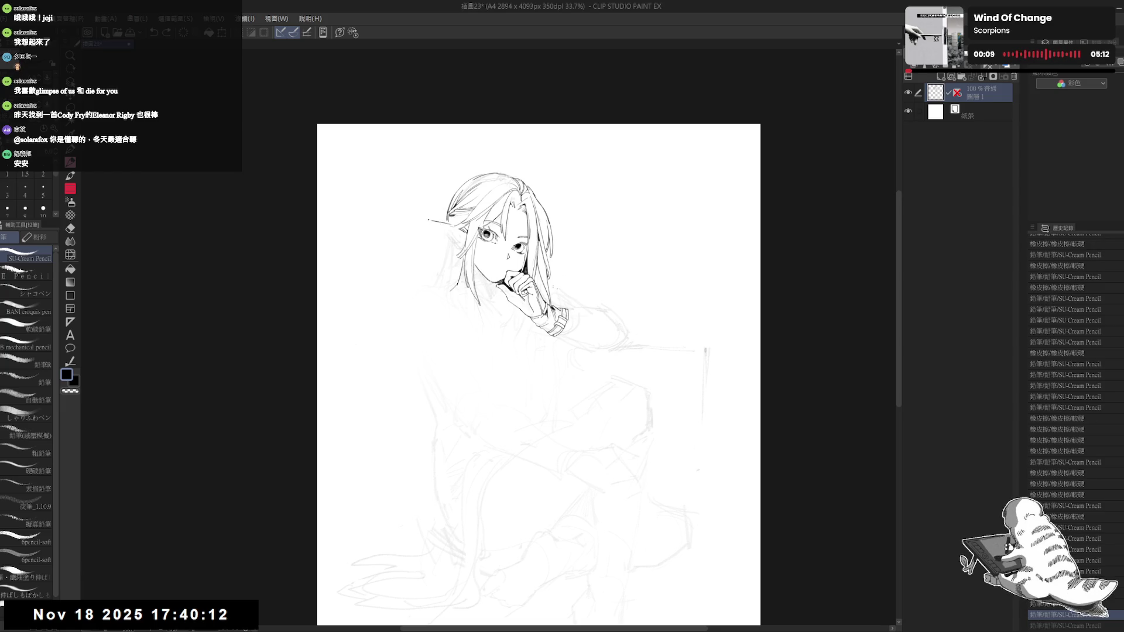
{"action": "left_click_drag", "start_coordinate": [421, 220], "coordinate": [427, 226]}
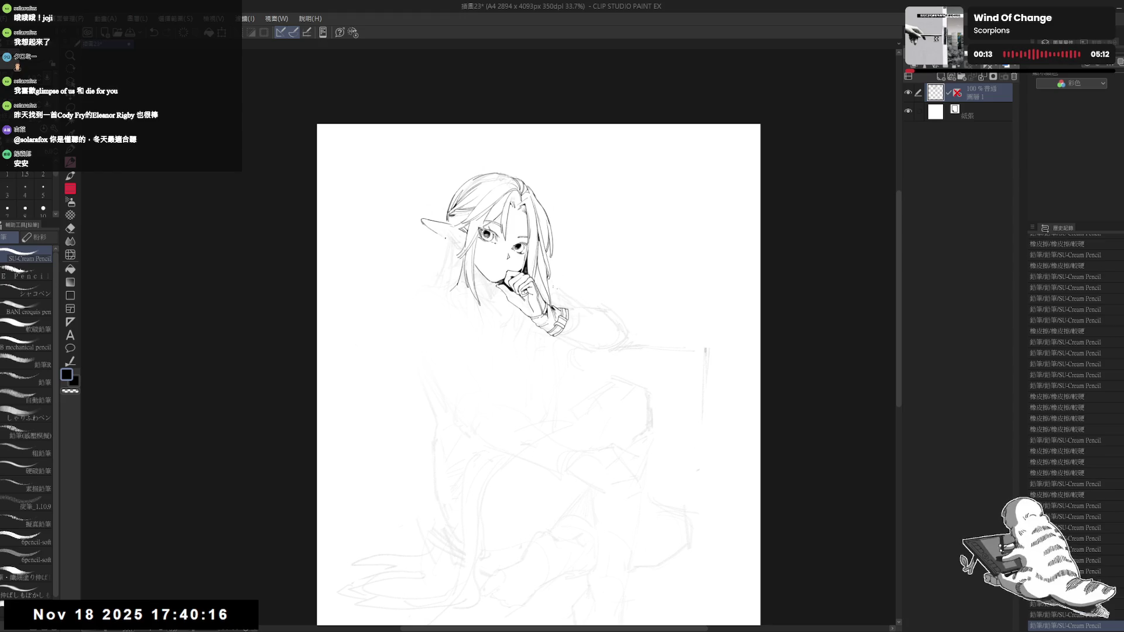
{"action": "key", "text": "e"}
{"action": "left_click_drag", "start_coordinate": [445, 228], "coordinate": [462, 240]}
{"action": "key", "text": "p"}
Step: Rotate and enlarge the view around the ear and erase stray lines at its tip
{"action": "key", "text": "r"}
{"action": "left_click_drag", "start_coordinate": [420, 337], "coordinate": [416, 355]}
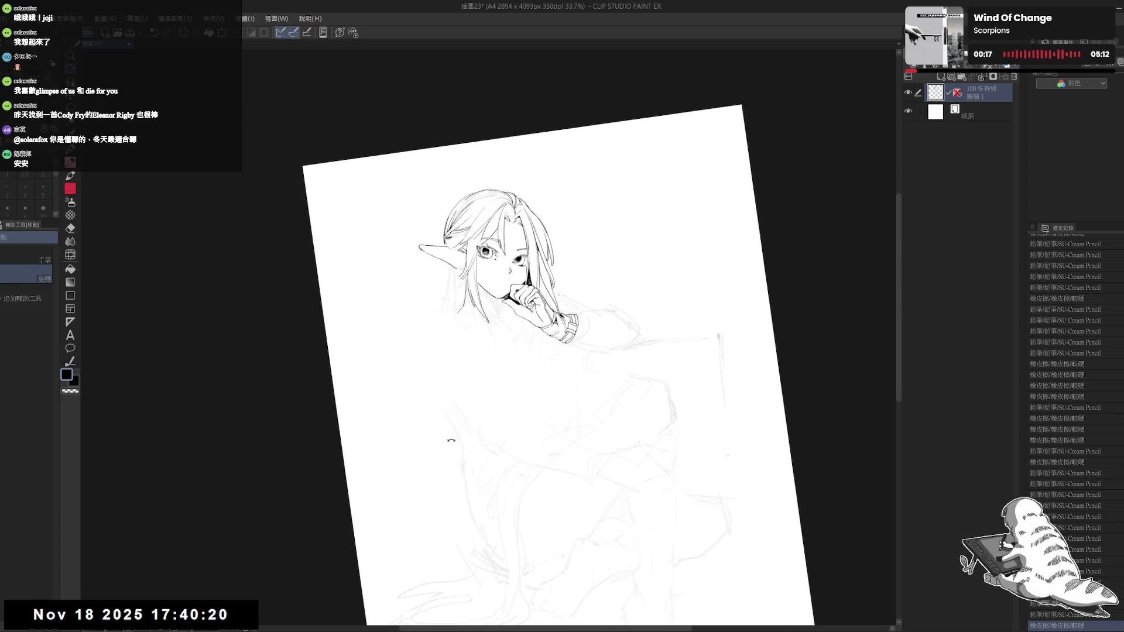
{"action": "left_click_drag", "start_coordinate": [451, 436], "coordinate": [410, 480]}
{"action": "key", "text": "p"}
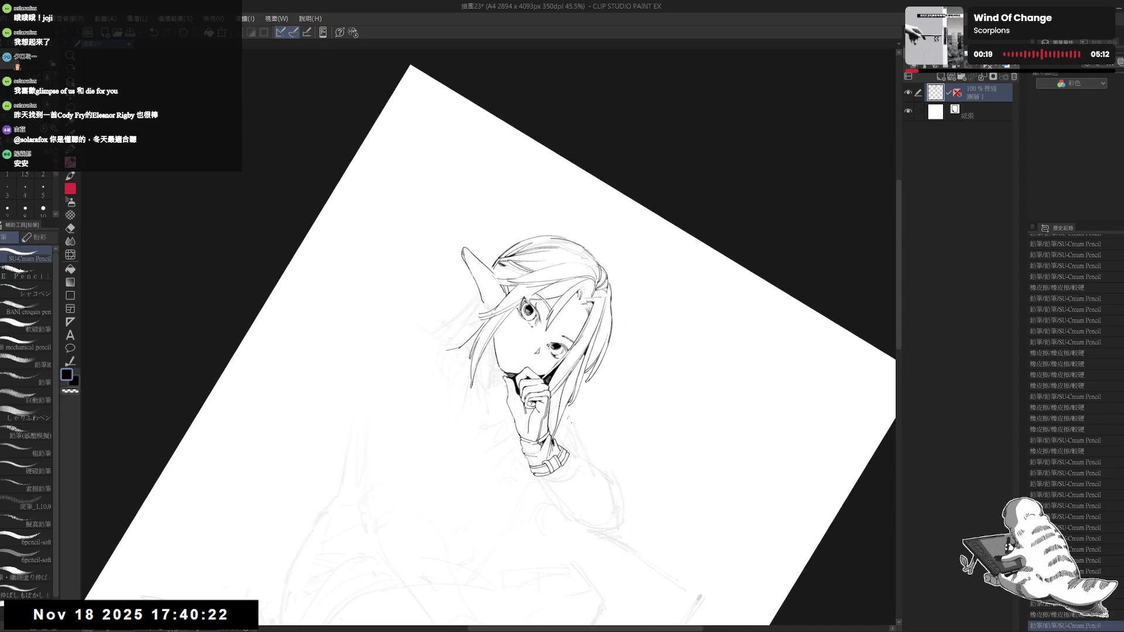
{"action": "key", "text": "e"}
{"action": "left_click_drag", "start_coordinate": [466, 269], "coordinate": [492, 307]}
{"action": "key", "text": "p"}
{"action": "key", "text": "e"}
{"action": "mouse_move", "coordinate": [479, 291]}
{"action": "left_mouse_down"}
{"action": "mouse_move", "coordinate": [490, 305]}
{"action": "mouse_move", "coordinate": [464, 390]}
{"action": "left_mouse_up"}
{"action": "key", "text": "p"}
Step: Rework an ear stroke at a tilted angle, undoing the latest attempt
{"action": "key", "text": "ctrl+at"}
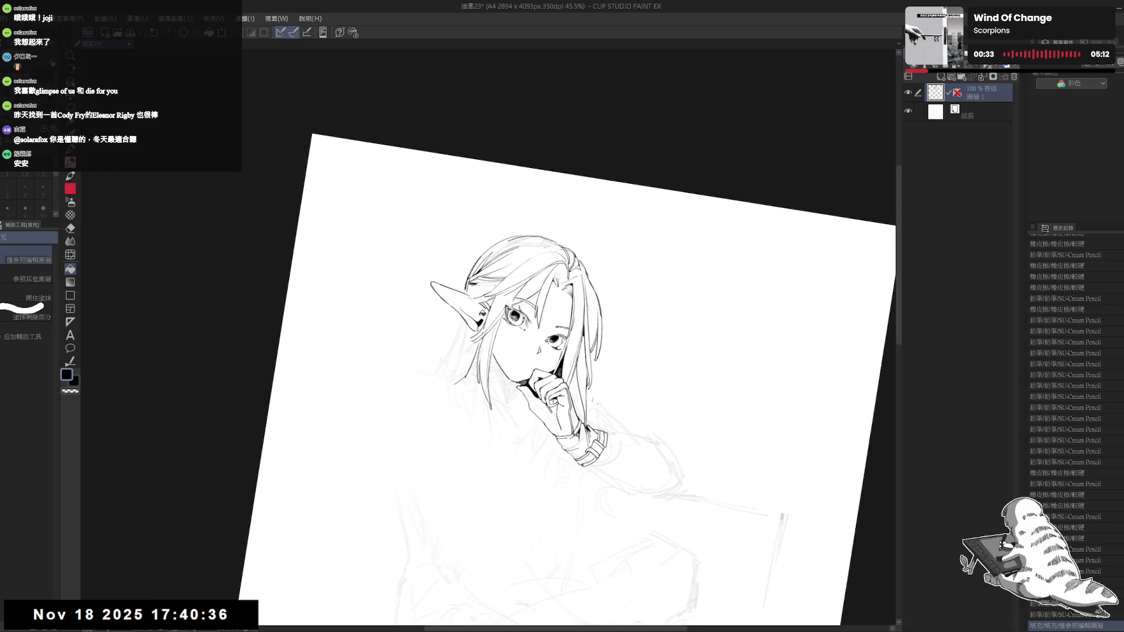
{"action": "left_click_drag", "start_coordinate": [585, 263], "coordinate": [515, 363]}
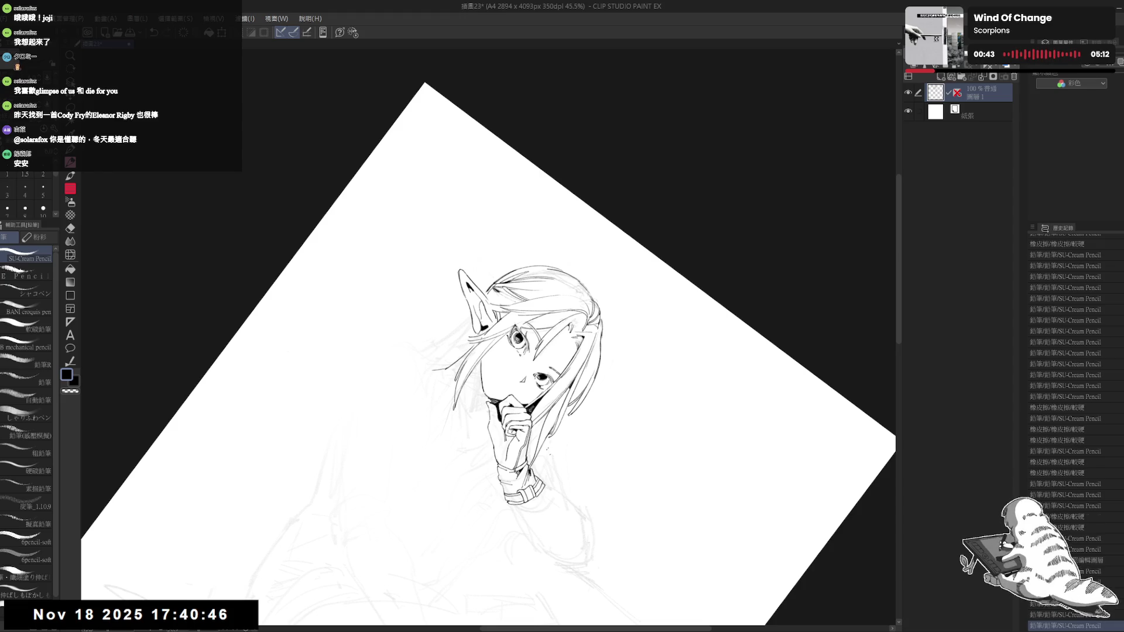
{"action": "left_click_drag", "start_coordinate": [645, 293], "coordinate": [585, 380]}
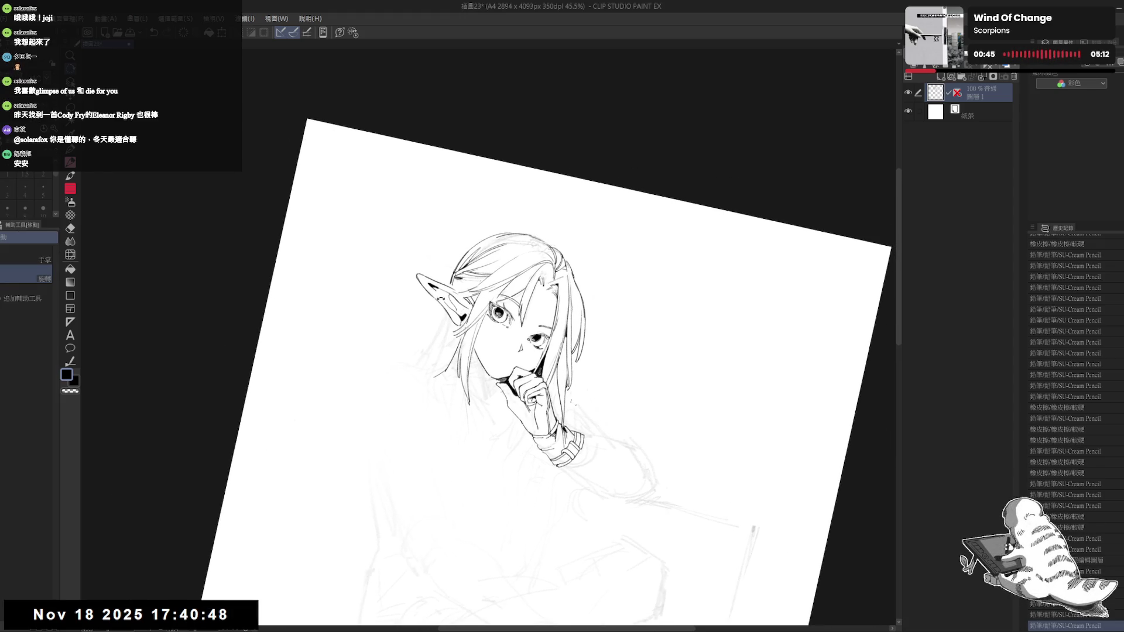
{"action": "key", "text": "p"}
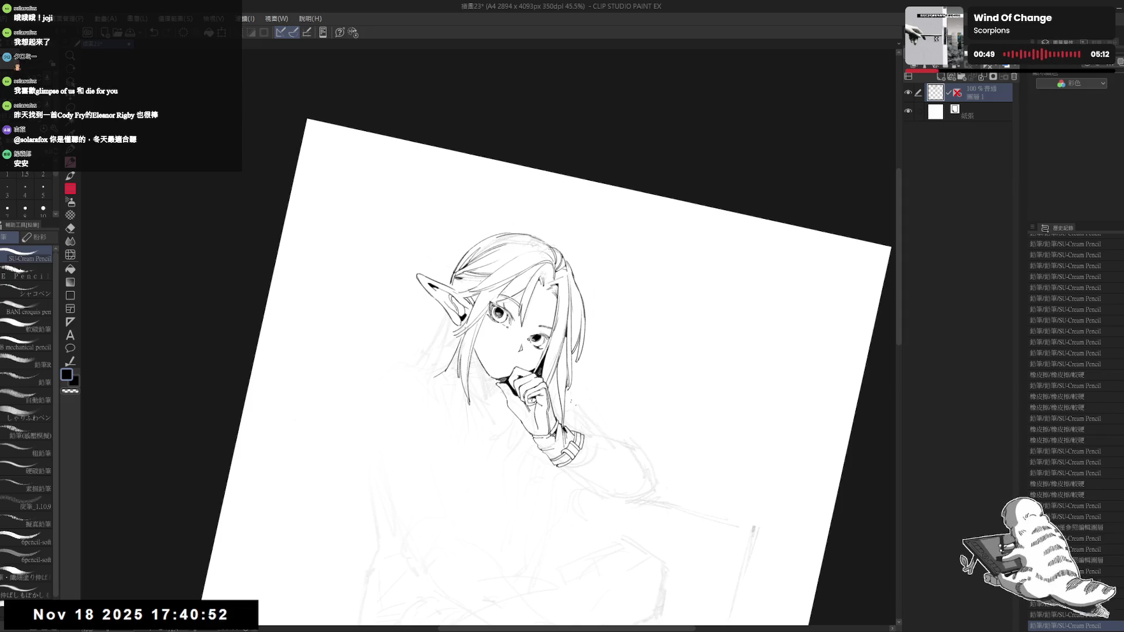
{"action": "key", "text": "ctrl+z"}
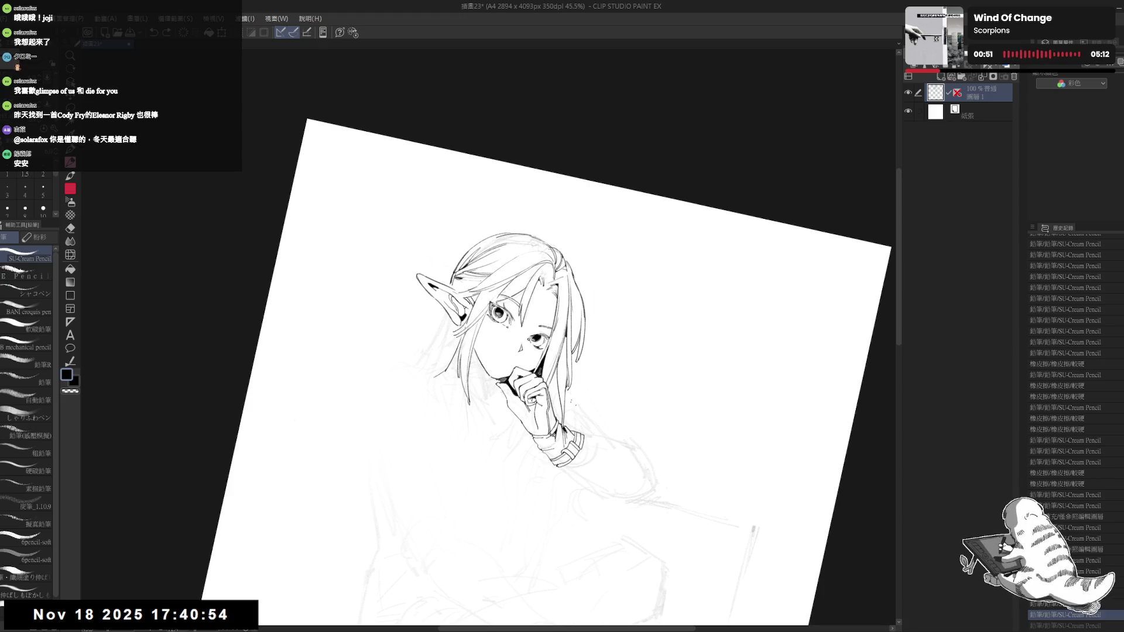
{"action": "key", "text": "ctrl+y"}
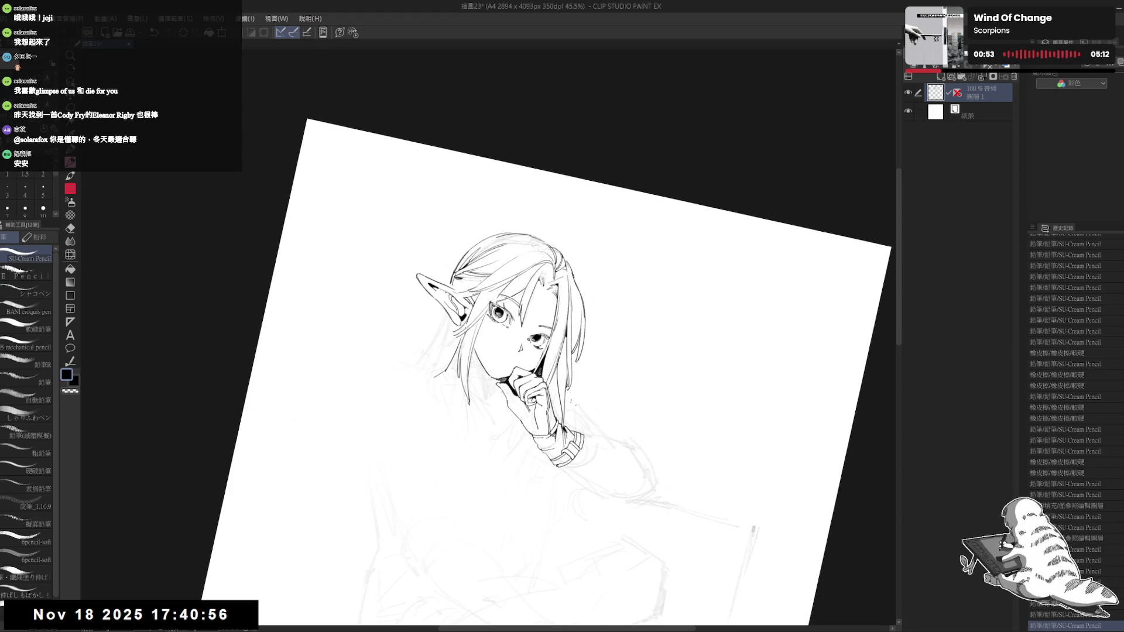
{"action": "key", "text": "ctrl+z"}
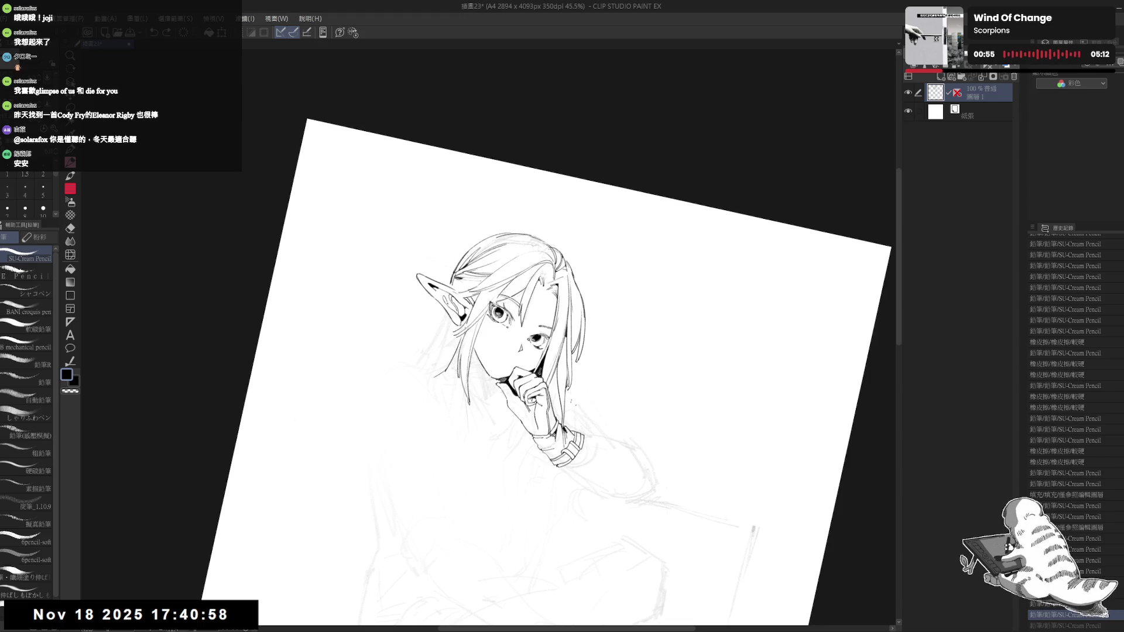
Step: Reset the rotation to upright and erase the scribble next to the ear
{"action": "key", "text": "ctrl+at"}
{"action": "left_click_drag", "start_coordinate": [491, 399], "coordinate": [480, 342]}
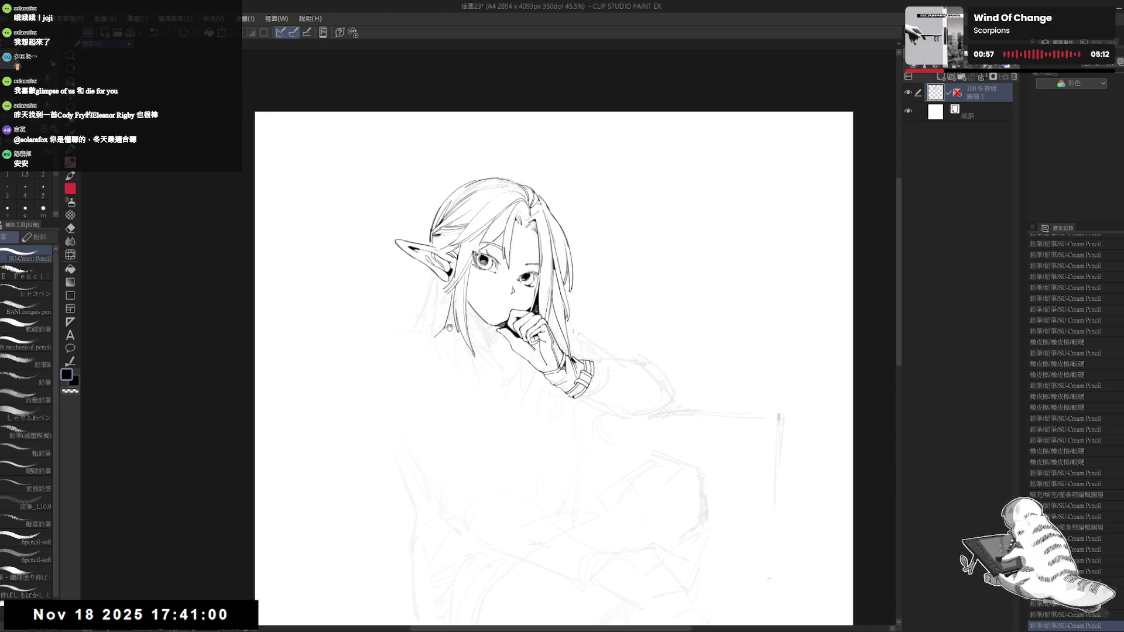
{"action": "scroll", "coordinate": [449, 326], "scroll_direction": "down", "scroll_amount": 1}
{"action": "scroll", "coordinate": [449, 327], "scroll_direction": "down", "scroll_amount": 1}
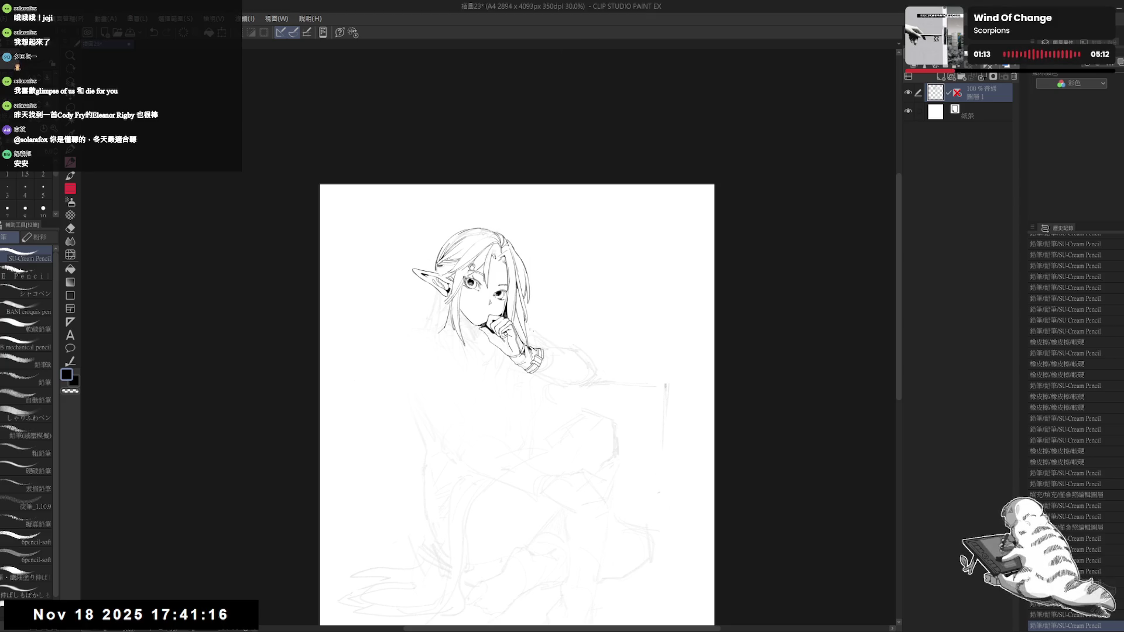
{"action": "scroll", "coordinate": [481, 255], "scroll_direction": "up", "scroll_amount": 2}
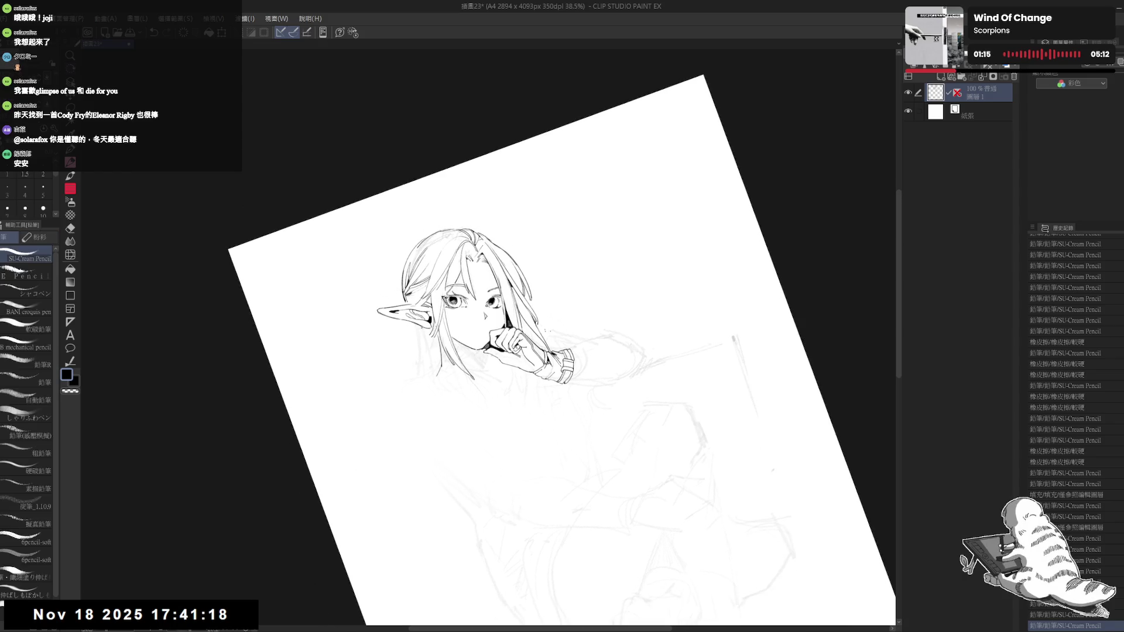
{"action": "key", "text": "e"}
{"action": "left_click_drag", "start_coordinate": [401, 304], "coordinate": [408, 320]}
{"action": "key", "text": "p"}
{"action": "key", "text": "e"}
{"action": "key", "text": "p"}
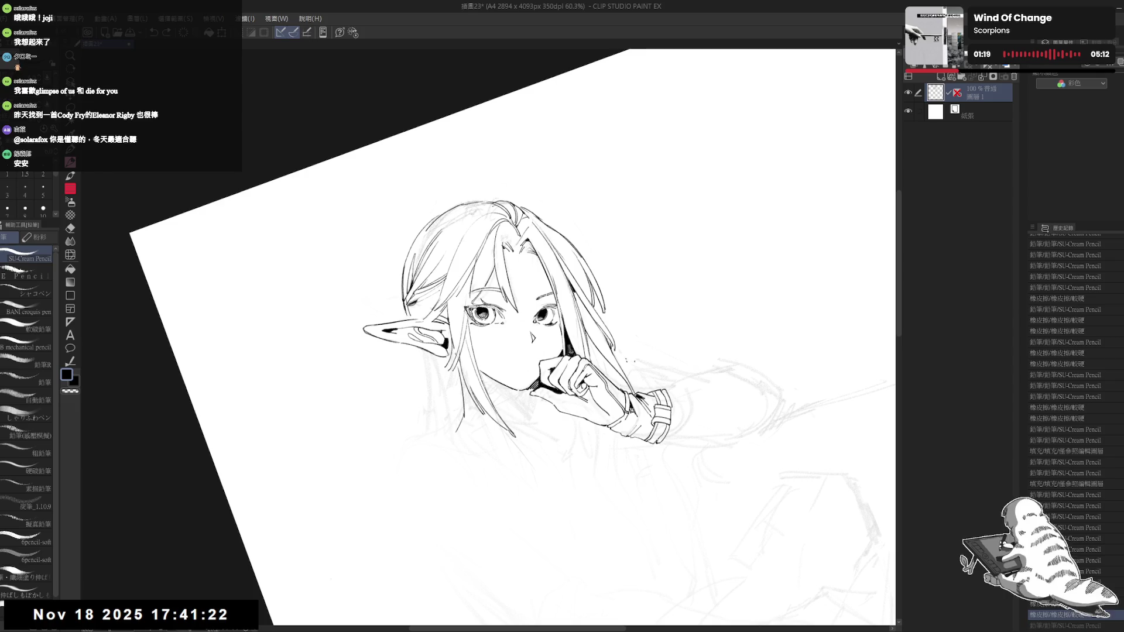
Step: Clean up a small stroke near the ear and add fine hair strokes beside it
{"action": "key", "text": "e"}
{"action": "key", "text": "minus"}
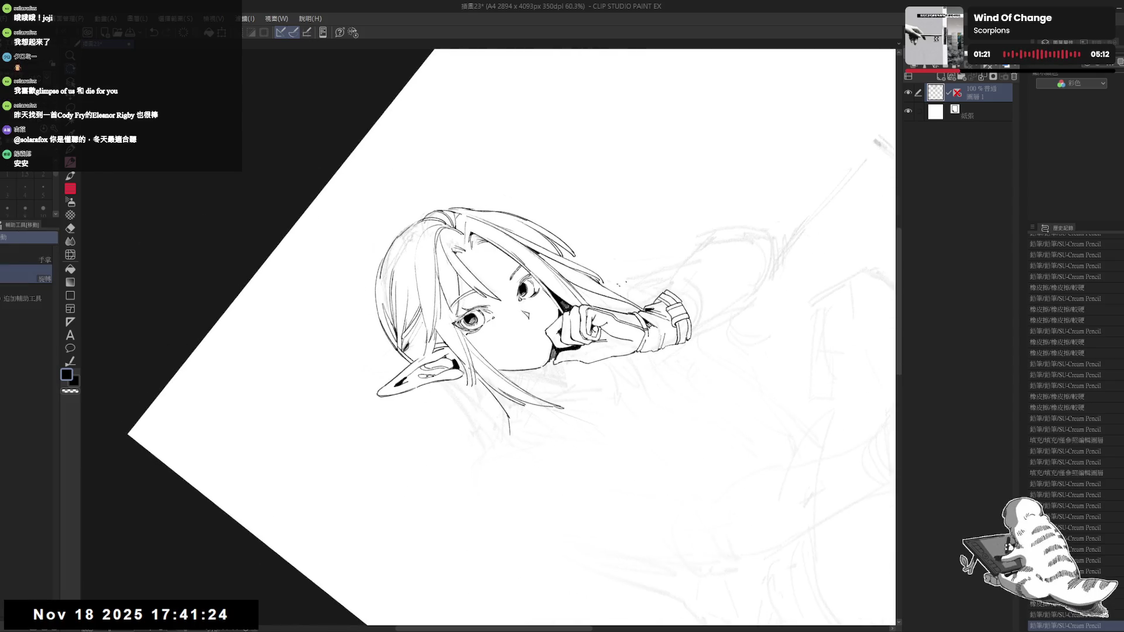
{"action": "key", "text": "minus"}
{"action": "mouse_move", "coordinate": [405, 334]}
{"action": "left_mouse_down"}
{"action": "mouse_move", "coordinate": [419, 349]}
{"action": "mouse_move", "coordinate": [393, 335]}
{"action": "mouse_move", "coordinate": [419, 318]}
{"action": "left_mouse_up"}
{"action": "key", "text": "r"}
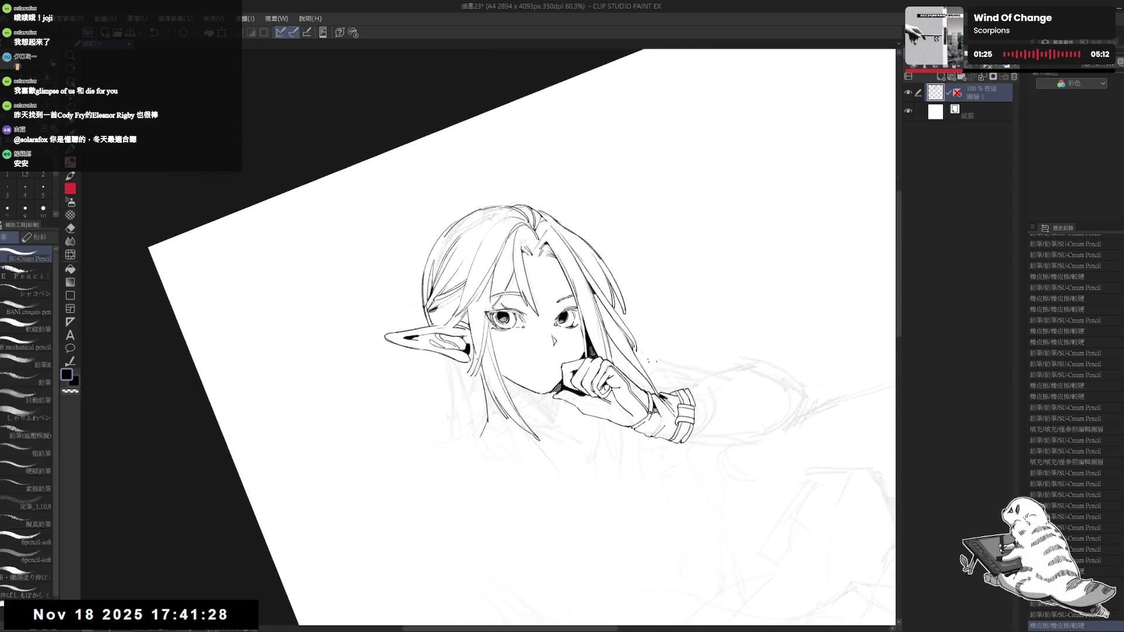
{"action": "key", "text": "p"}
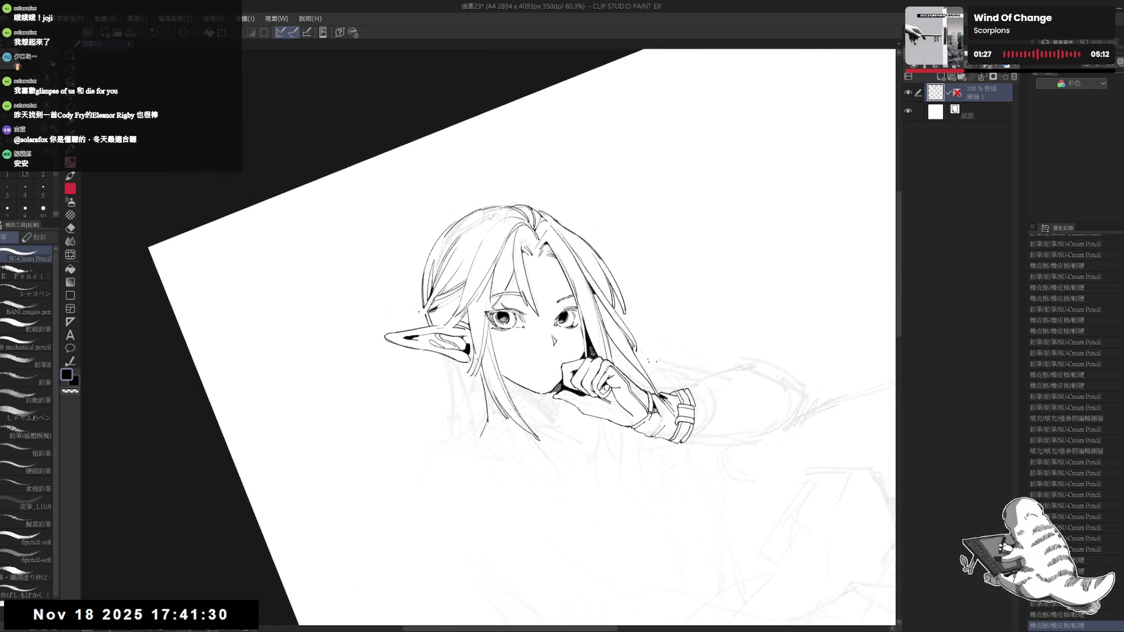
{"action": "left_click_drag", "start_coordinate": [423, 307], "coordinate": [426, 316]}
{"action": "left_click_drag", "start_coordinate": [422, 310], "coordinate": [428, 327]}
Step: Return the view upright and reframe the ear with a slight counter-clockwise tilt
{"action": "key", "text": "ctrl+@"}
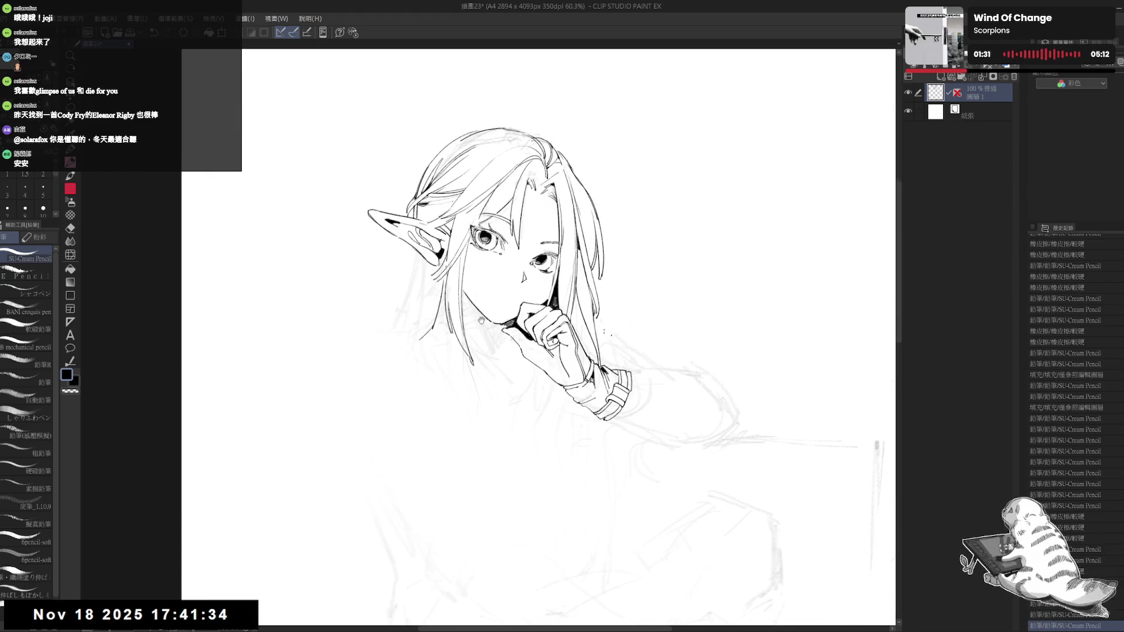
{"action": "scroll", "coordinate": [475, 254], "scroll_direction": "down", "scroll_amount": 3}
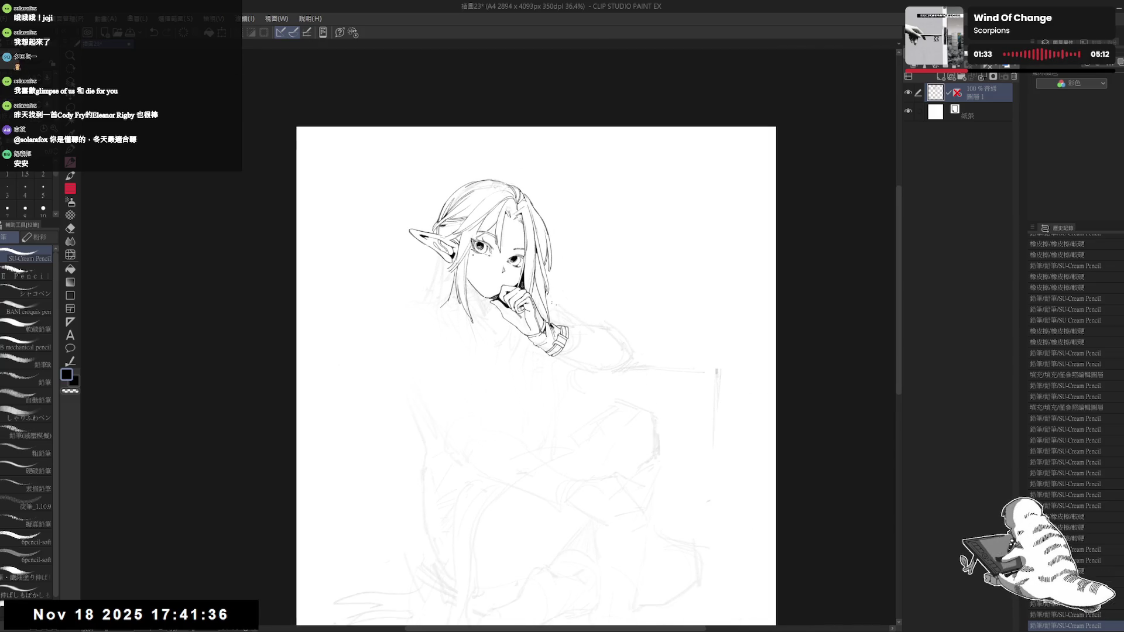
{"action": "left_click_drag", "start_coordinate": [478, 392], "coordinate": [476, 374]}
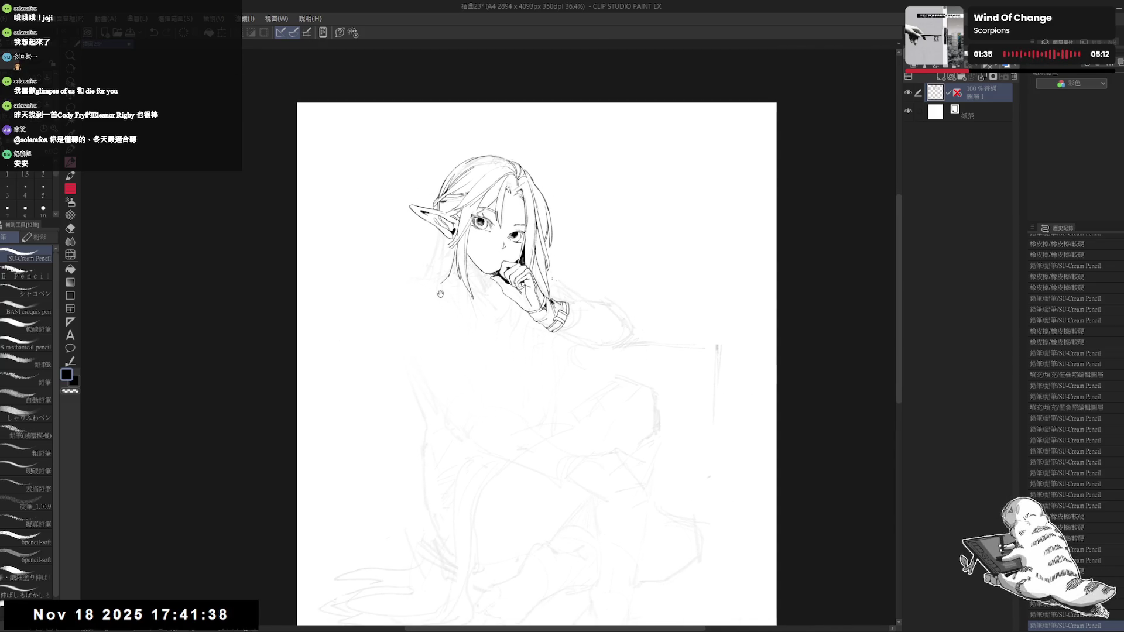
{"action": "left_click_drag", "start_coordinate": [413, 236], "coordinate": [425, 262]}
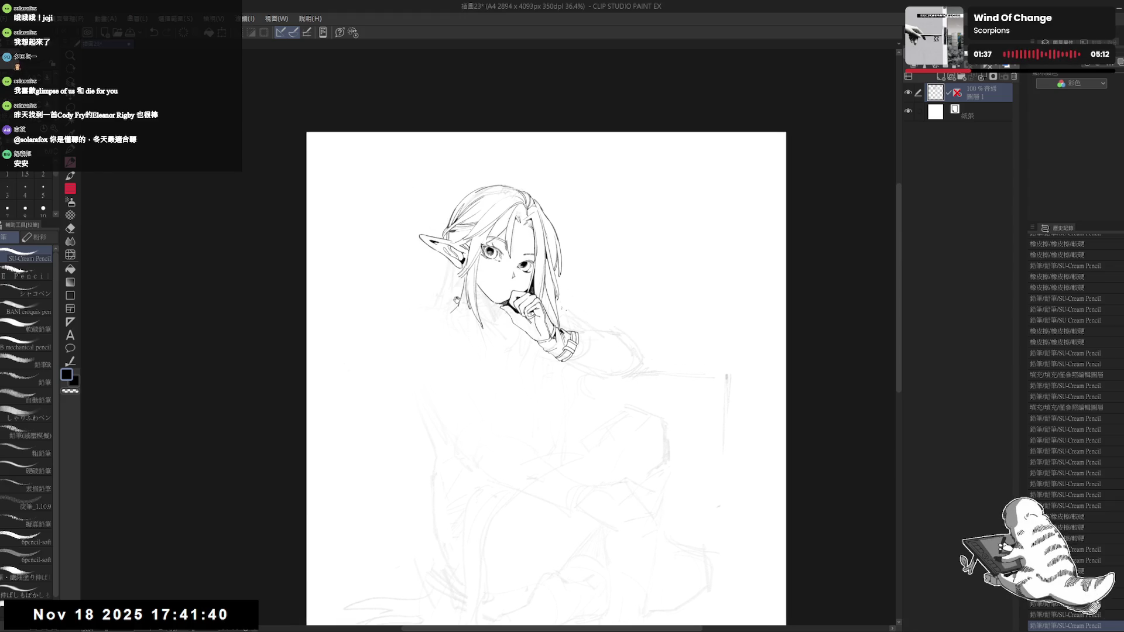
{"action": "key", "text": "r"}
{"action": "left_click_drag", "start_coordinate": [459, 297], "coordinate": [404, 316]}
{"action": "left_click_drag", "start_coordinate": [438, 256], "coordinate": [527, 246]}
Step: Add a few tiny pencil strokes to the hair beside the pointed ear, undoing and redoing to compare
{"action": "left_click", "coordinate": [223, 614]}
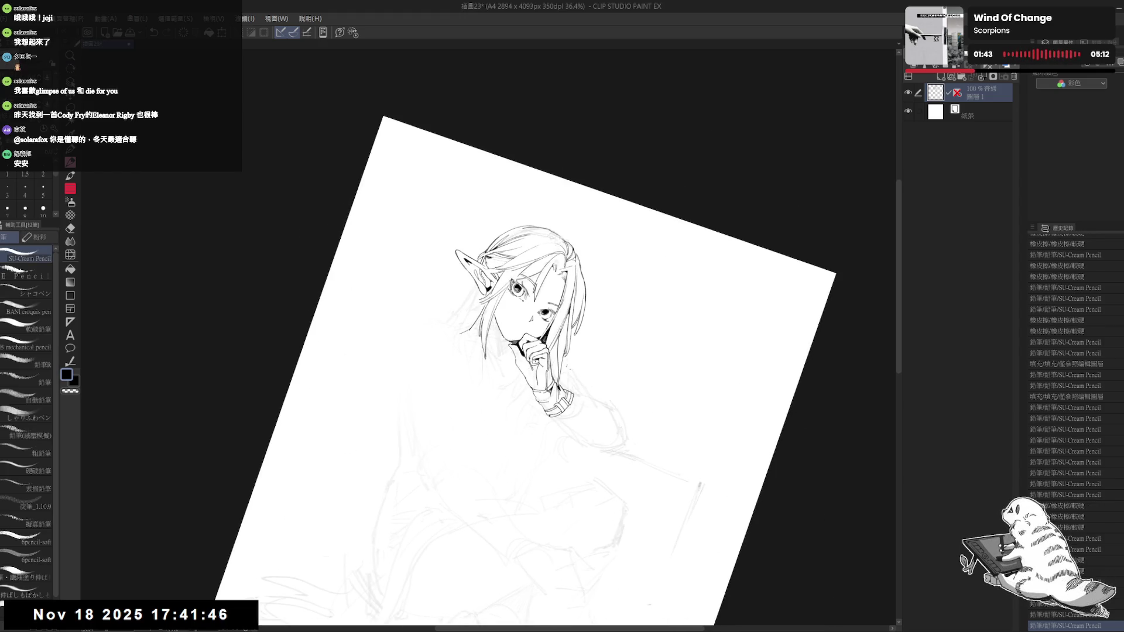
{"action": "key", "text": "ctrl+at"}
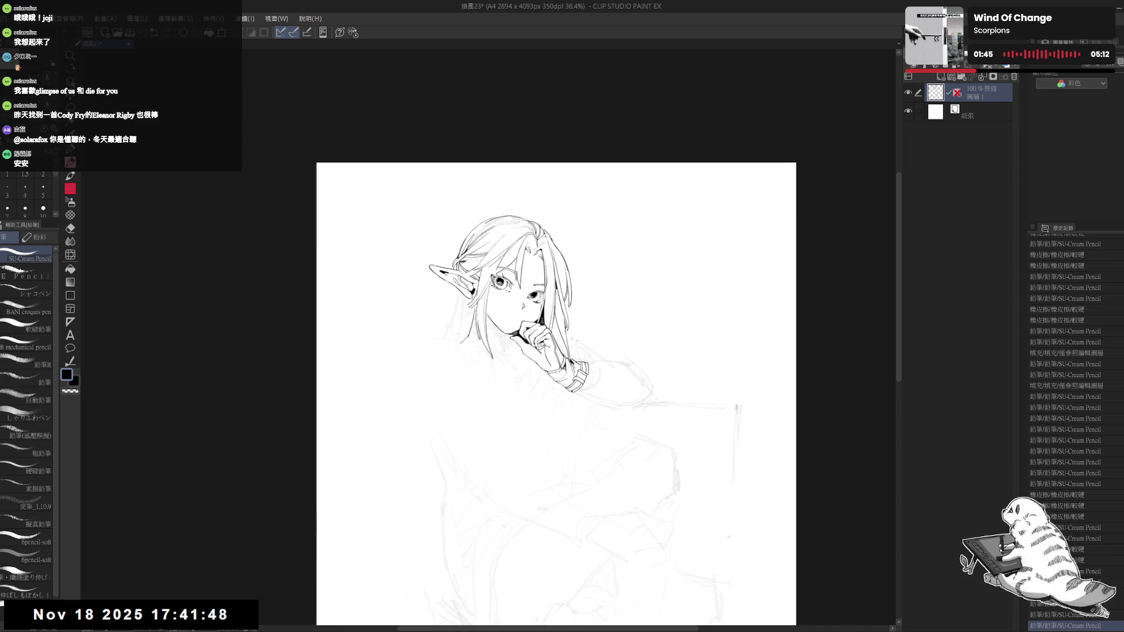
{"action": "left_click_drag", "start_coordinate": [458, 248], "coordinate": [462, 257]}
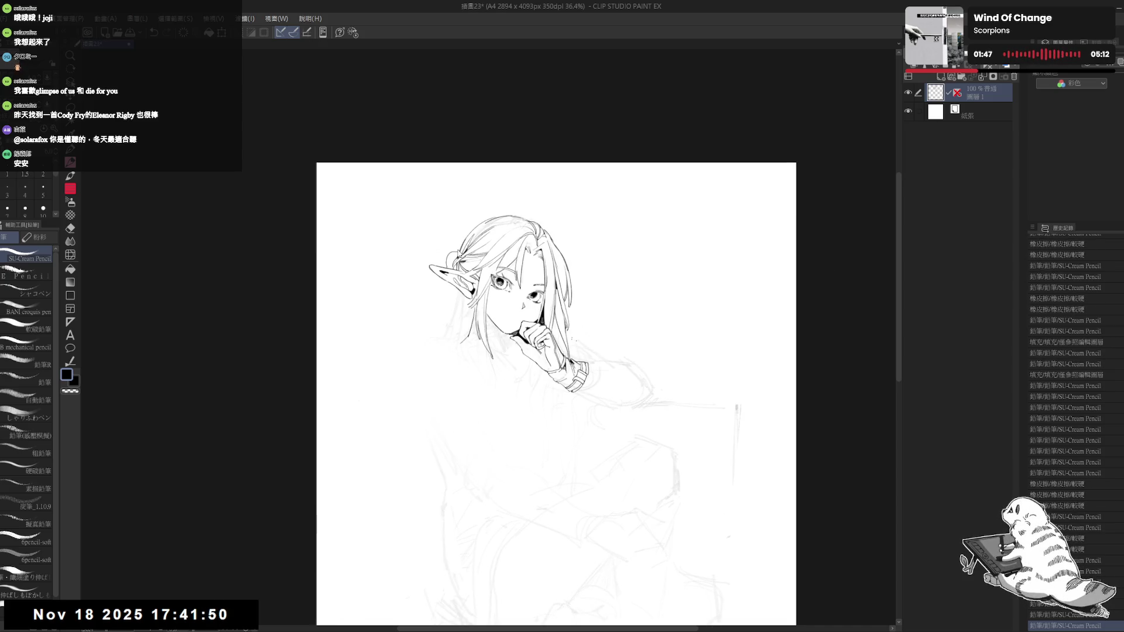
{"action": "key", "text": "ctrl+z"}
{"action": "key", "text": "ctrl+y"}
{"action": "key", "text": "ctrl+y"}
{"action": "key", "text": "ctrl+y"}
{"action": "key", "text": "ctrl+y"}
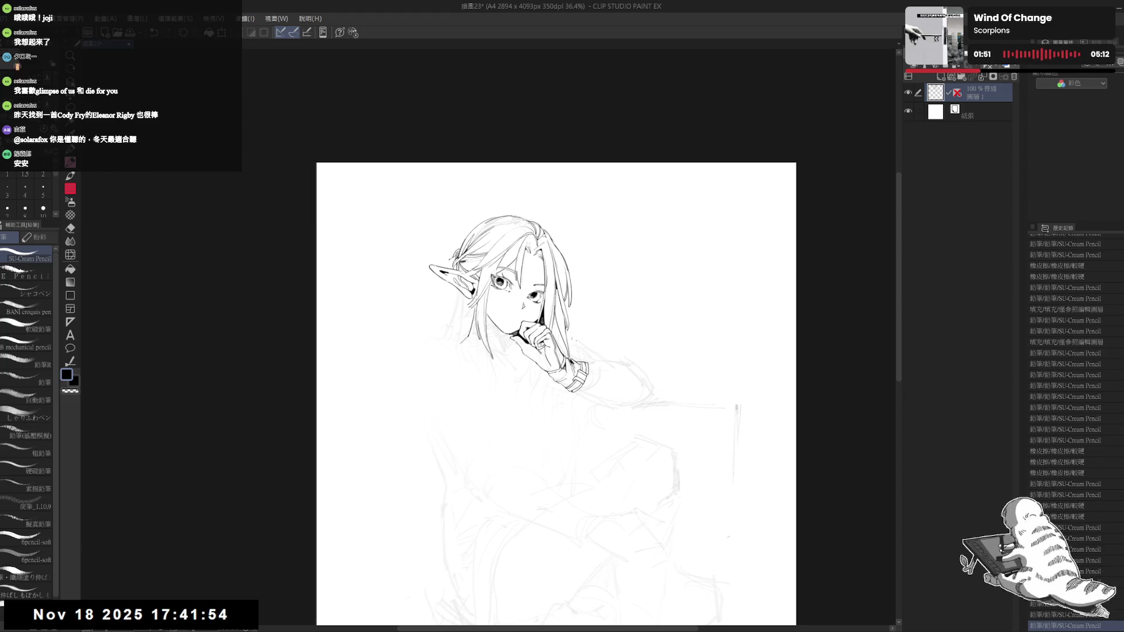
{"action": "key", "text": "ctrl+y"}
{"action": "key", "text": "ctrl+y"}
{"action": "key", "text": "ctrl+y"}
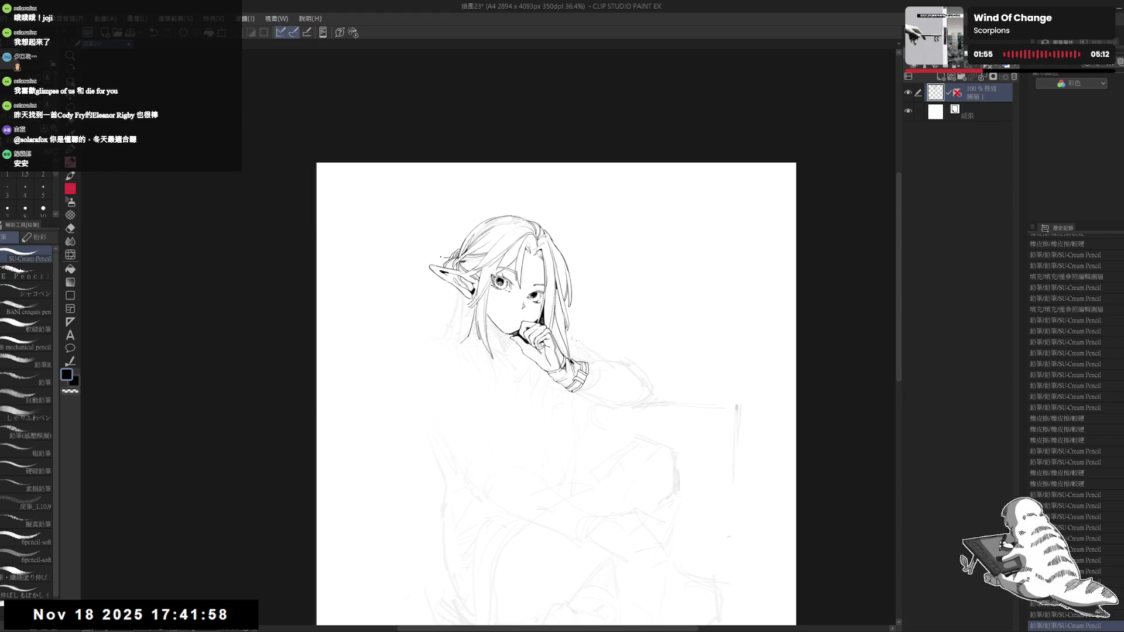
{"action": "key", "text": "ctrl+y"}
{"action": "key", "text": "ctrl+y"}
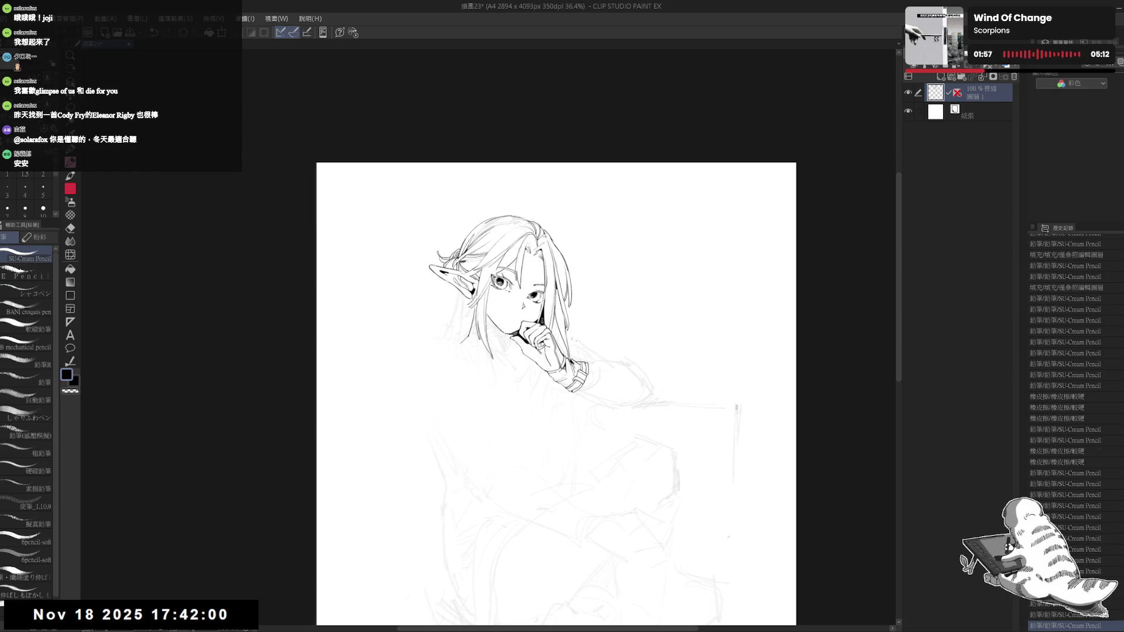
{"action": "key", "text": "ctrl+z"}
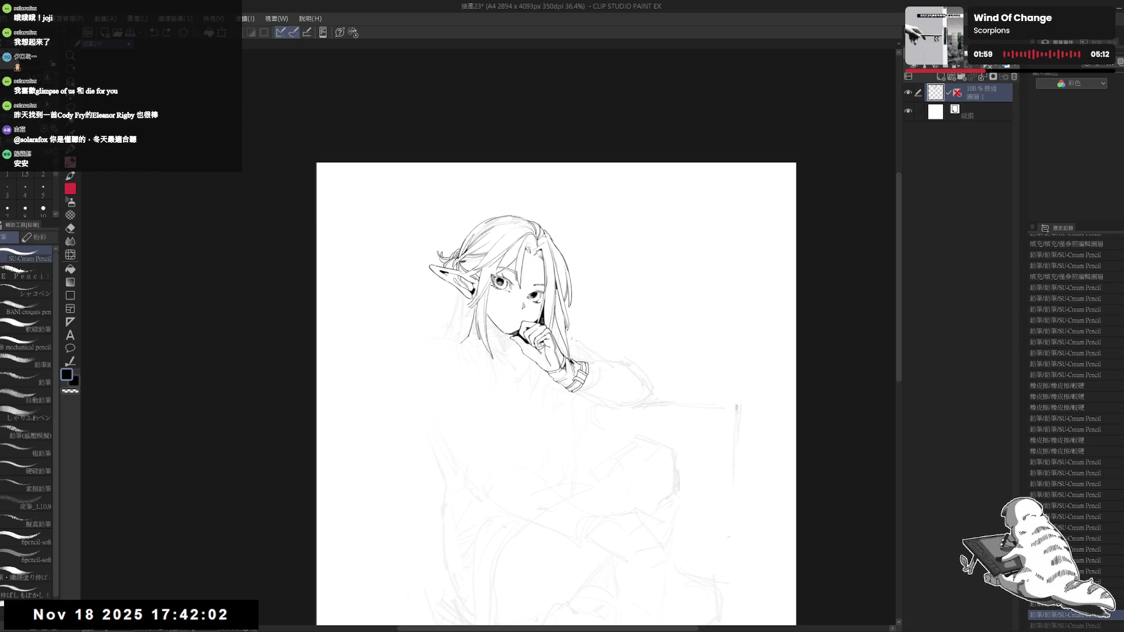
{"action": "key", "text": "ctrl+y"}
{"action": "key", "text": "ctrl+y"}
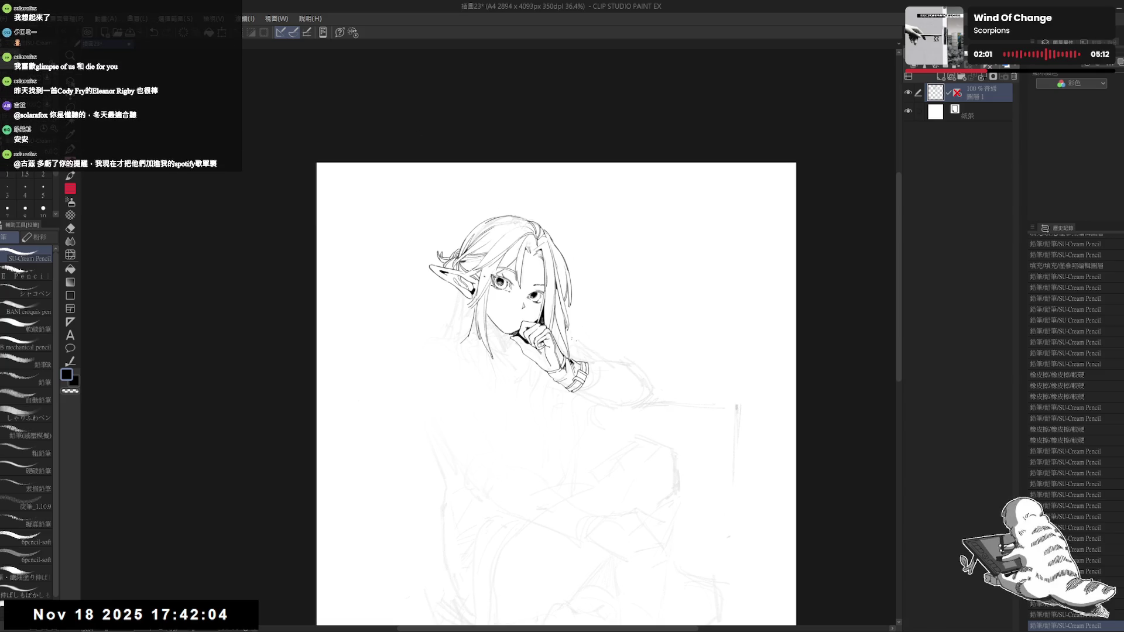
Step: Check the hair strokes with the canvas flipped horizontally and zoomed in, restore two more strokes, then flip back
{"action": "key", "text": "h"}
{"action": "key", "text": "ctrl+plus"}
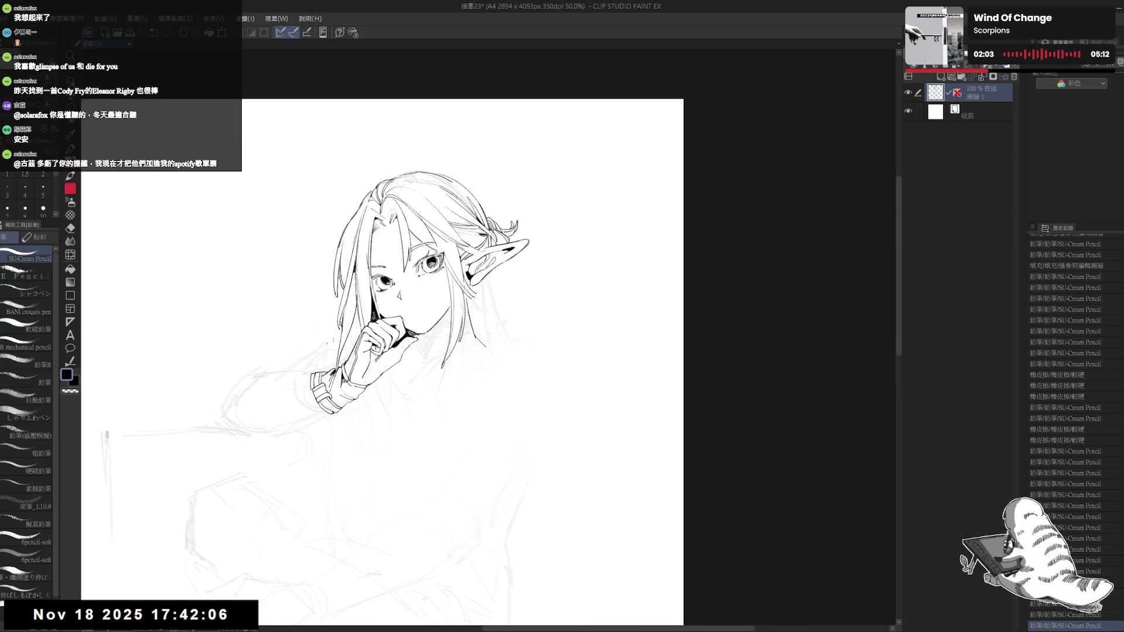
{"action": "key", "text": "ctrl+y"}
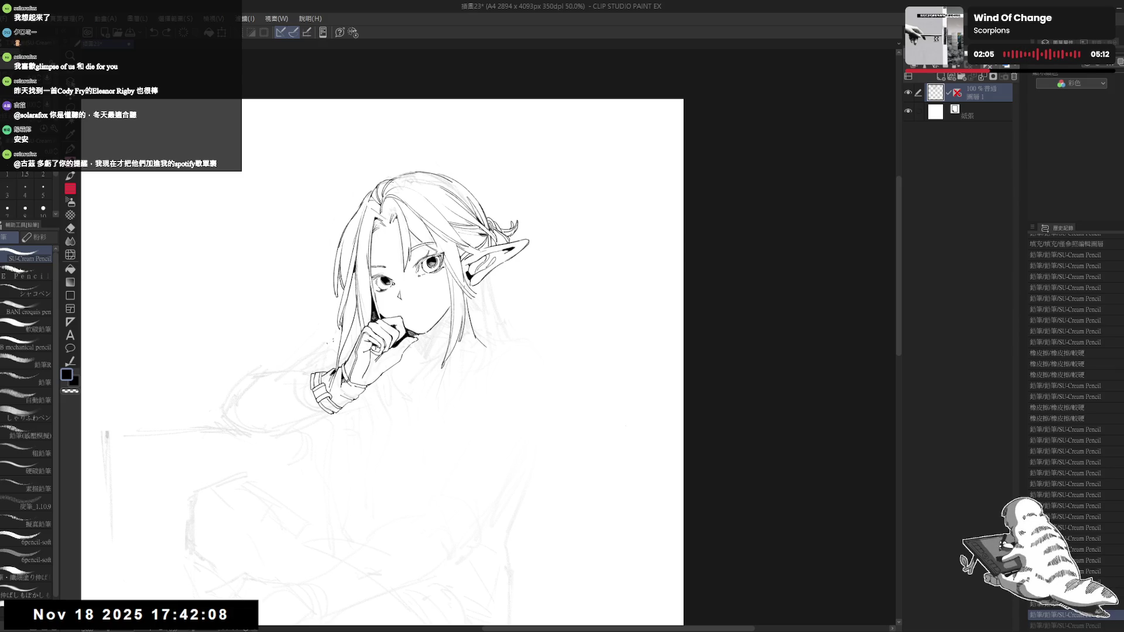
{"action": "key", "text": "ctrl+y"}
{"action": "key", "text": "h"}
{"action": "left_click_drag", "start_coordinate": [468, 223], "coordinate": [419, 211]}
{"action": "scroll", "coordinate": [419, 211], "scroll_direction": "down", "scroll_amount": 2}
{"action": "left_click_drag", "start_coordinate": [502, 88], "coordinate": [502, 133]}
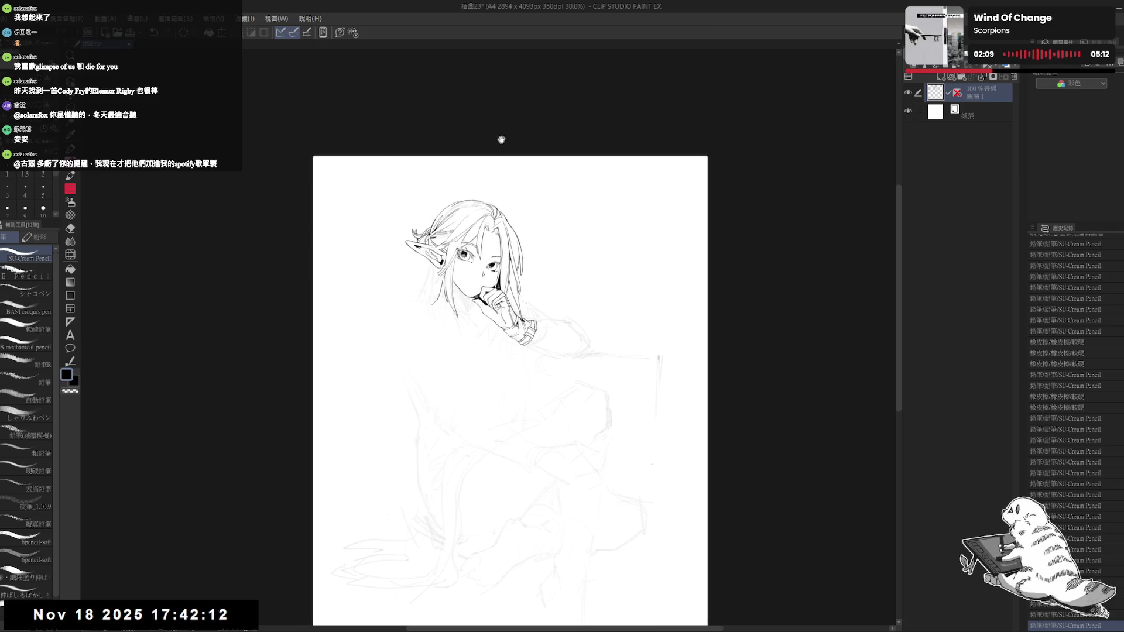
{"action": "scroll", "coordinate": [497, 135], "scroll_direction": "up", "scroll_amount": 1}
Step: With the canvas tilted clockwise, erase small stray bits of hair line on top of the head
{"action": "key", "text": "e"}
{"action": "key", "text": "asciicircum"}
{"action": "key", "text": "asciicircum"}
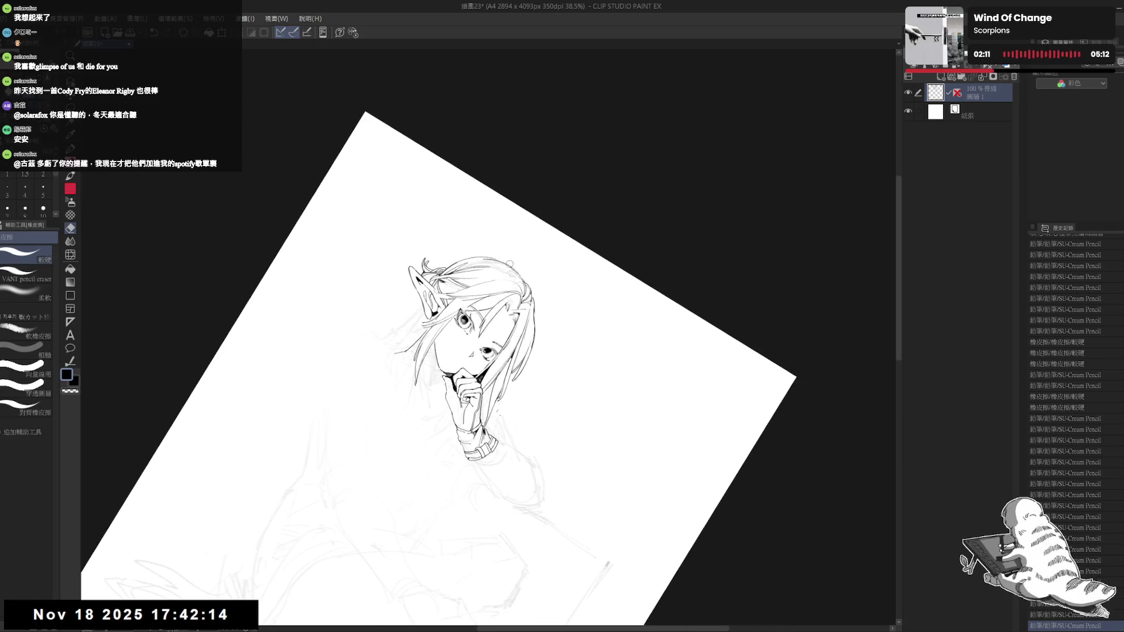
{"action": "left_click", "coordinate": [516, 268]}
{"action": "left_click", "coordinate": [513, 272]}
{"action": "left_click", "coordinate": [512, 274]}
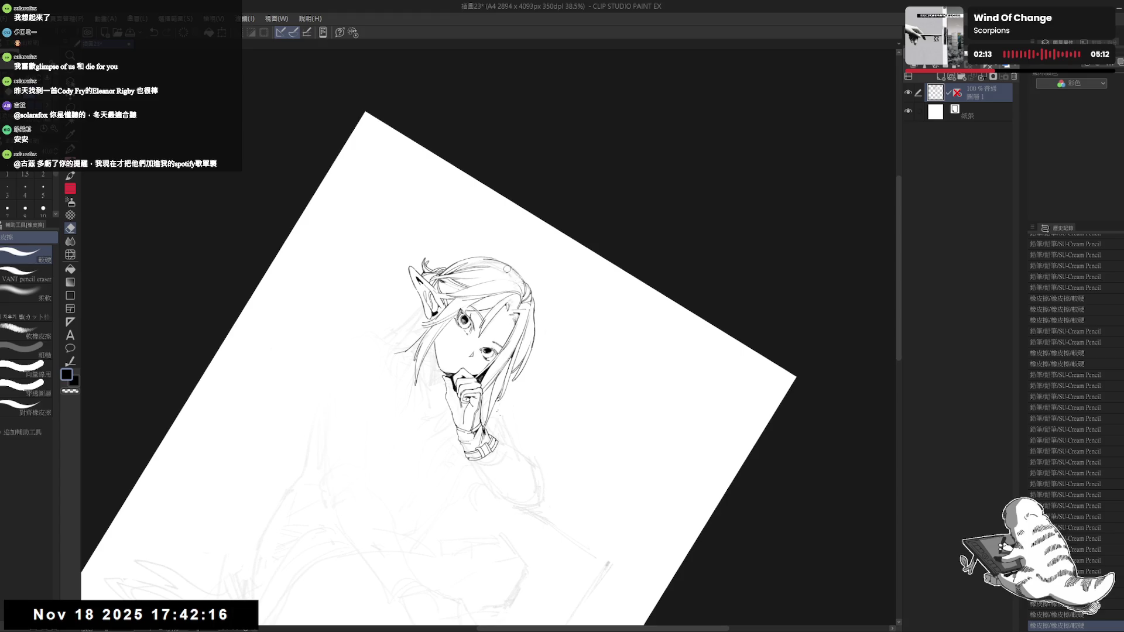
{"action": "left_click", "coordinate": [511, 271]}
{"action": "left_click", "coordinate": [513, 273]}
{"action": "left_click", "coordinate": [515, 275]}
{"action": "key", "text": "asciicircum"}
Step: Add a small pencil stroke to the hair, then erase more stray hair line segments near the ear
{"action": "key", "text": "p"}
{"action": "left_click", "coordinate": [509, 296]}
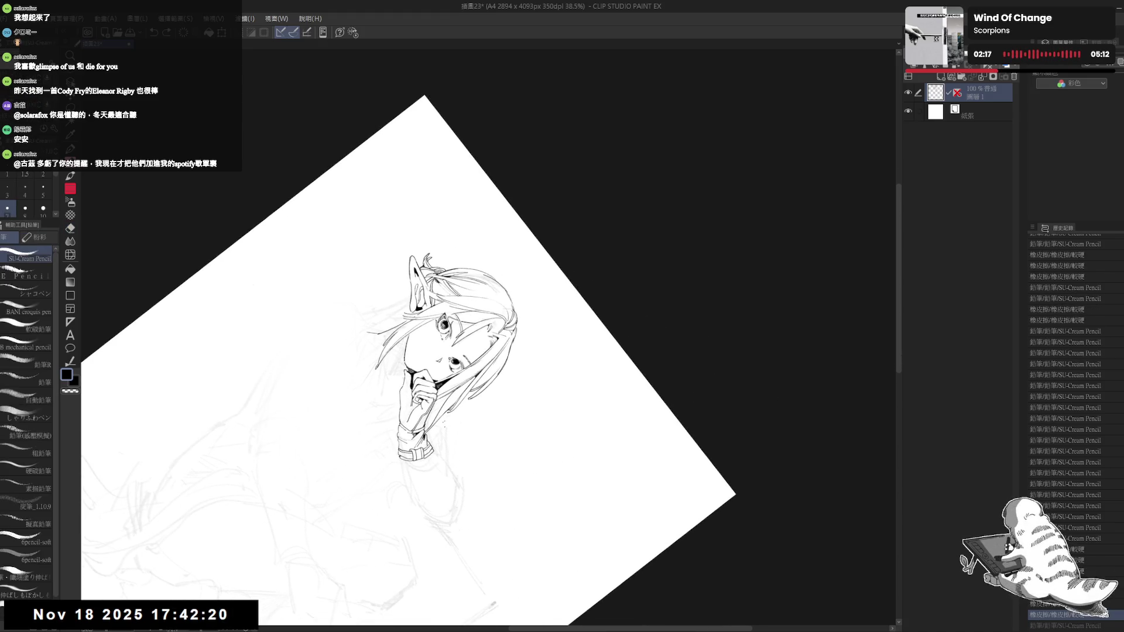
{"action": "key", "text": "e"}
{"action": "left_click", "coordinate": [507, 303]}
{"action": "left_click", "coordinate": [507, 303]}
{"action": "left_click", "coordinate": [506, 304]}
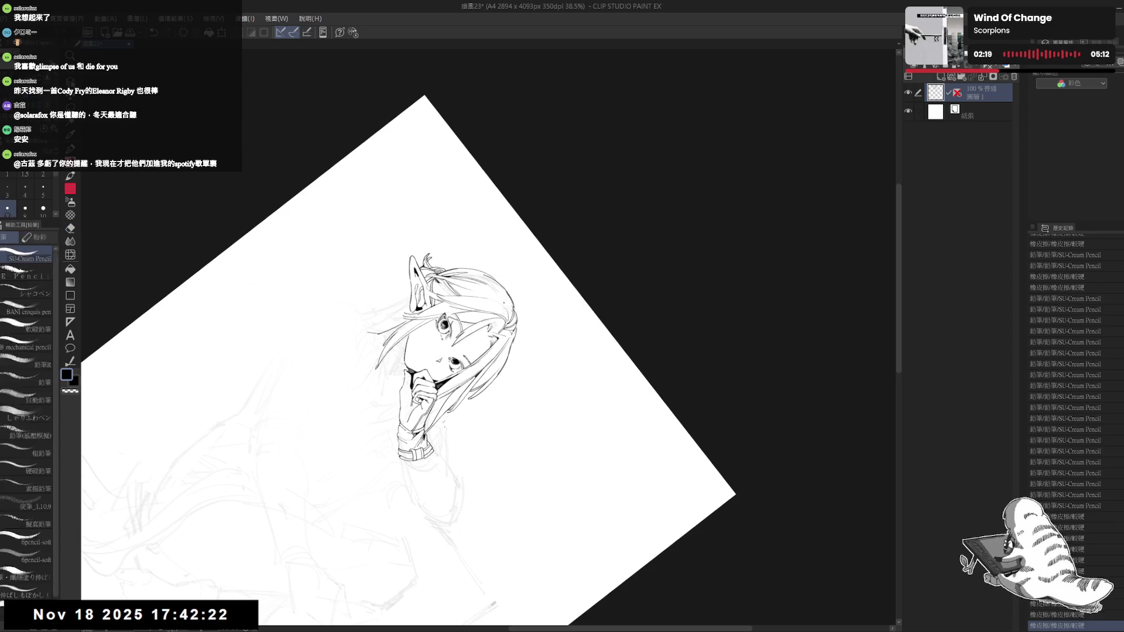
{"action": "key", "text": "asciicircum"}
{"action": "key", "text": "asciicircum"}
{"action": "key", "text": "asciicircum"}
{"action": "left_click", "coordinate": [451, 359]}
{"action": "left_click", "coordinate": [451, 358]}
{"action": "left_click", "coordinate": [451, 360]}
Step: With the head rotated sideways, redraw two new hair strands along the top of the head
{"action": "key", "text": "r"}
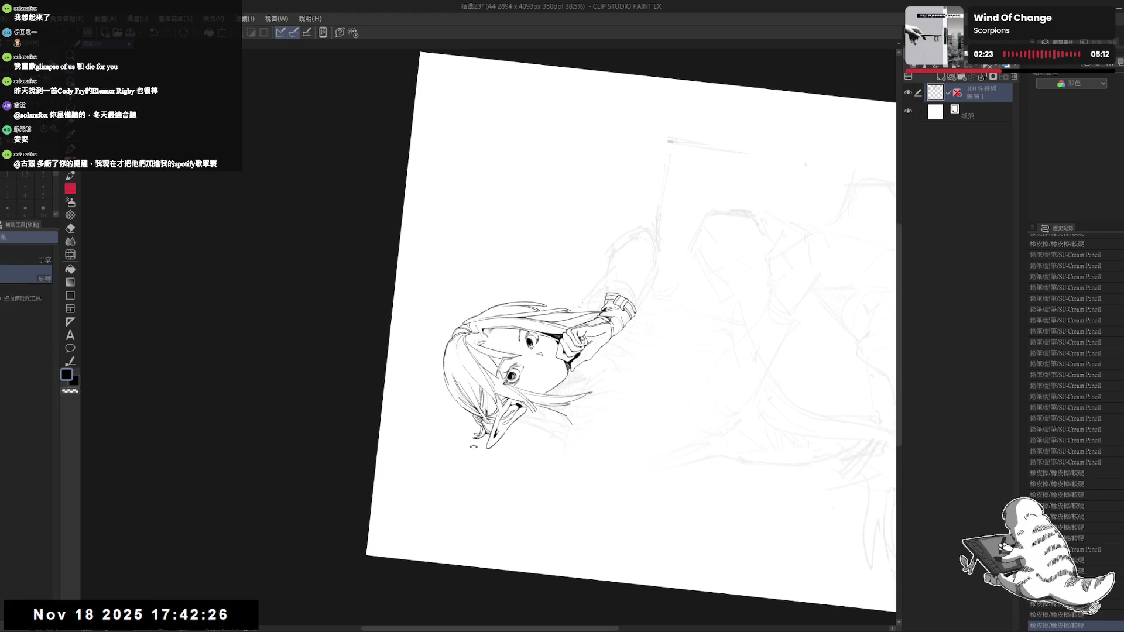
{"action": "left_click_drag", "start_coordinate": [586, 292], "coordinate": [644, 363]}
{"action": "key", "text": "p"}
{"action": "left_click_drag", "start_coordinate": [439, 360], "coordinate": [440, 385]}
{"action": "key", "text": "ctrl+z"}
{"action": "key", "text": "ctrl+z"}
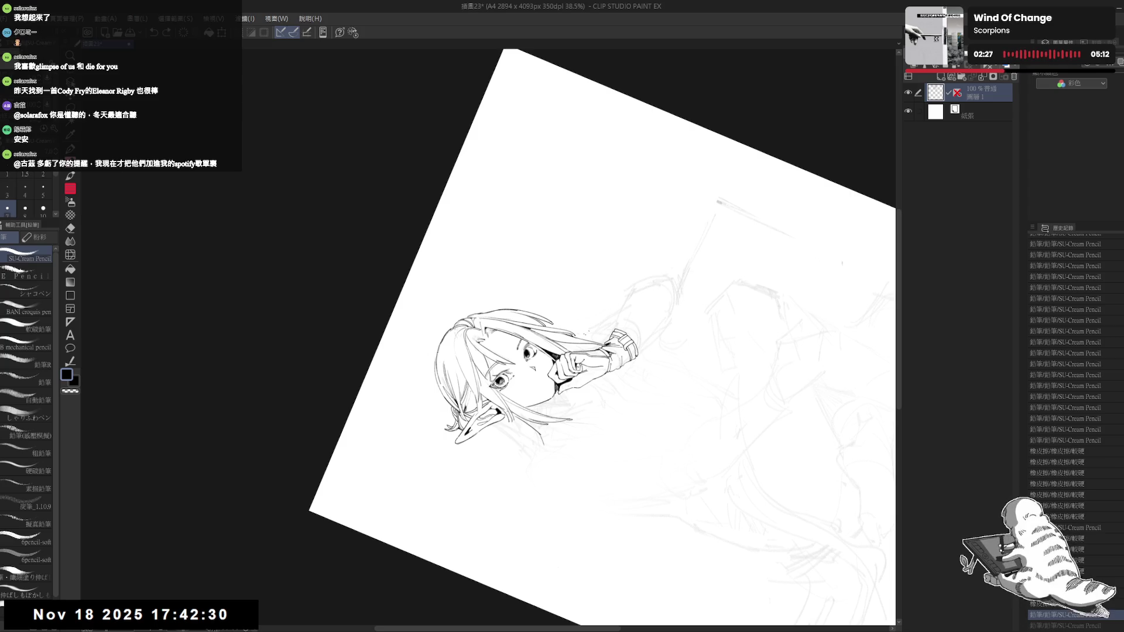
{"action": "key", "text": "ctrl+y"}
{"action": "key", "text": "r"}
{"action": "left_click_drag", "start_coordinate": [585, 328], "coordinate": [609, 293]}
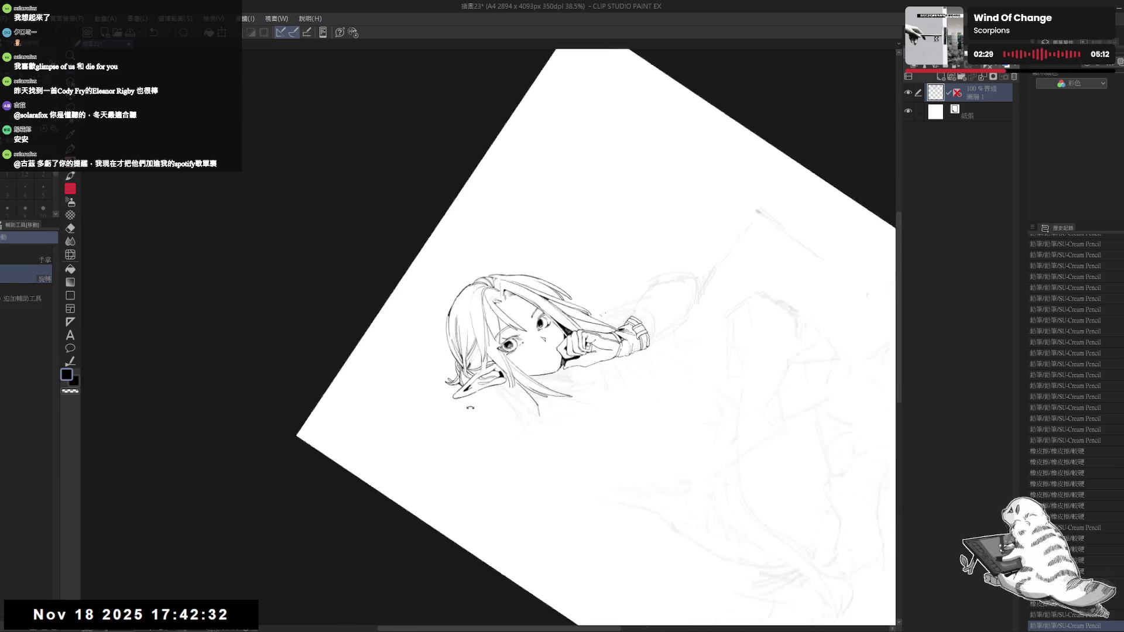
{"action": "key", "text": "ctrl+z"}
{"action": "left_click_drag", "start_coordinate": [445, 322], "coordinate": [460, 369]}
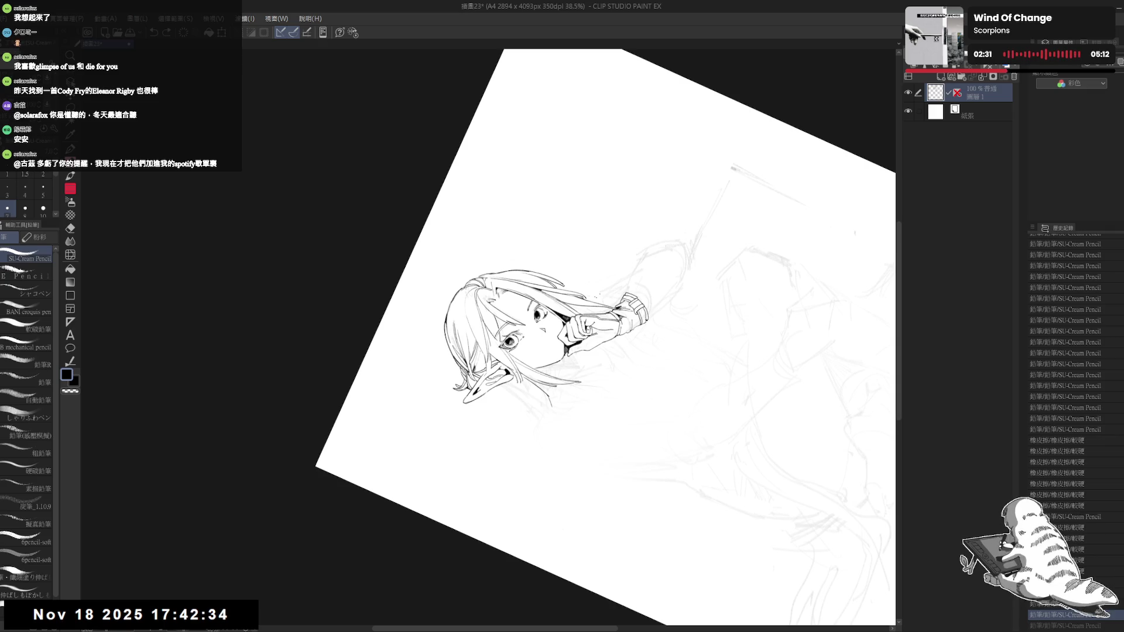
{"action": "key", "text": "ctrl+z"}
{"action": "key", "text": "ctrl+y"}
Step: Reset the canvas rotation and fit the whole page in the window
{"action": "key", "text": "ctrl+@"}
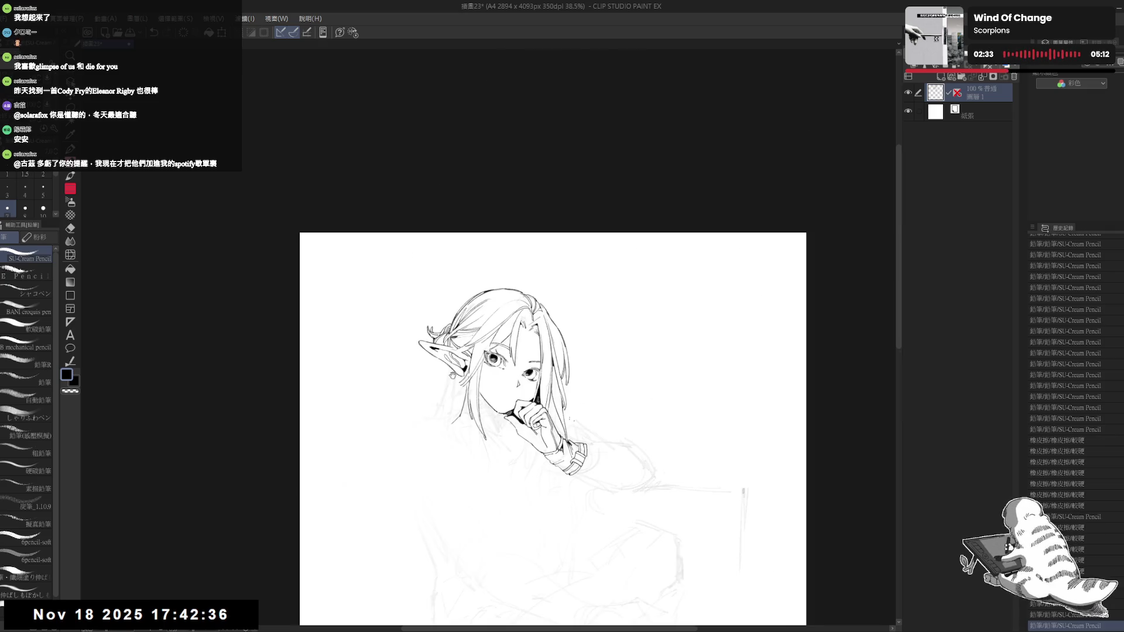
{"action": "key", "text": "ctrl+0"}
{"action": "scroll", "coordinate": [406, 168], "scroll_direction": "down", "scroll_amount": 1}
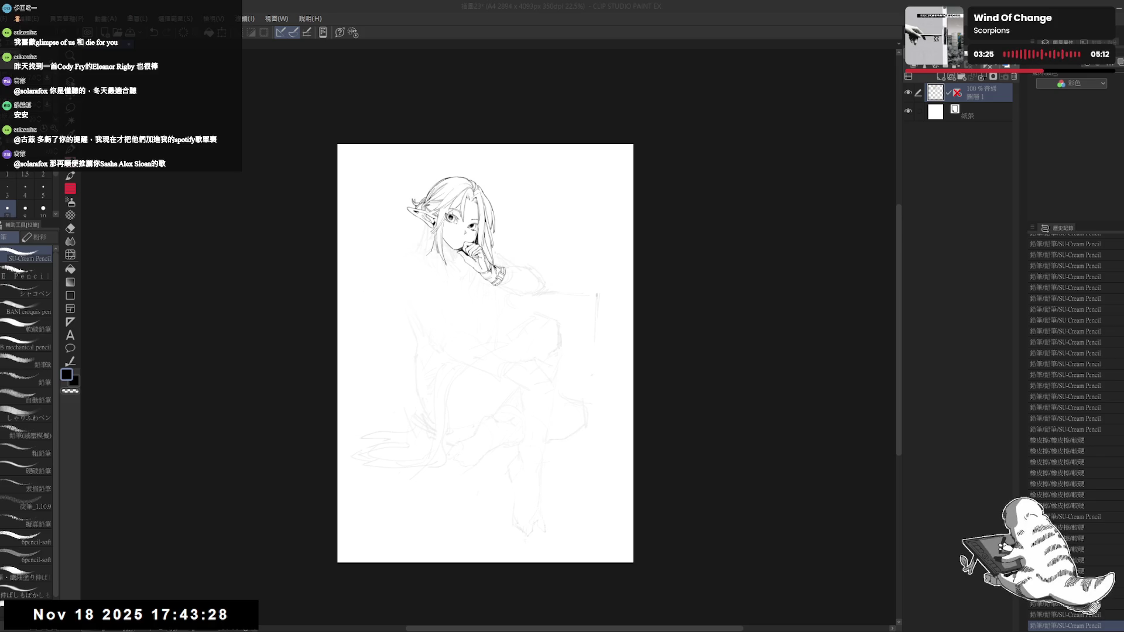
{"action": "scroll", "coordinate": [455, 299], "scroll_direction": "up", "scroll_amount": 1}
Step: Ink a line down the left side of the neck below the ear, after two discarded attempts
{"action": "scroll", "coordinate": [455, 299], "scroll_direction": "up", "scroll_amount": 1}
{"action": "scroll", "coordinate": [455, 300], "scroll_direction": "up", "scroll_amount": 1}
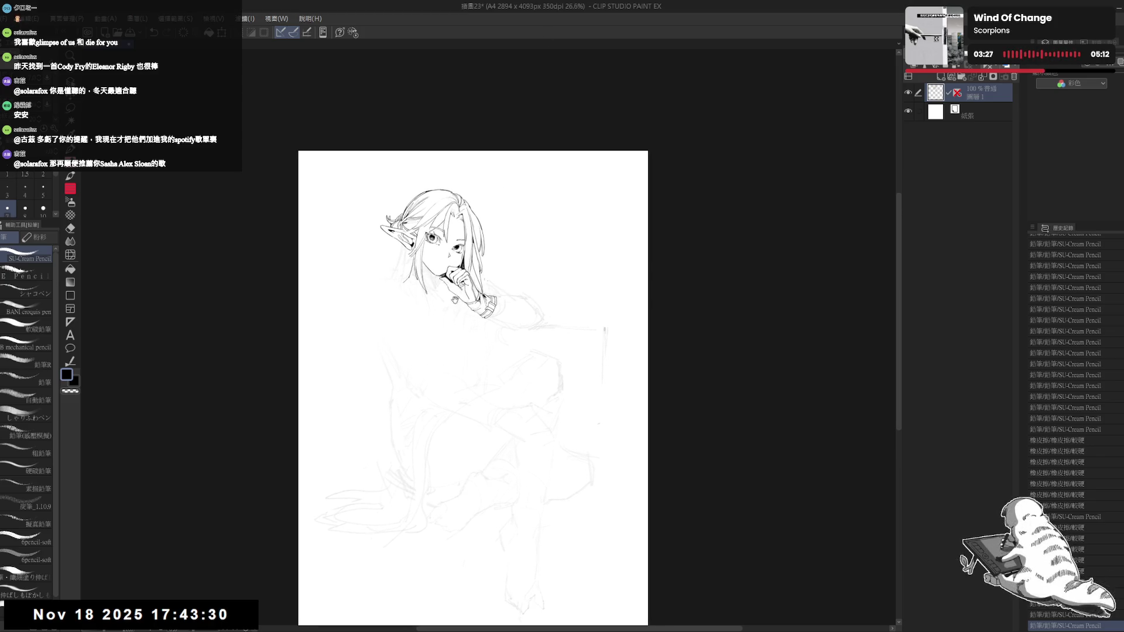
{"action": "scroll", "coordinate": [455, 299], "scroll_direction": "up", "scroll_amount": 2}
{"action": "left_click_drag", "start_coordinate": [455, 300], "coordinate": [402, 369]}
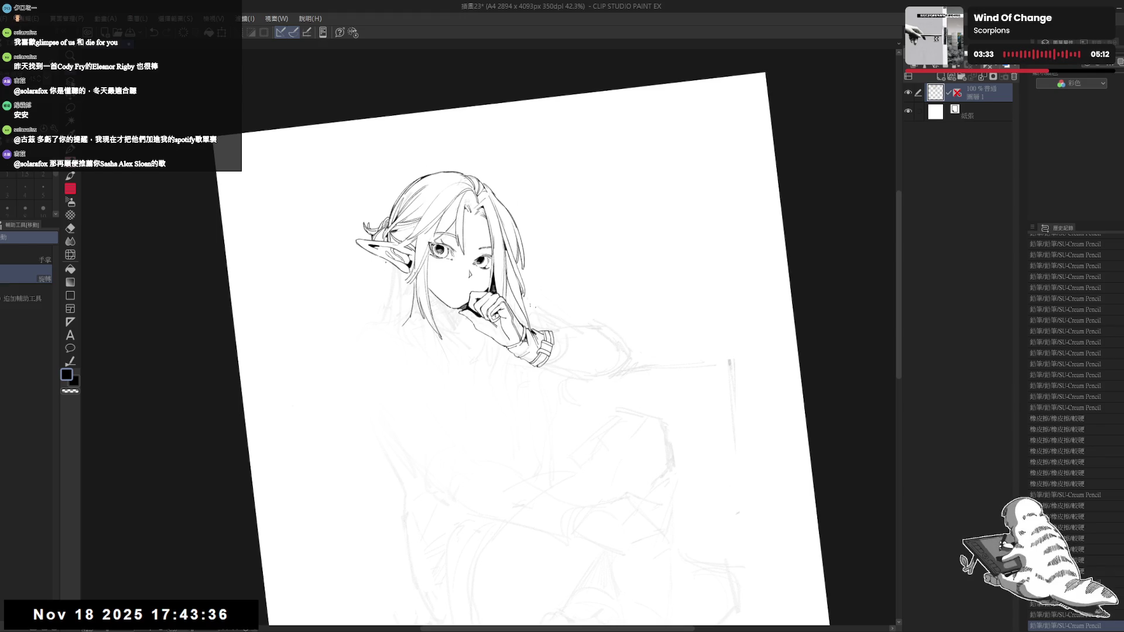
{"action": "left_click_drag", "start_coordinate": [373, 255], "coordinate": [367, 330]}
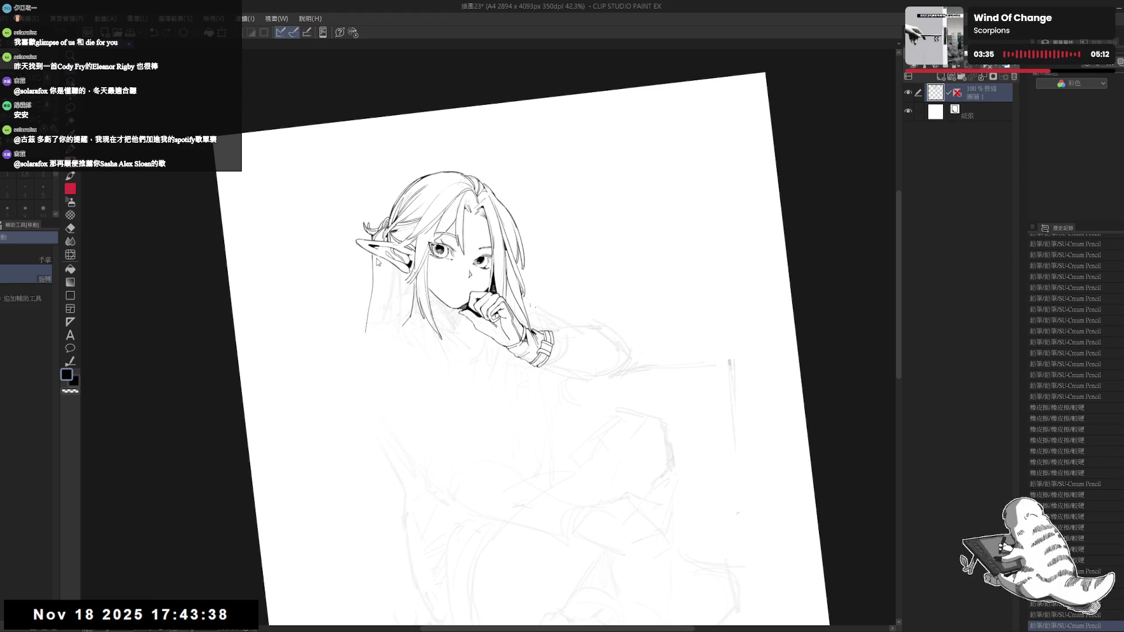
{"action": "key", "text": "ctrl+z"}
{"action": "left_click_drag", "start_coordinate": [372, 258], "coordinate": [383, 351]}
{"action": "key", "text": "ctrl+z"}
{"action": "key", "text": "ctrl+z"}
{"action": "left_click_drag", "start_coordinate": [373, 269], "coordinate": [383, 350]}
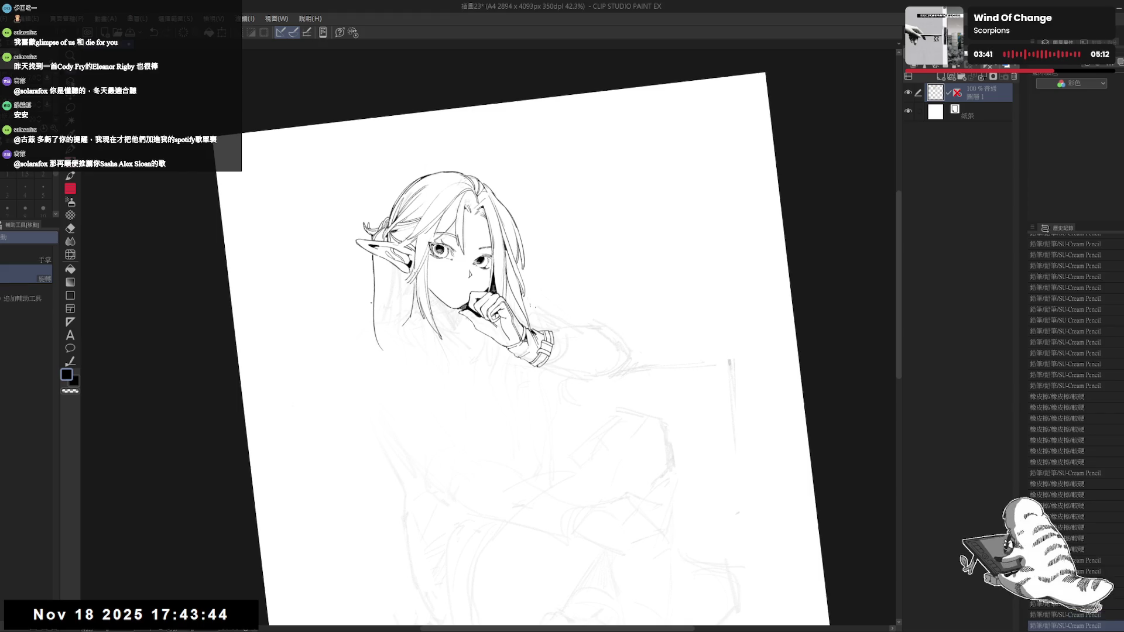
Step: Erase stray bits of line below the ear and add small hair strokes there
{"action": "key", "text": "e"}
{"action": "left_click_drag", "start_coordinate": [372, 259], "coordinate": [370, 296]}
{"action": "left_click_drag", "start_coordinate": [370, 254], "coordinate": [376, 351]}
{"action": "key", "text": "p"}
{"action": "key", "text": "e"}
{"action": "key", "text": "p"}
{"action": "key", "text": "ctrl+z"}
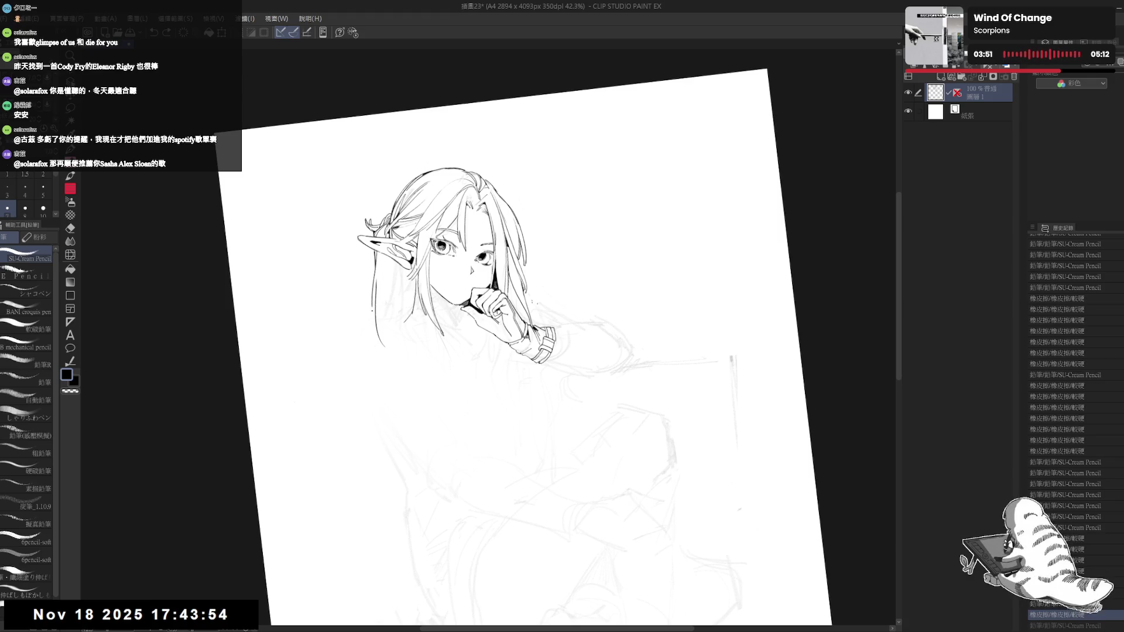
{"action": "key", "text": "ctrl+y"}
{"action": "left_click_drag", "start_coordinate": [377, 260], "coordinate": [374, 308]}
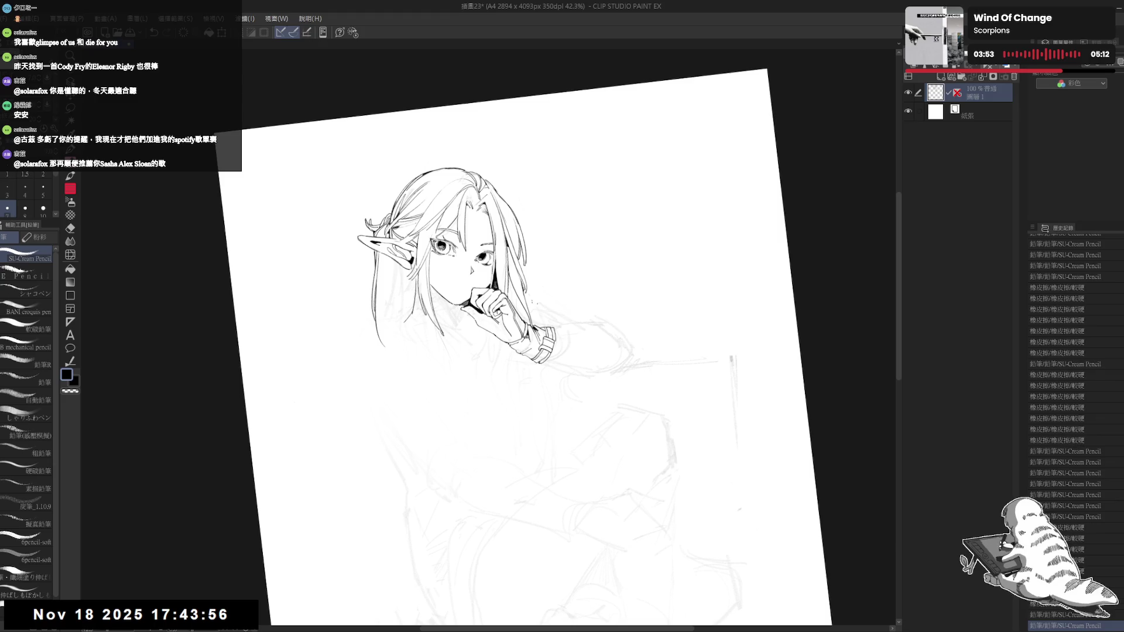
Step: Level the canvas and try several lengths of a hair strand falling from the hair end
{"action": "key", "text": "^"}
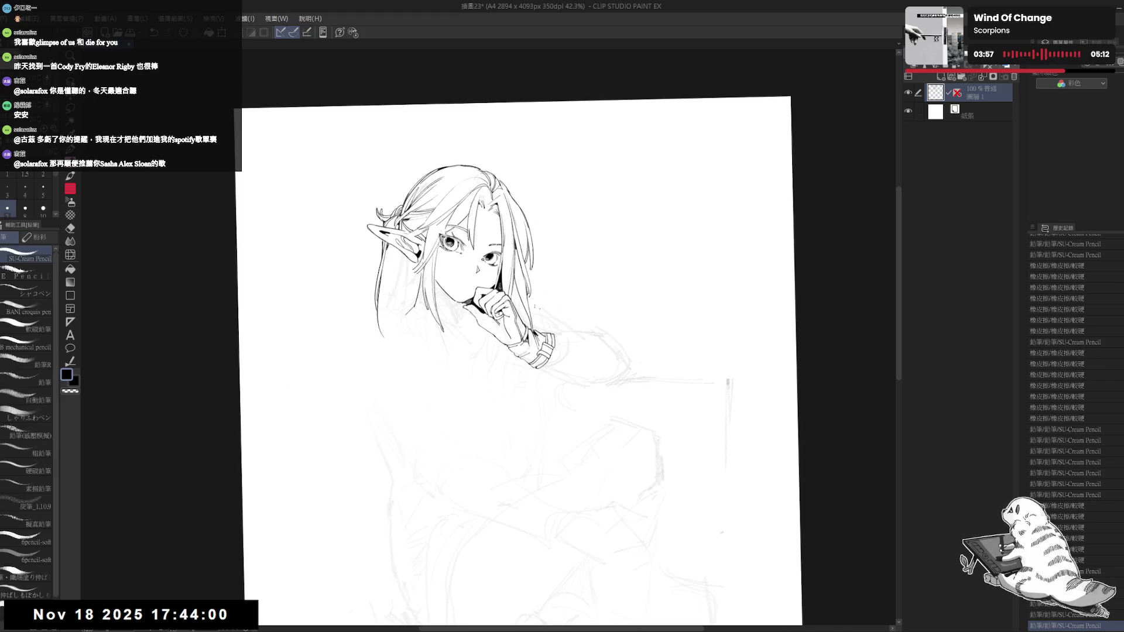
{"action": "left_click_drag", "start_coordinate": [405, 312], "coordinate": [396, 272]}
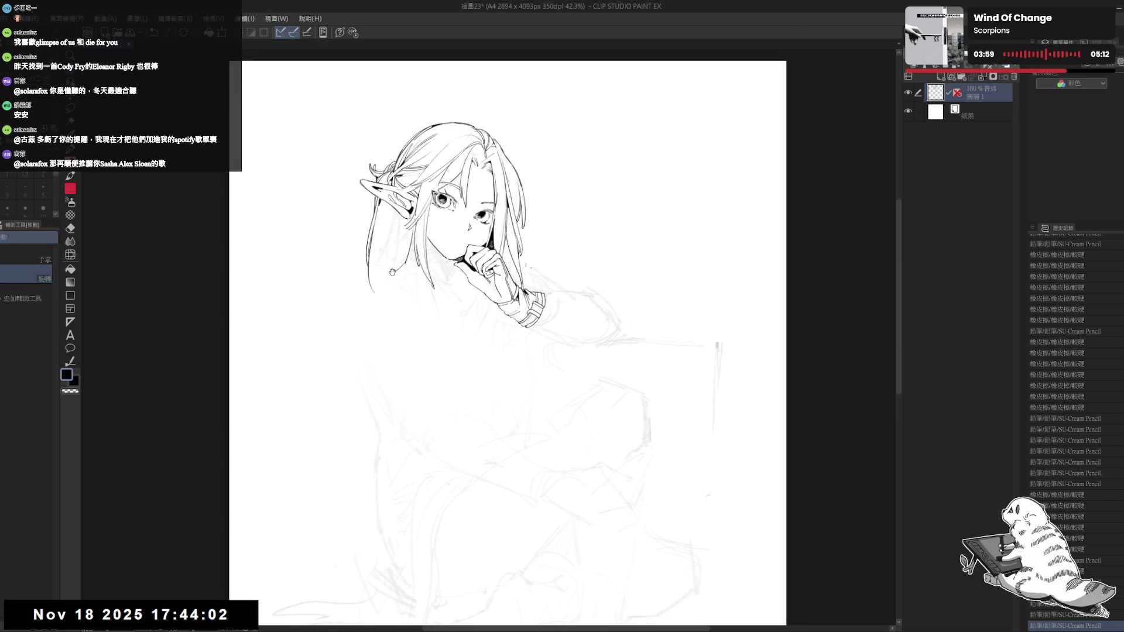
{"action": "key", "text": "p"}
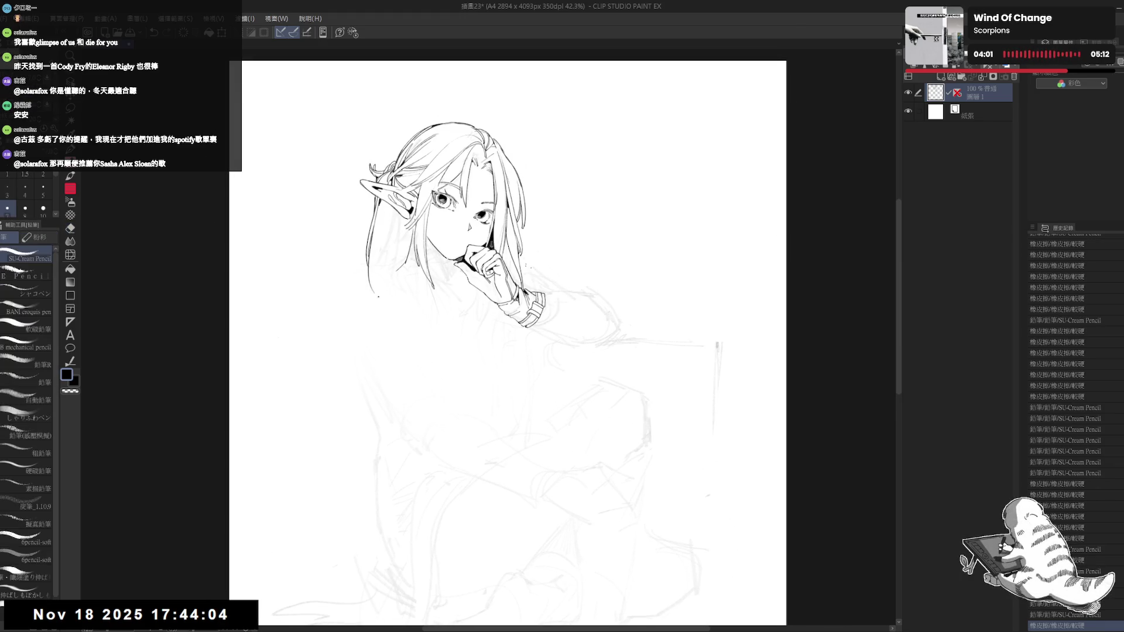
{"action": "left_click_drag", "start_coordinate": [370, 288], "coordinate": [440, 361]}
{"action": "key", "text": "ctrl+z"}
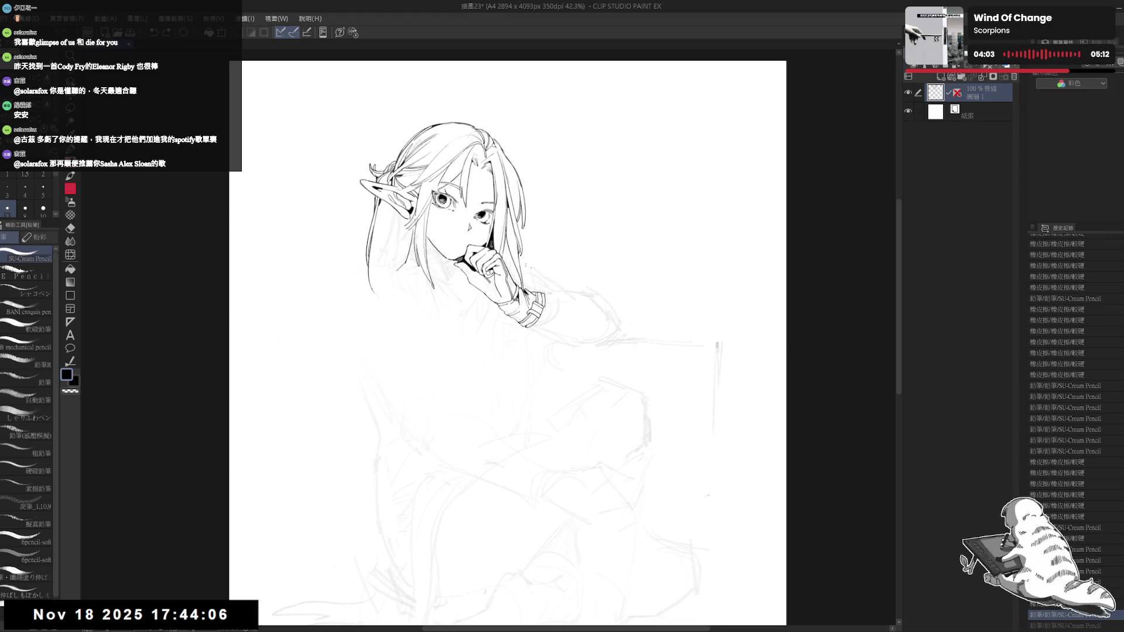
{"action": "left_click_drag", "start_coordinate": [370, 288], "coordinate": [409, 322]}
{"action": "key", "text": "ctrl+z"}
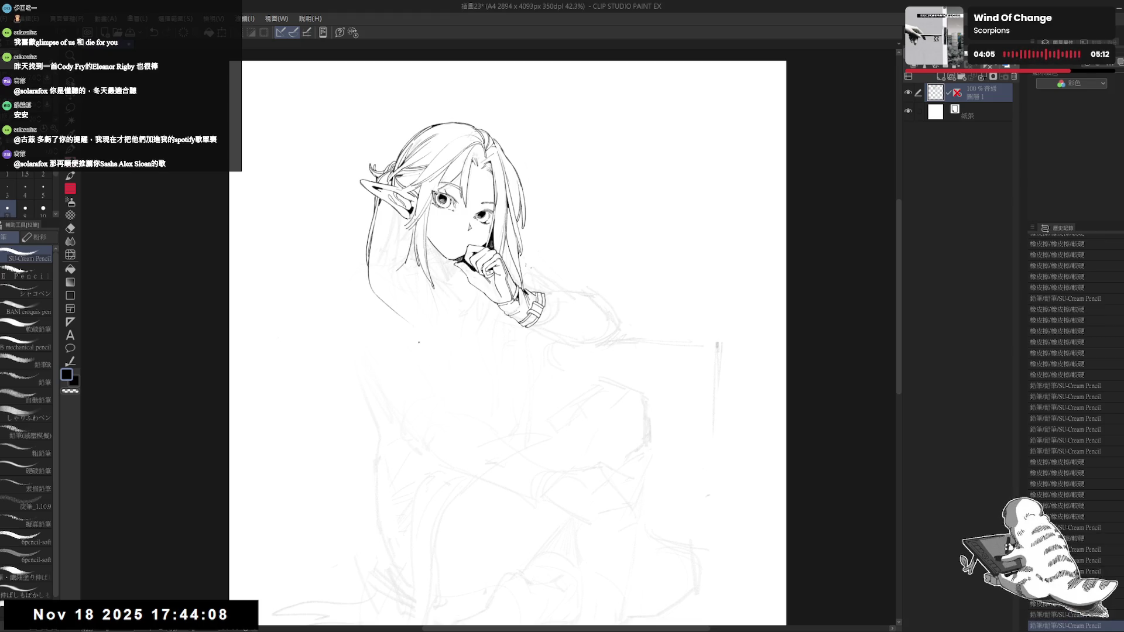
{"action": "key", "text": "ctrl+z"}
{"action": "left_click_drag", "start_coordinate": [370, 288], "coordinate": [430, 360]}
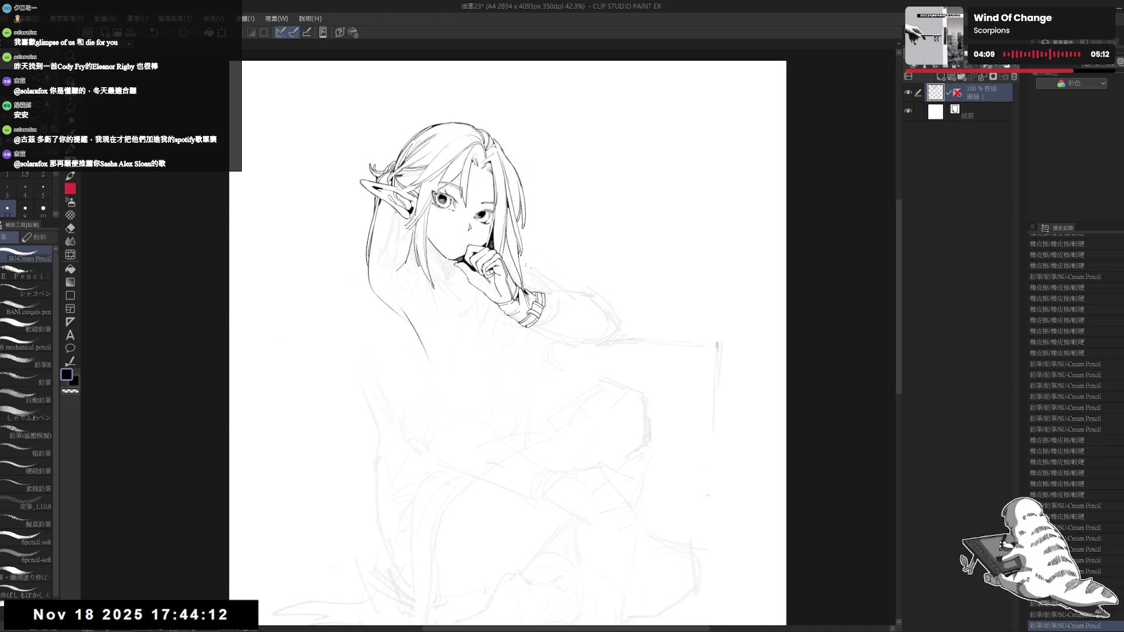
{"action": "key", "text": "ctrl+z"}
Step: Redraw the left hair strand longer and darker below the ear
{"action": "left_click_drag", "start_coordinate": [391, 213], "coordinate": [384, 258]}
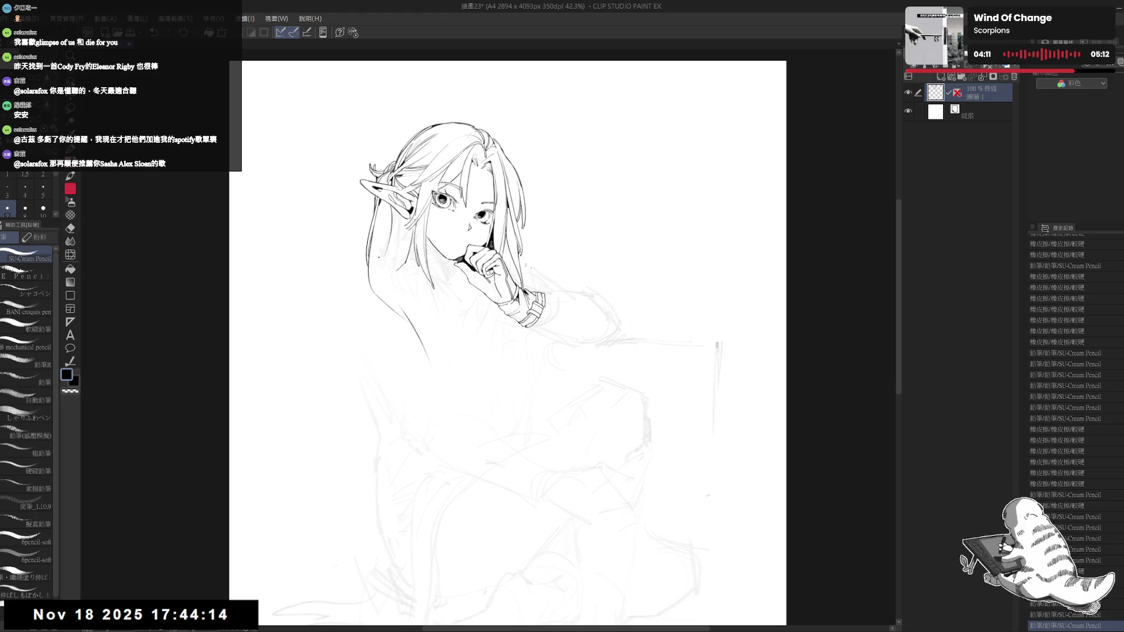
{"action": "left_click", "coordinate": [386, 216]}
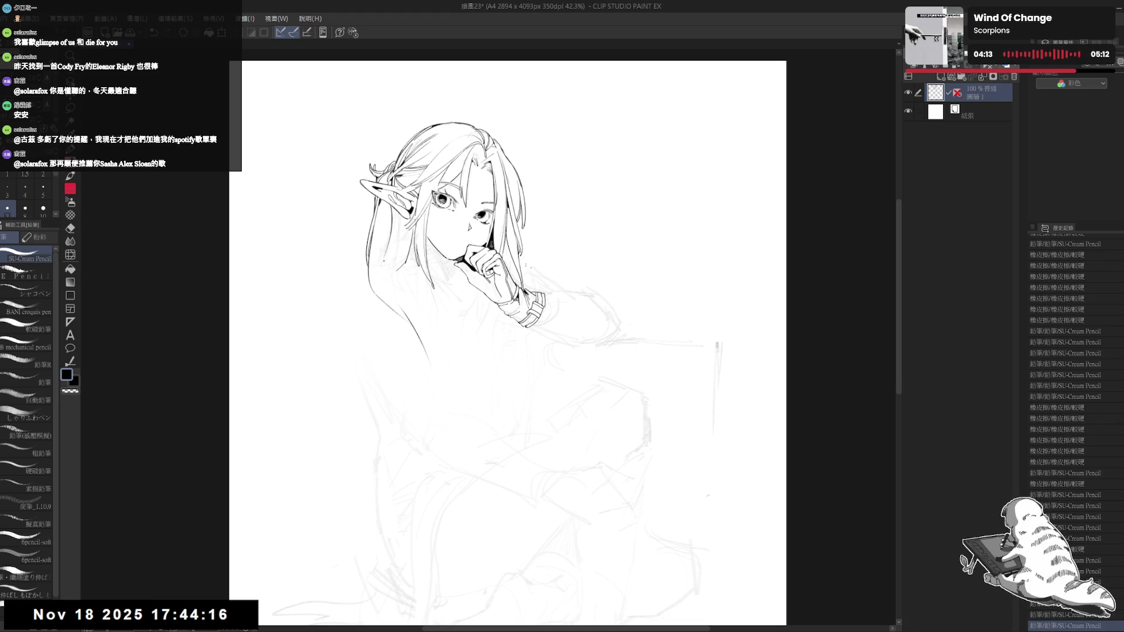
{"action": "left_click_drag", "start_coordinate": [390, 213], "coordinate": [379, 270]}
{"action": "left_click", "coordinate": [362, 341]}
{"action": "left_click_drag", "start_coordinate": [381, 227], "coordinate": [378, 294]}
Step: Add a short hair stroke lower down while keeping the darker strand
{"action": "key", "text": "e"}
{"action": "key", "text": "p"}
{"action": "key", "text": "ctrl+z"}
{"action": "key", "text": "ctrl+y"}
{"action": "key", "text": "ctrl+z"}
{"action": "left_click_drag", "start_coordinate": [384, 256], "coordinate": [378, 268]}
{"action": "key", "text": "ctrl+y"}
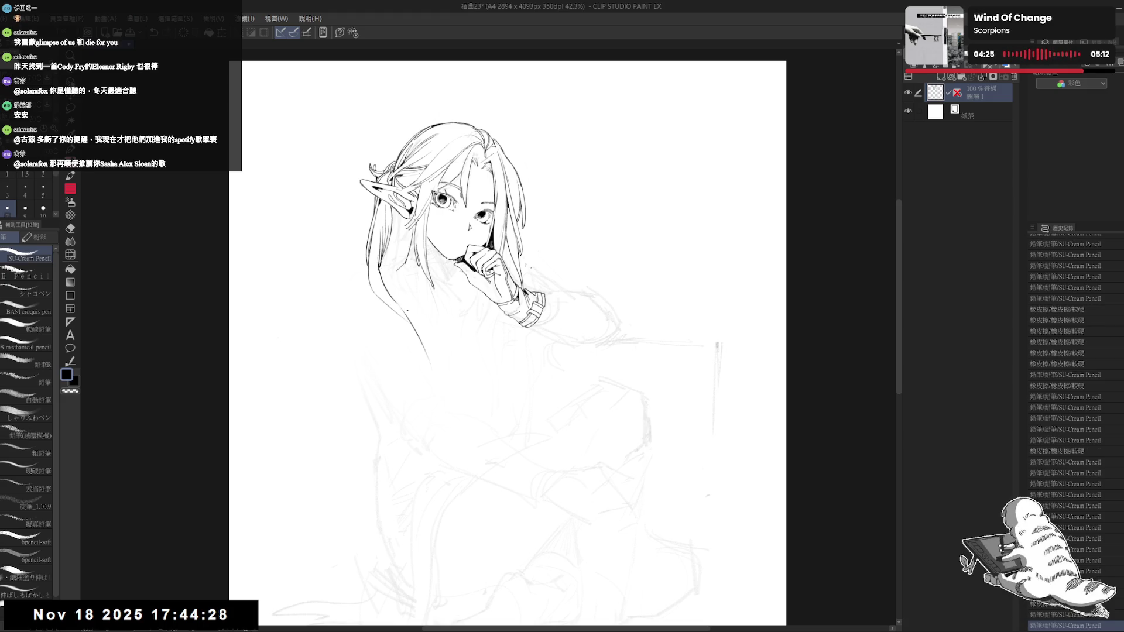
{"action": "key", "text": "shift+space"}
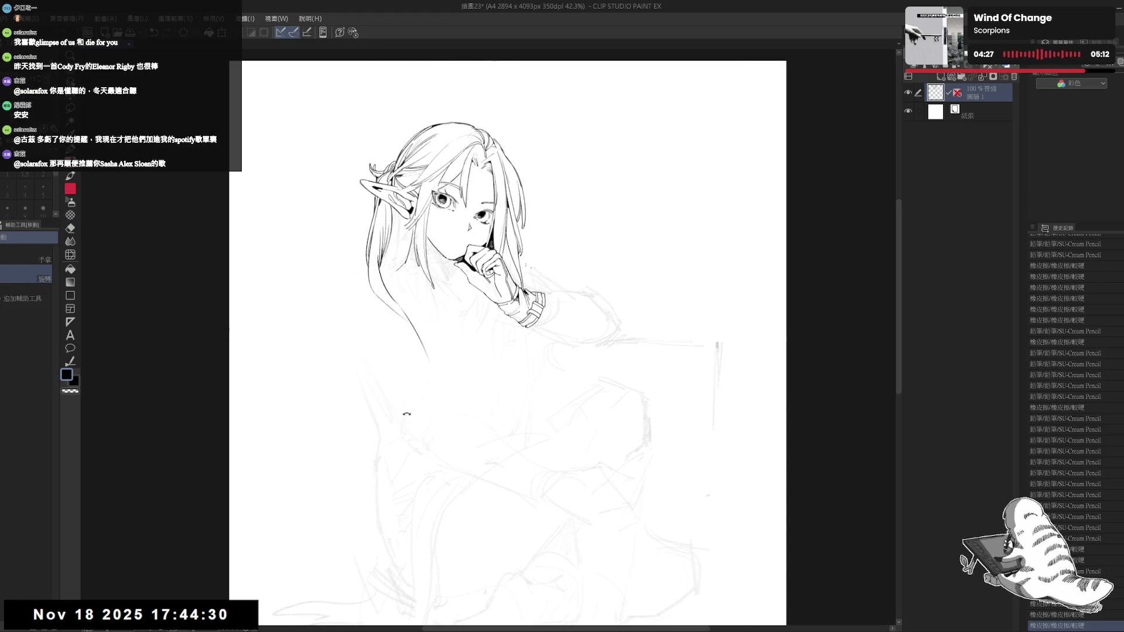
Step: Draw a long hair strand down the left side past the shoulder, then reset the canvas rotation
{"action": "left_click_drag", "start_coordinate": [412, 413], "coordinate": [404, 402]}
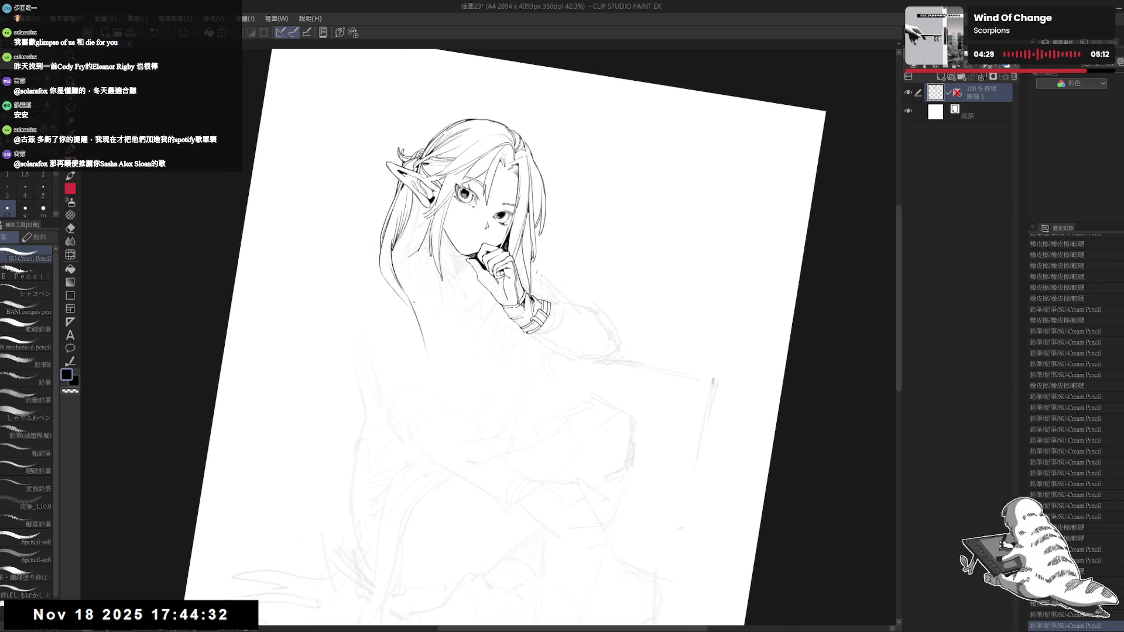
{"action": "left_click_drag", "start_coordinate": [410, 301], "coordinate": [444, 374]}
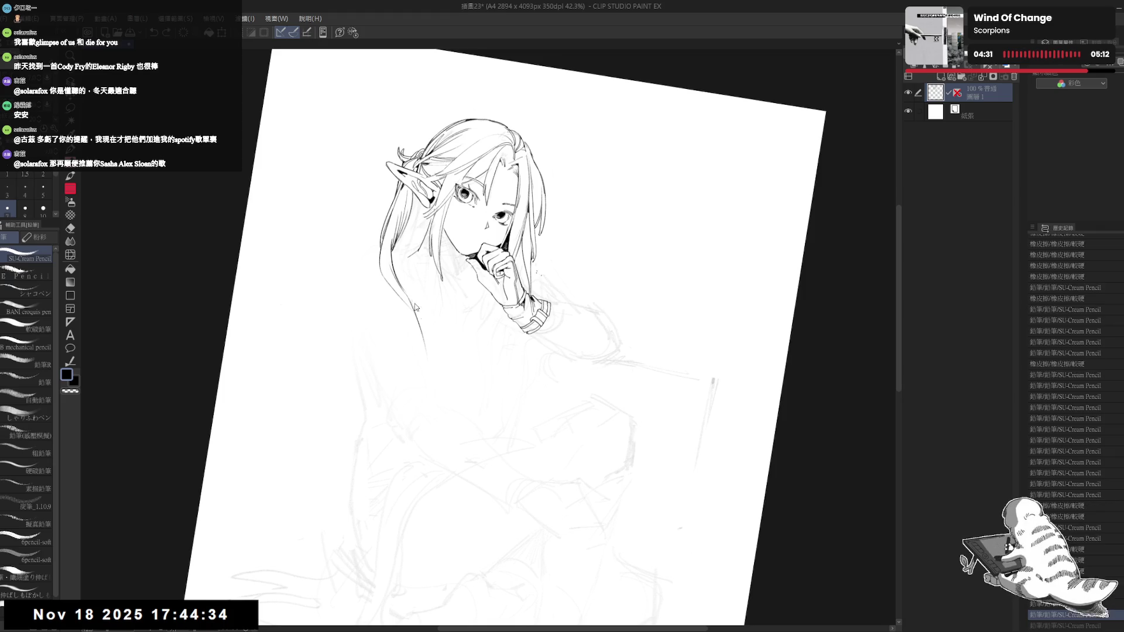
{"action": "double_click", "coordinate": [484, 229]}
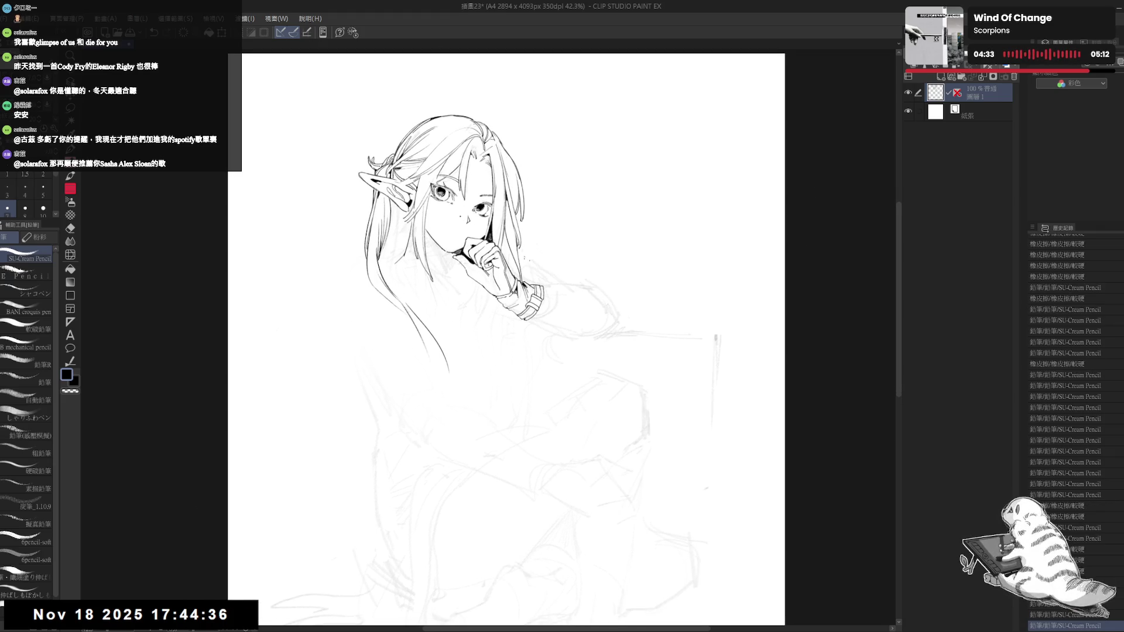
{"action": "scroll", "coordinate": [458, 217], "scroll_direction": "down", "scroll_amount": 3}
{"action": "scroll", "coordinate": [456, 246], "scroll_direction": "up", "scroll_amount": 1}
{"action": "scroll", "coordinate": [453, 215], "scroll_direction": "up", "scroll_amount": 1}
{"action": "scroll", "coordinate": [439, 231], "scroll_direction": "up", "scroll_amount": 1}
{"action": "scroll", "coordinate": [433, 235], "scroll_direction": "up", "scroll_amount": 1}
Step: Erase stray lines around the long hair strands, then return to the pencil with the canvas upright
{"action": "key", "text": "e"}
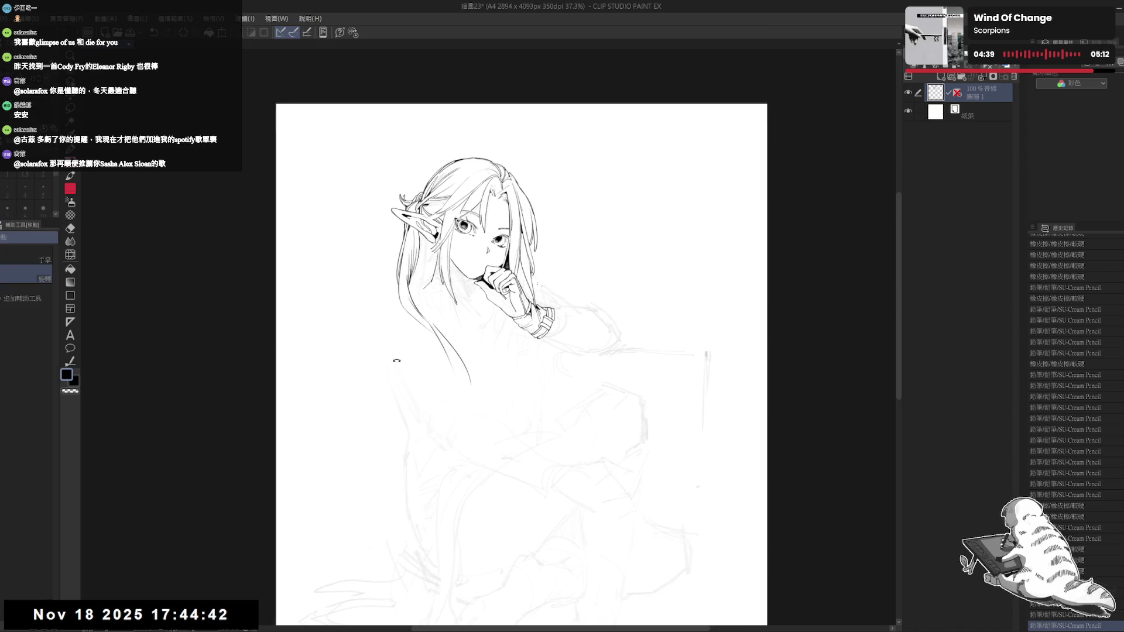
{"action": "key", "text": "minus"}
{"action": "key", "text": "asciicircum"}
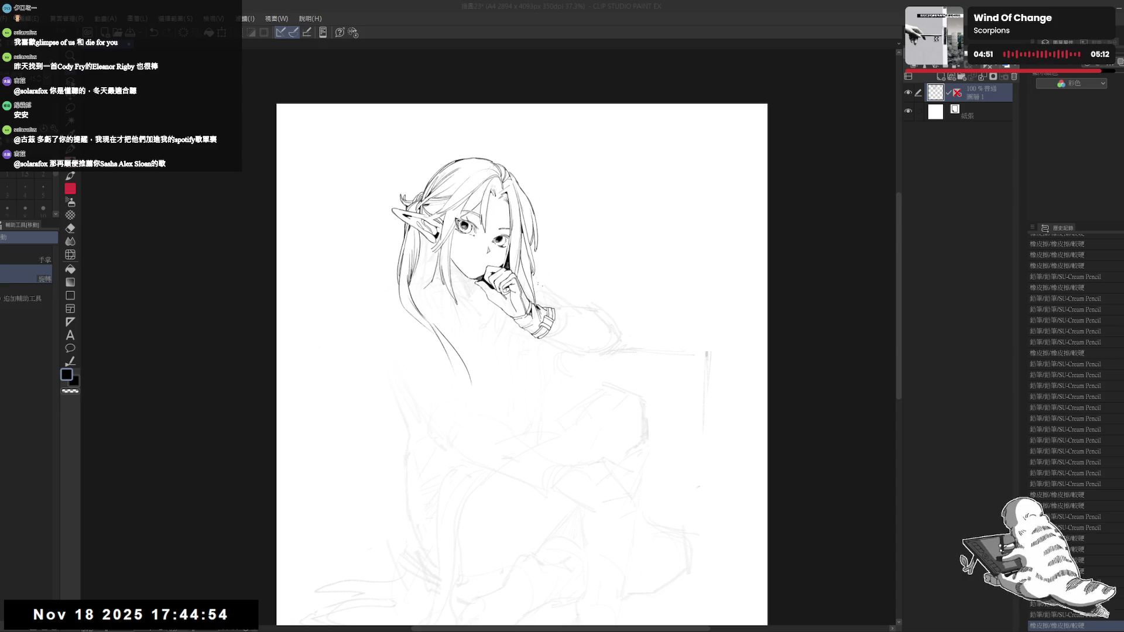
{"action": "left_click_drag", "start_coordinate": [442, 126], "coordinate": [439, 147]}
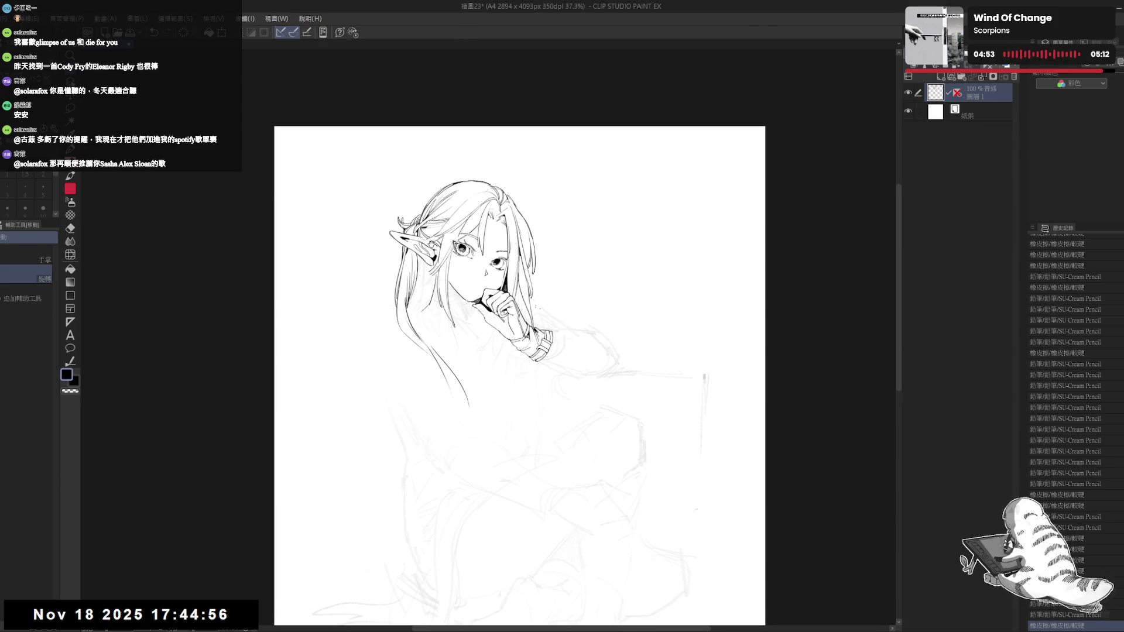
{"action": "left_click_drag", "start_coordinate": [527, 375], "coordinate": [516, 328]}
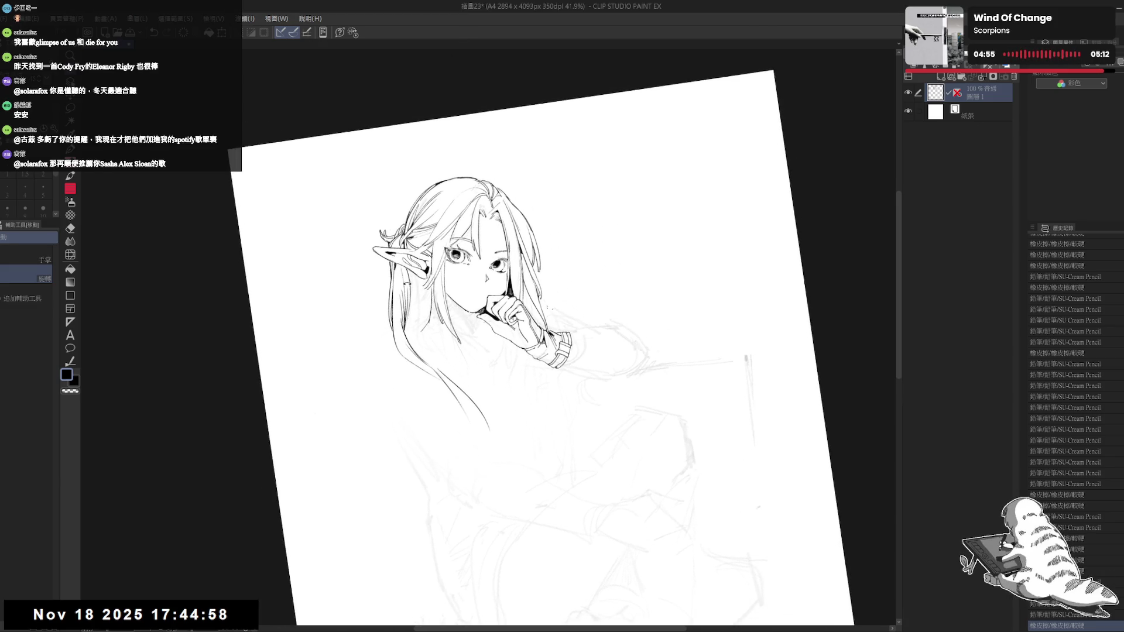
{"action": "key", "text": "e"}
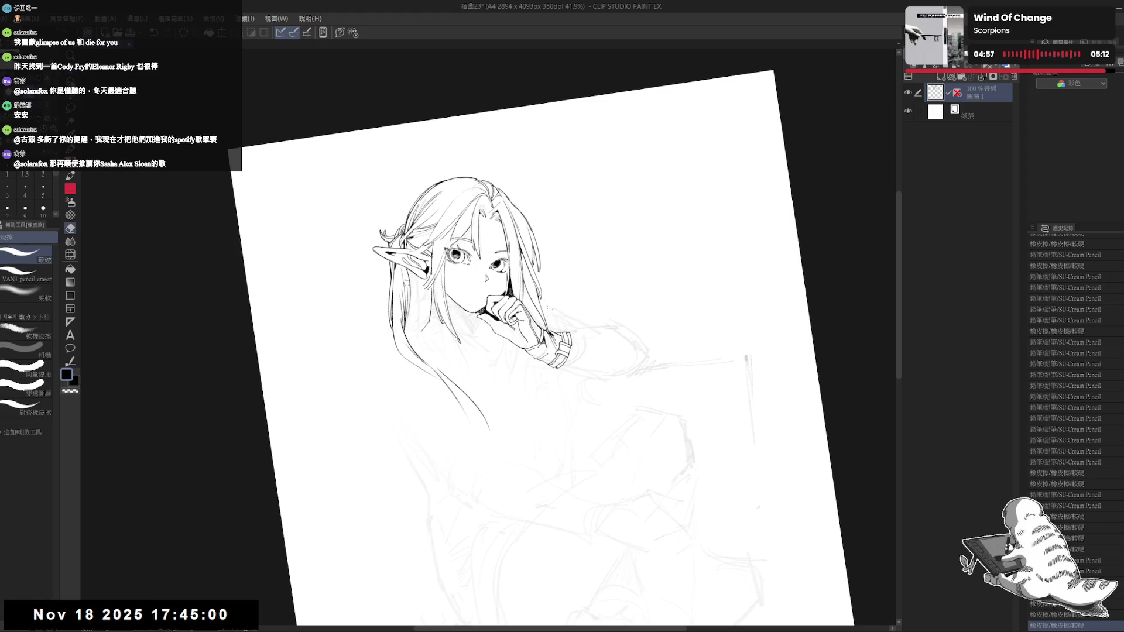
{"action": "mouse_move", "coordinate": [397, 284]}
{"action": "left_mouse_down"}
{"action": "mouse_move", "coordinate": [400, 305]}
{"action": "mouse_move", "coordinate": [400, 286]}
{"action": "left_mouse_up"}
{"action": "key", "text": "p"}
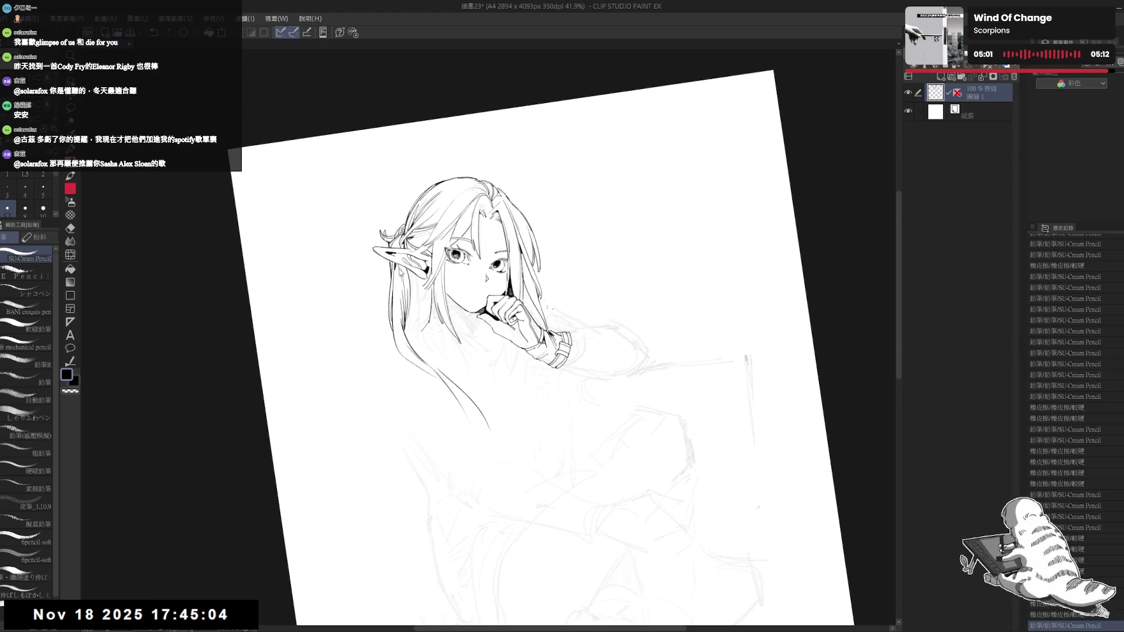
{"action": "key", "text": "e"}
{"action": "key", "text": "p"}
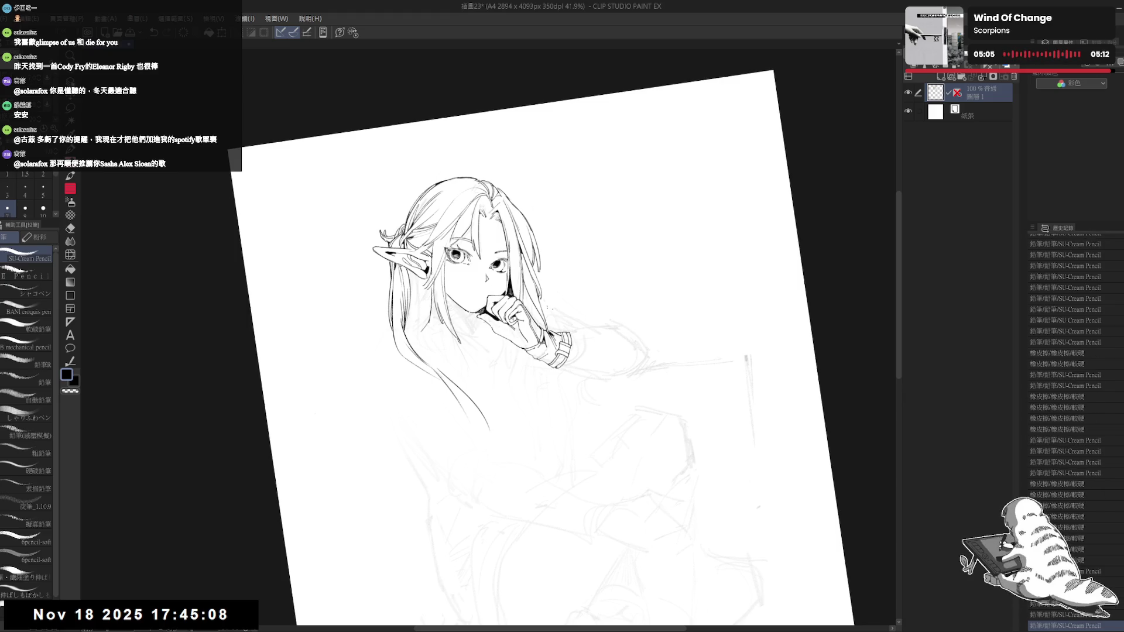
{"action": "key", "text": "at"}
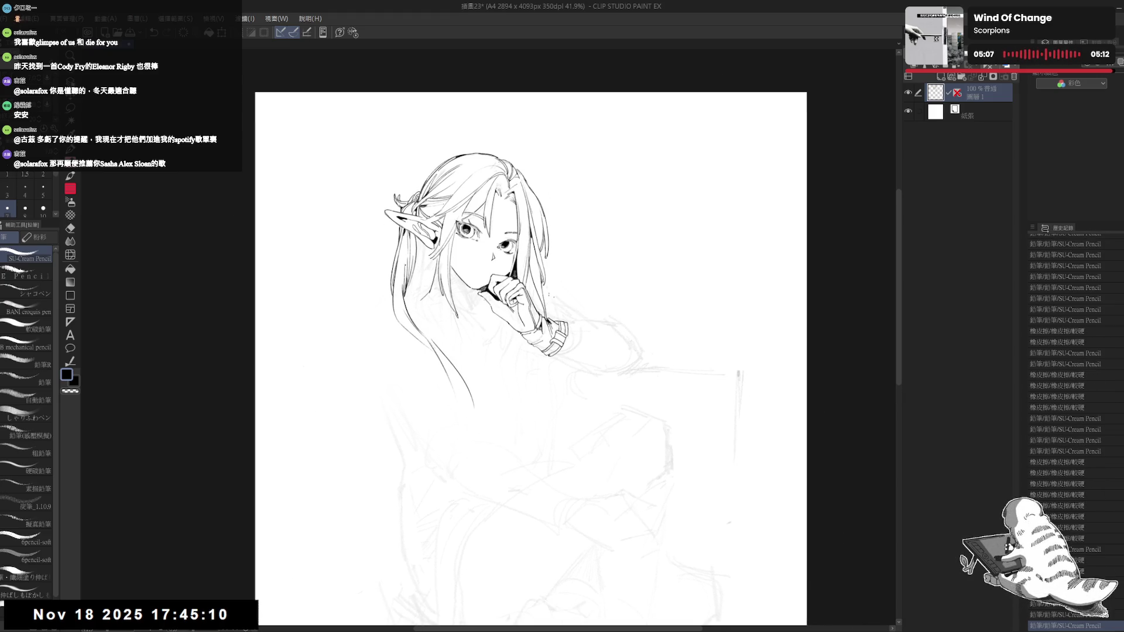
{"action": "scroll", "coordinate": [405, 266], "scroll_direction": "down", "scroll_amount": 1}
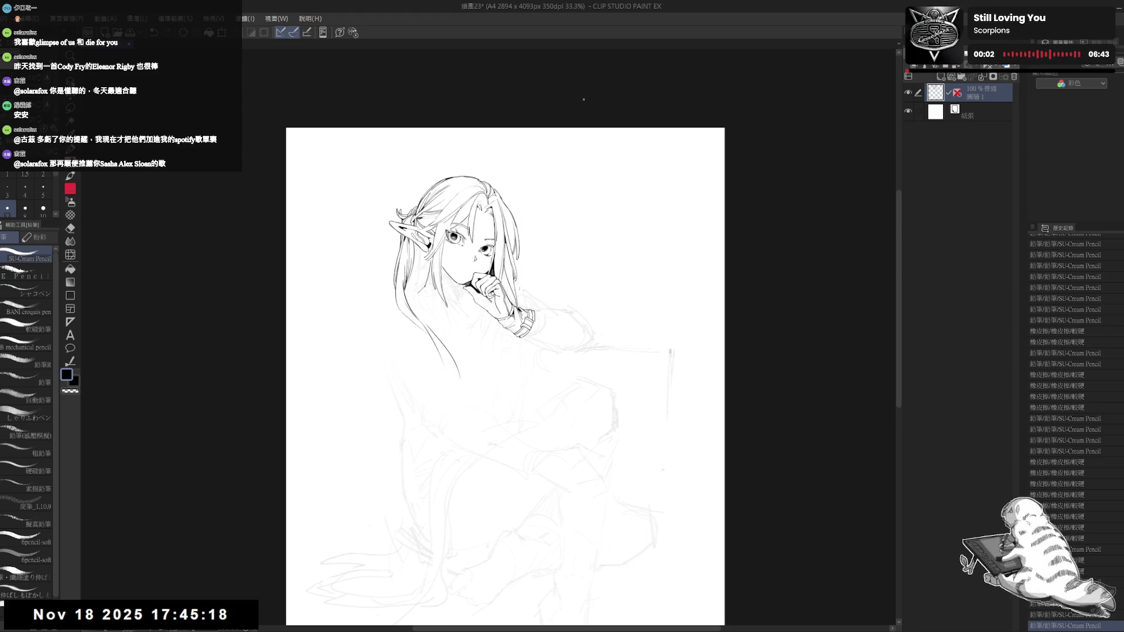
Step: Tilt the view counter-clockwise and try a pencil stroke by the hair, then undo it
{"action": "scroll", "coordinate": [402, 281], "scroll_direction": "up", "scroll_amount": 2}
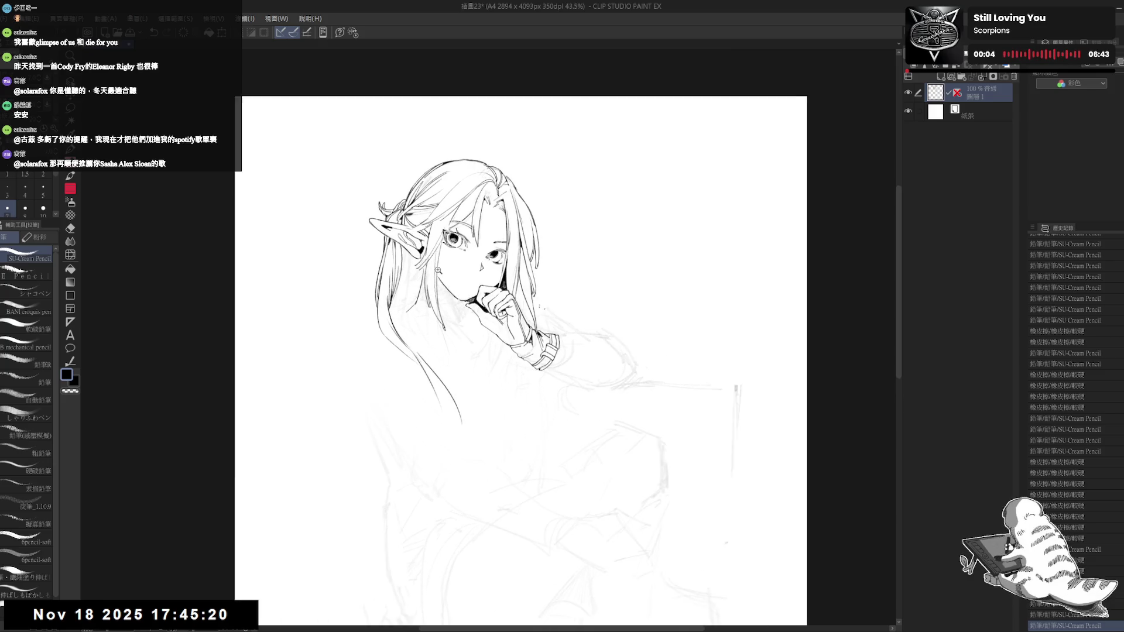
{"action": "left_click_drag", "start_coordinate": [445, 246], "coordinate": [420, 273]}
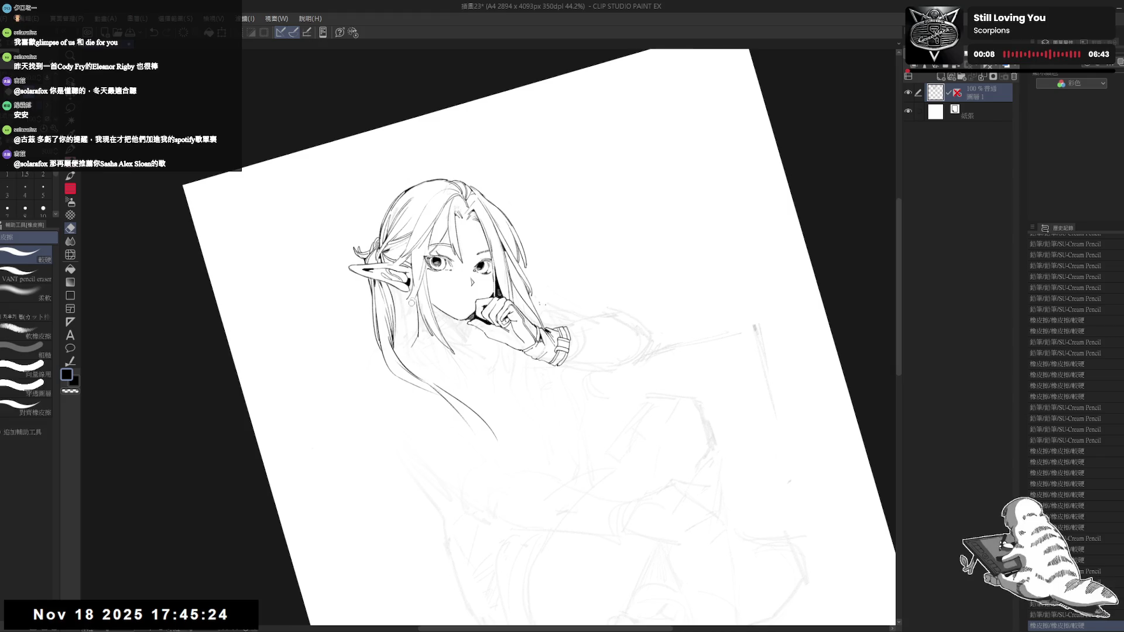
{"action": "mouse_move", "coordinate": [412, 301]}
{"action": "left_mouse_down"}
{"action": "mouse_move", "coordinate": [434, 357]}
{"action": "mouse_move", "coordinate": [451, 339]}
{"action": "left_mouse_up"}
{"action": "key", "text": "p"}
{"action": "key", "text": "g"}
{"action": "key", "text": "p"}
{"action": "mouse_move", "coordinate": [405, 308]}
{"action": "left_mouse_down"}
{"action": "mouse_move", "coordinate": [407, 344]}
{"action": "mouse_move", "coordinate": [398, 339]}
{"action": "mouse_move", "coordinate": [480, 252]}
{"action": "mouse_move", "coordinate": [474, 241]}
{"action": "left_mouse_up"}
{"action": "key", "text": "ctrl+z"}
Step: Reposition the view and add small ink touches near the hand
{"action": "scroll", "coordinate": [475, 241], "scroll_direction": "down", "scroll_amount": 1}
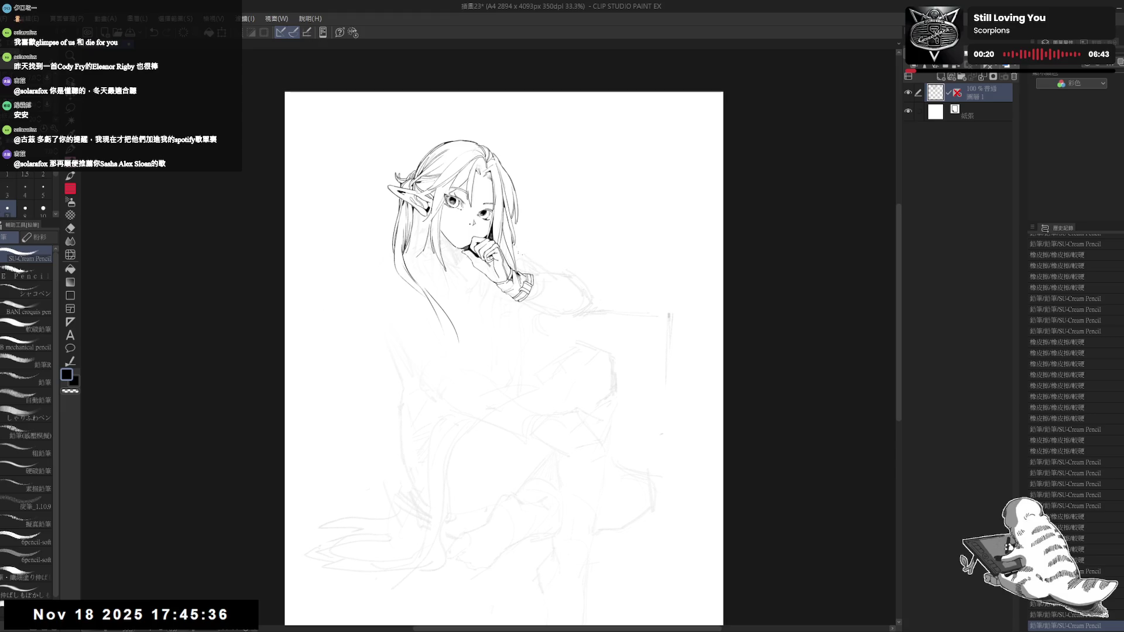
{"action": "scroll", "coordinate": [488, 233], "scroll_direction": "up", "scroll_amount": 2}
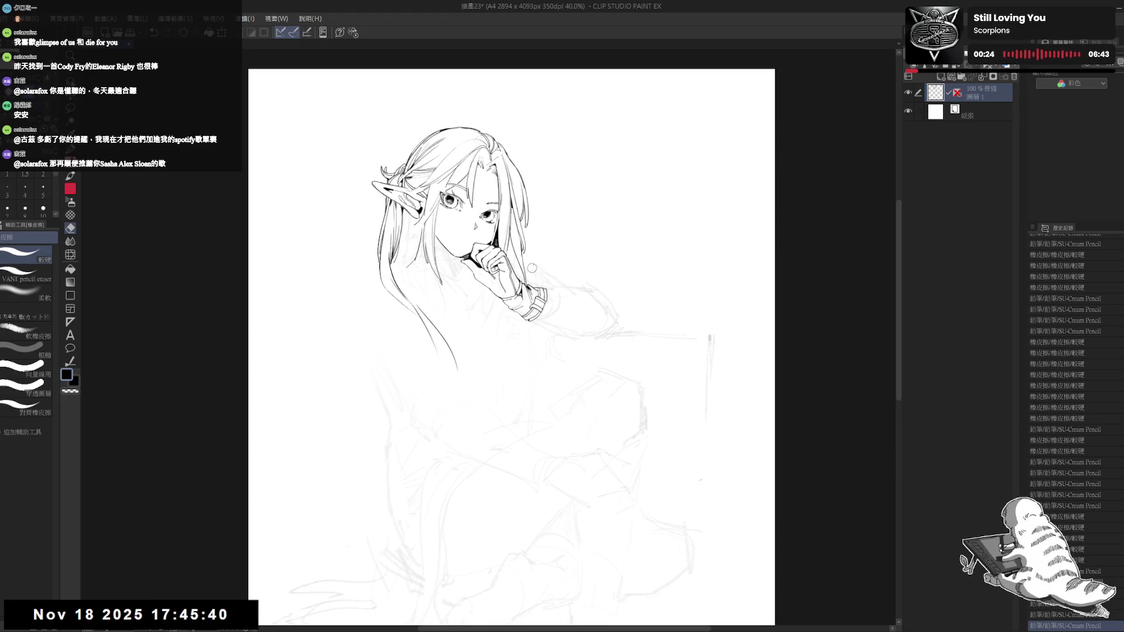
{"action": "left_click_drag", "start_coordinate": [495, 303], "coordinate": [501, 320]}
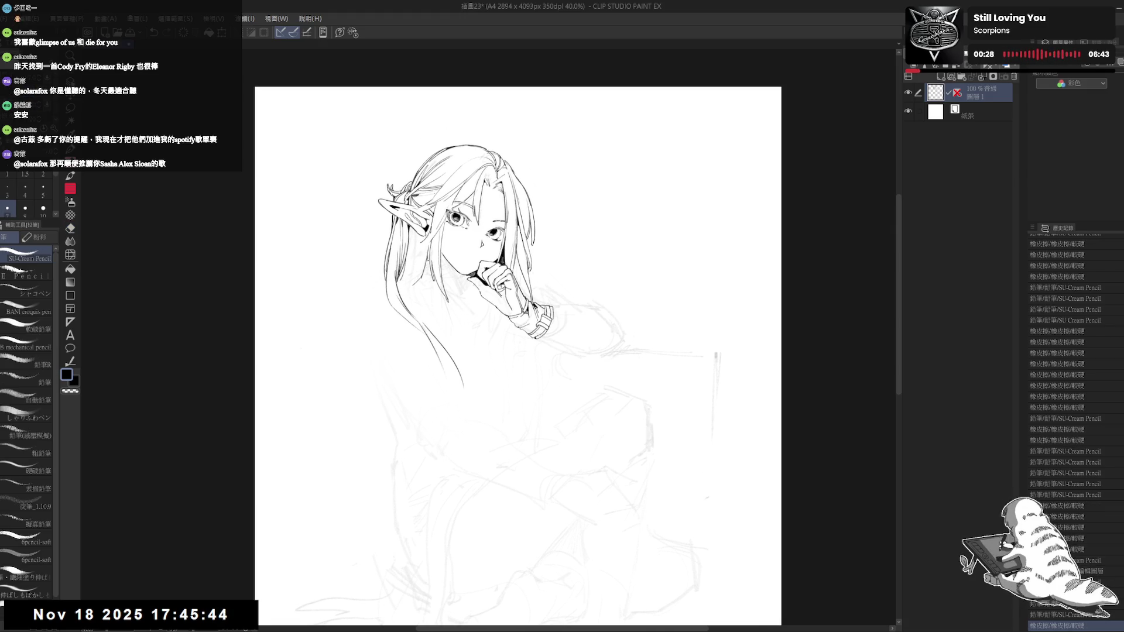
{"action": "left_click_drag", "start_coordinate": [468, 409], "coordinate": [463, 412]}
{"action": "key", "text": "p"}
{"action": "left_click", "coordinate": [458, 279]}
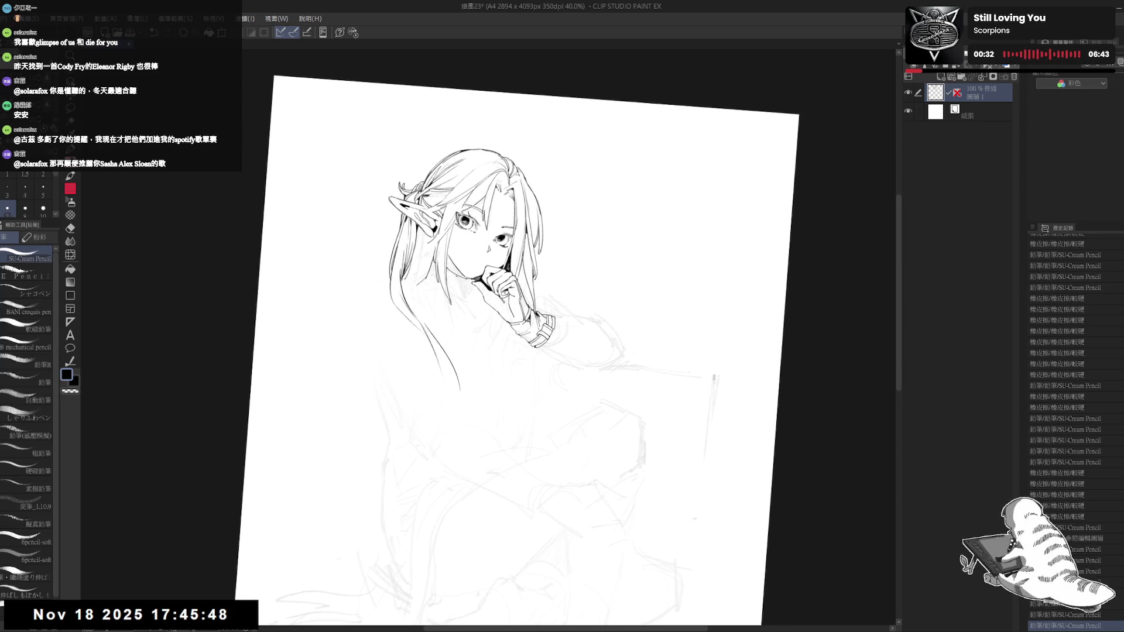
{"action": "left_click", "coordinate": [459, 279]}
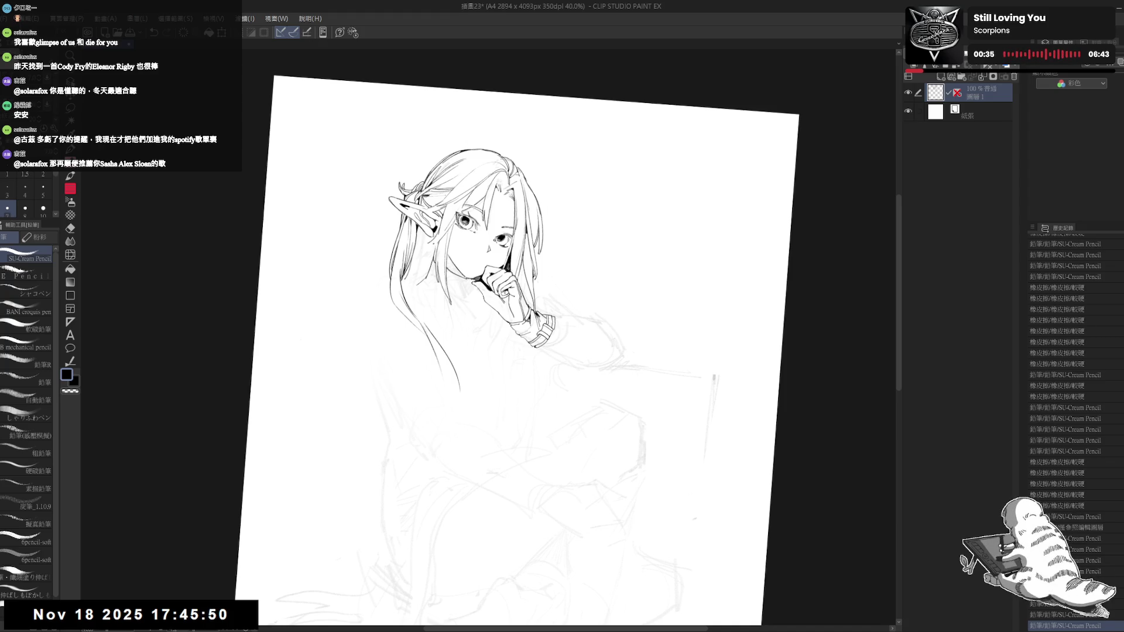
{"action": "left_click", "coordinate": [459, 280]}
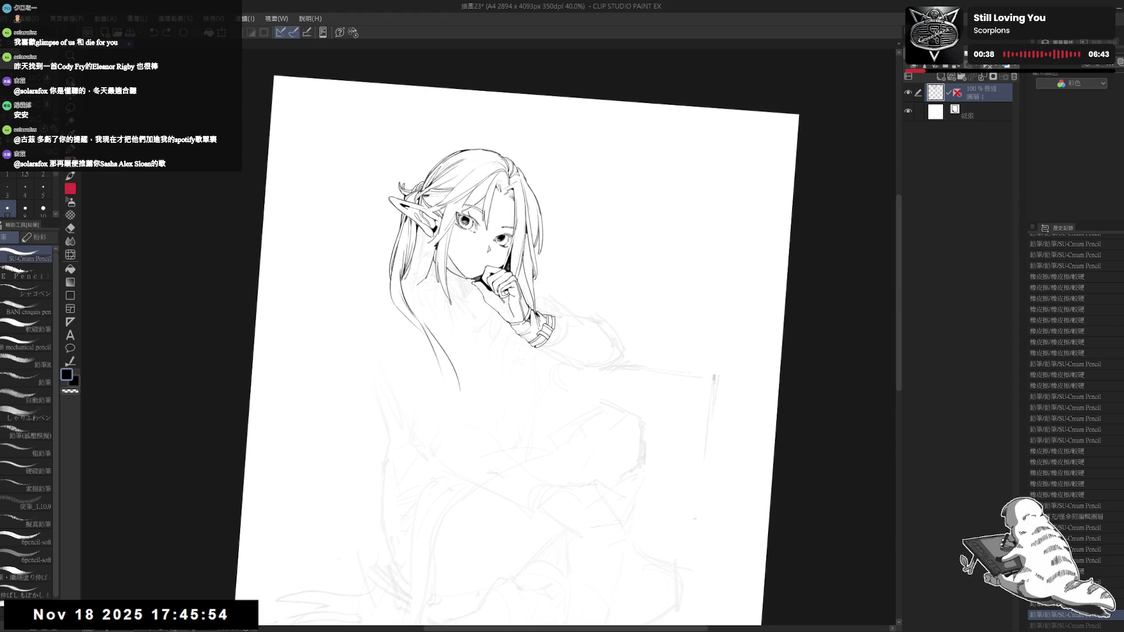
Step: Erase stray ink near the hand and ink short lines along it
{"action": "key", "text": "ctrl+@"}
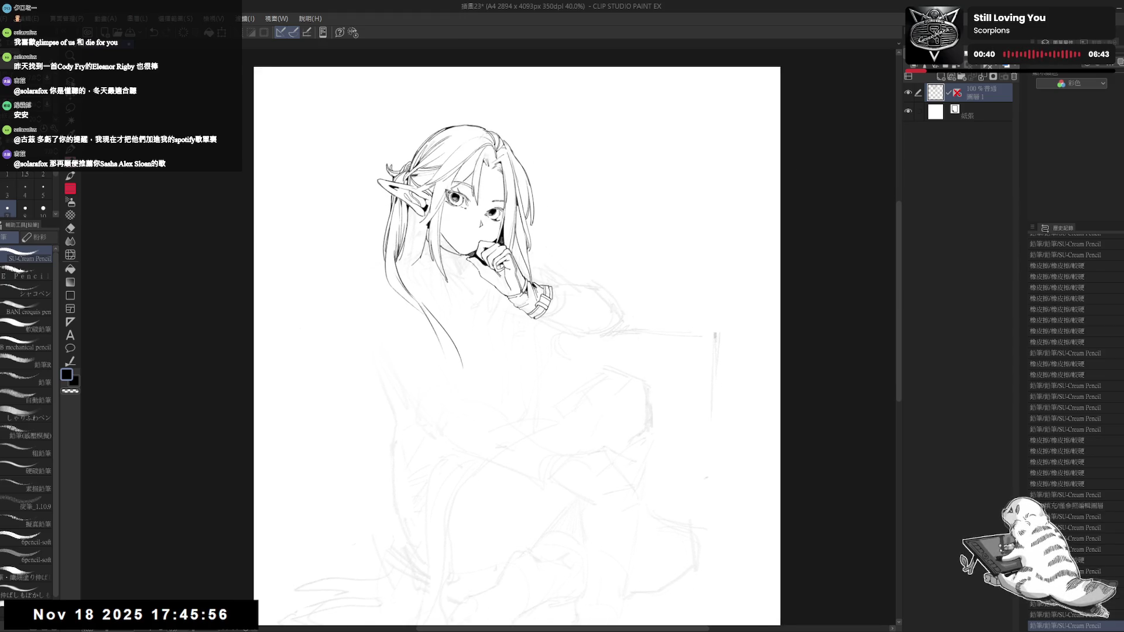
{"action": "key", "text": "ctrl+minus"}
{"action": "scroll", "coordinate": [466, 277], "scroll_direction": "up", "scroll_amount": 3}
{"action": "left_click_drag", "start_coordinate": [466, 278], "coordinate": [454, 297]}
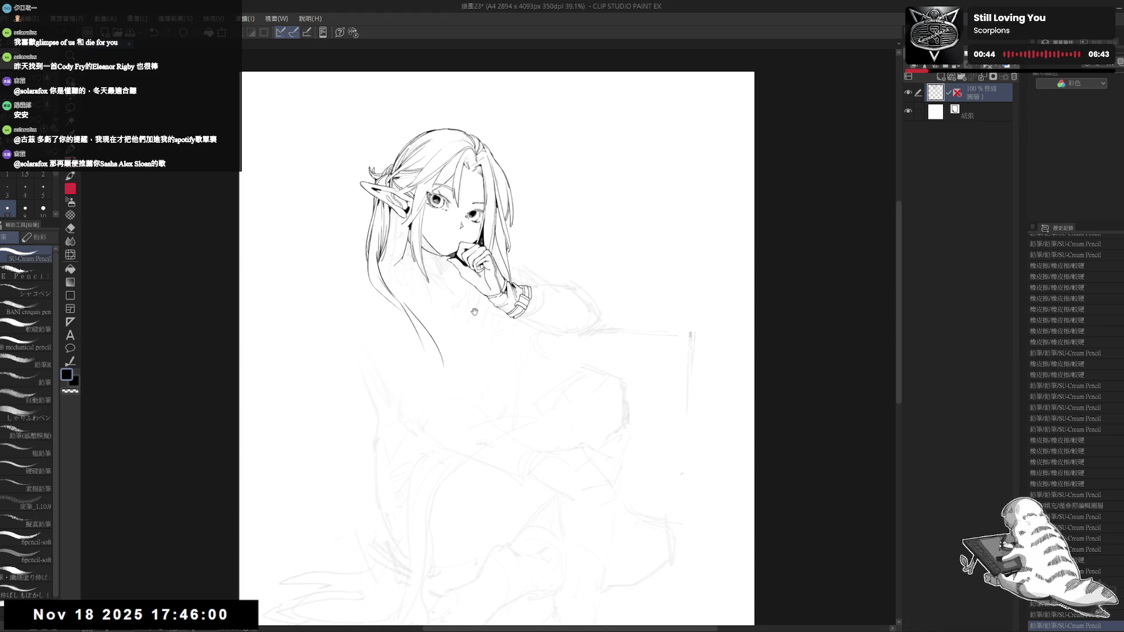
{"action": "key", "text": "e"}
{"action": "mouse_move", "coordinate": [538, 304]}
{"action": "left_mouse_down"}
{"action": "mouse_move", "coordinate": [527, 275]}
{"action": "mouse_move", "coordinate": [504, 264]}
{"action": "mouse_move", "coordinate": [453, 269]}
{"action": "left_mouse_up"}
{"action": "key", "text": "p"}
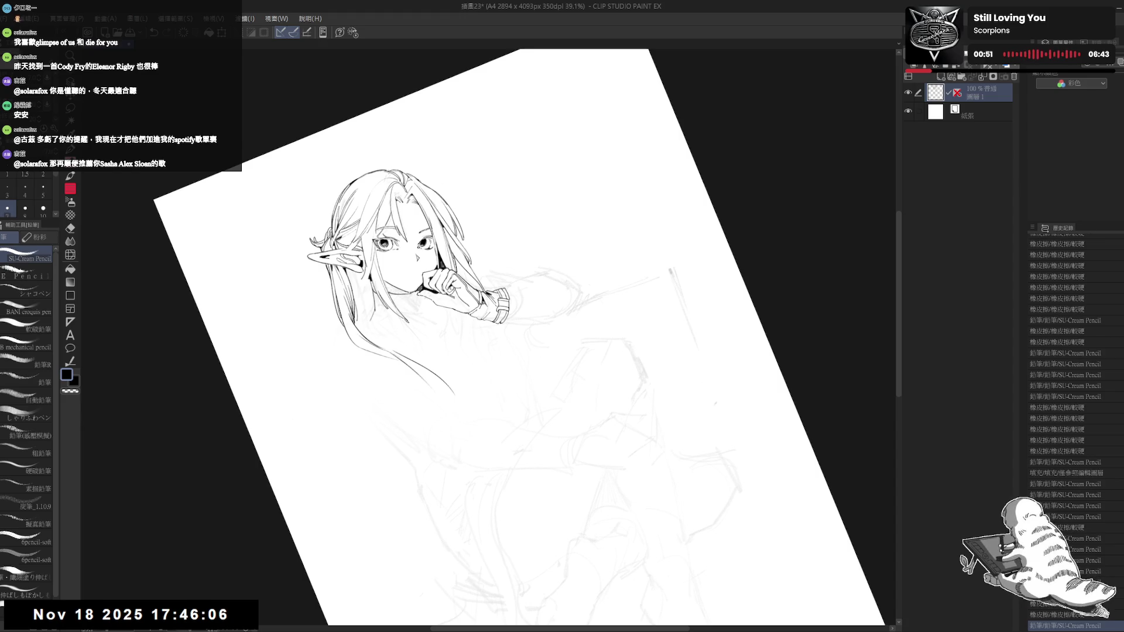
{"action": "key", "text": "ctrl+z"}
{"action": "key", "text": "ctrl+y"}
{"action": "key", "text": "ctrl+@"}
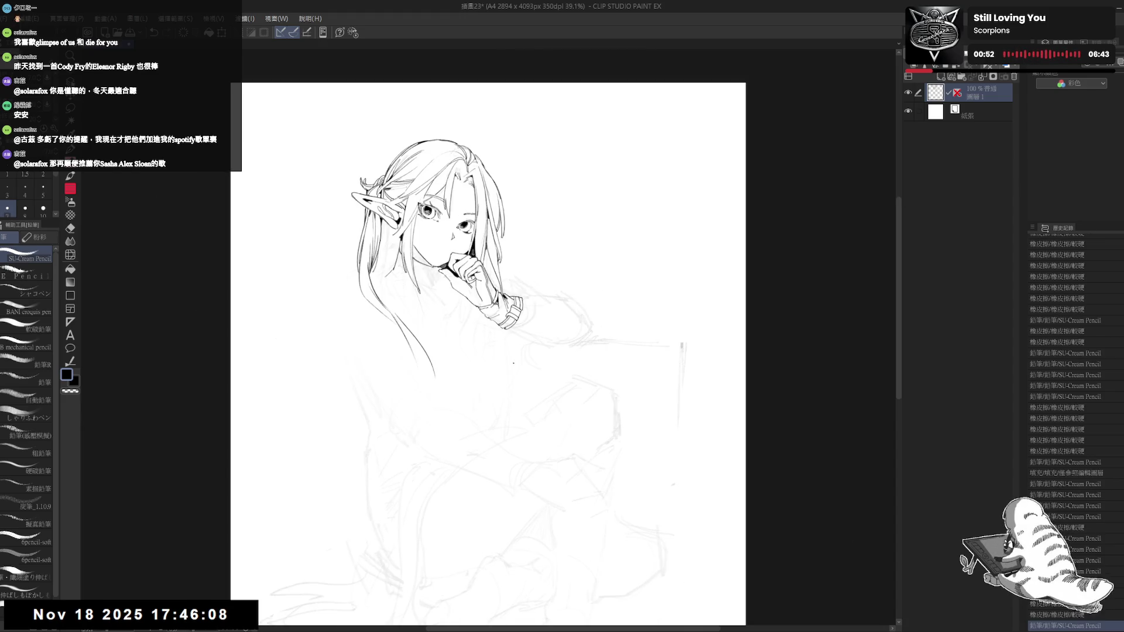
{"action": "left_click_drag", "start_coordinate": [493, 260], "coordinate": [457, 371]}
Step: Ink the hair strand falling below the hand, retrying the short strokes several times
{"action": "scroll", "coordinate": [486, 339], "scroll_direction": "down", "scroll_amount": 1}
{"action": "key", "text": "ctrl+z"}
{"action": "key", "text": "ctrl+z"}
{"action": "left_click_drag", "start_coordinate": [469, 297], "coordinate": [456, 373]}
{"action": "key", "text": "ctrl+z"}
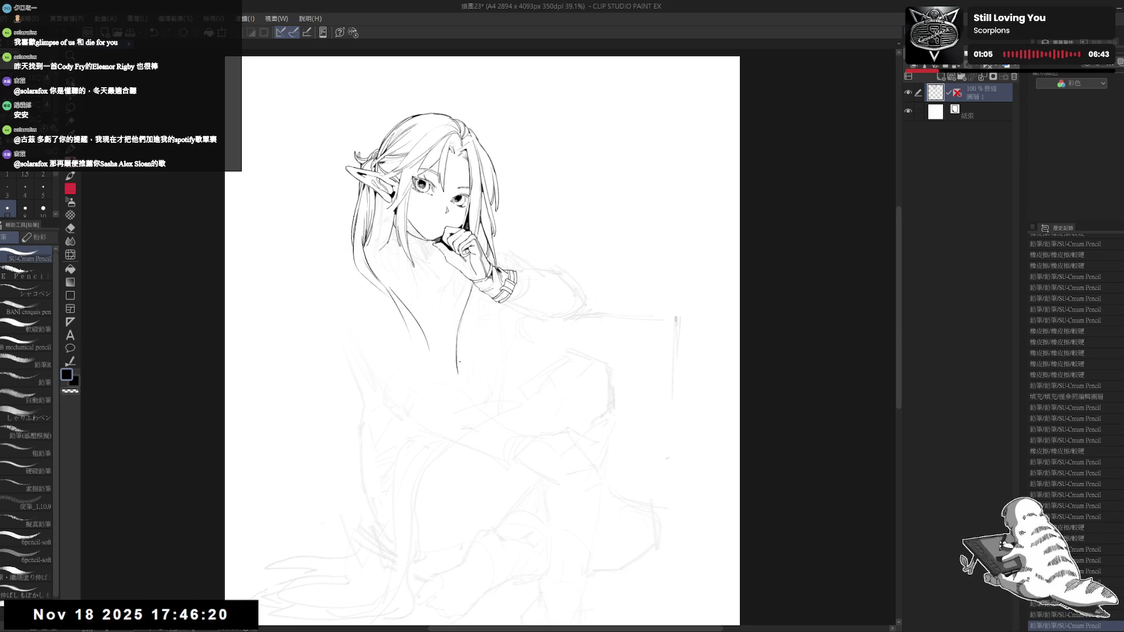
{"action": "key", "text": "ctrl+z"}
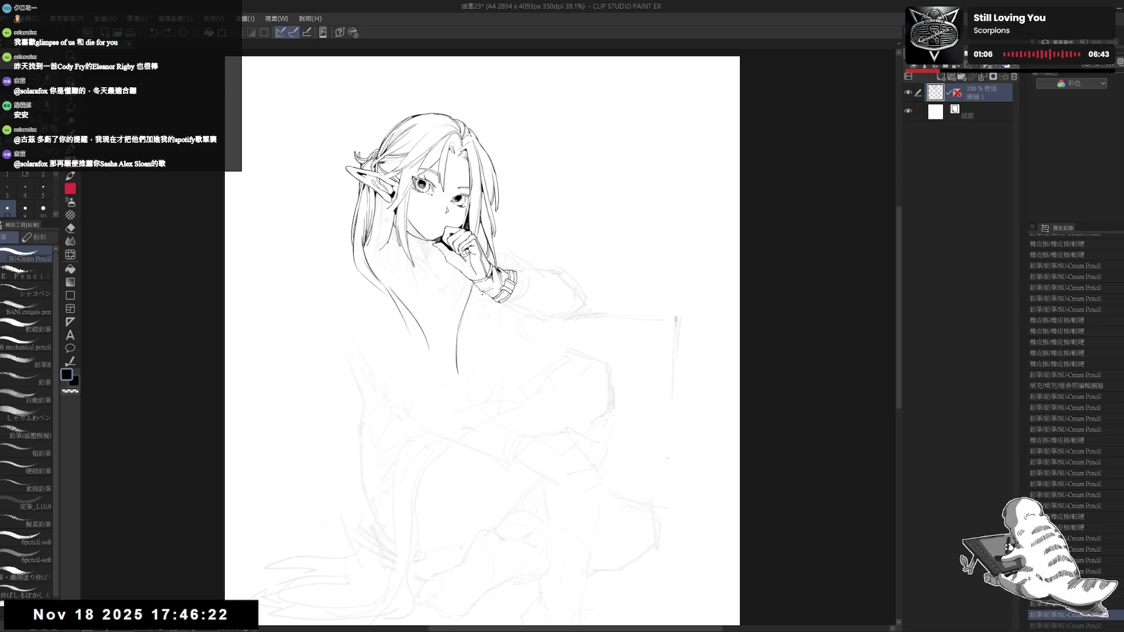
{"action": "left_click_drag", "start_coordinate": [484, 291], "coordinate": [478, 318]}
{"action": "key", "text": "ctrl+z"}
{"action": "left_click_drag", "start_coordinate": [475, 296], "coordinate": [479, 328]}
{"action": "key", "text": "ctrl+z"}
{"action": "key", "text": "ctrl+z"}
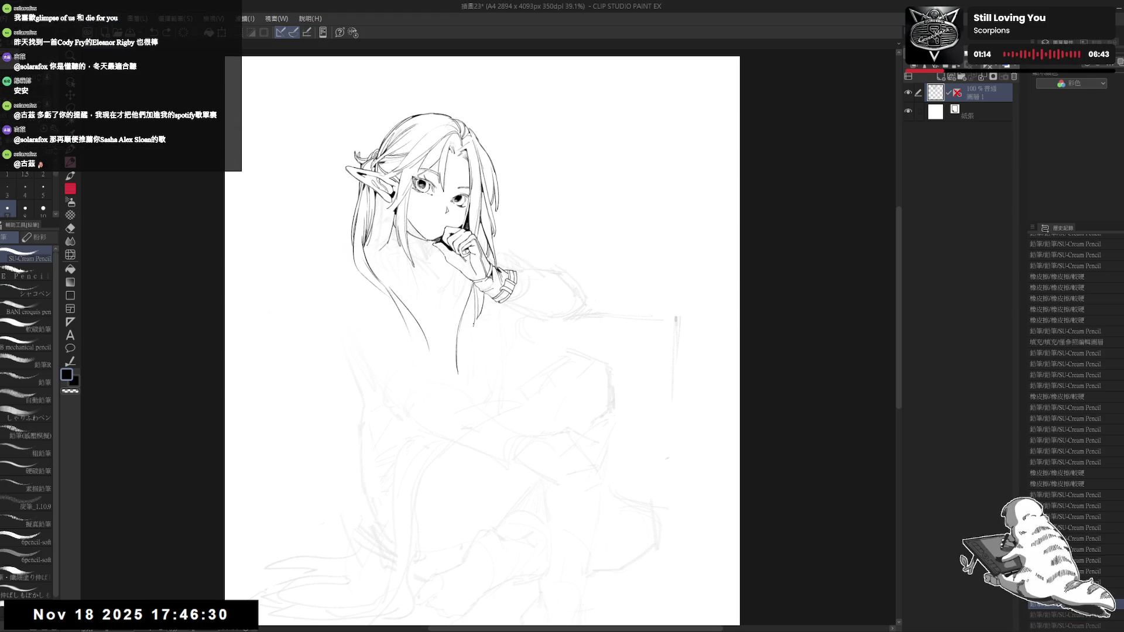
Step: Rework the hair strand strokes and ink two strands at the hair ends
{"action": "key", "text": "ctrl+y"}
{"action": "key", "text": "ctrl+y"}
{"action": "left_click_drag", "start_coordinate": [472, 299], "coordinate": [478, 403]}
{"action": "key", "text": "ctrl+z"}
{"action": "key", "text": "ctrl+y"}
{"action": "left_click_drag", "start_coordinate": [460, 355], "coordinate": [465, 390]}
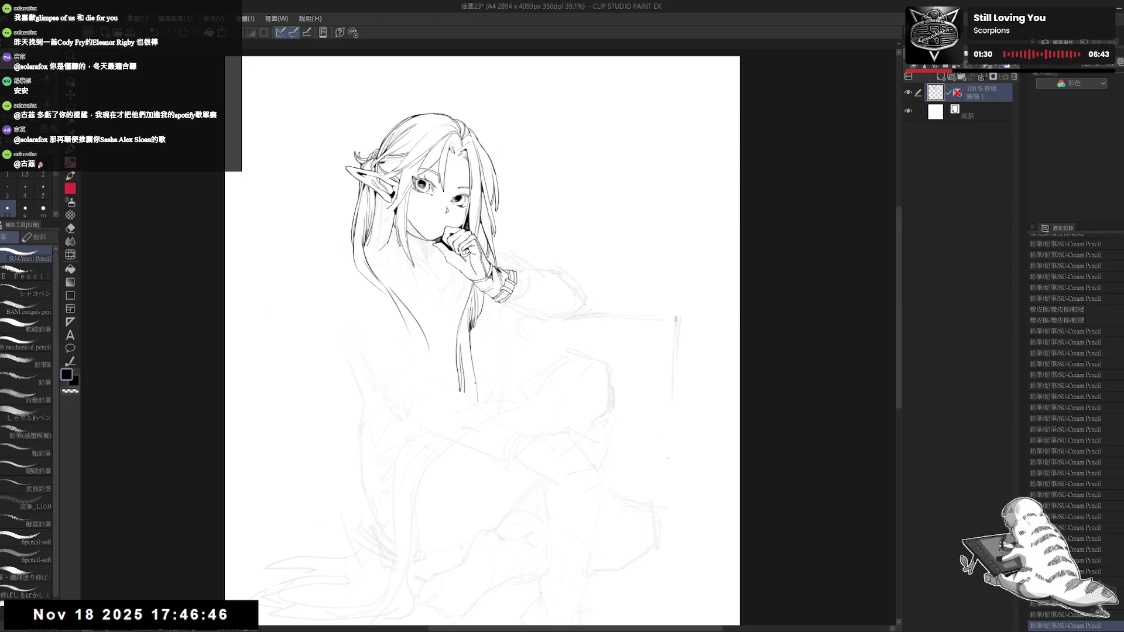
Step: Erase stray strokes at the hair ends and rotate the view back toward upright
{"action": "key", "text": "e"}
{"action": "left_click", "coordinate": [469, 348]}
{"action": "key", "text": "minus"}
{"action": "key", "text": "minus"}
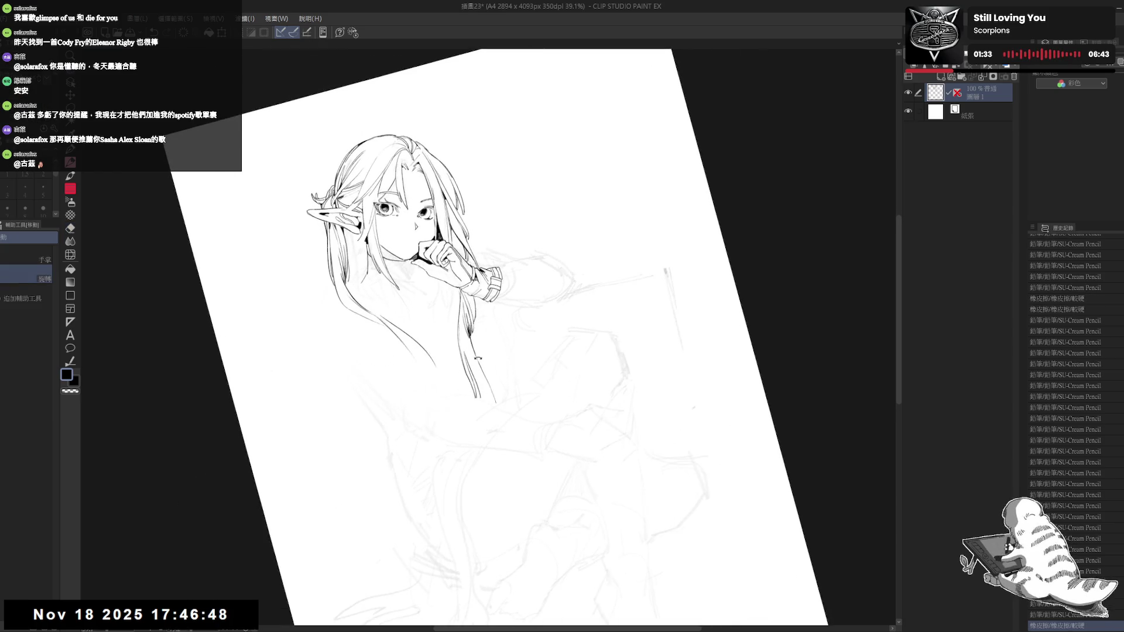
{"action": "key", "text": "p"}
{"action": "key", "text": "e"}
{"action": "left_click", "coordinate": [474, 384]}
{"action": "key", "text": "p"}
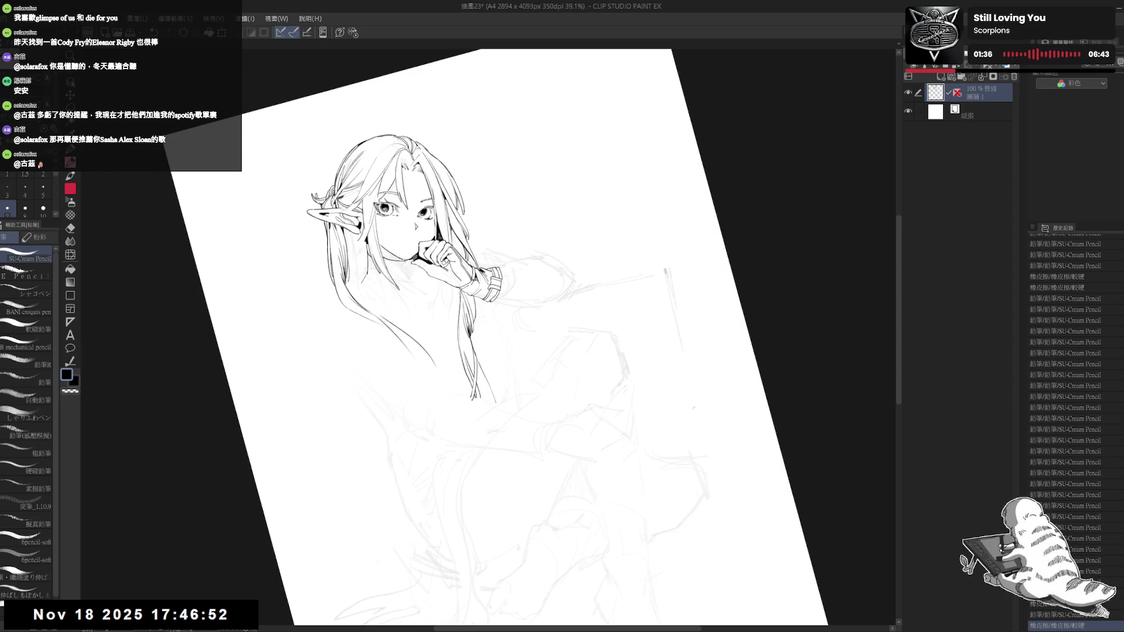
{"action": "key", "text": "asciicircum"}
{"action": "key", "text": "asciicircum"}
{"action": "key", "text": "asciicircum"}
{"action": "key", "text": "asciicircum"}
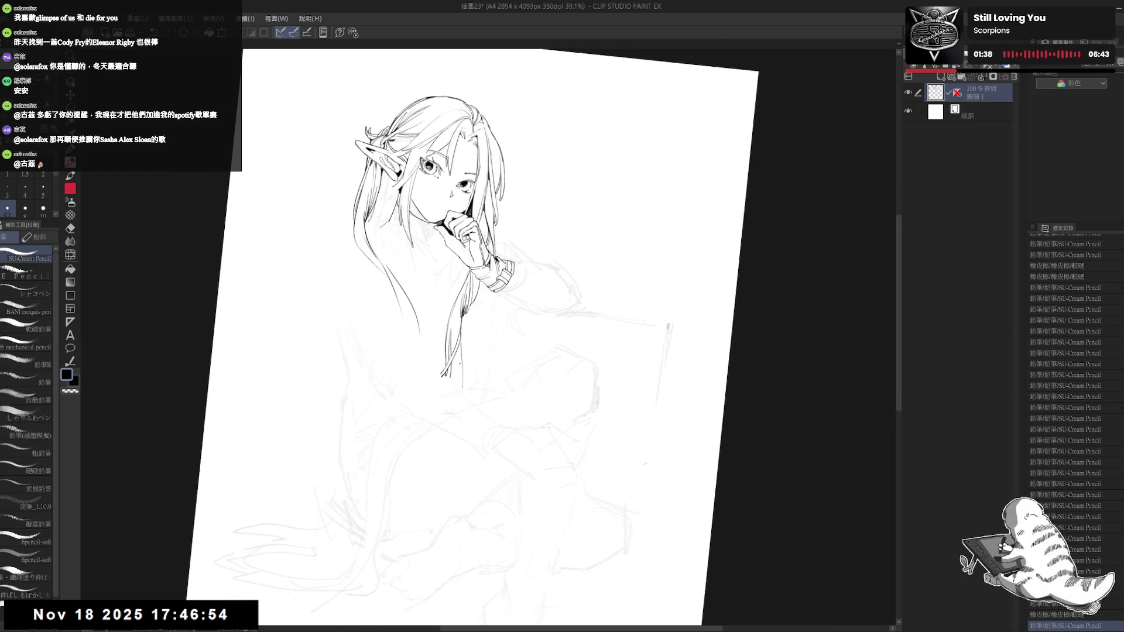
{"action": "key", "text": "asciicircum"}
{"action": "key", "text": "asciicircum"}
Step: Zoom out to review the figure, then zoom back in and tilt the view for inking
{"action": "key", "text": "ctrl+minus"}
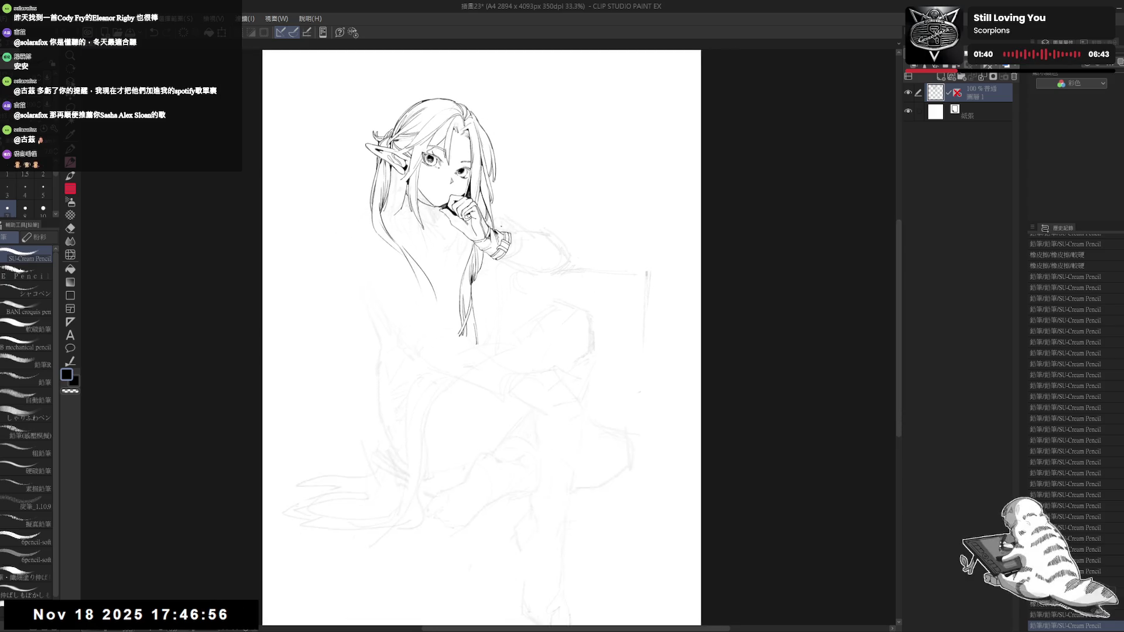
{"action": "key", "text": "ctrl+minus"}
{"action": "key", "text": "ctrl+plus"}
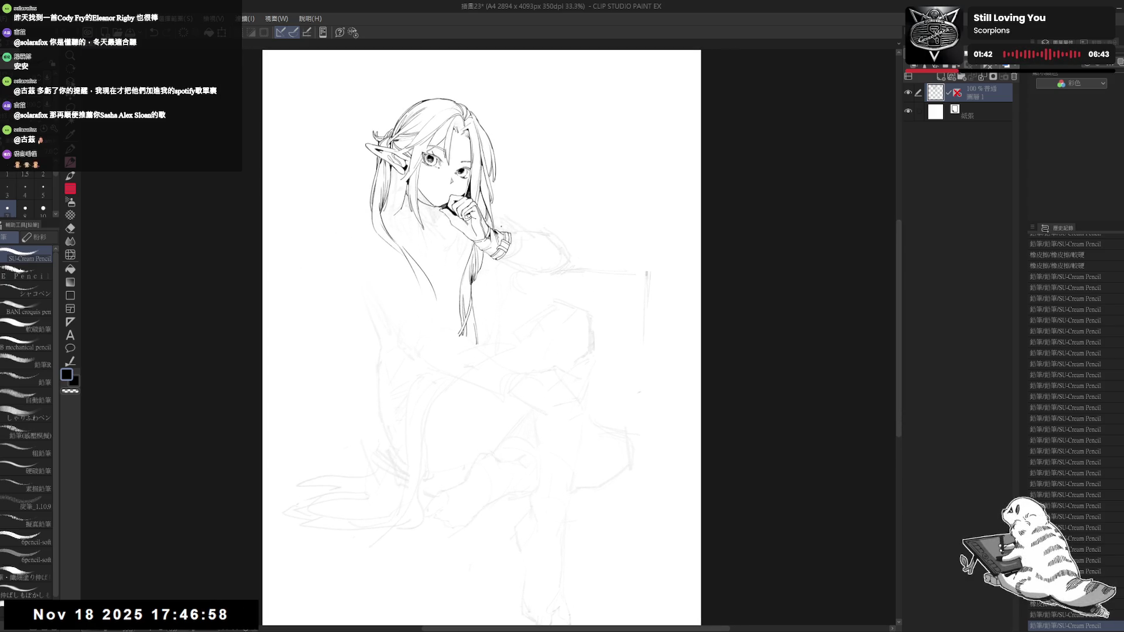
{"action": "mouse_move", "coordinate": [460, 242]}
{"action": "left_mouse_down"}
{"action": "mouse_move", "coordinate": [486, 351]}
{"action": "mouse_move", "coordinate": [479, 372]}
{"action": "left_mouse_up"}
{"action": "key", "text": "ctrl+z"}
{"action": "key", "text": "e"}
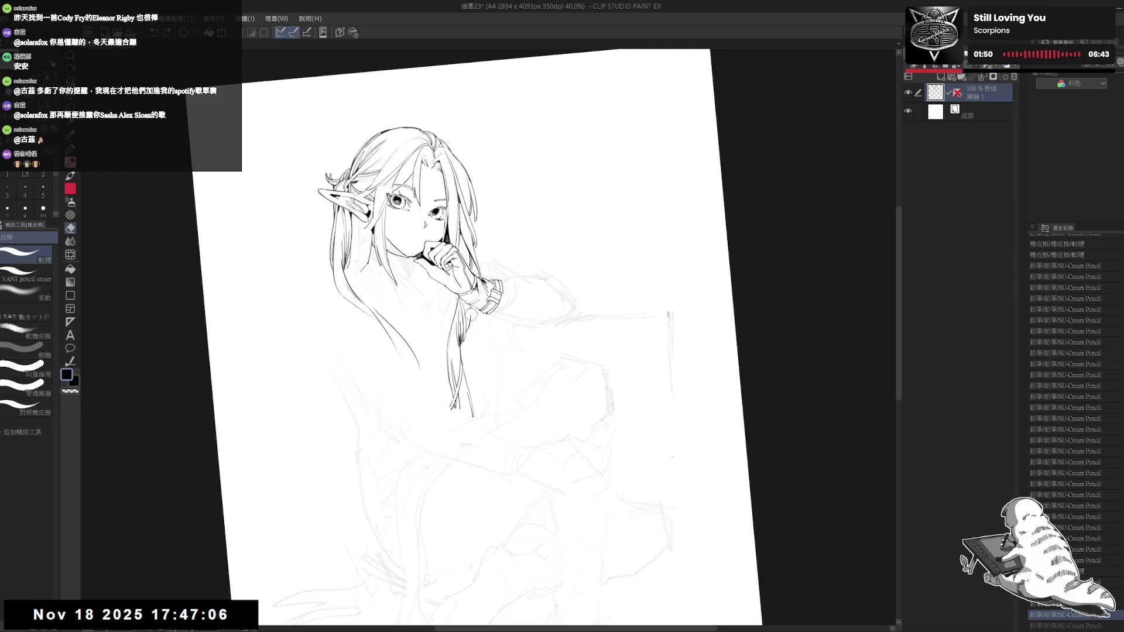
{"action": "key", "text": "p"}
Step: Ink and darken a short line on the hair strand, then clean up stray marks
{"action": "left_click_drag", "start_coordinate": [472, 326], "coordinate": [485, 374]}
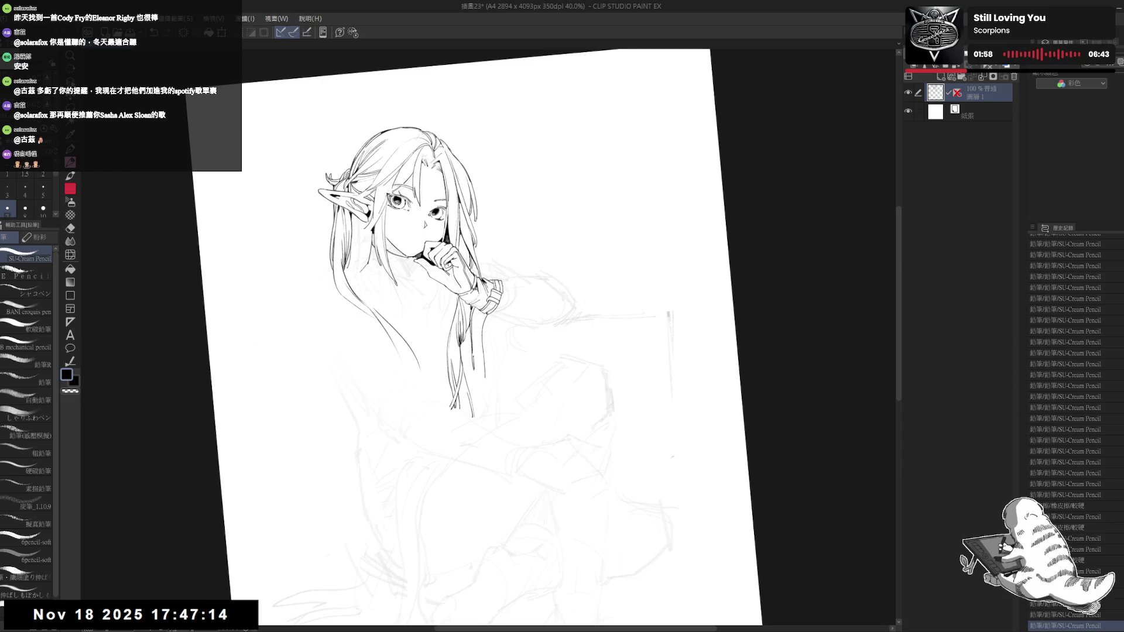
{"action": "mouse_move", "coordinate": [475, 349]}
{"action": "left_mouse_down"}
{"action": "mouse_move", "coordinate": [489, 391]}
{"action": "mouse_move", "coordinate": [482, 363]}
{"action": "mouse_move", "coordinate": [484, 375]}
{"action": "mouse_move", "coordinate": [468, 375]}
{"action": "left_mouse_up"}
{"action": "key", "text": "ctrl+@"}
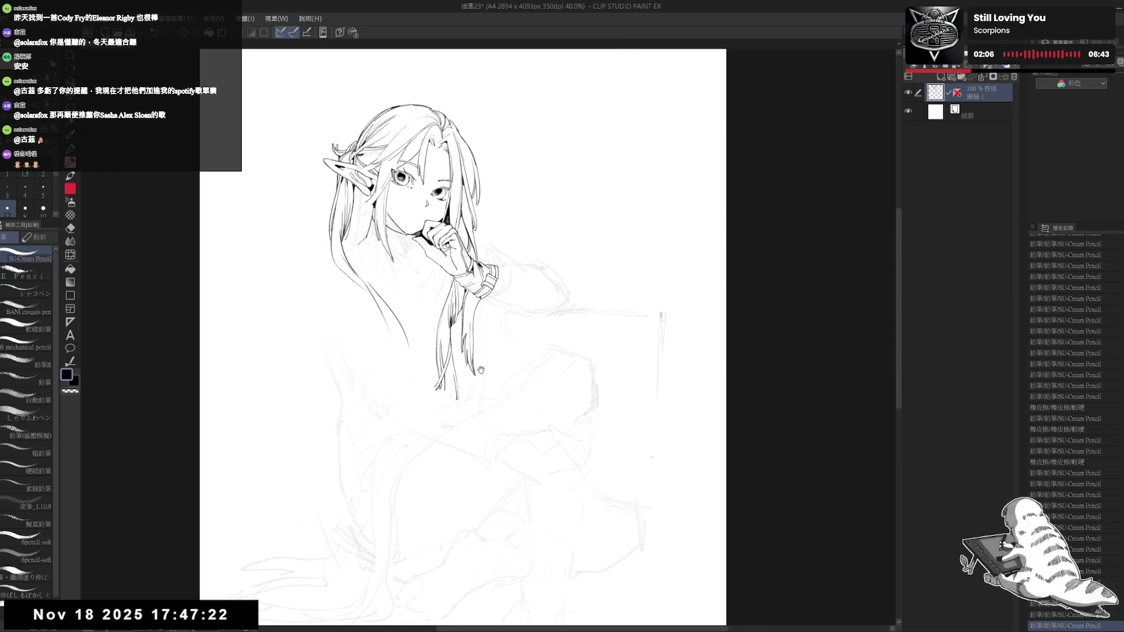
{"action": "key", "text": "ctrl+z"}
{"action": "key", "text": "ctrl+z"}
{"action": "left_click_drag", "start_coordinate": [473, 332], "coordinate": [476, 371]}
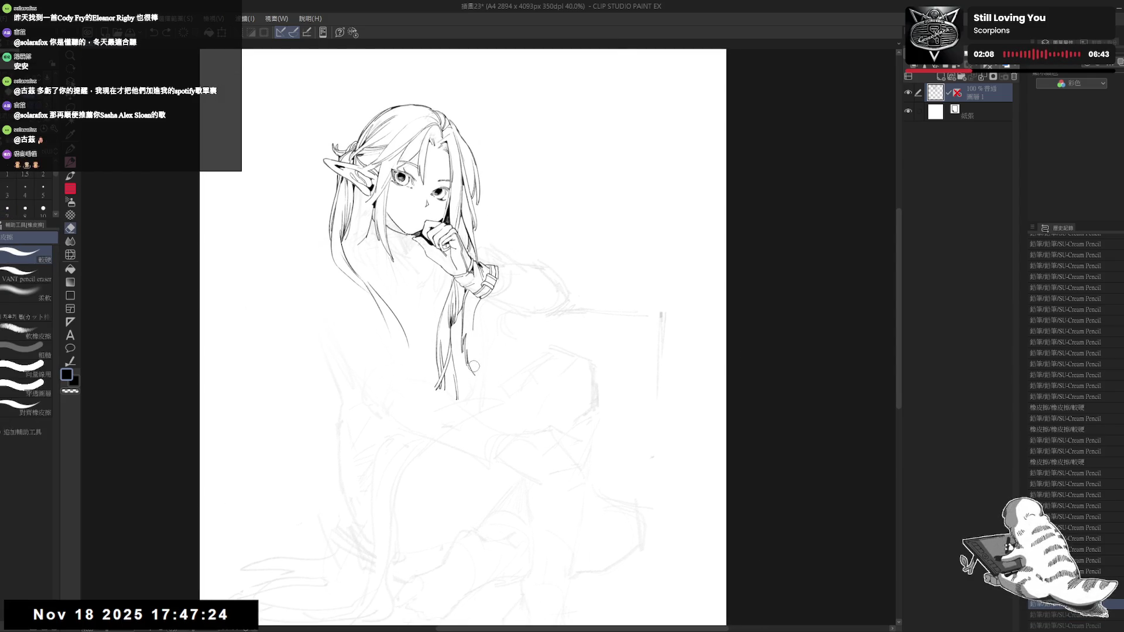
Step: Redo the line on the hair strand and straighten the canvas view
{"action": "key", "text": "ctrl+z"}
{"action": "mouse_move", "coordinate": [472, 331]}
{"action": "left_mouse_down"}
{"action": "mouse_move", "coordinate": [471, 376]}
{"action": "mouse_move", "coordinate": [478, 369]}
{"action": "left_mouse_up"}
{"action": "key", "text": "ctrl+y"}
{"action": "key", "text": "e"}
{"action": "key", "text": "r"}
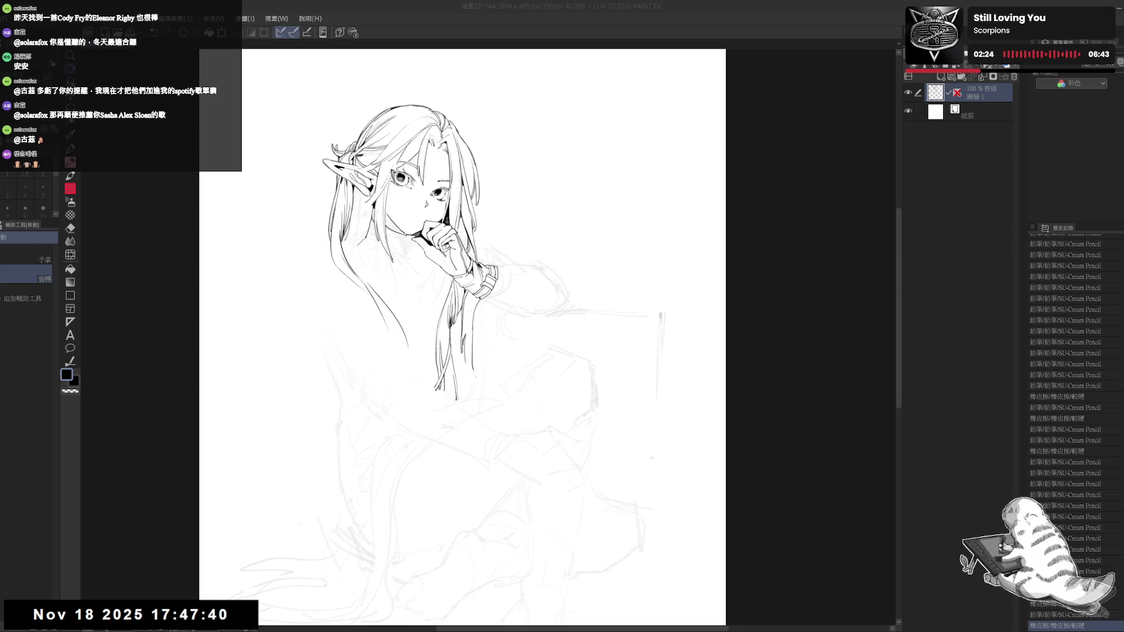
Step: Erase the rough lines beside the hair strands and redraw them with the pencil
{"action": "key", "text": "minus"}
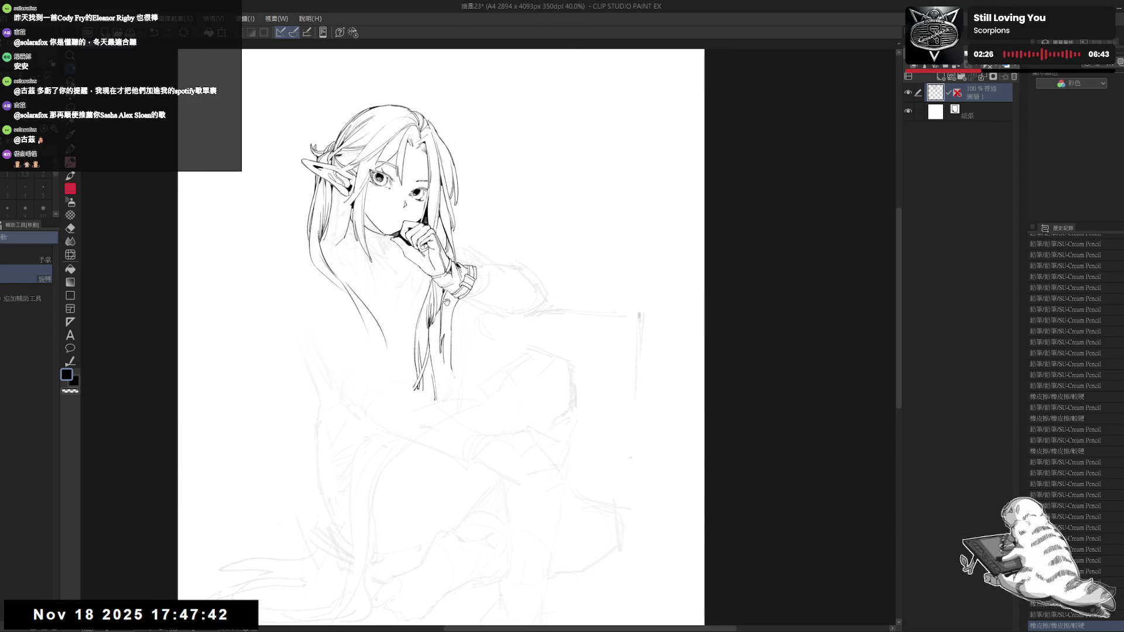
{"action": "key", "text": "minus"}
{"action": "key", "text": "e"}
{"action": "left_click_drag", "start_coordinate": [443, 338], "coordinate": [460, 391]}
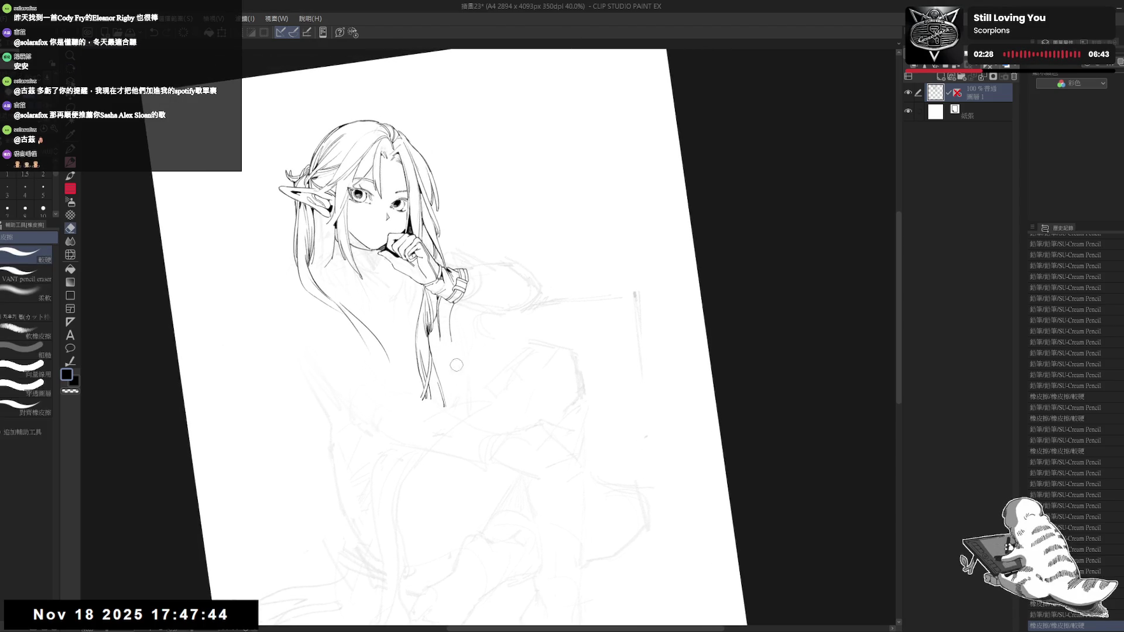
{"action": "key", "text": "p"}
{"action": "left_click_drag", "start_coordinate": [449, 322], "coordinate": [446, 373]}
{"action": "mouse_move", "coordinate": [450, 320]}
{"action": "left_mouse_down"}
{"action": "mouse_move", "coordinate": [444, 358]}
{"action": "mouse_move", "coordinate": [468, 406]}
{"action": "left_mouse_up"}
Step: Retry the short stroke beside the hair, then straighten and zoom out to review
{"action": "key", "text": "ctrl+z"}
{"action": "left_click_drag", "start_coordinate": [442, 327], "coordinate": [451, 385]}
{"action": "key", "text": "ctrl+z"}
{"action": "key", "text": "ctrl+z"}
{"action": "mouse_move", "coordinate": [644, 106]}
{"action": "left_mouse_down"}
{"action": "mouse_move", "coordinate": [612, 139]}
{"action": "mouse_move", "coordinate": [551, 159]}
{"action": "left_mouse_up"}
{"action": "key", "text": "e"}
{"action": "key", "text": "p"}
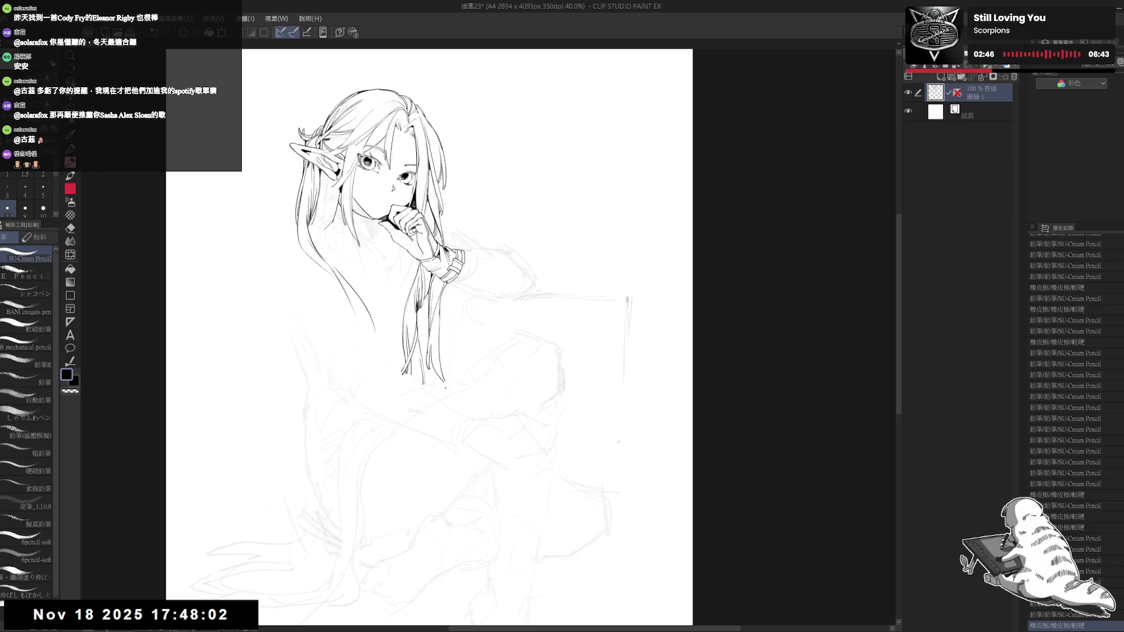
{"action": "key", "text": "ctrl+minus"}
{"action": "key", "text": "ctrl+minus"}
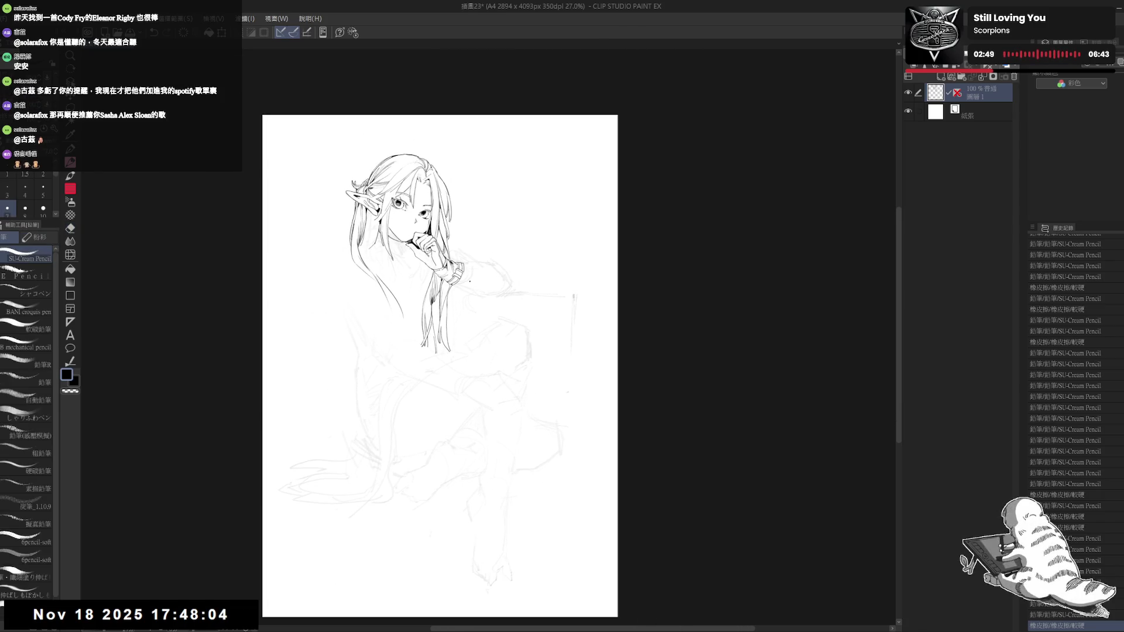
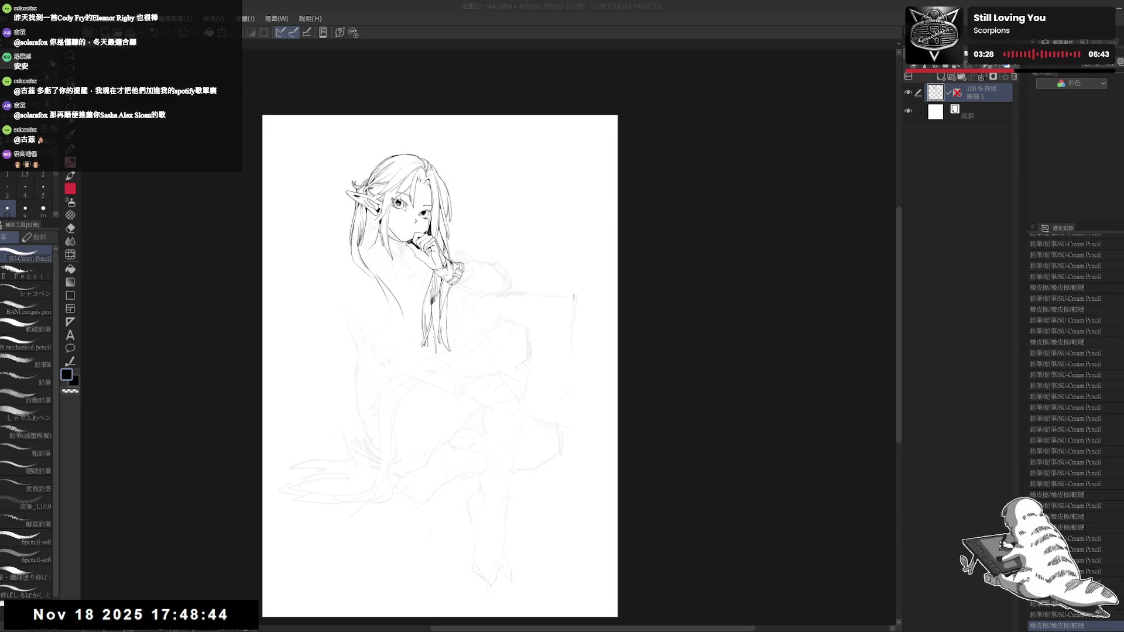
Step: Ink two small marks near the wrist and fill the small shape by the arm solid black
{"action": "left_click_drag", "start_coordinate": [439, 363], "coordinate": [410, 293]}
{"action": "key", "text": "p"}
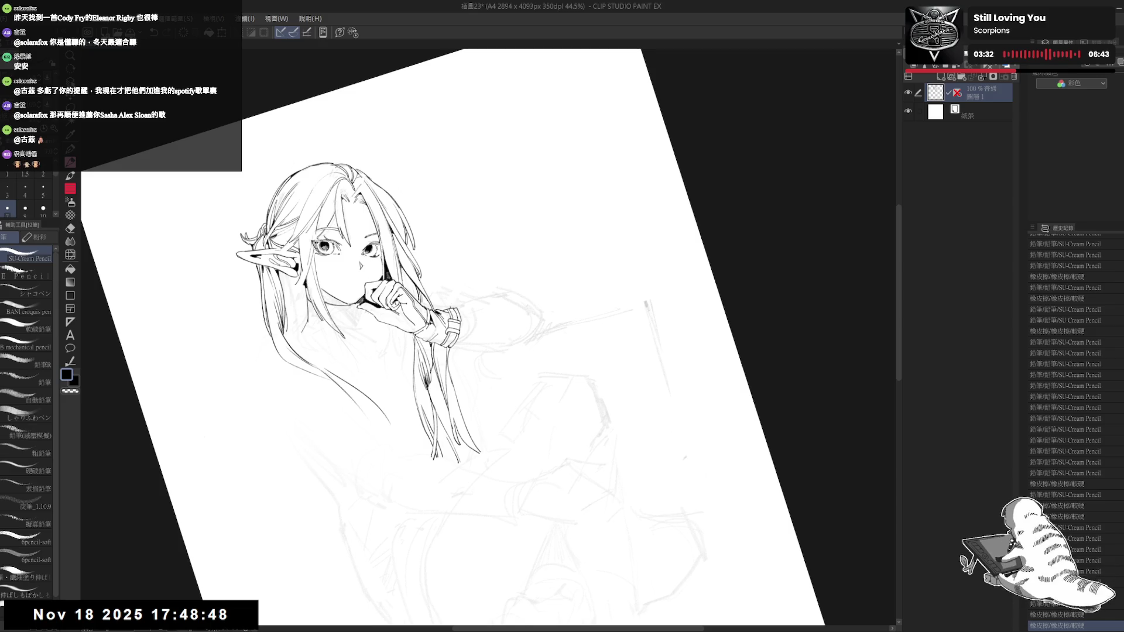
{"action": "left_click", "coordinate": [454, 292]}
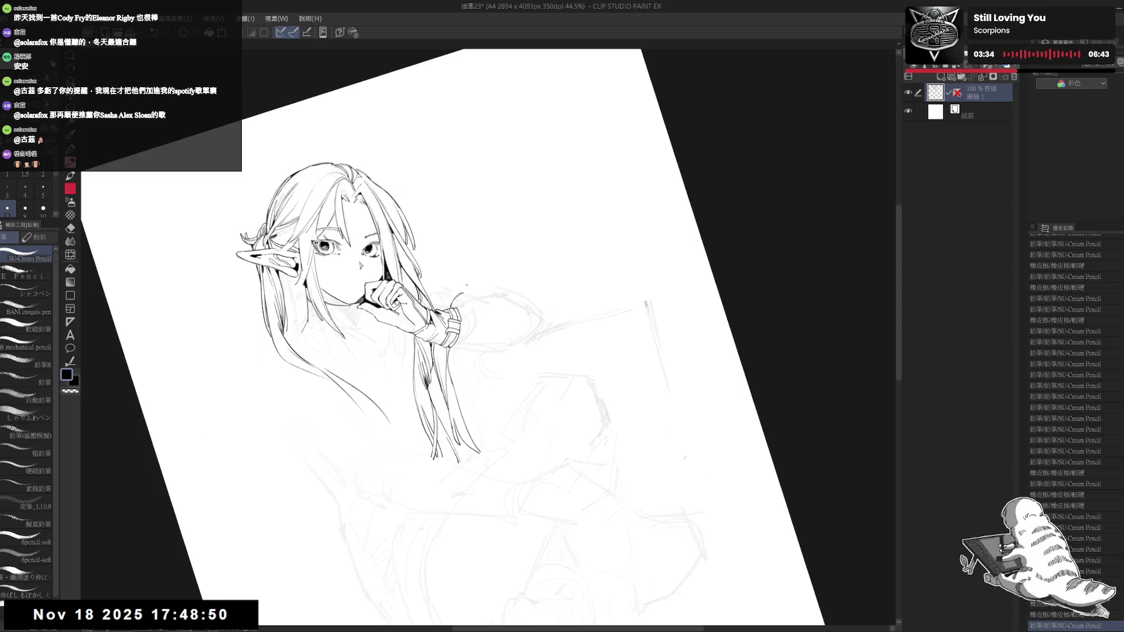
{"action": "left_click", "coordinate": [684, 458]}
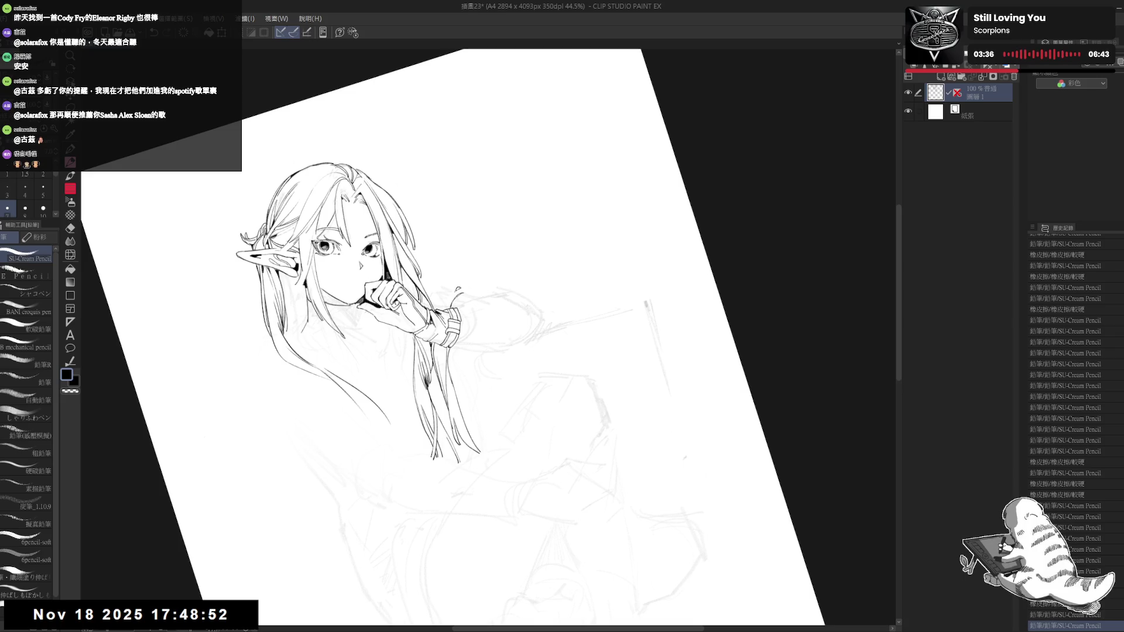
{"action": "key", "text": "g"}
{"action": "left_click", "coordinate": [458, 289]}
Step: Add short ink strokes by the wrist and just below the sleeve cuff
{"action": "scroll", "coordinate": [495, 234], "scroll_direction": "up", "scroll_amount": 1}
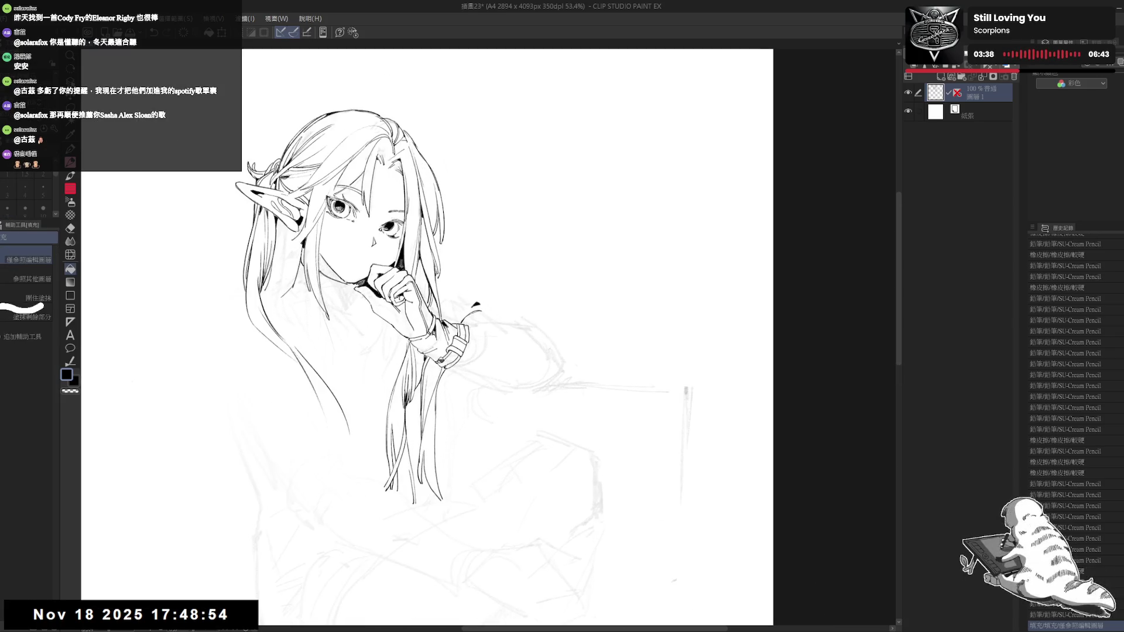
{"action": "key", "text": "minus"}
{"action": "key", "text": "minus"}
{"action": "key", "text": "e"}
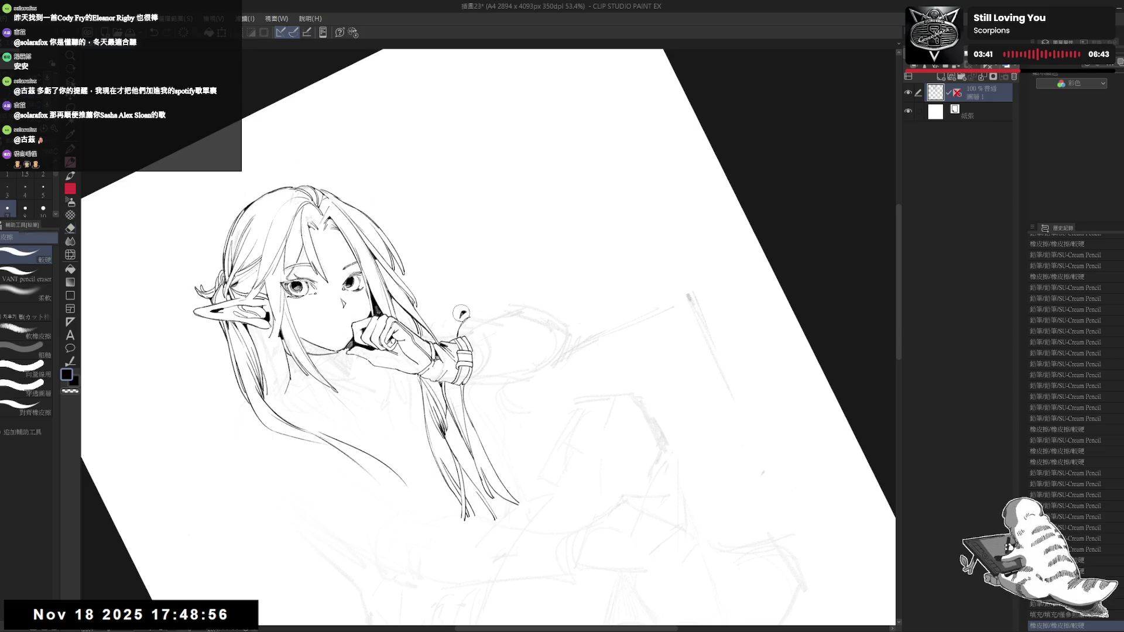
{"action": "key", "text": "p"}
{"action": "left_click_drag", "start_coordinate": [460, 322], "coordinate": [466, 312]}
{"action": "key", "text": "asciicircum"}
{"action": "key", "text": "asciicircum"}
{"action": "key", "text": "asciicircum"}
{"action": "key", "text": "asciicircum"}
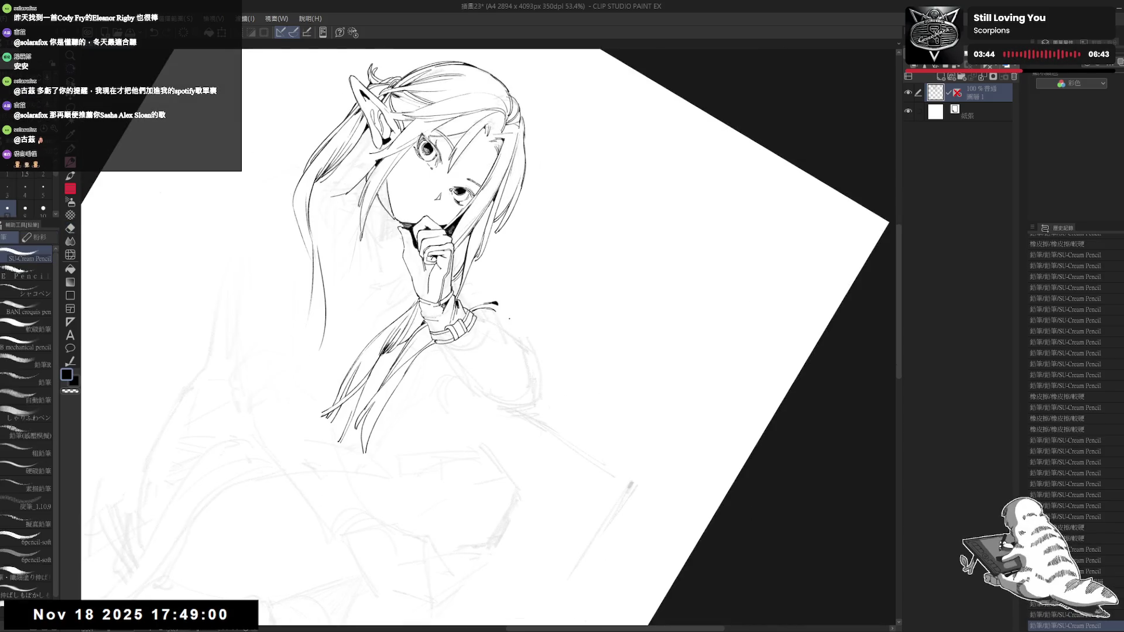
{"action": "left_click_drag", "start_coordinate": [499, 312], "coordinate": [495, 336]}
{"action": "key", "text": "minus"}
{"action": "key", "text": "minus"}
{"action": "key", "text": "minus"}
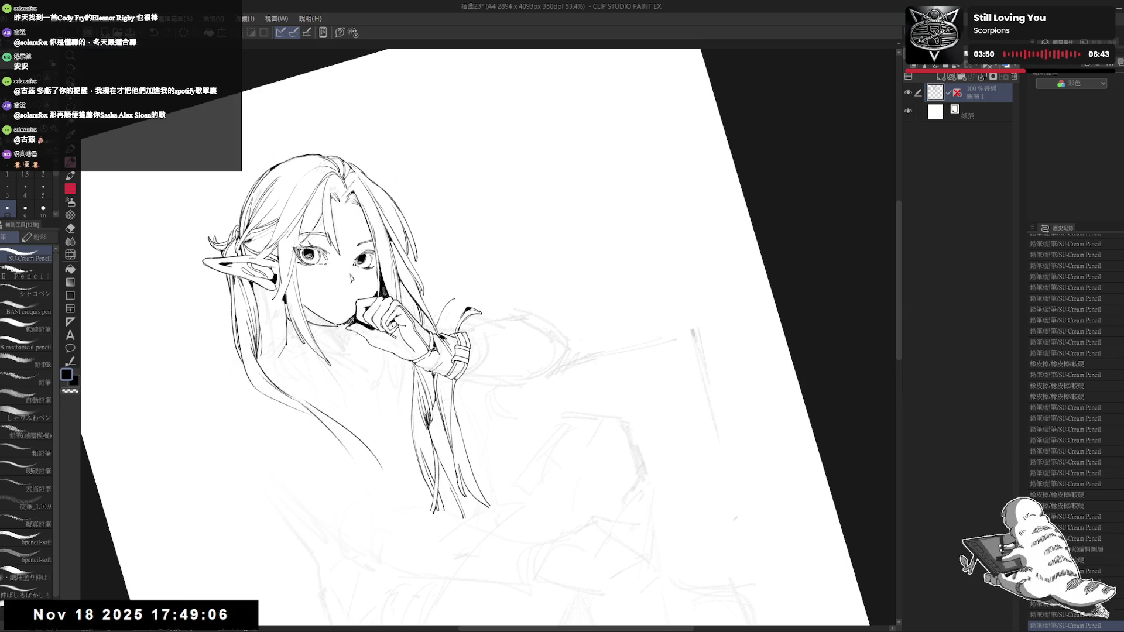
Step: Ink a short stroke along the flared sleeve edge and return the canvas to upright
{"action": "key", "text": "ctrl+z"}
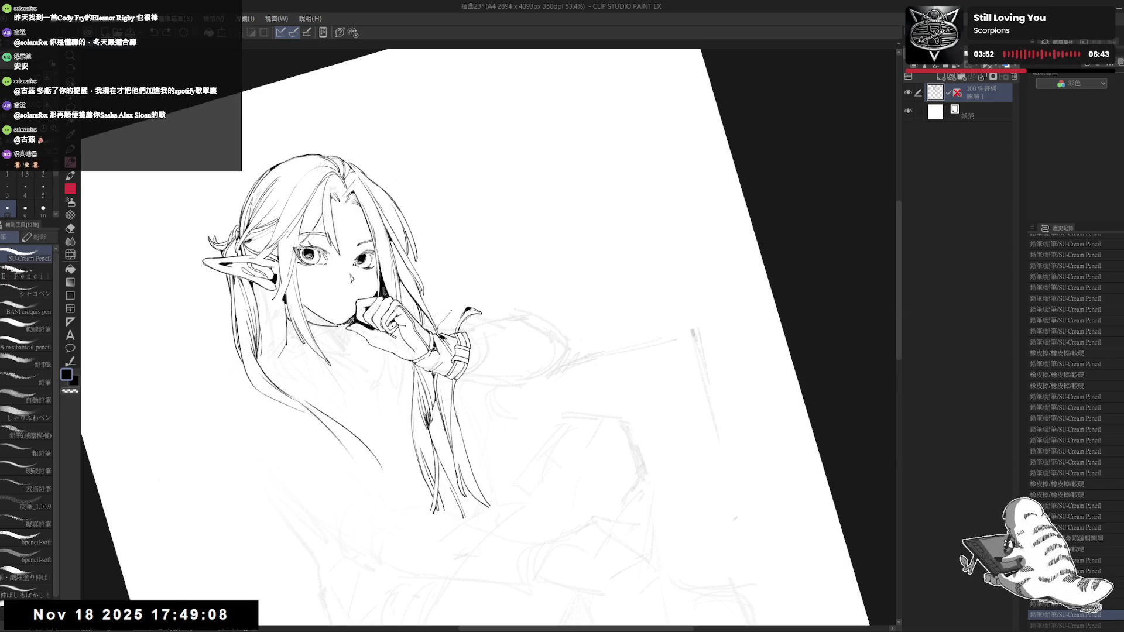
{"action": "key", "text": "ctrl+y"}
{"action": "key", "text": "ctrl+y"}
{"action": "key", "text": "ctrl+y"}
{"action": "key", "text": "ctrl+y"}
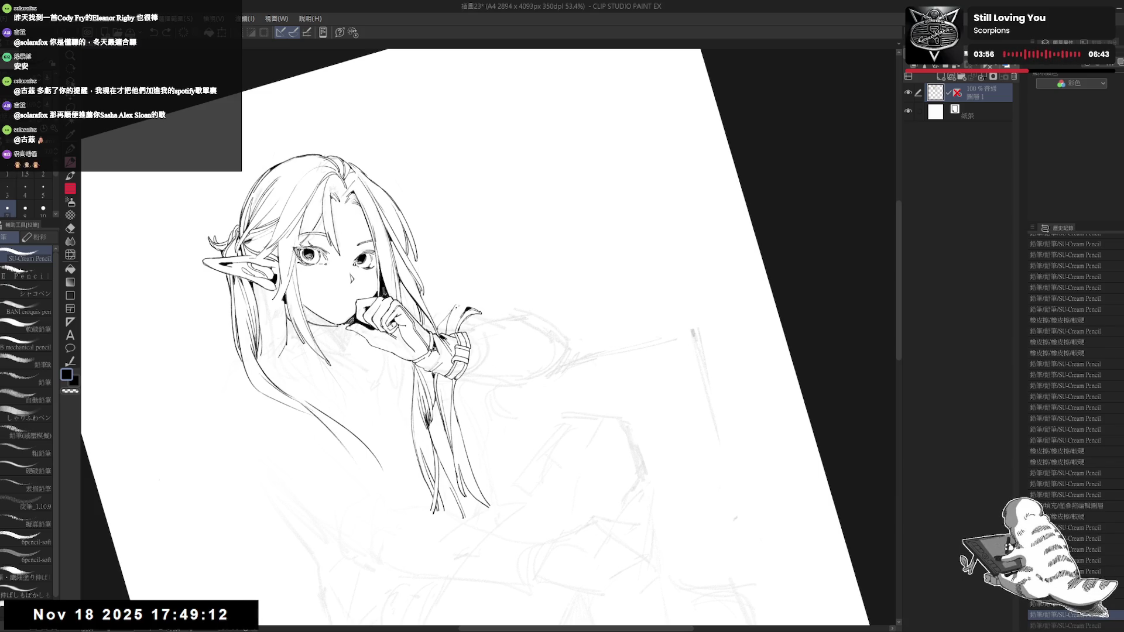
{"action": "key", "text": "ctrl+y"}
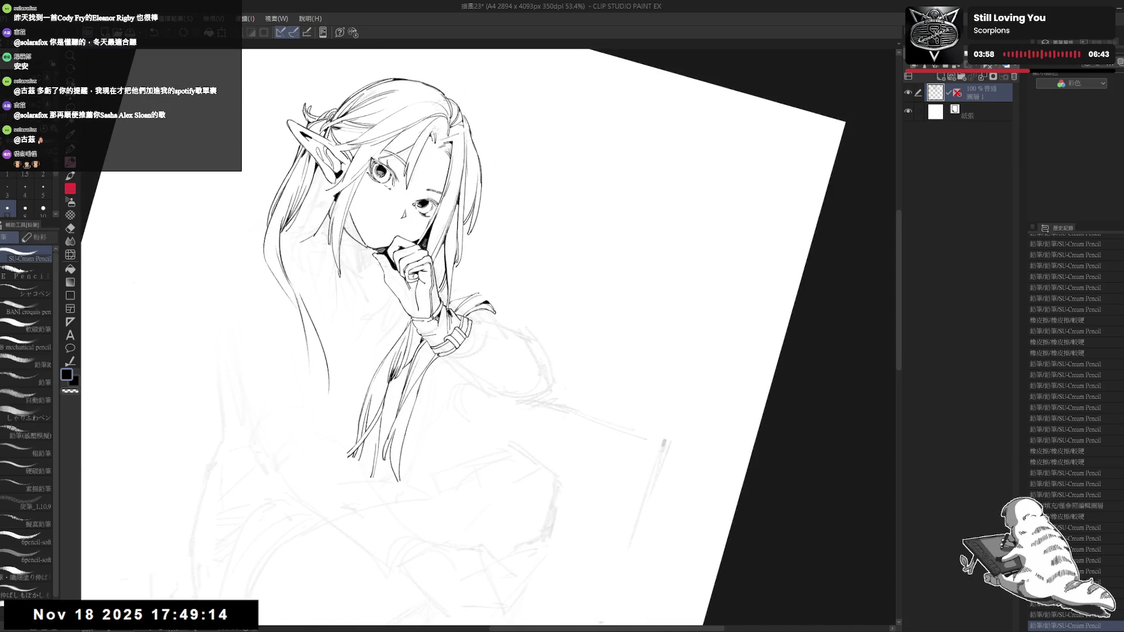
{"action": "key", "text": "ctrl+y"}
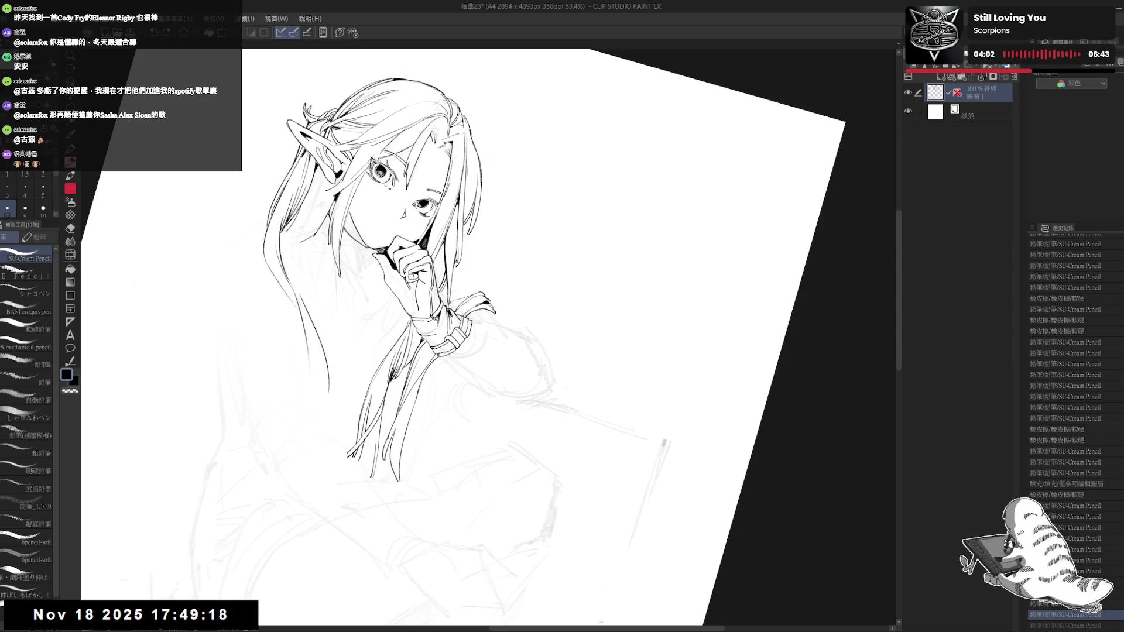
{"action": "key", "text": "minus"}
{"action": "key", "text": "minus"}
{"action": "key", "text": "minus"}
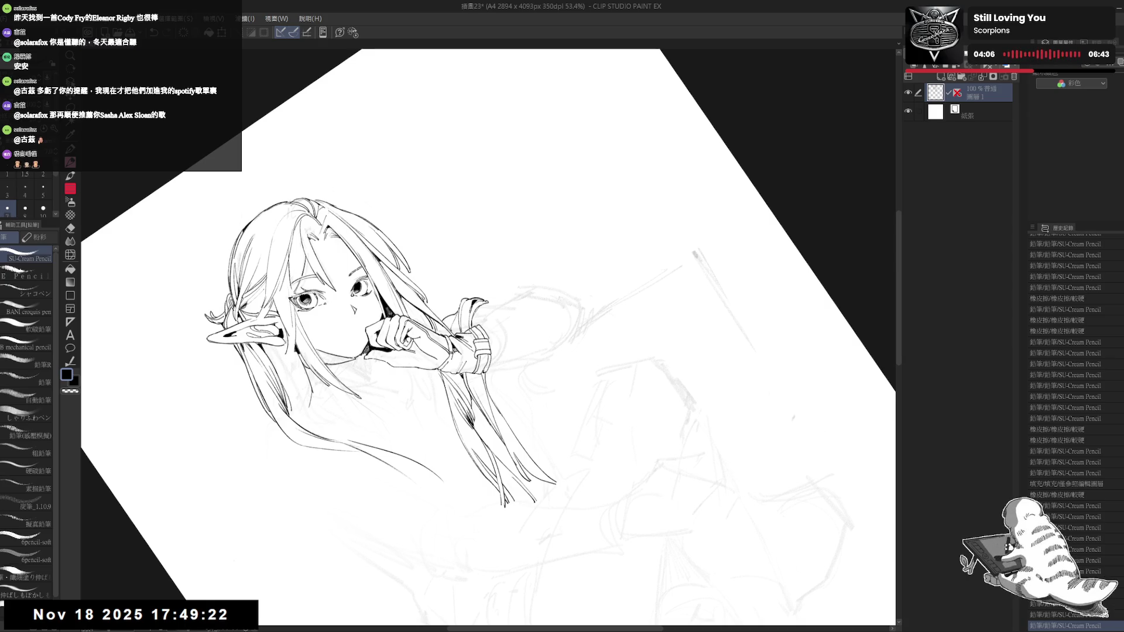
{"action": "key", "text": "at"}
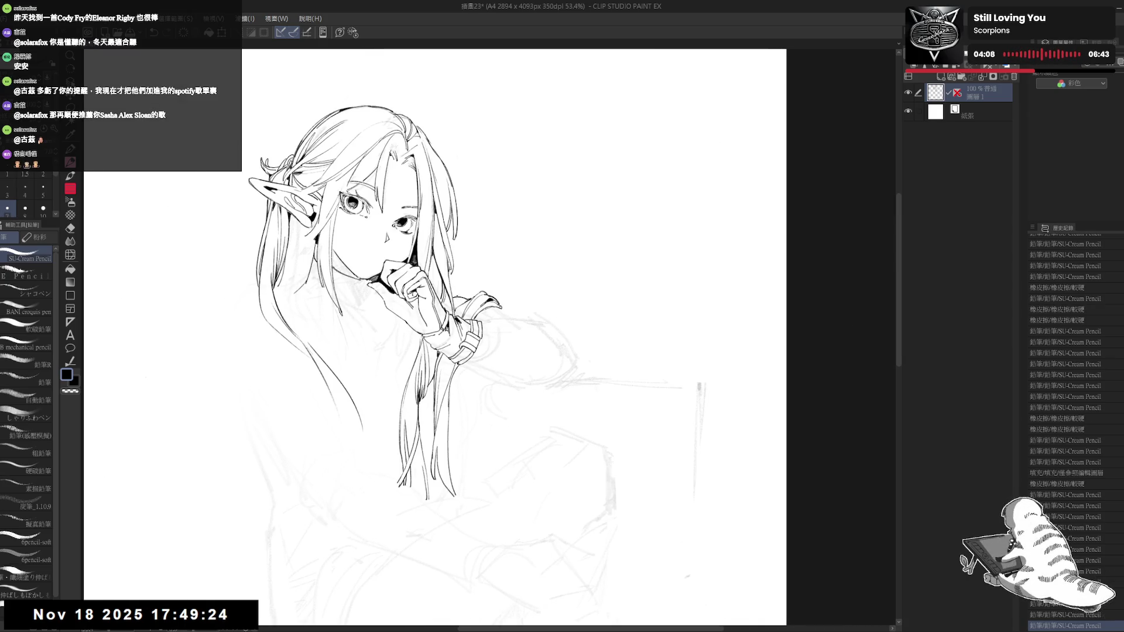
{"action": "key", "text": "minus"}
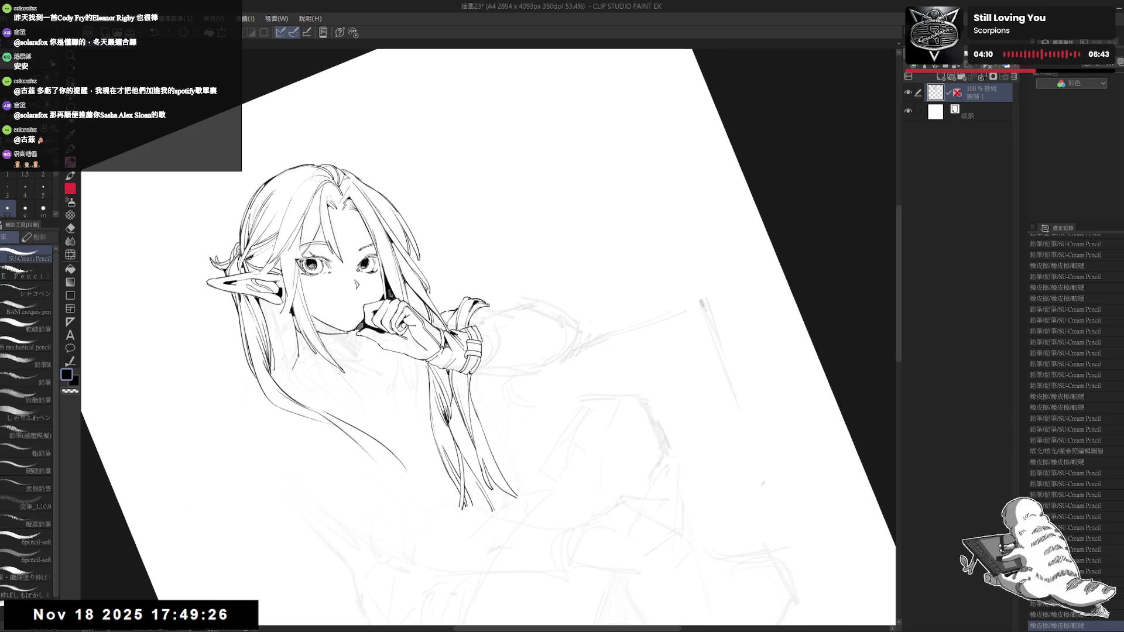
{"action": "left_click_drag", "start_coordinate": [452, 310], "coordinate": [448, 323]}
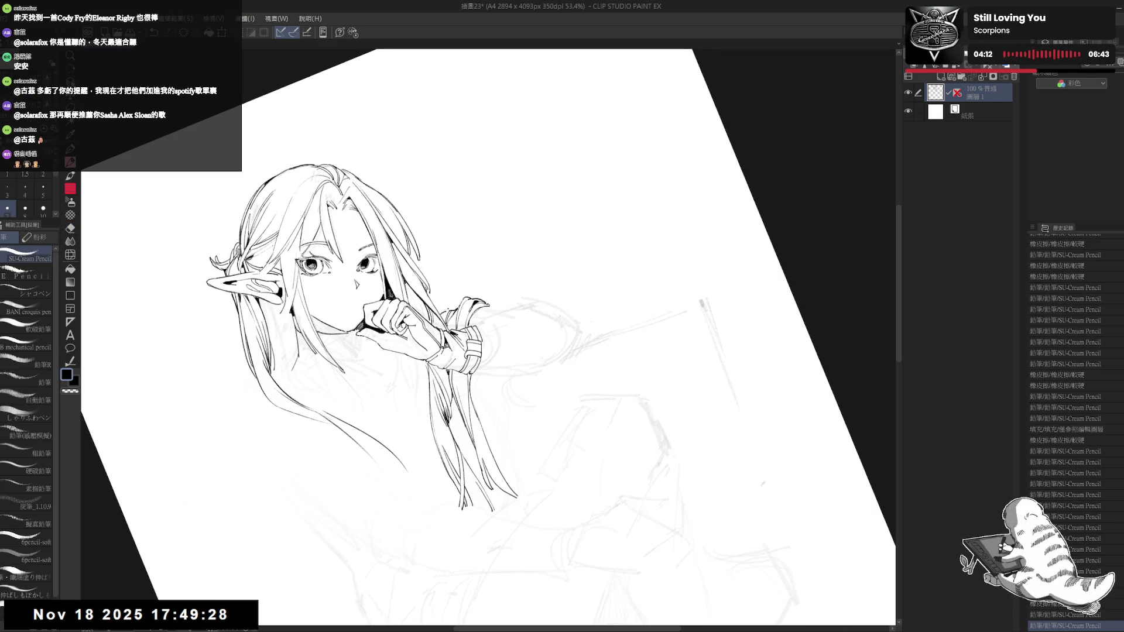
{"action": "key", "text": "ctrl+0"}
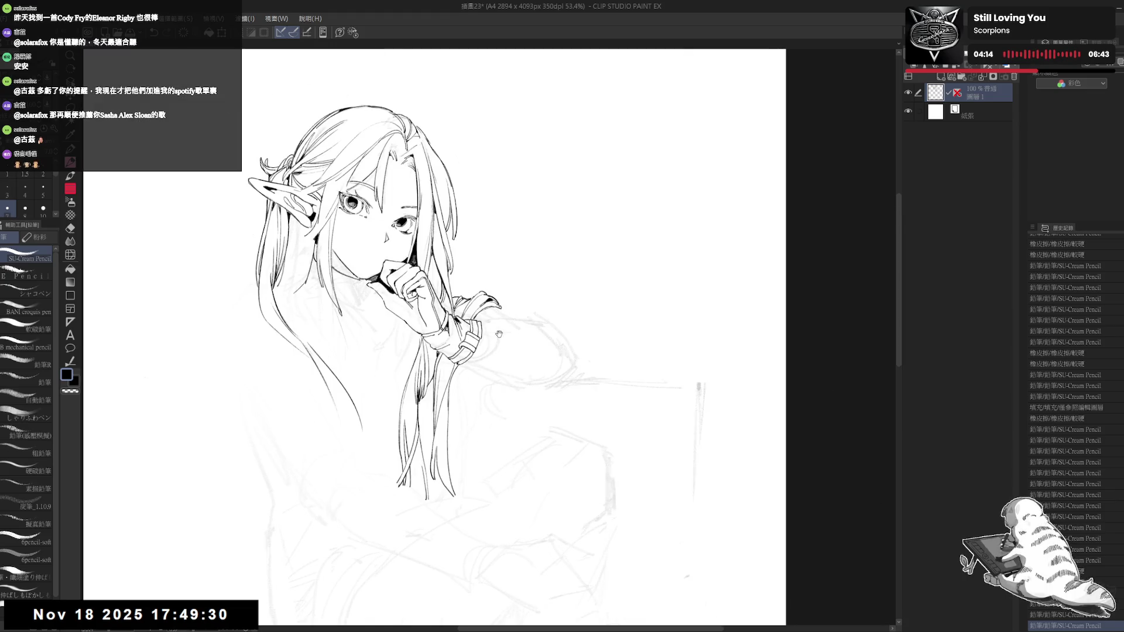
{"action": "scroll", "coordinate": [438, 234], "scroll_direction": "down", "scroll_amount": 1}
{"action": "scroll", "coordinate": [437, 234], "scroll_direction": "down", "scroll_amount": 1}
{"action": "scroll", "coordinate": [437, 234], "scroll_direction": "down", "scroll_amount": 1}
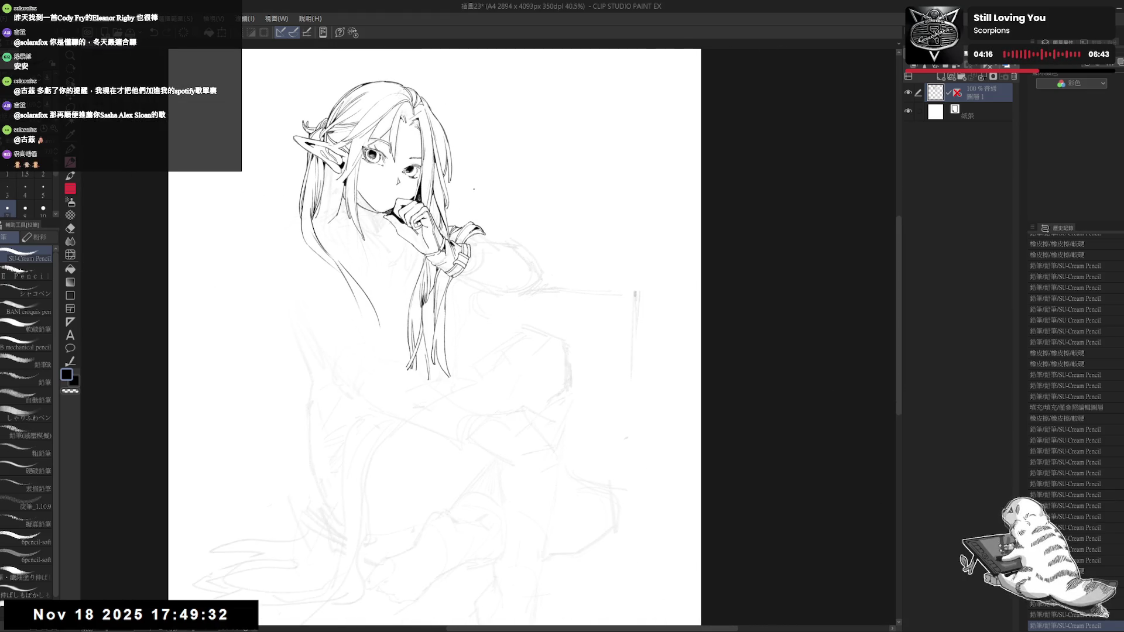
Step: Erase a stray mark near the hand and add small ink strokes near the hand and sleeve
{"action": "scroll", "coordinate": [441, 254], "scroll_direction": "up", "scroll_amount": 1}
{"action": "scroll", "coordinate": [441, 254], "scroll_direction": "up", "scroll_amount": 1}
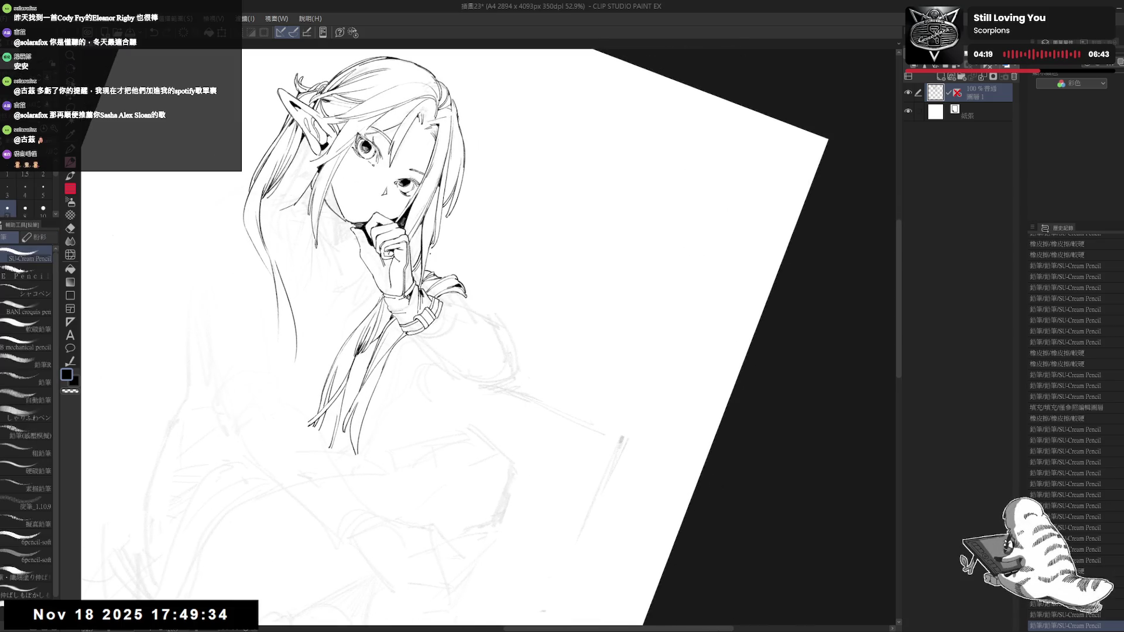
{"action": "key", "text": "e"}
{"action": "left_click_drag", "start_coordinate": [432, 240], "coordinate": [436, 245]}
{"action": "key", "text": "p"}
{"action": "left_click_drag", "start_coordinate": [221, 611], "coordinate": [226, 618]}
{"action": "key", "text": "e"}
{"action": "key", "text": "p"}
{"action": "left_click_drag", "start_coordinate": [434, 241], "coordinate": [431, 271]}
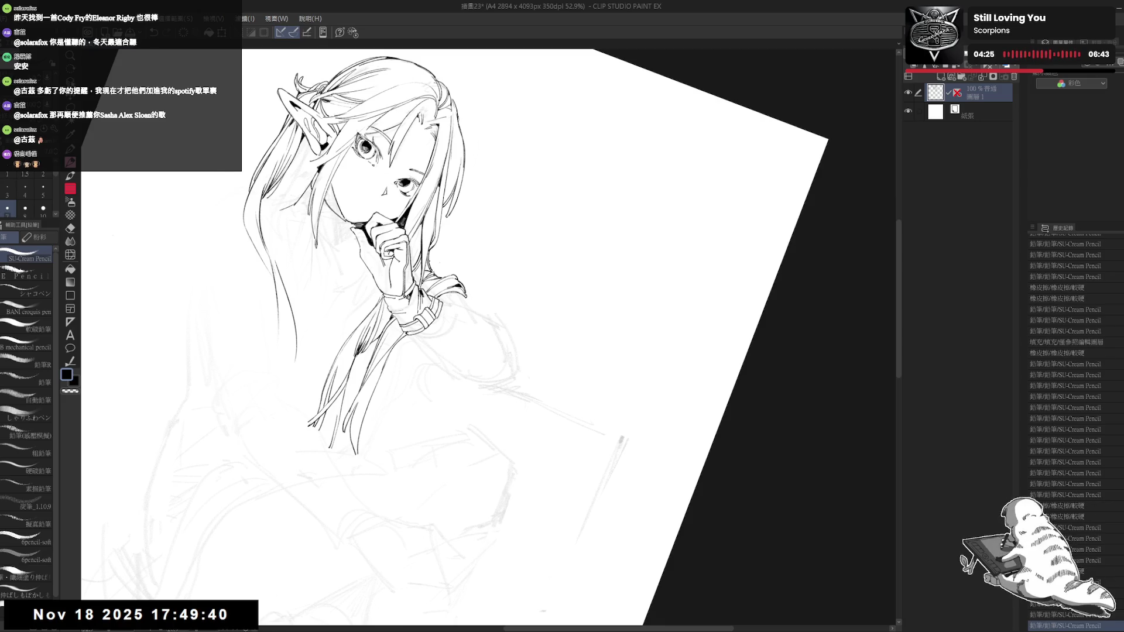
{"action": "key", "text": "ctrl+at"}
{"action": "left_click_drag", "start_coordinate": [497, 307], "coordinate": [519, 305]}
Step: Re-centre and tilt the canvas, then ink a stroke beside the sleeve, redrawing it once
{"action": "scroll", "coordinate": [479, 190], "scroll_direction": "down", "scroll_amount": 1}
{"action": "scroll", "coordinate": [479, 190], "scroll_direction": "down", "scroll_amount": 1}
{"action": "left_click_drag", "start_coordinate": [516, 265], "coordinate": [504, 277]}
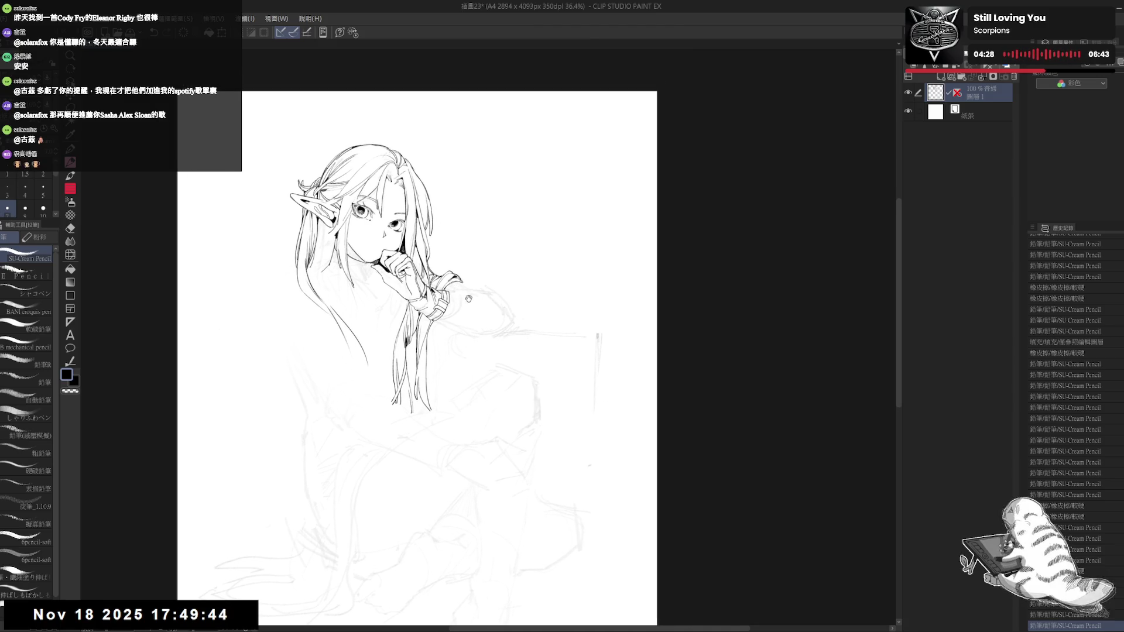
{"action": "scroll", "coordinate": [473, 275], "scroll_direction": "up", "scroll_amount": 1}
{"action": "left_click_drag", "start_coordinate": [429, 264], "coordinate": [430, 267]}
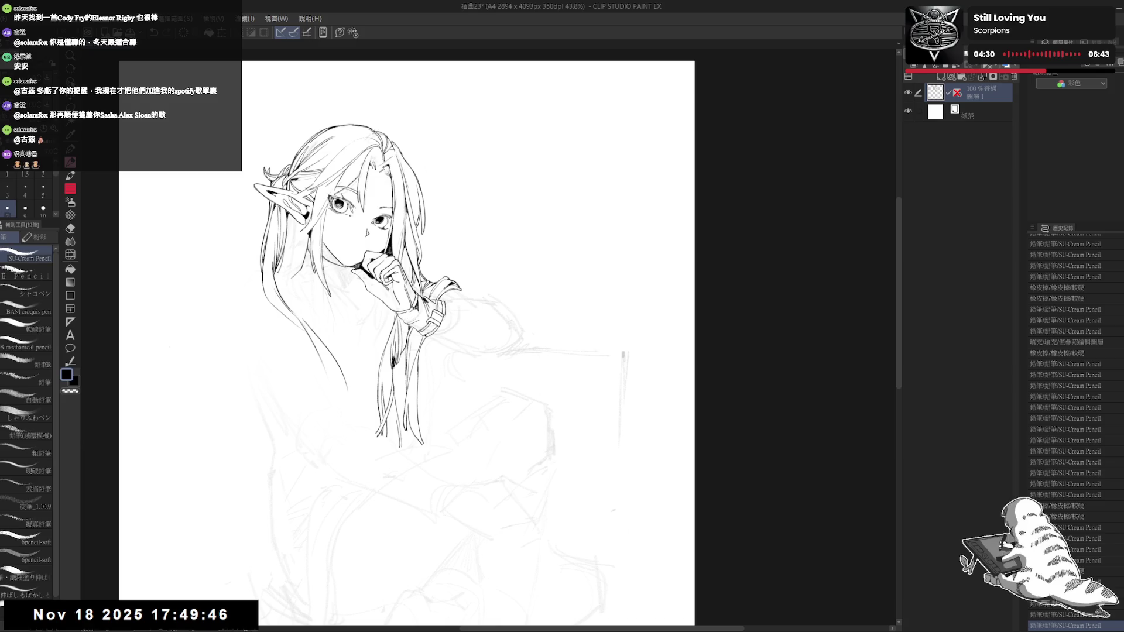
{"action": "key", "text": "e"}
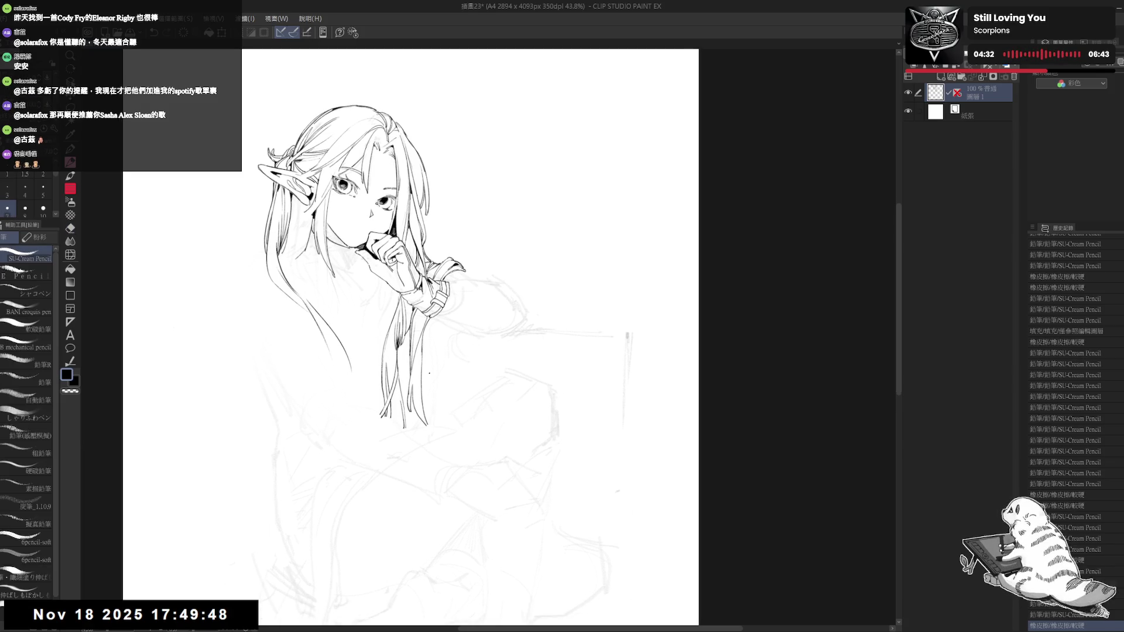
{"action": "mouse_move", "coordinate": [516, 354]}
{"action": "left_mouse_down"}
{"action": "mouse_move", "coordinate": [383, 326]}
{"action": "mouse_move", "coordinate": [432, 404]}
{"action": "mouse_move", "coordinate": [486, 275]}
{"action": "left_mouse_up"}
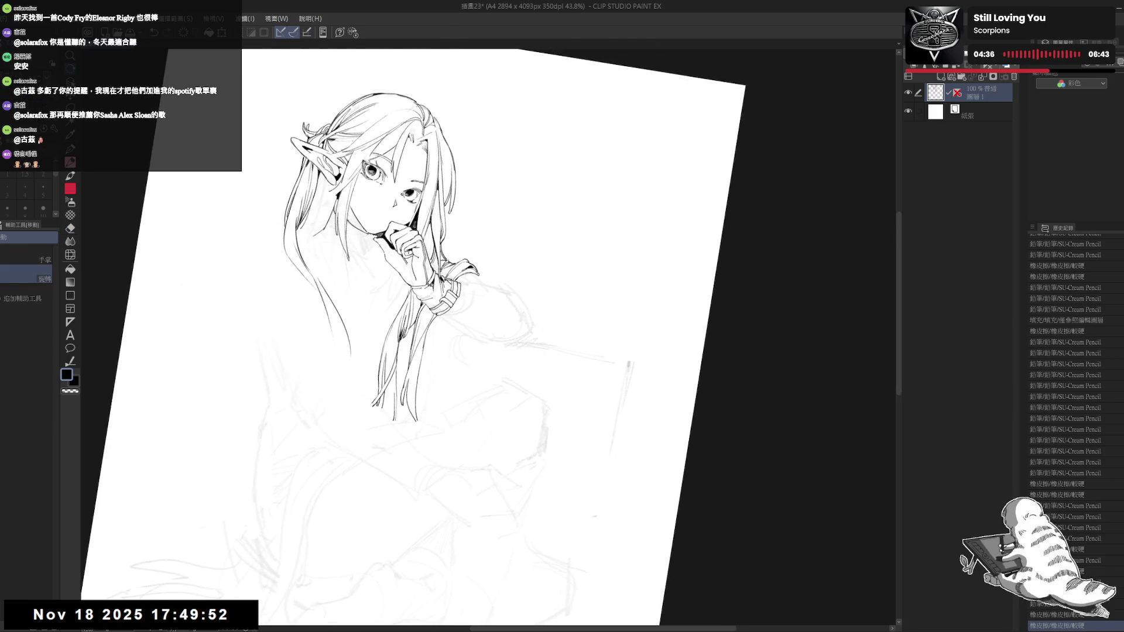
{"action": "key", "text": "space"}
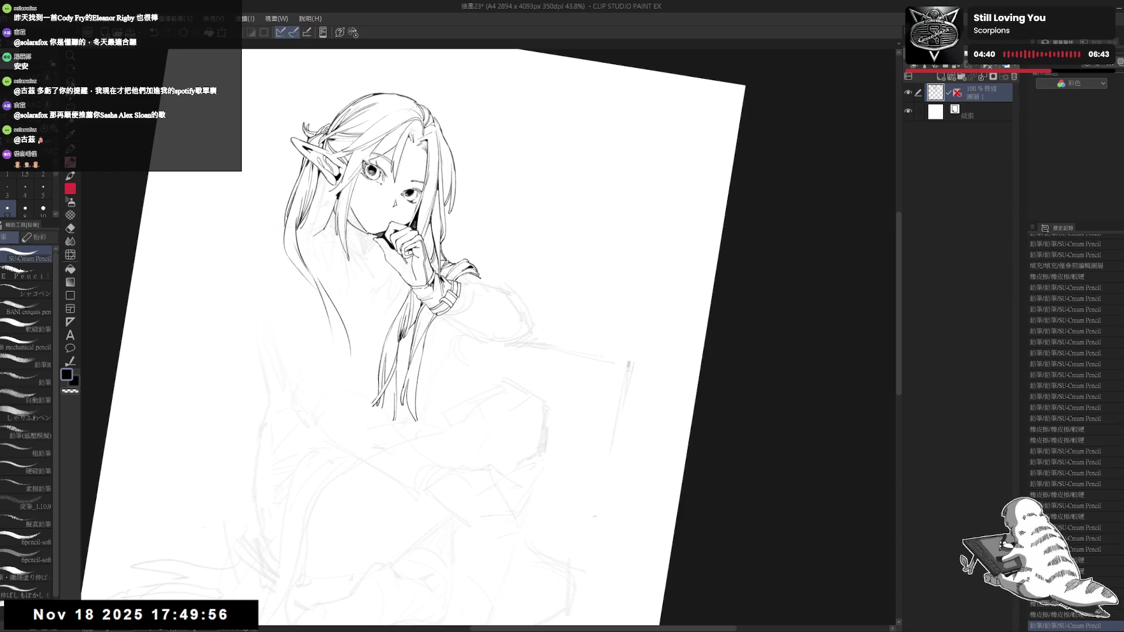
{"action": "left_click_drag", "start_coordinate": [487, 275], "coordinate": [445, 374]}
{"action": "left_click_drag", "start_coordinate": [460, 291], "coordinate": [472, 279]}
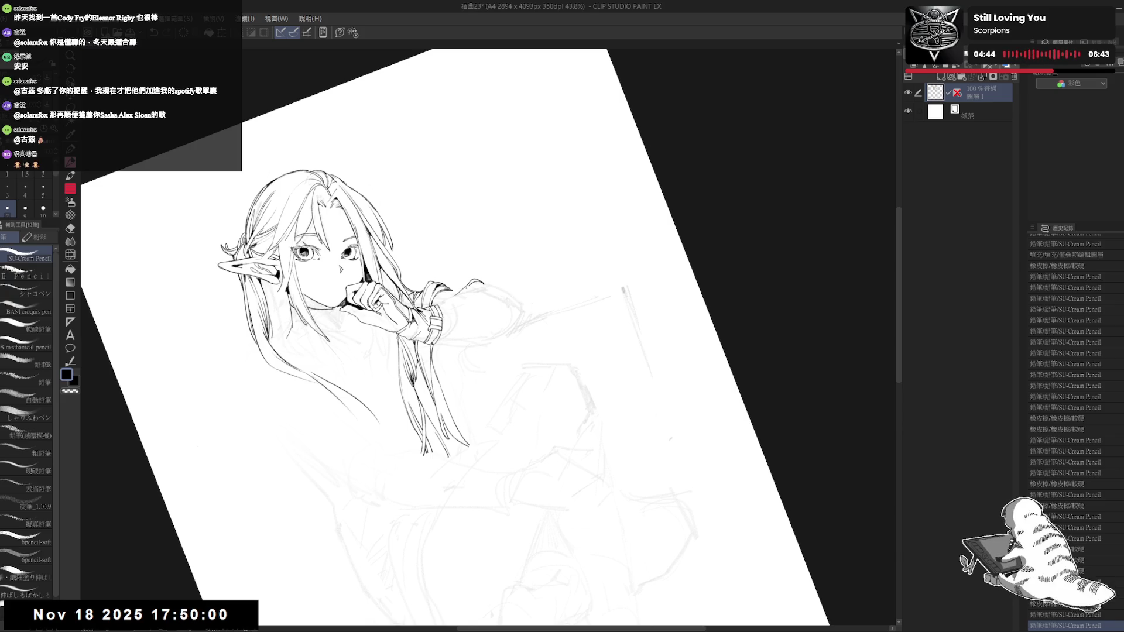
{"action": "key", "text": "ctrl+z"}
{"action": "left_click_drag", "start_coordinate": [463, 291], "coordinate": [485, 283]}
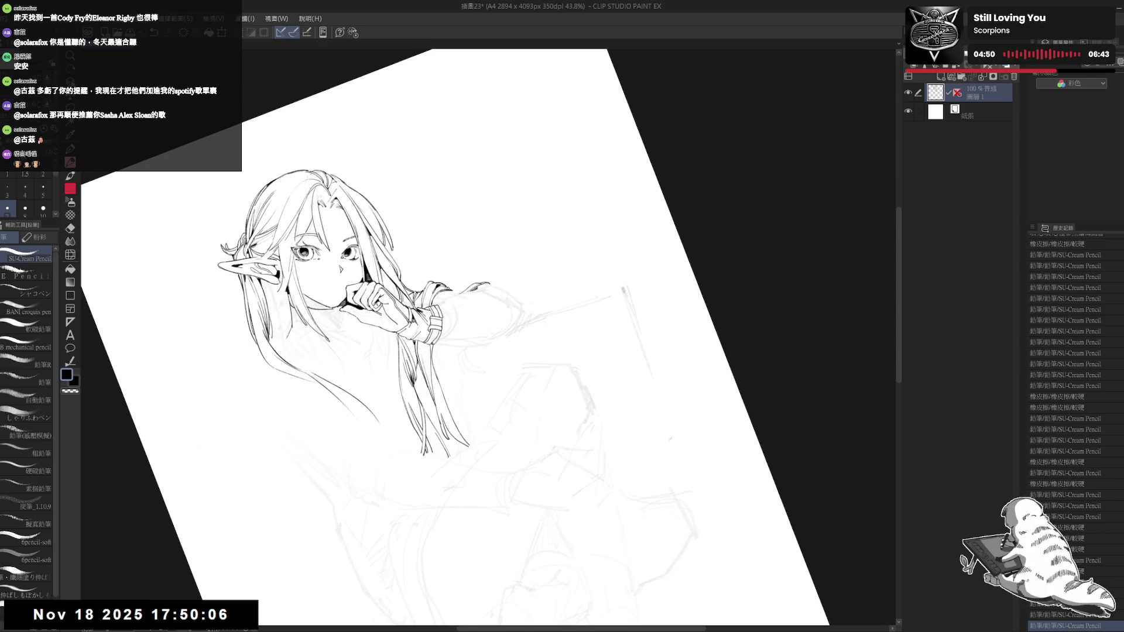
Step: Erase a small mark beside the sleeve, extend the sleeve outline, and mirror the view to check
{"action": "key", "text": "e"}
{"action": "left_click_drag", "start_coordinate": [477, 286], "coordinate": [486, 284]}
{"action": "key", "text": "p"}
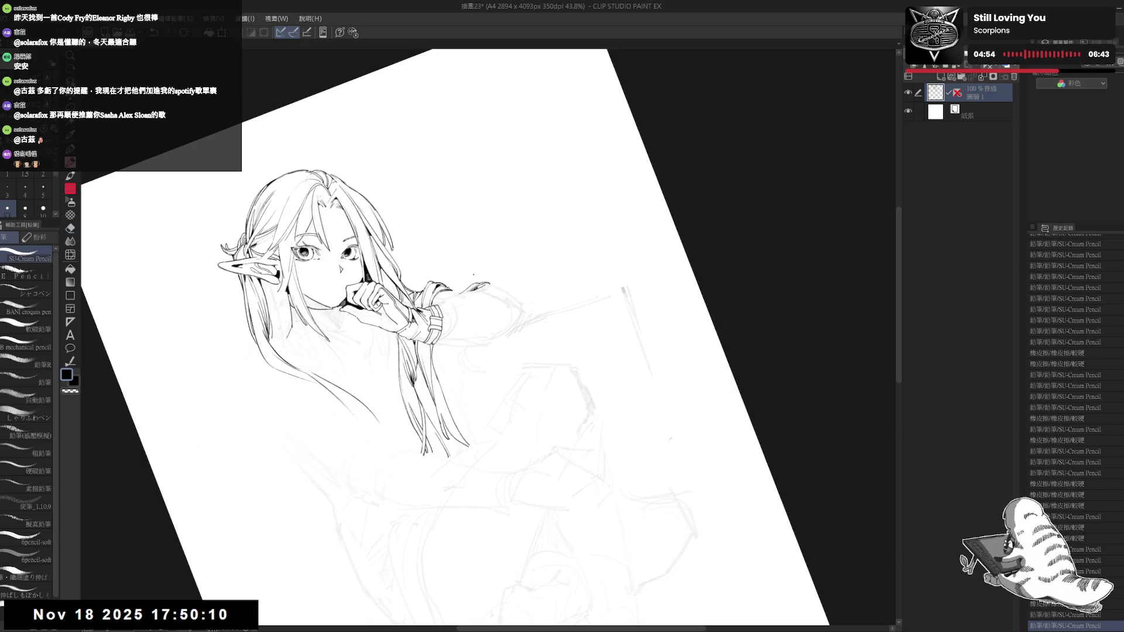
{"action": "key", "text": "ctrl+at"}
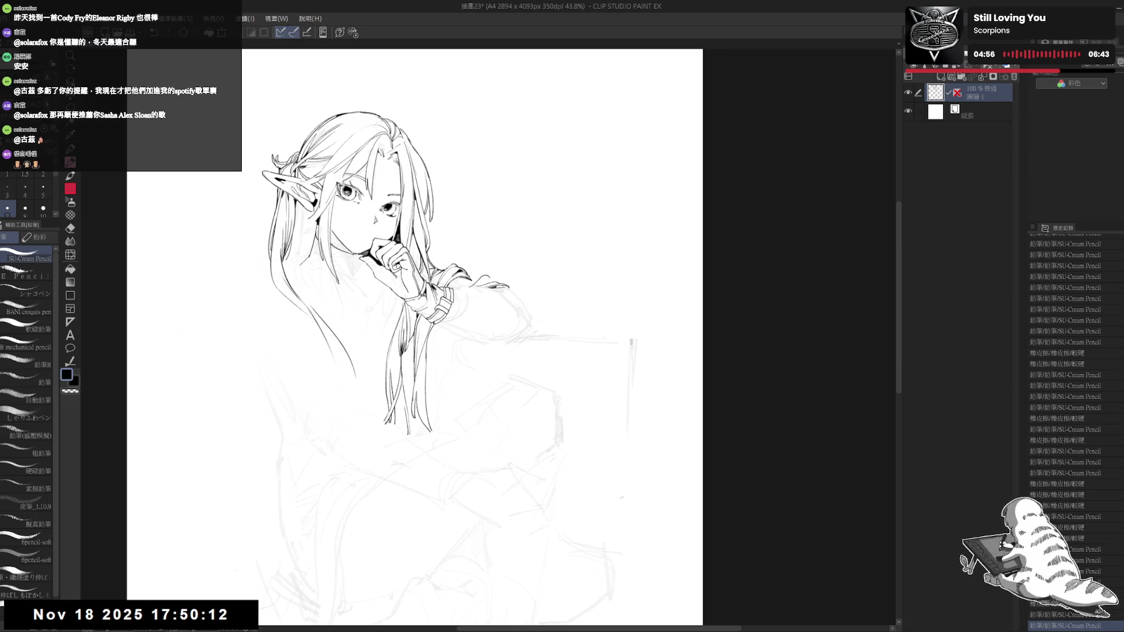
{"action": "key", "text": "ctrl+z"}
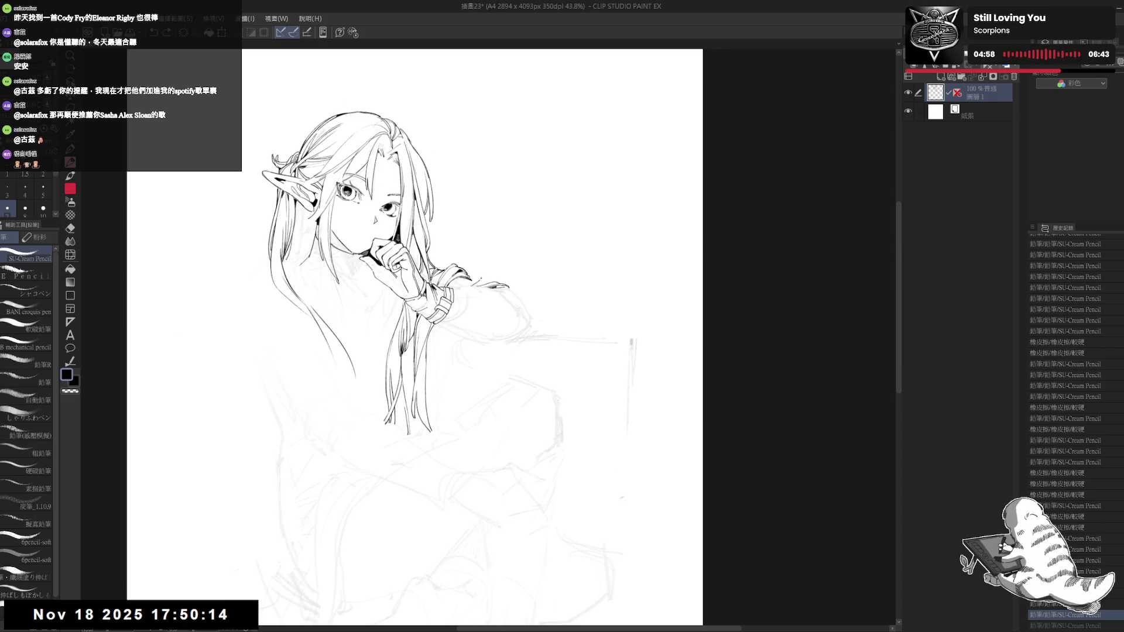
{"action": "key", "text": "ctrl+y"}
{"action": "left_click_drag", "start_coordinate": [480, 280], "coordinate": [504, 285]}
{"action": "key", "text": "ctrl+z"}
{"action": "key", "text": "ctrl+y"}
{"action": "key", "text": "h"}
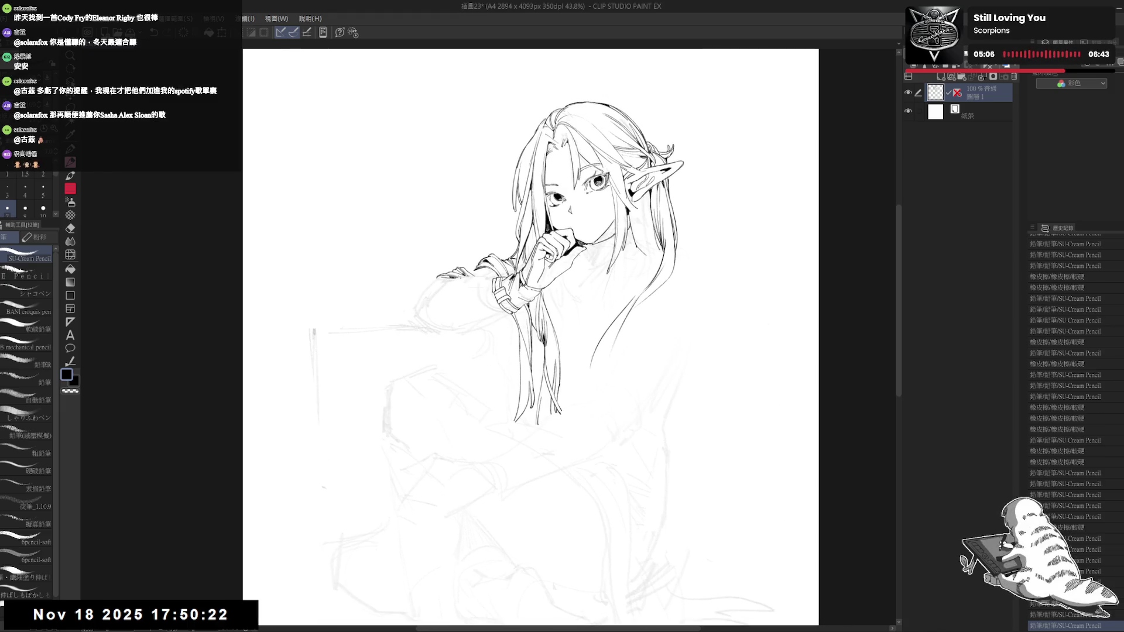
Step: Undo recent sleeve strokes and erase a bit of the lower hair line
{"action": "left_click", "coordinate": [478, 337]}
{"action": "key", "text": "ctrl+z"}
{"action": "mouse_move", "coordinate": [479, 332]}
{"action": "left_mouse_down"}
{"action": "mouse_move", "coordinate": [482, 390]}
{"action": "mouse_move", "coordinate": [497, 373]}
{"action": "left_mouse_up"}
{"action": "key", "text": "ctrl+z"}
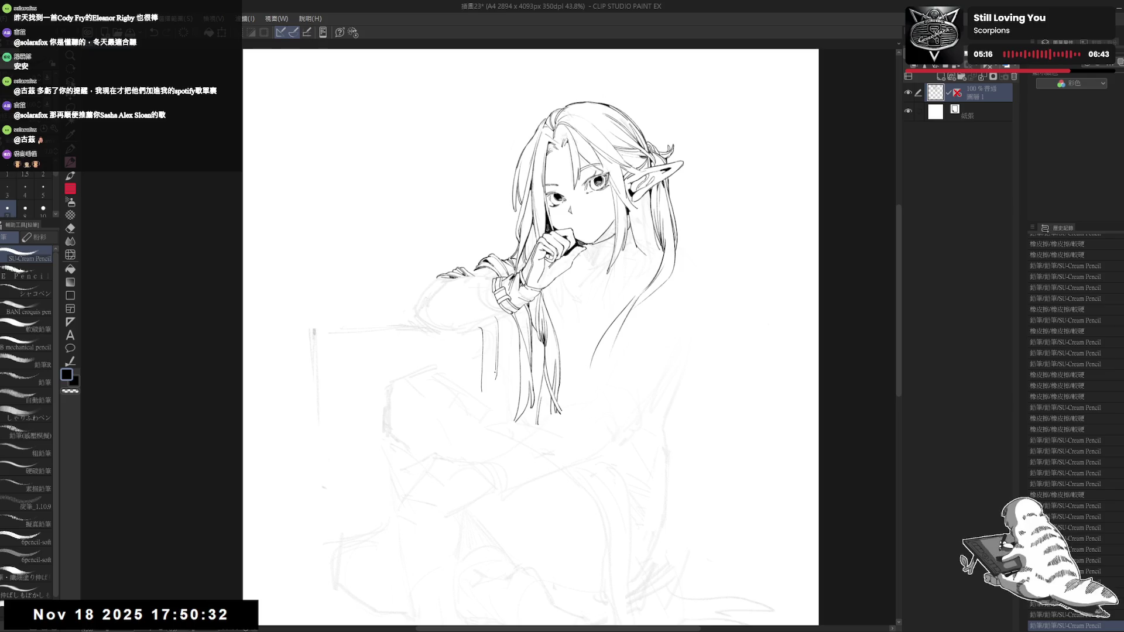
{"action": "key", "text": "e"}
{"action": "left_click_drag", "start_coordinate": [498, 351], "coordinate": [482, 392]}
{"action": "key", "text": "p"}
{"action": "key", "text": "ctrl+z"}
Step: Redraw the lower hair strand several times and add short strand lines near the hair ends
{"action": "left_click_drag", "start_coordinate": [499, 338], "coordinate": [495, 407]}
{"action": "key", "text": "ctrl+z"}
{"action": "mouse_move", "coordinate": [484, 342]}
{"action": "left_mouse_down"}
{"action": "mouse_move", "coordinate": [486, 405]}
{"action": "mouse_move", "coordinate": [481, 397]}
{"action": "left_mouse_up"}
{"action": "key", "text": "ctrl+z"}
{"action": "mouse_move", "coordinate": [485, 346]}
{"action": "left_mouse_down"}
{"action": "mouse_move", "coordinate": [488, 406]}
{"action": "mouse_move", "coordinate": [477, 371]}
{"action": "left_mouse_up"}
{"action": "key", "text": "ctrl+z"}
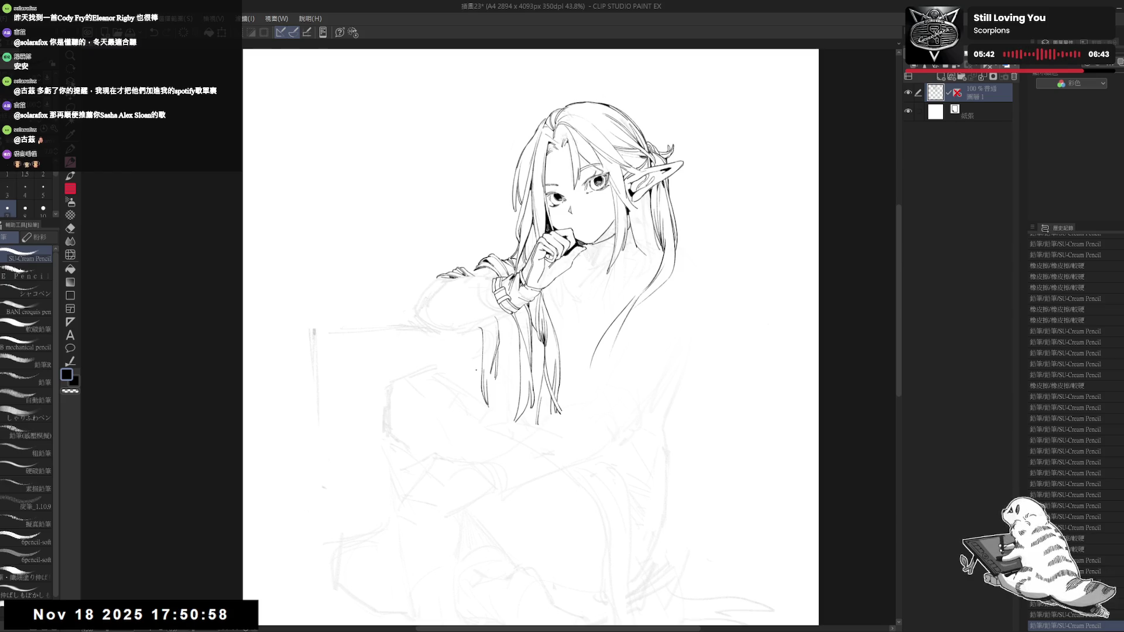
{"action": "left_click_drag", "start_coordinate": [500, 404], "coordinate": [504, 414]}
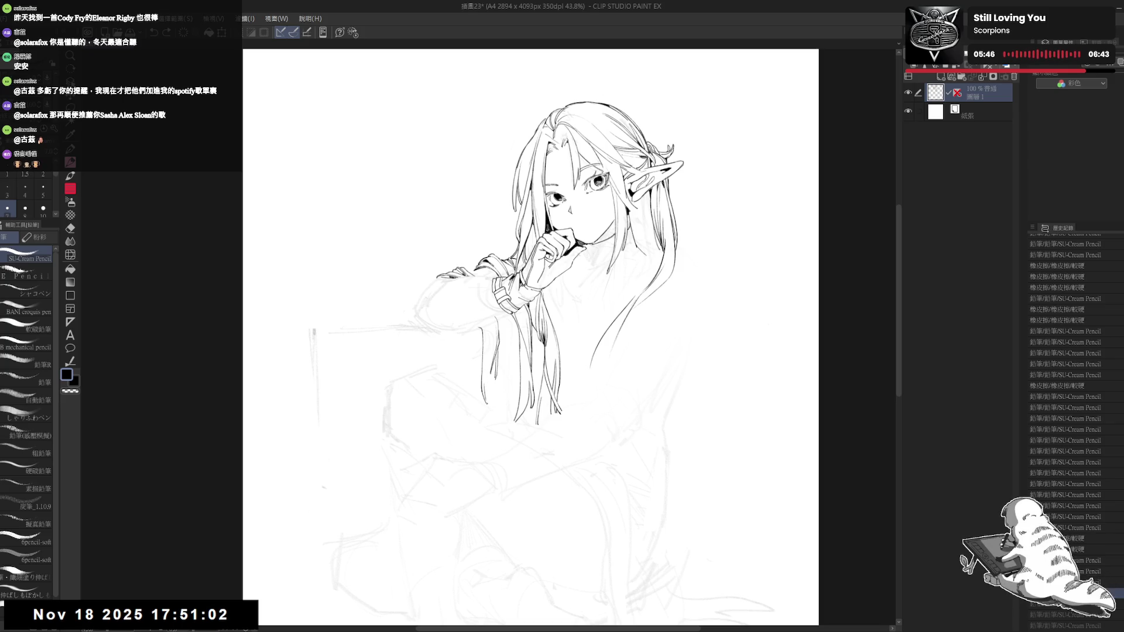
{"action": "left_click_drag", "start_coordinate": [485, 382], "coordinate": [493, 410]}
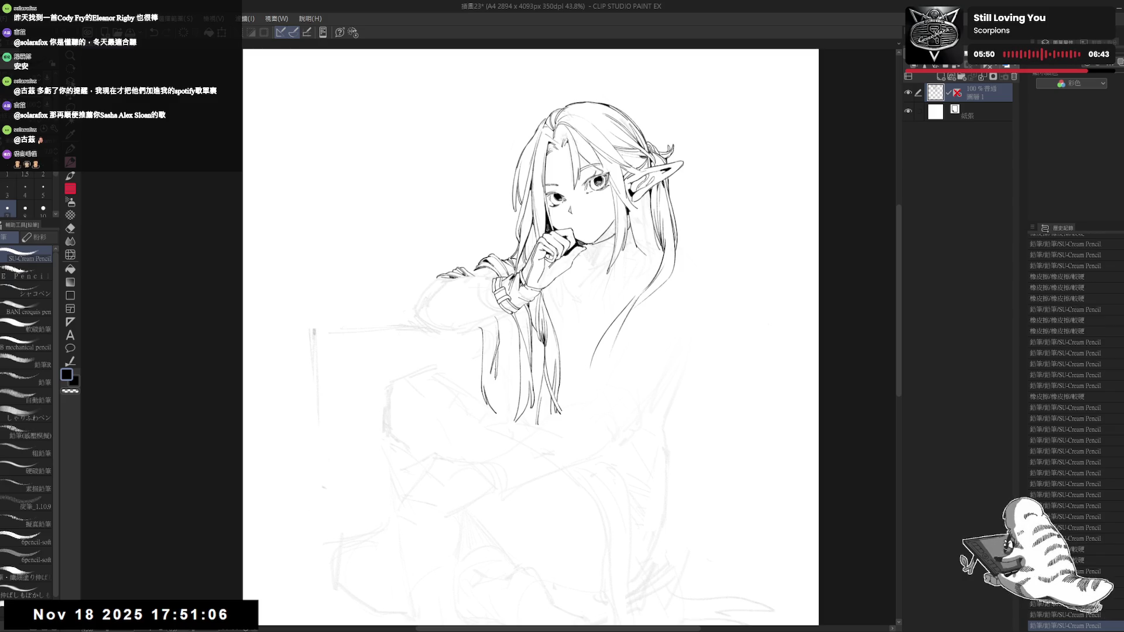
{"action": "key", "text": "ctrl+z"}
{"action": "mouse_move", "coordinate": [490, 375]}
{"action": "left_mouse_down"}
{"action": "mouse_move", "coordinate": [496, 393]}
{"action": "mouse_move", "coordinate": [485, 406]}
{"action": "mouse_move", "coordinate": [499, 424]}
{"action": "left_mouse_up"}
{"action": "key", "text": "ctrl+z"}
{"action": "key", "text": "ctrl+z"}
{"action": "key", "text": "ctrl+z"}
Step: Zoom out and recentre the view to check the whole figure
{"action": "scroll", "coordinate": [486, 390], "scroll_direction": "down", "scroll_amount": 2}
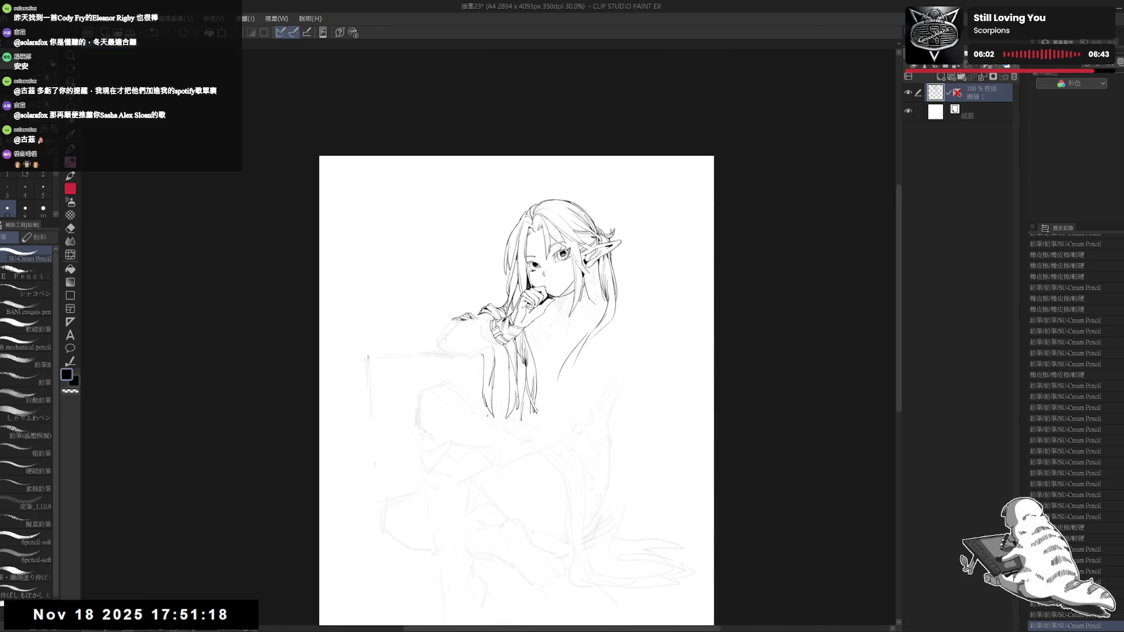
{"action": "left_click_drag", "start_coordinate": [588, 361], "coordinate": [577, 254]}
{"action": "left_click_drag", "start_coordinate": [564, 199], "coordinate": [535, 240]}
{"action": "scroll", "coordinate": [535, 240], "scroll_direction": "up", "scroll_amount": 1}
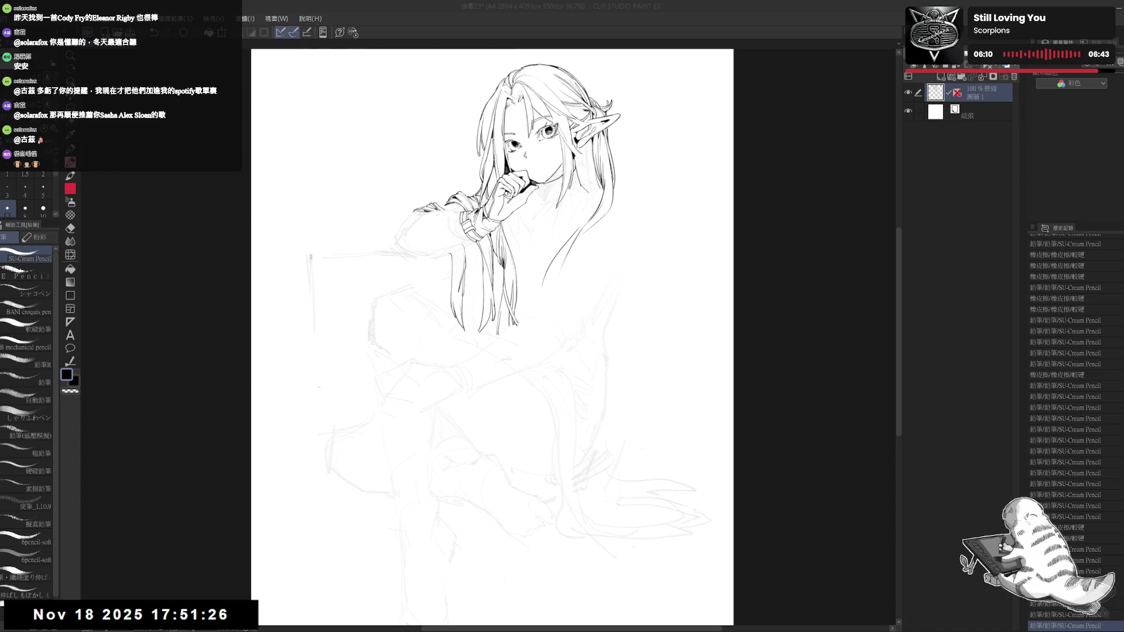
{"action": "scroll", "coordinate": [525, 316], "scroll_direction": "up", "scroll_amount": 1}
{"action": "scroll", "coordinate": [526, 317], "scroll_direction": "up", "scroll_amount": 1}
Step: On the mirrored, tilted canvas, erase the rough hair strand beside the face and redraw it
{"action": "key", "text": "h"}
{"action": "key", "text": "minus"}
{"action": "key", "text": "minus"}
{"action": "key", "text": "e"}
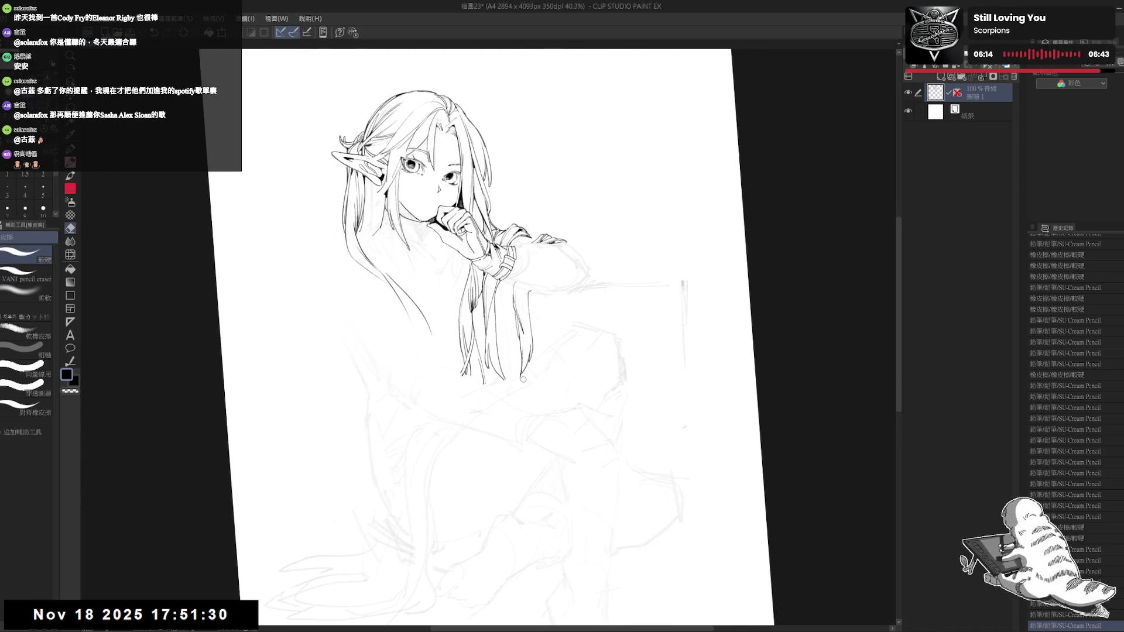
{"action": "key", "text": "minus"}
{"action": "left_click_drag", "start_coordinate": [525, 351], "coordinate": [525, 365]}
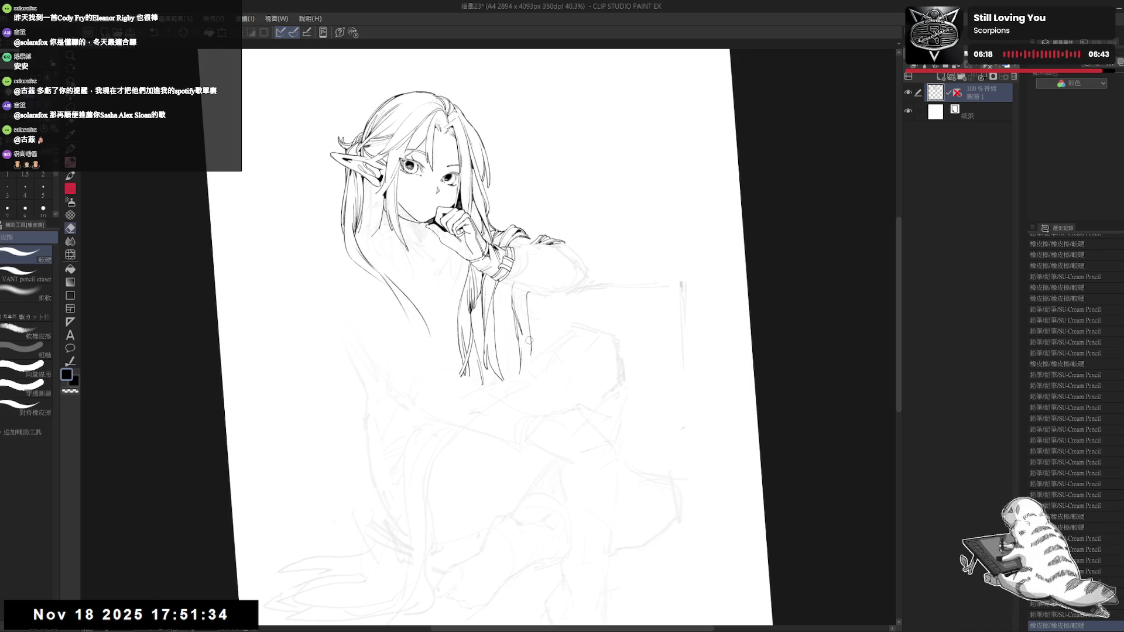
{"action": "key", "text": "p"}
{"action": "left_click_drag", "start_coordinate": [525, 351], "coordinate": [525, 369]}
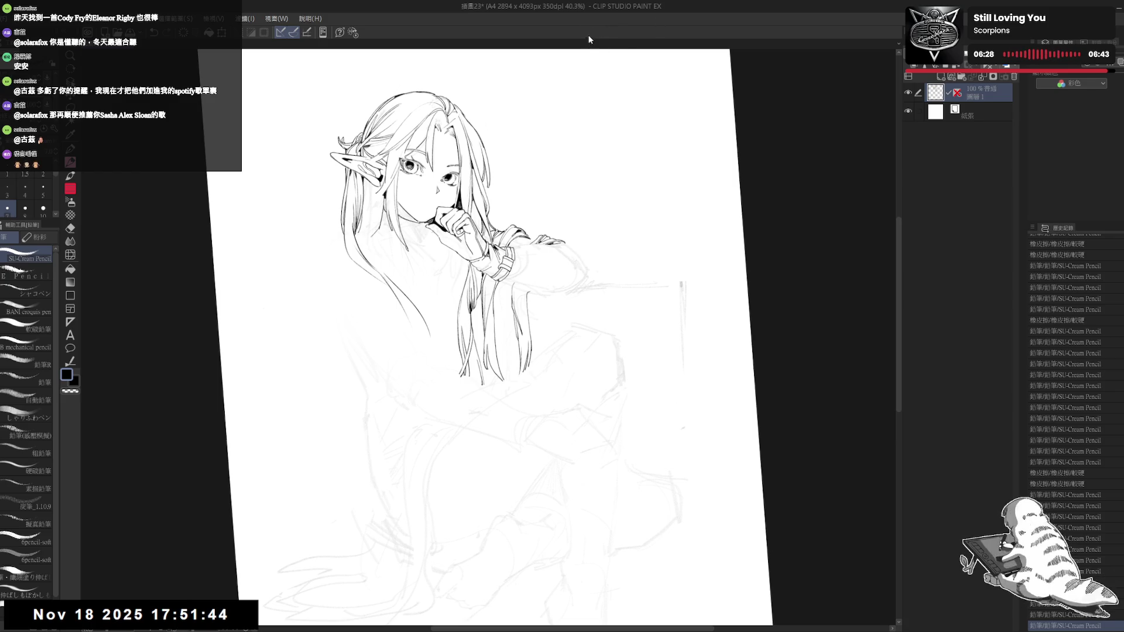
Step: Straighten the view, darken a short vertical hair line, add another line, and clean stray marks
{"action": "key", "text": "ctrl+0"}
{"action": "left_click_drag", "start_coordinate": [547, 325], "coordinate": [534, 299]}
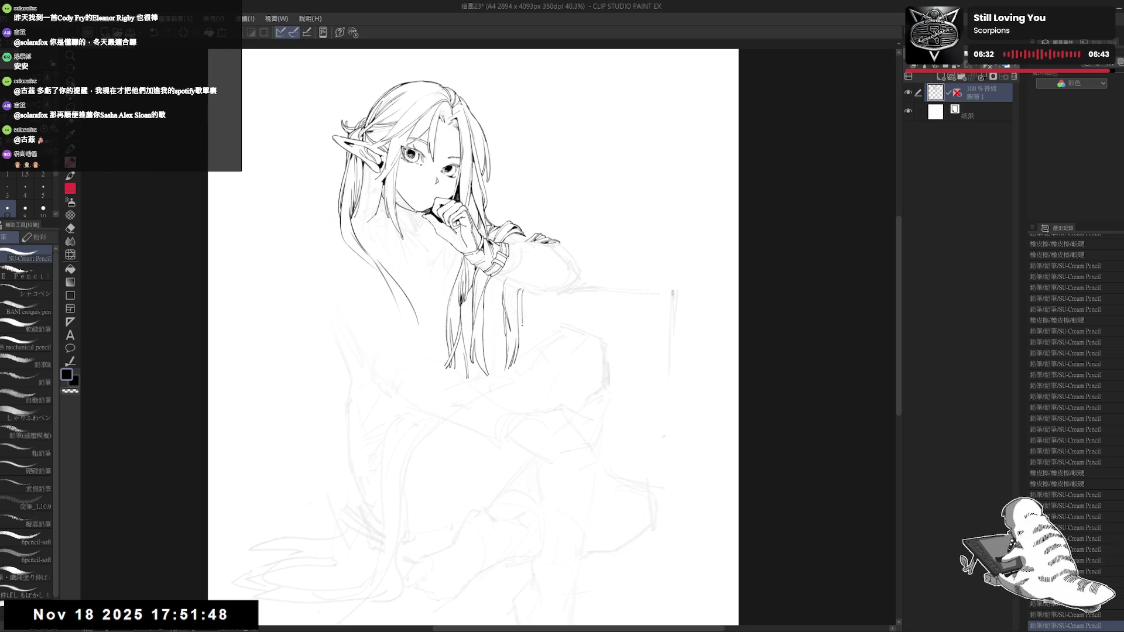
{"action": "left_click_drag", "start_coordinate": [519, 292], "coordinate": [518, 309]}
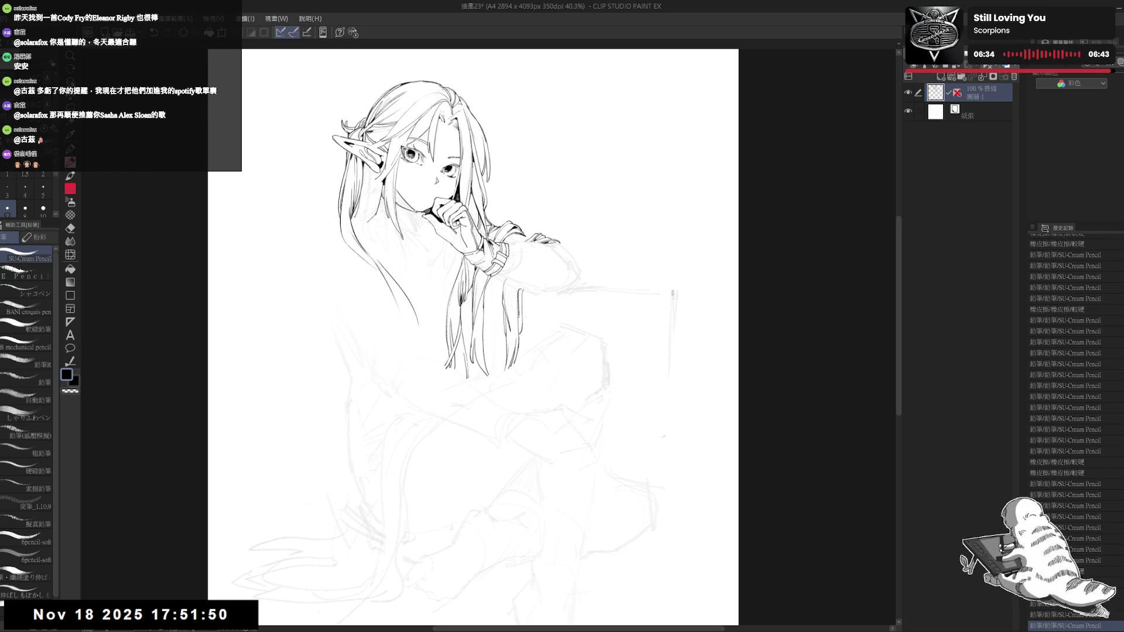
{"action": "key", "text": "ctrl+z"}
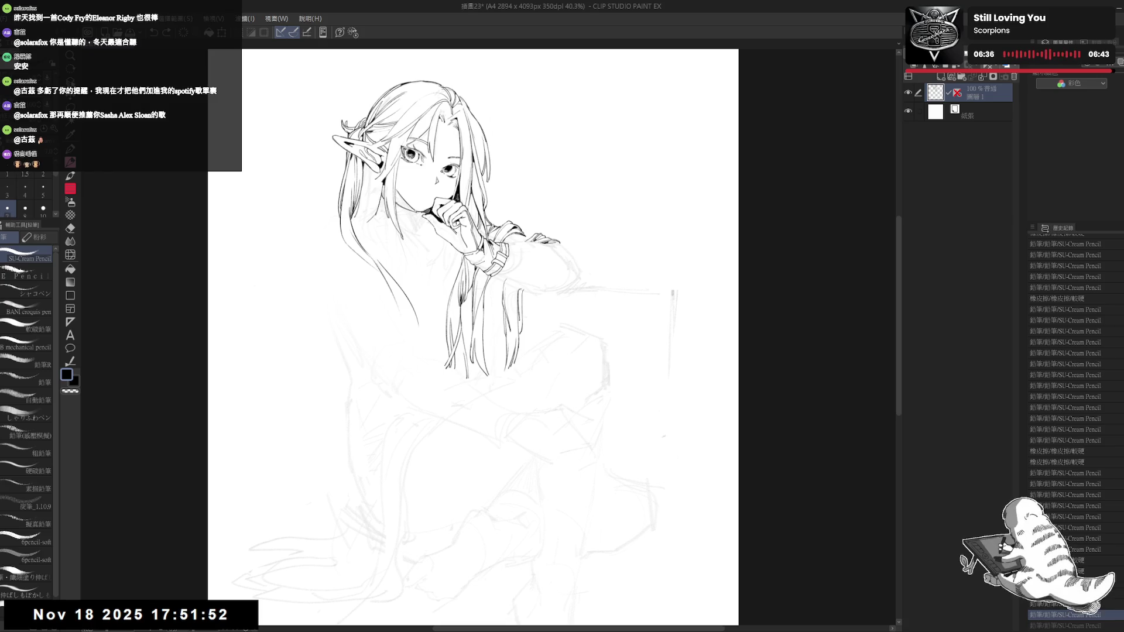
{"action": "key", "text": "ctrl+y"}
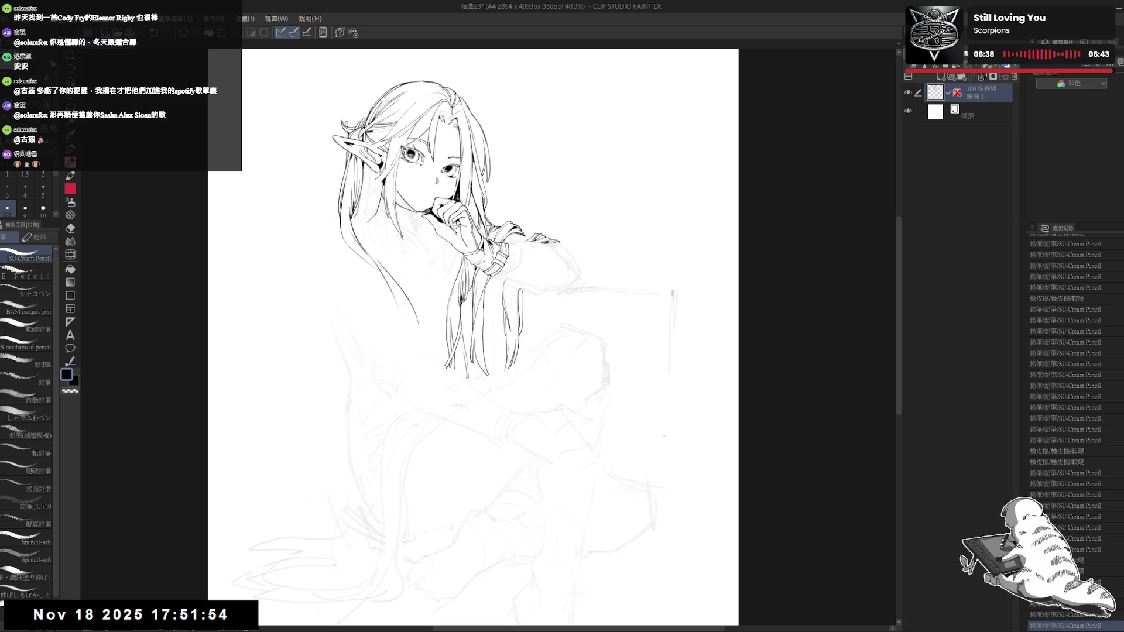
{"action": "left_click_drag", "start_coordinate": [505, 252], "coordinate": [505, 297]}
{"action": "key", "text": "e"}
{"action": "key", "text": "p"}
{"action": "key", "text": "e"}
{"action": "key", "text": "p"}
{"action": "left_click", "coordinate": [537, 483]}
{"action": "left_click", "coordinate": [537, 484]}
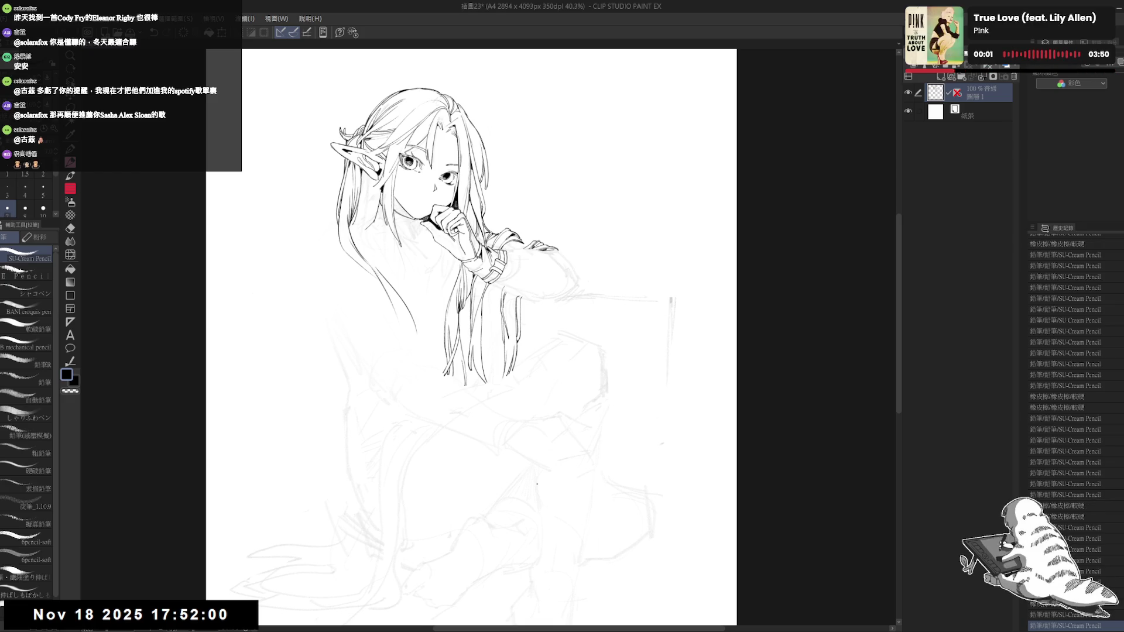
{"action": "scroll", "coordinate": [542, 415], "scroll_direction": "down", "scroll_amount": 3}
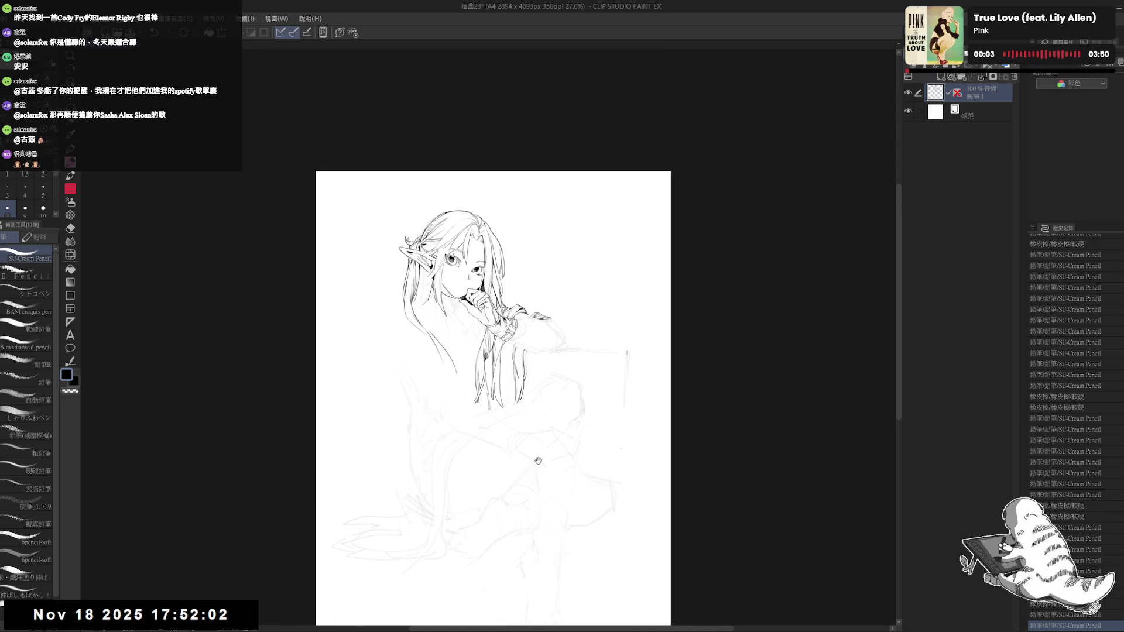
{"action": "left_click_drag", "start_coordinate": [538, 461], "coordinate": [499, 448]}
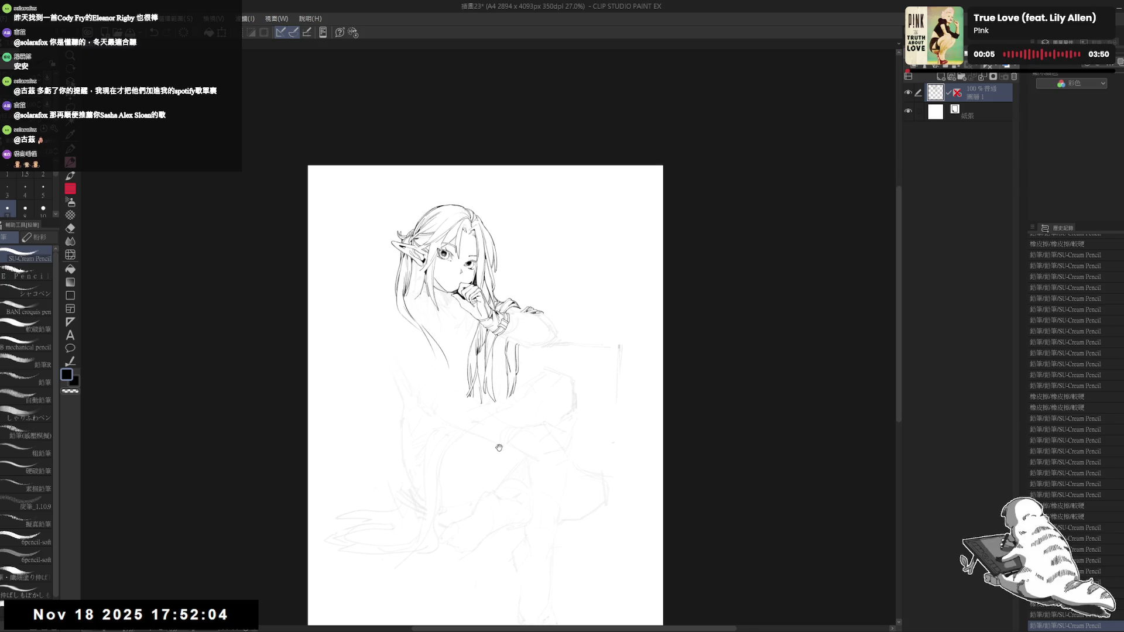
{"action": "scroll", "coordinate": [499, 448], "scroll_direction": "up", "scroll_amount": 1}
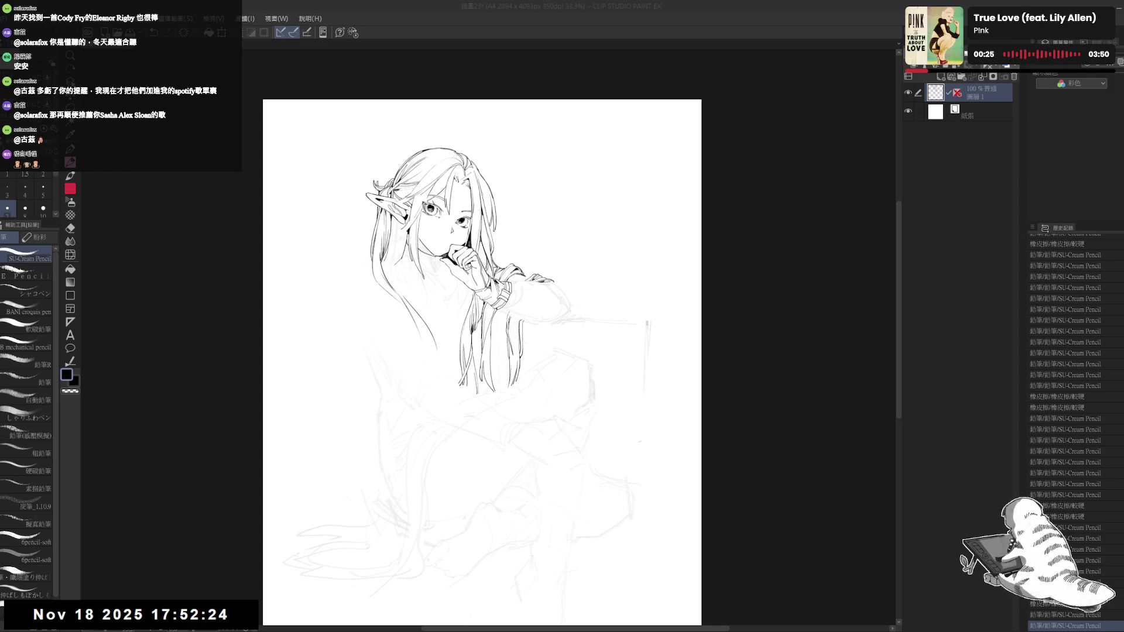
Step: Trim the long hair-strand ends and erase a small stray mark
{"action": "scroll", "coordinate": [509, 272], "scroll_direction": "up", "scroll_amount": 1}
{"action": "scroll", "coordinate": [478, 335], "scroll_direction": "up", "scroll_amount": 1}
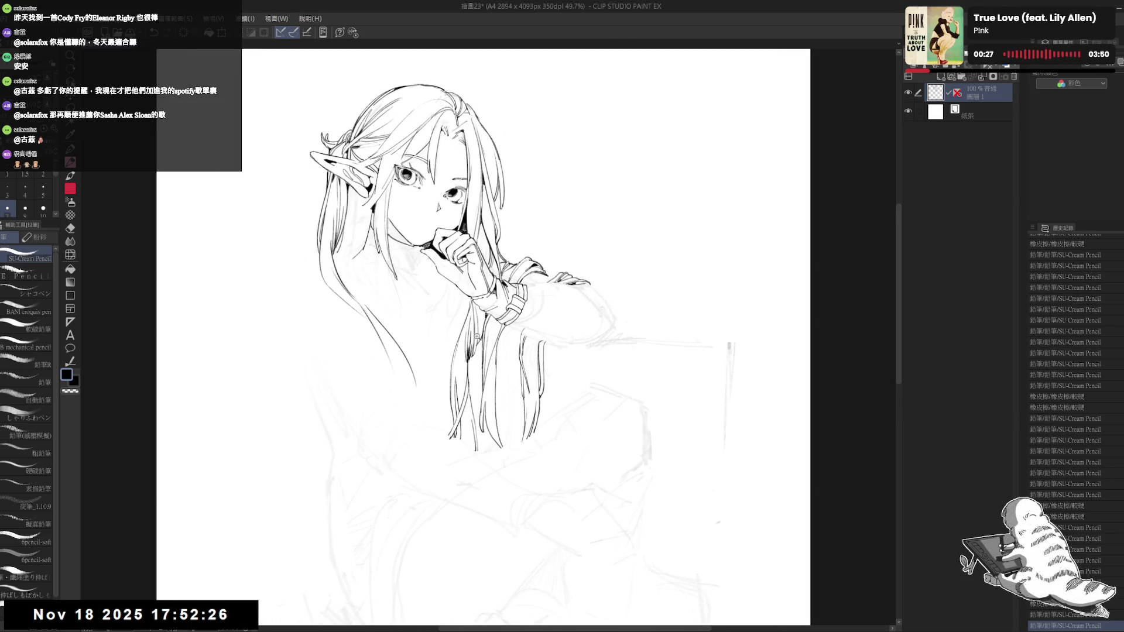
{"action": "left_click_drag", "start_coordinate": [464, 373], "coordinate": [476, 447]}
{"action": "key", "text": "e"}
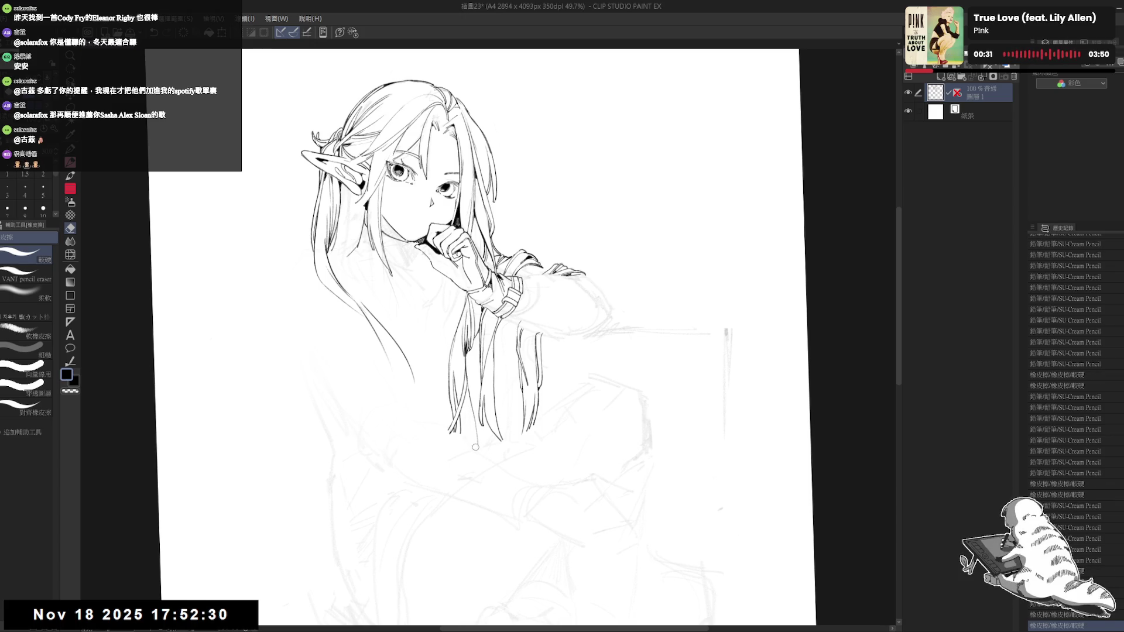
{"action": "key", "text": "p"}
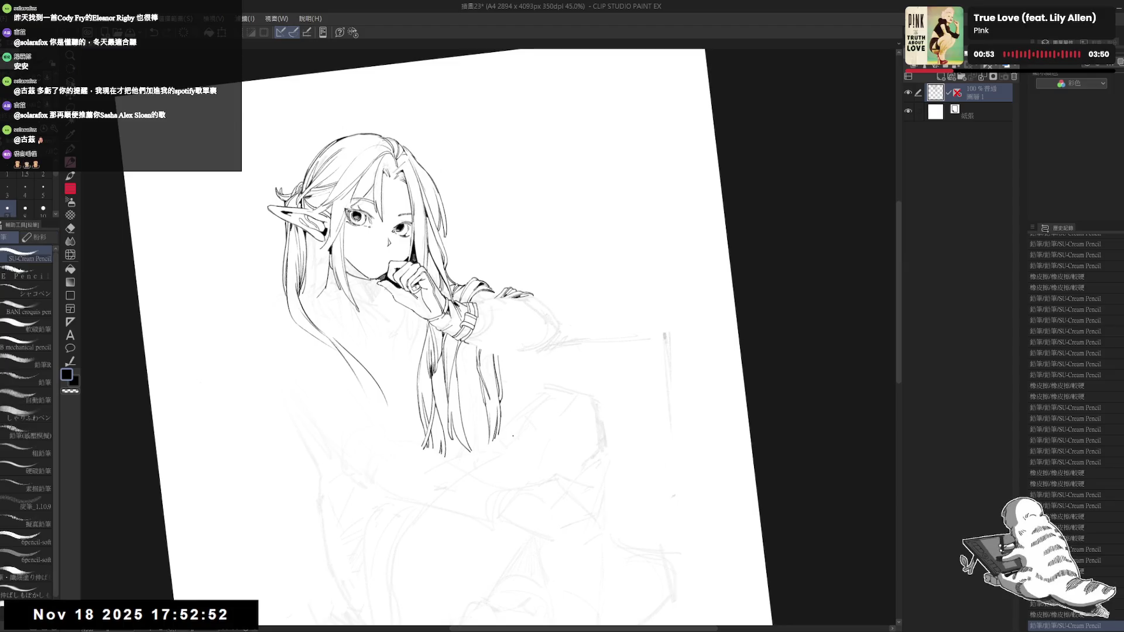
{"action": "key", "text": "ctrl+0"}
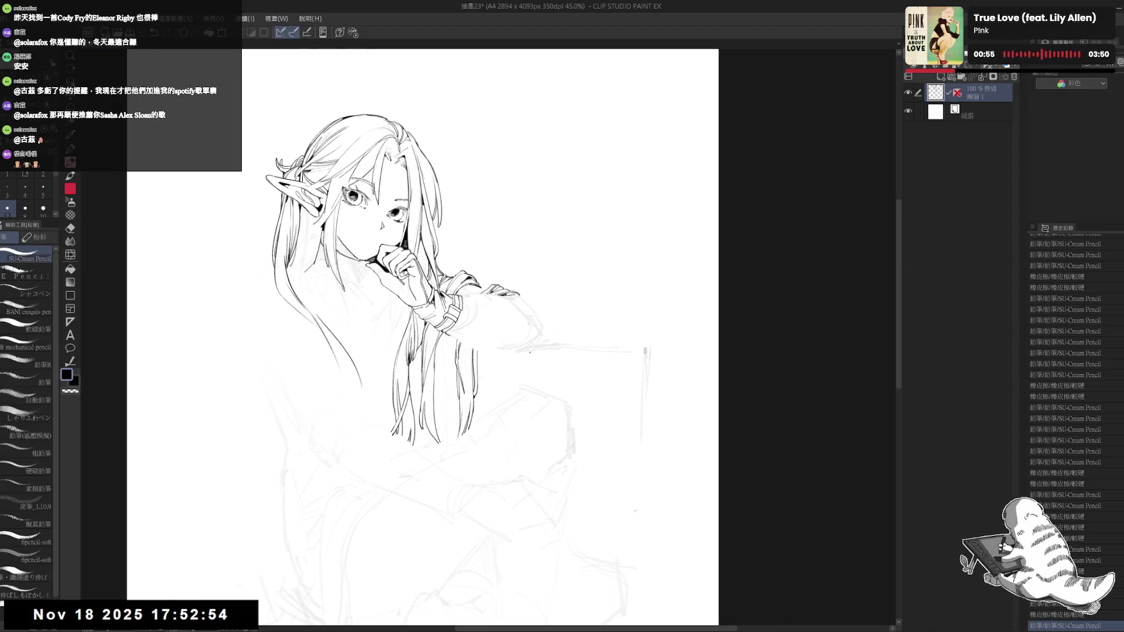
{"action": "key", "text": "e"}
{"action": "mouse_move", "coordinate": [505, 337]}
{"action": "left_mouse_down"}
{"action": "mouse_move", "coordinate": [516, 358]}
{"action": "mouse_move", "coordinate": [490, 304]}
{"action": "left_mouse_up"}
{"action": "key", "text": "p"}
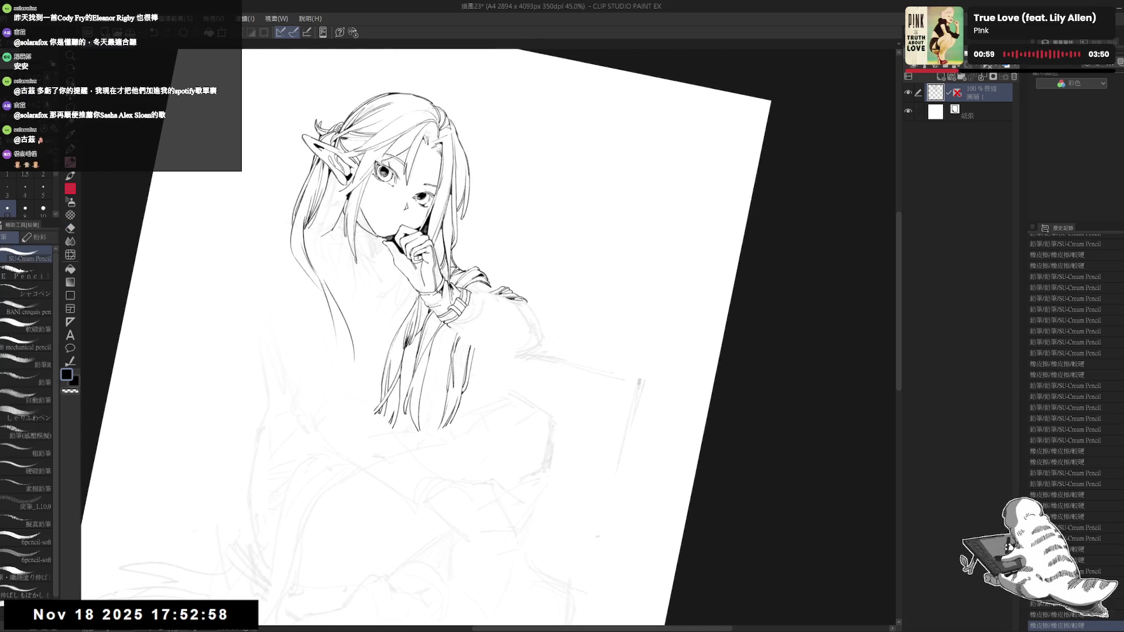
Step: Rework the line at the wrist cuff, erasing and undoing small marks there
{"action": "mouse_move", "coordinate": [472, 293]}
{"action": "left_mouse_down"}
{"action": "mouse_move", "coordinate": [503, 328]}
{"action": "mouse_move", "coordinate": [491, 310]}
{"action": "left_mouse_up"}
{"action": "key", "text": "ctrl+z"}
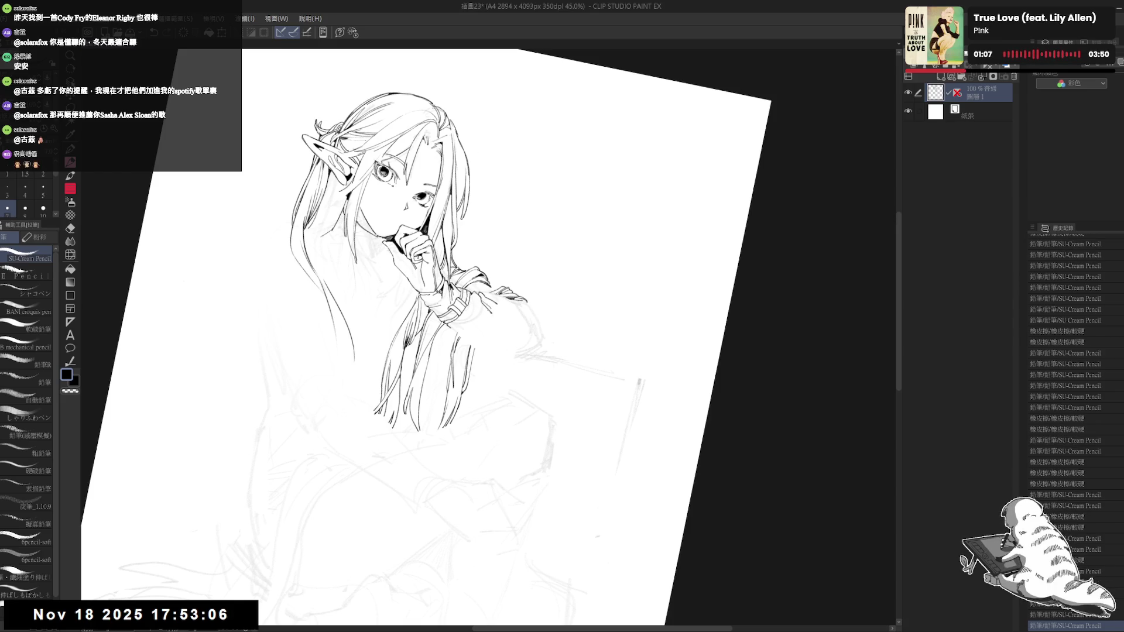
{"action": "key", "text": "ctrl+@"}
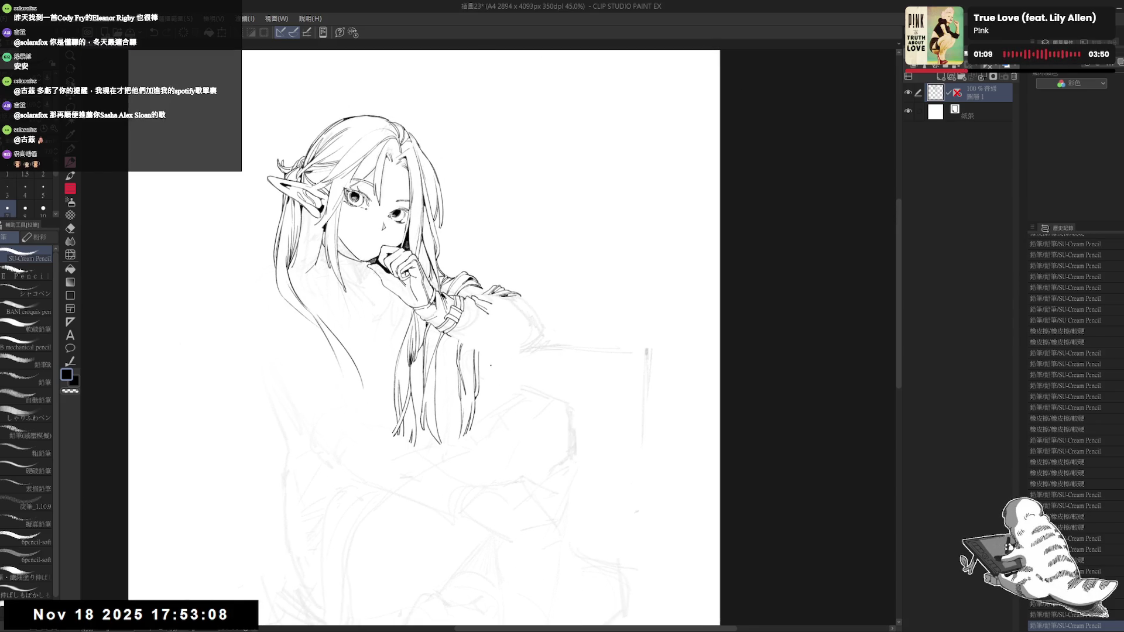
{"action": "key", "text": "e"}
{"action": "key", "text": "ctrl+z"}
{"action": "key", "text": "ctrl+z"}
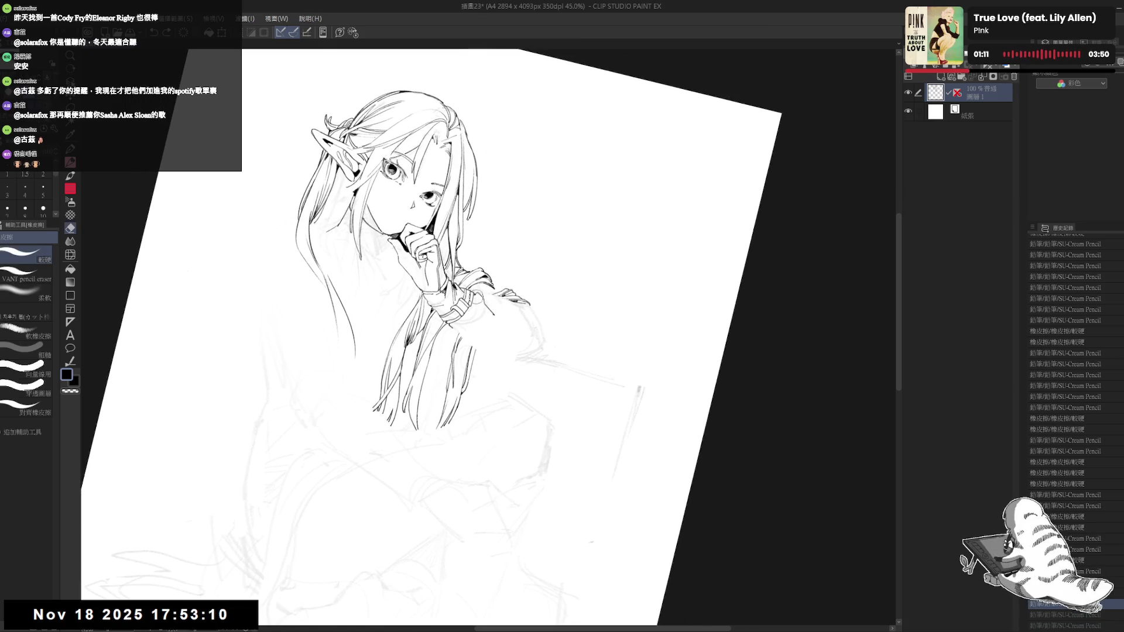
{"action": "key", "text": "ctrl+y"}
{"action": "key", "text": "p"}
{"action": "key", "text": "e"}
{"action": "mouse_move", "coordinate": [471, 289]}
{"action": "left_mouse_down"}
{"action": "mouse_move", "coordinate": [487, 308]}
{"action": "mouse_move", "coordinate": [478, 320]}
{"action": "left_mouse_up"}
{"action": "key", "text": "p"}
{"action": "key", "text": "e"}
{"action": "key", "text": "p"}
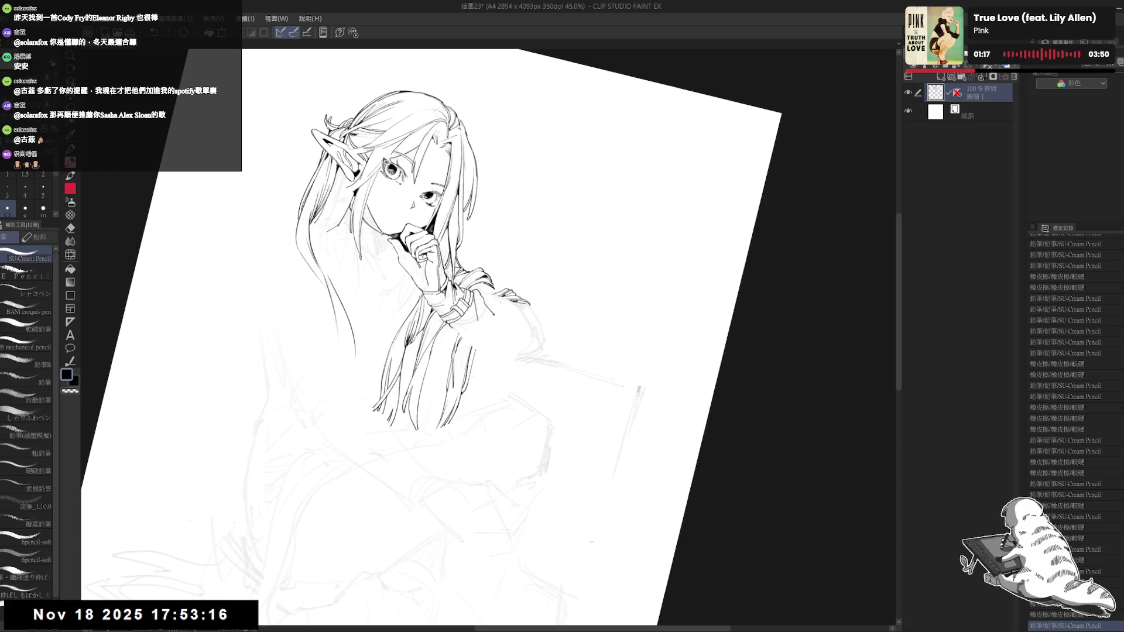
{"action": "key", "text": "ctrl+z"}
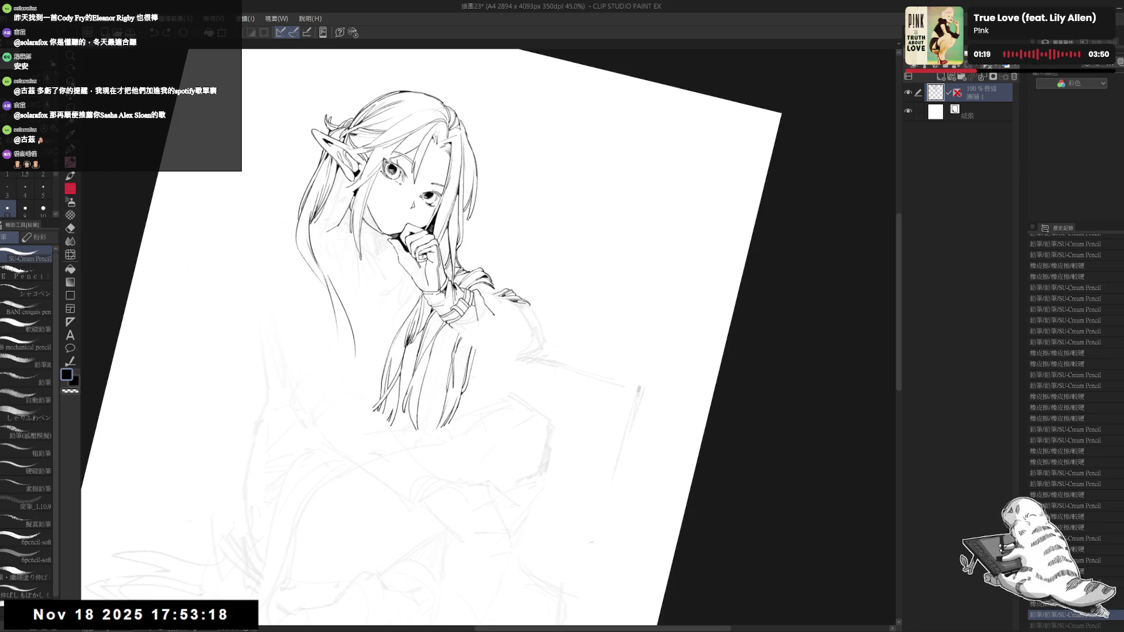
Step: Fill a small gap at the wrist black and touch up the line with a pencil stroke
{"action": "key", "text": "g"}
{"action": "left_click", "coordinate": [463, 305]}
{"action": "key", "text": "p"}
{"action": "left_click_drag", "start_coordinate": [462, 305], "coordinate": [469, 310]}
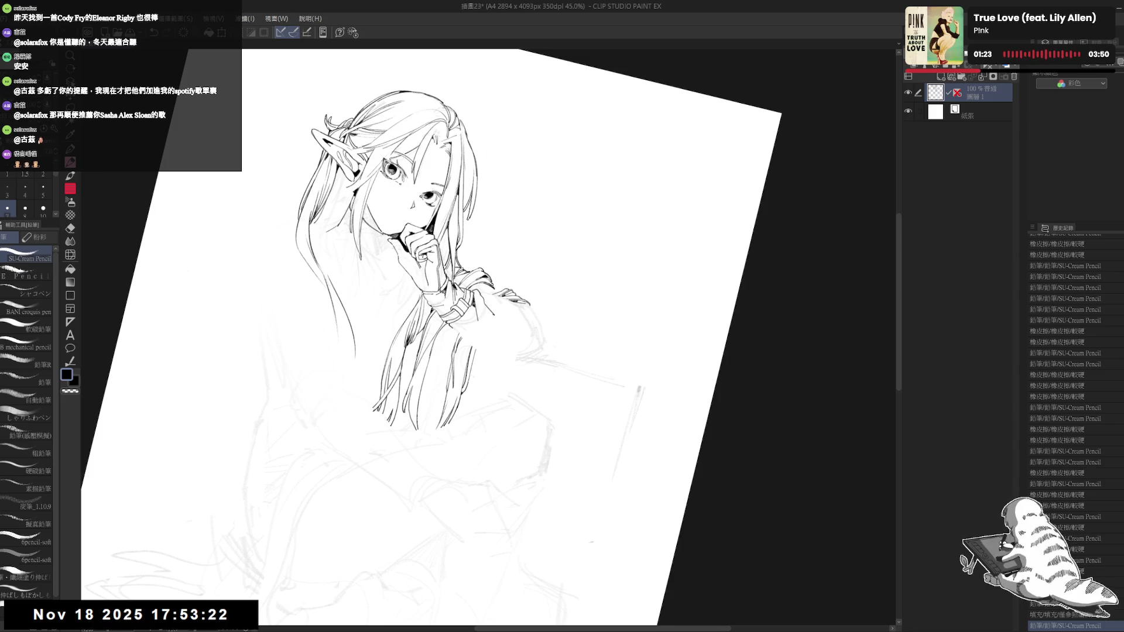
{"action": "key", "text": "ctrl+@"}
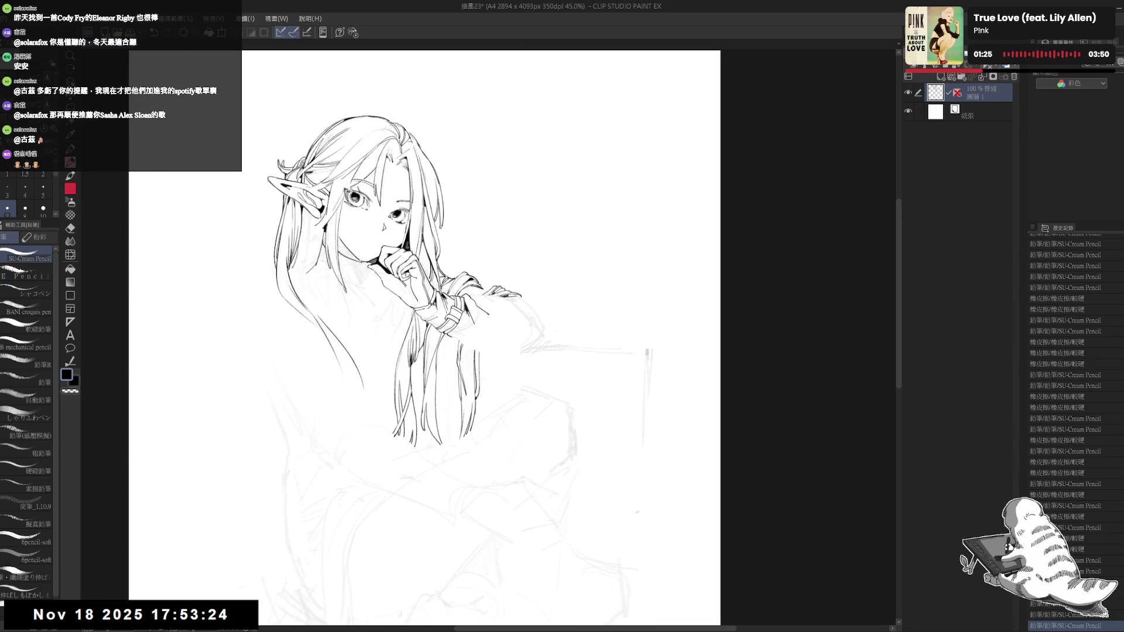
{"action": "scroll", "coordinate": [496, 251], "scroll_direction": "down", "scroll_amount": 2}
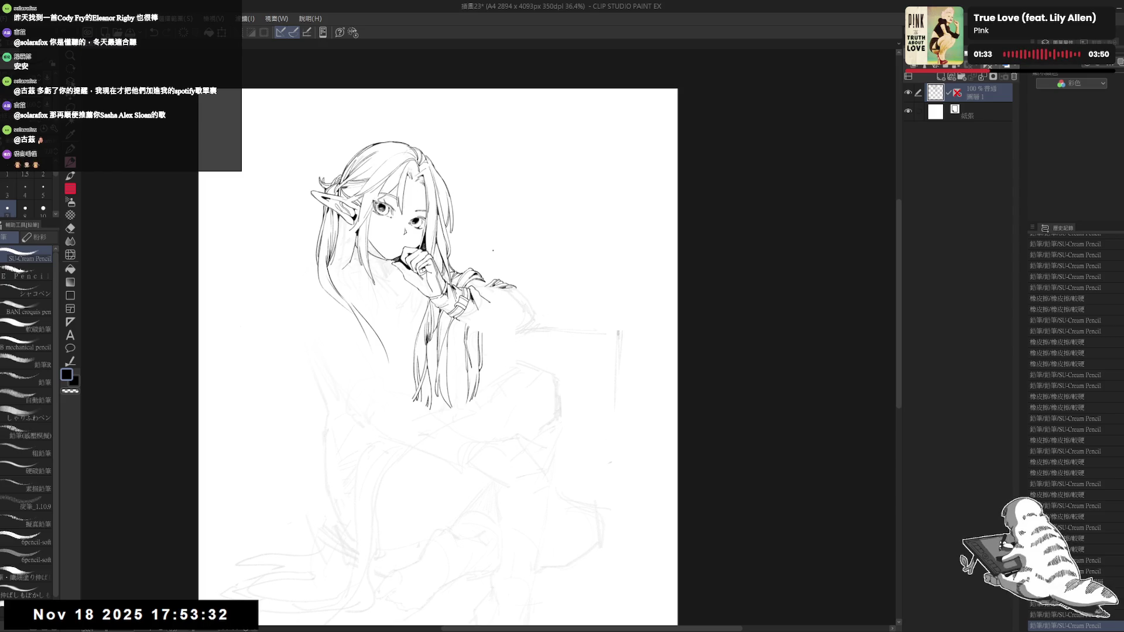
{"action": "scroll", "coordinate": [493, 251], "scroll_direction": "up", "scroll_amount": 2}
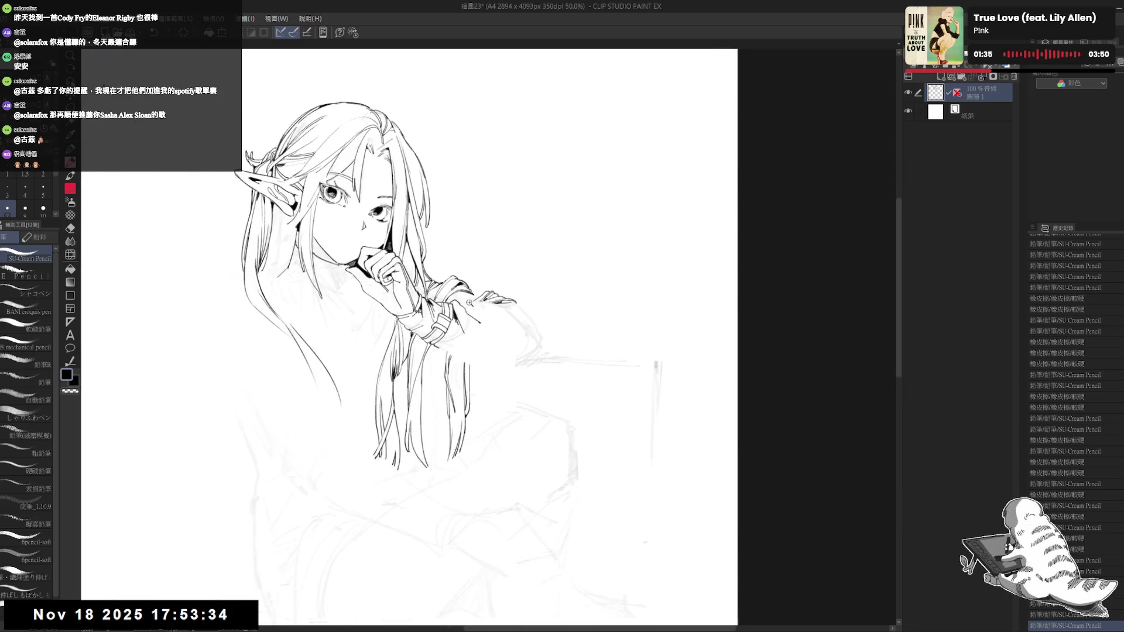
Step: Erase stray ink near the collar and fill the small collar triangle solid black
{"action": "left_click_drag", "start_coordinate": [493, 251], "coordinate": [439, 370]}
{"action": "key", "text": "e"}
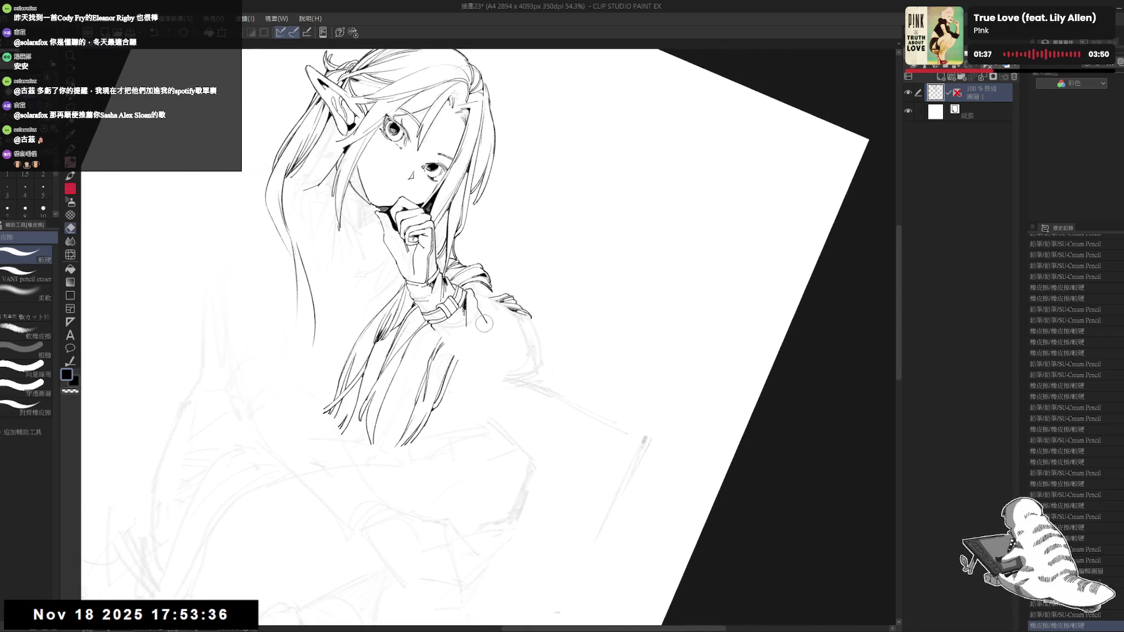
{"action": "mouse_move", "coordinate": [475, 305]}
{"action": "left_mouse_down"}
{"action": "mouse_move", "coordinate": [472, 328]}
{"action": "mouse_move", "coordinate": [495, 336]}
{"action": "left_mouse_up"}
{"action": "key", "text": "p"}
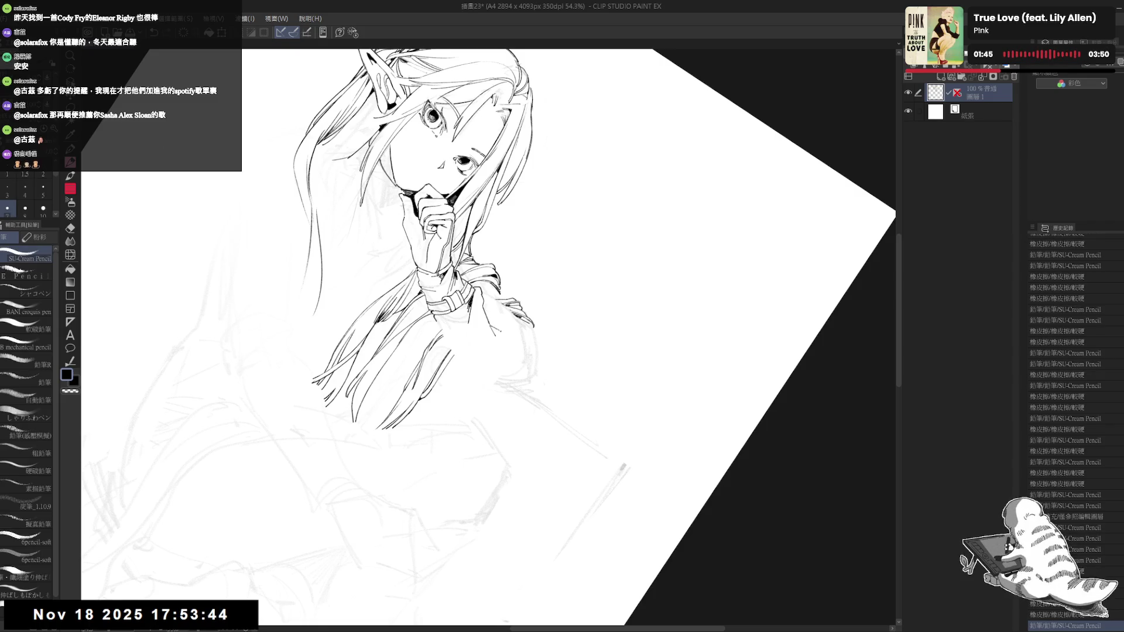
{"action": "left_click", "coordinate": [495, 332]}
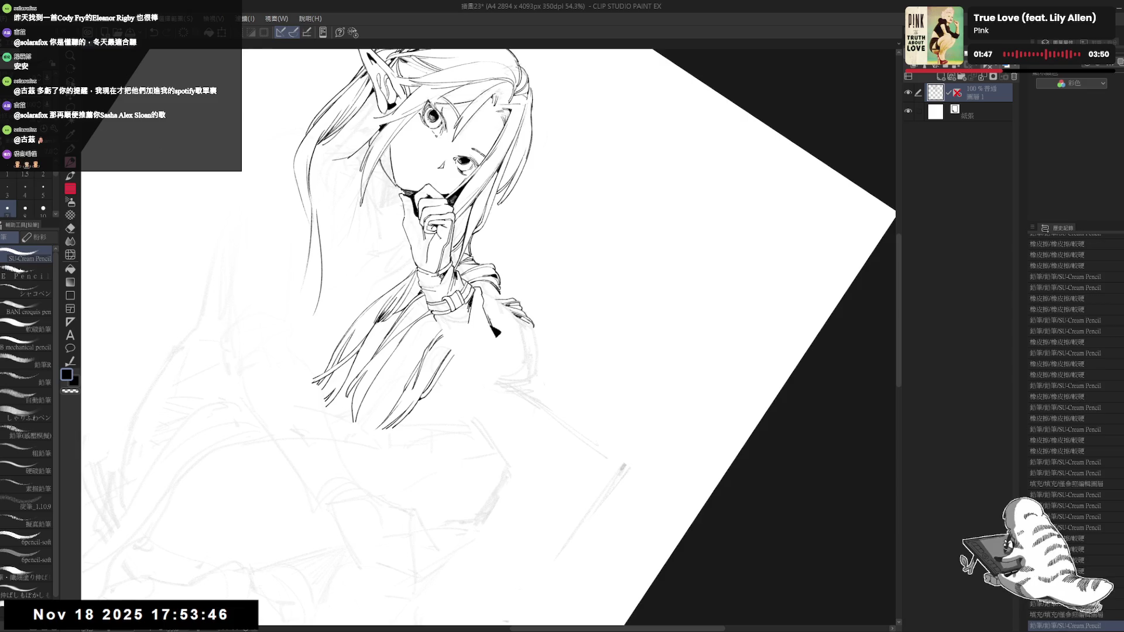
{"action": "left_click_drag", "start_coordinate": [493, 320], "coordinate": [500, 332]}
Step: Zoom out and flip the canvas horizontally to check the whole figure
{"action": "key", "text": "ctrl+minus"}
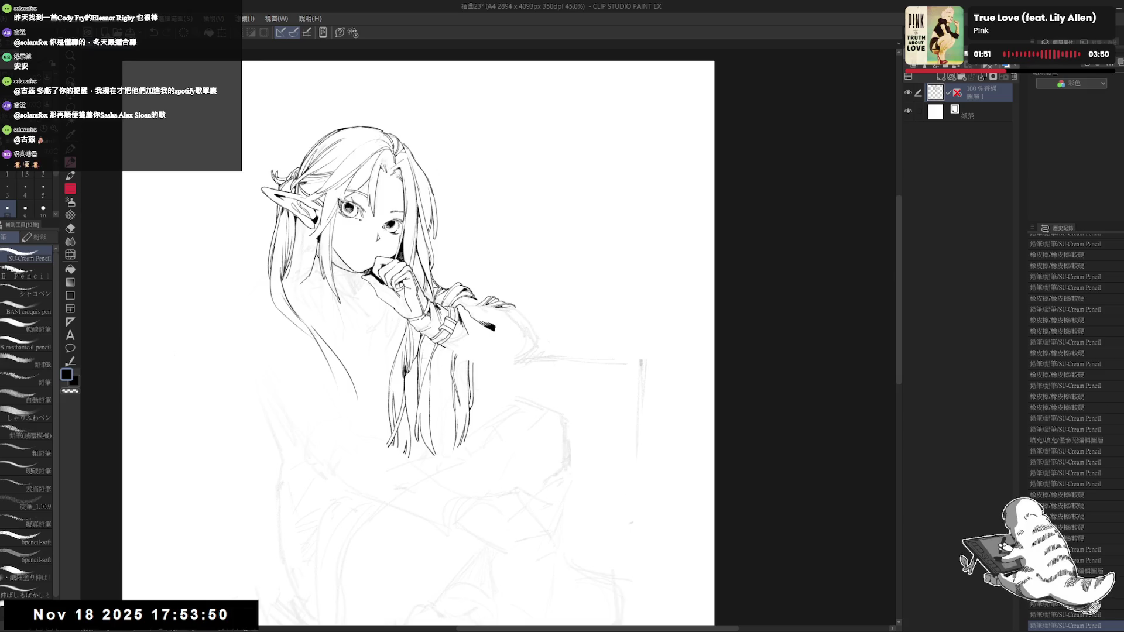
{"action": "key", "text": "ctrl+minus"}
{"action": "key", "text": "h"}
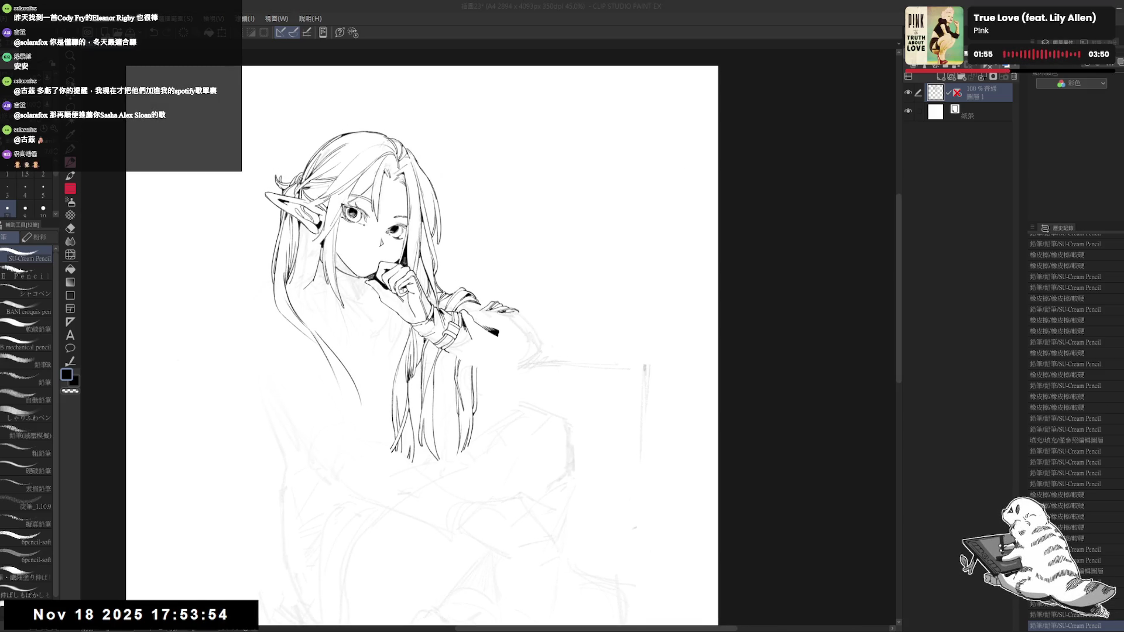
{"action": "mouse_move", "coordinate": [515, 363]}
{"action": "left_mouse_down"}
{"action": "mouse_move", "coordinate": [545, 337]}
{"action": "mouse_move", "coordinate": [542, 351]}
{"action": "left_mouse_up"}
Step: Refine the sleeve cuff line by adding a short ink stroke and erasing excess
{"action": "key", "text": "e"}
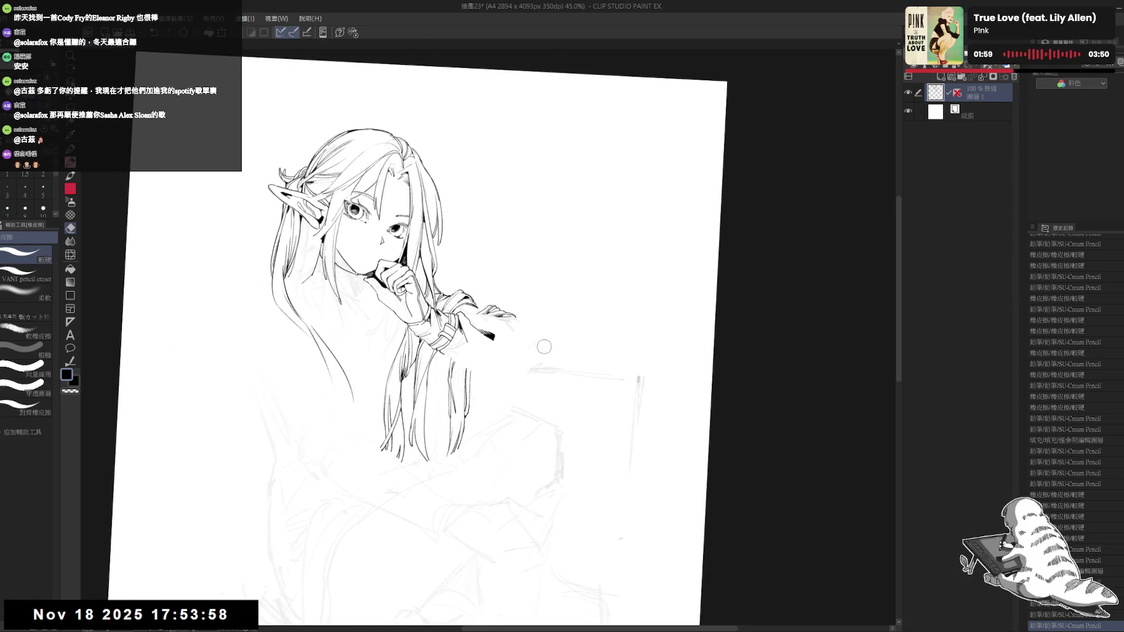
{"action": "key", "text": "p"}
{"action": "left_click_drag", "start_coordinate": [464, 336], "coordinate": [465, 357]}
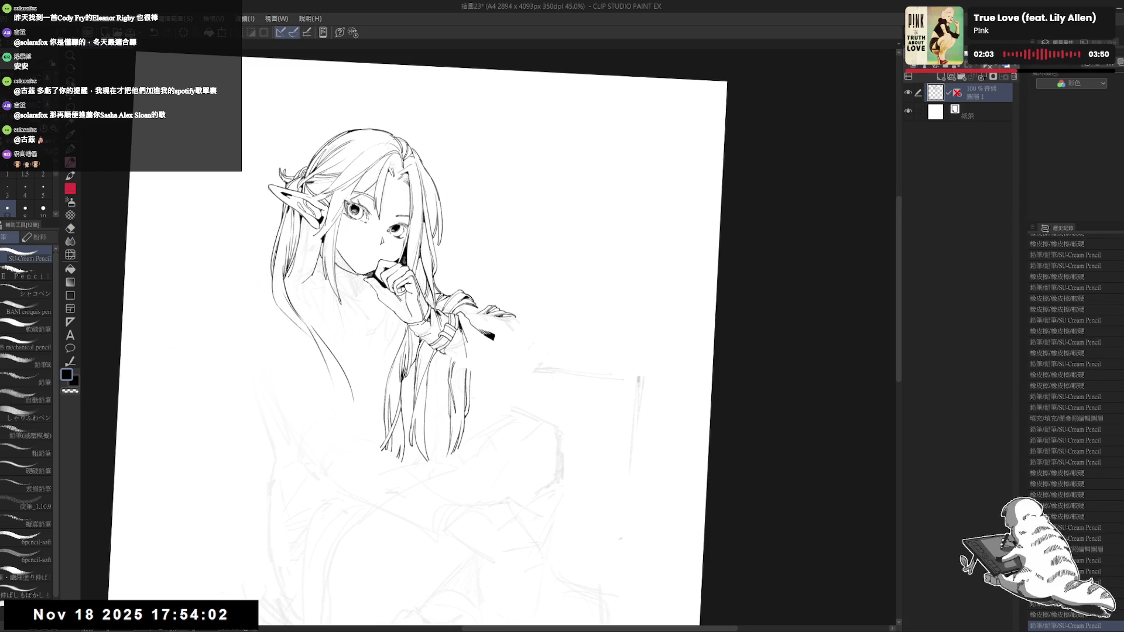
{"action": "key", "text": "e"}
{"action": "left_click_drag", "start_coordinate": [448, 355], "coordinate": [486, 374]}
{"action": "key", "text": "p"}
{"action": "key", "text": "e"}
{"action": "key", "text": "p"}
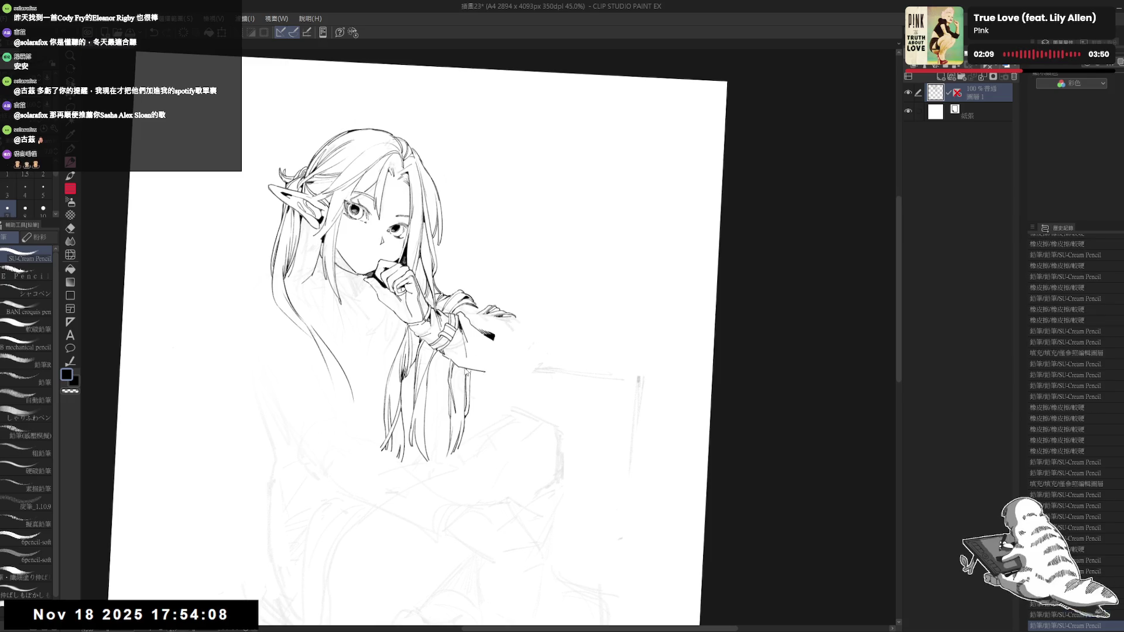
{"action": "key", "text": "ctrl+@"}
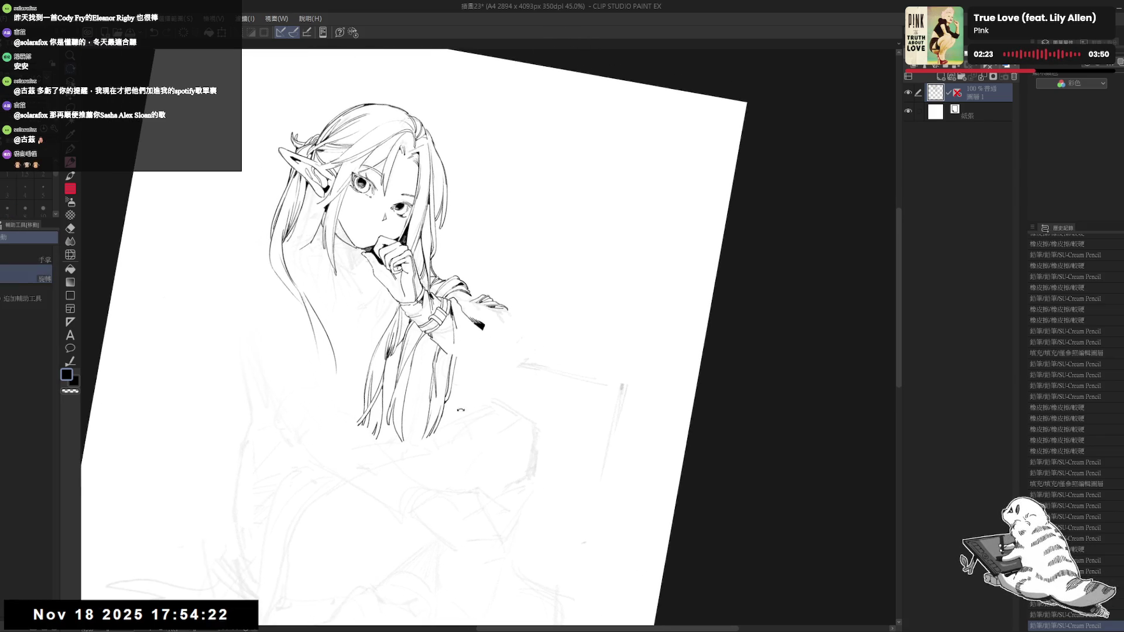
Step: Erase faint stray sketch strokes below and around the sleeve
{"action": "key", "text": "e"}
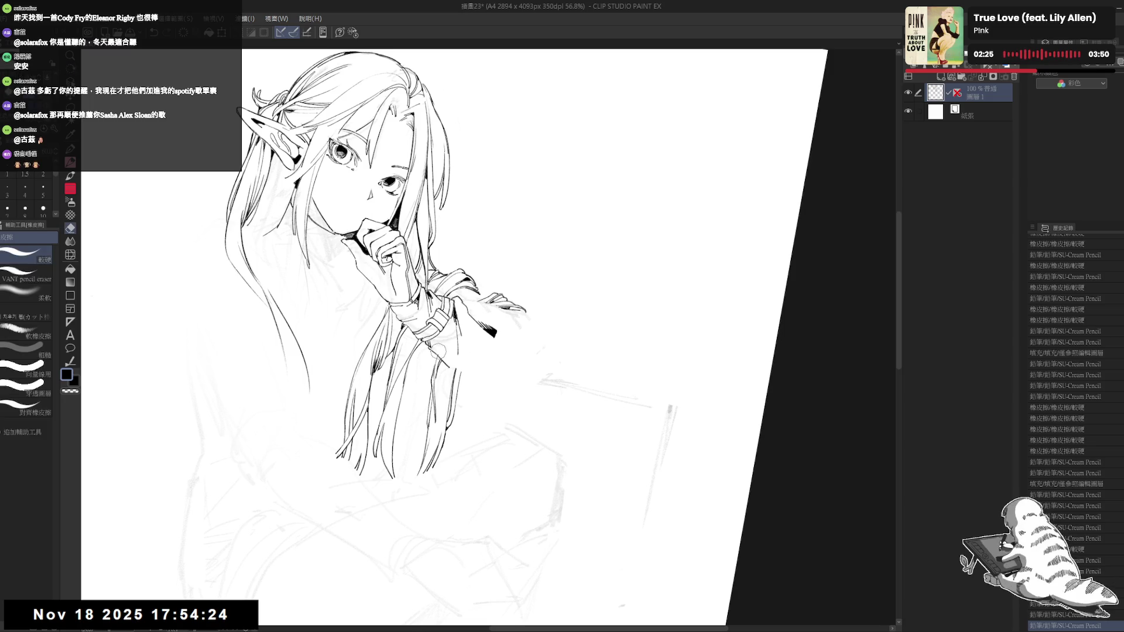
{"action": "left_click_drag", "start_coordinate": [440, 355], "coordinate": [432, 359]}
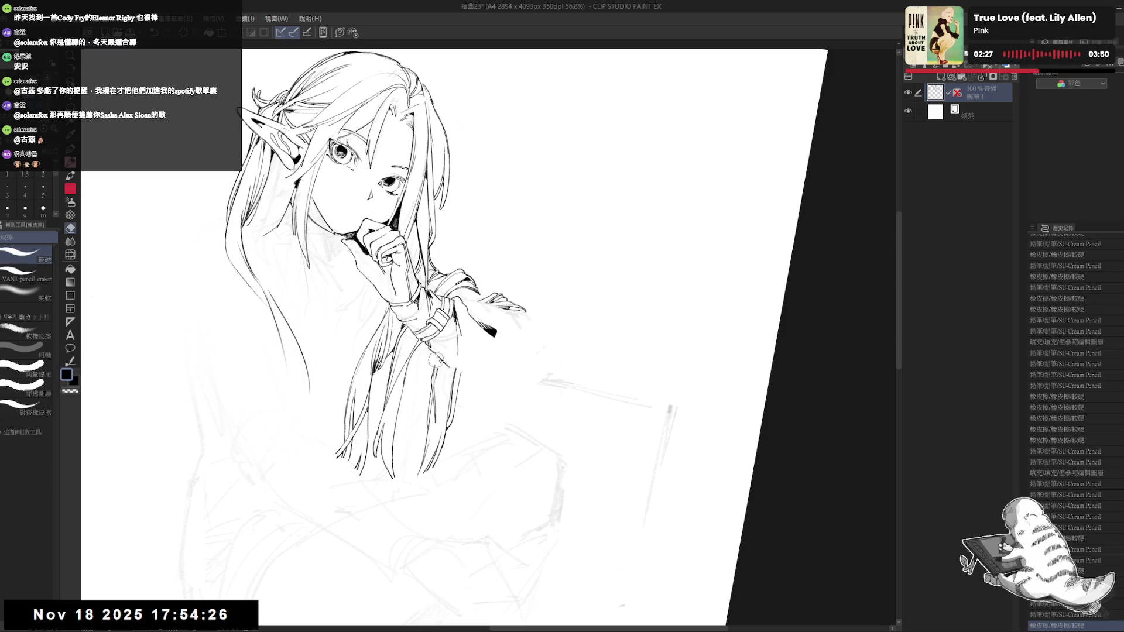
{"action": "left_click_drag", "start_coordinate": [458, 372], "coordinate": [450, 410]}
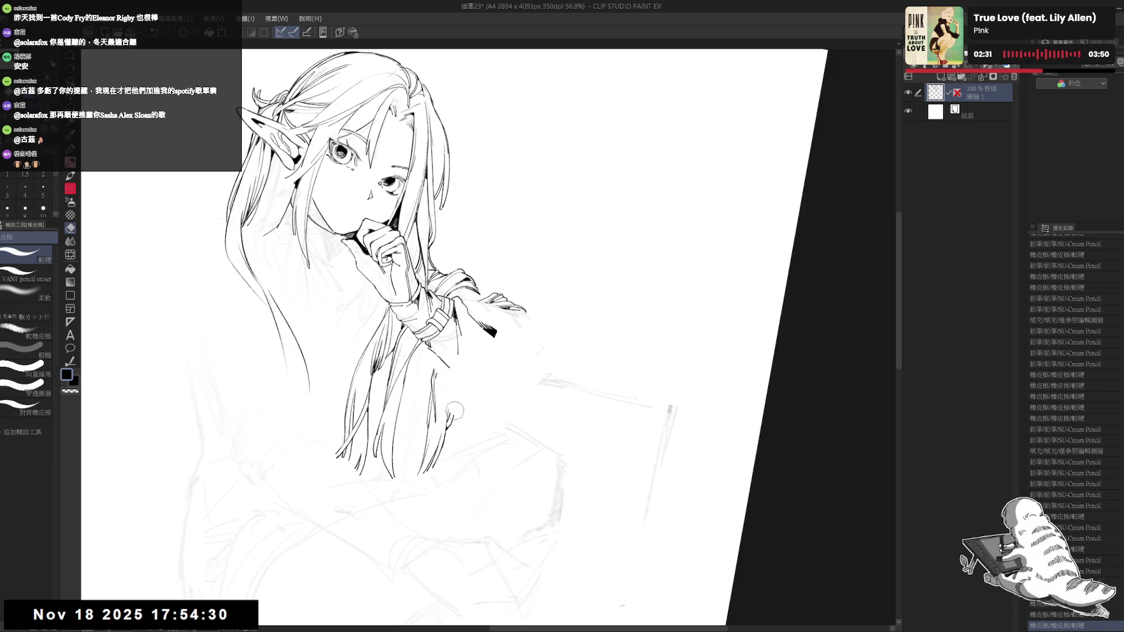
{"action": "left_click_drag", "start_coordinate": [464, 319], "coordinate": [460, 324]}
Step: Ink the hanging sleeve's edge line downward below the wrist, redrawing it once
{"action": "key", "text": "p"}
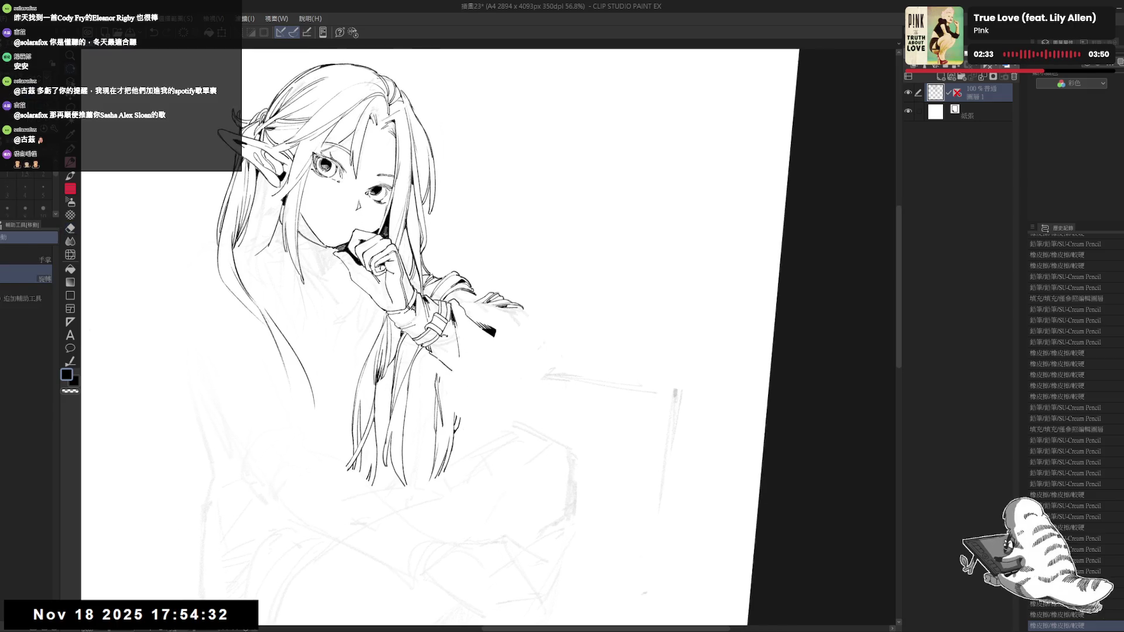
{"action": "left_click_drag", "start_coordinate": [459, 321], "coordinate": [462, 396]}
{"action": "key", "text": "ctrl+z"}
{"action": "mouse_move", "coordinate": [459, 355]}
{"action": "left_mouse_down"}
{"action": "mouse_move", "coordinate": [452, 398]}
{"action": "mouse_move", "coordinate": [433, 395]}
{"action": "left_mouse_up"}
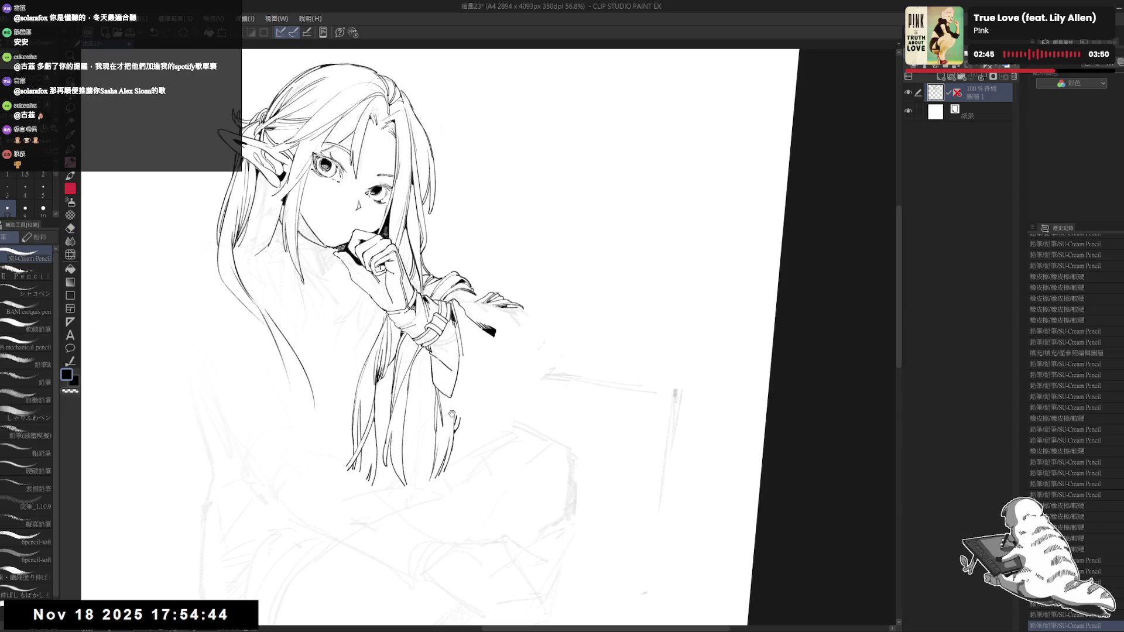
{"action": "left_click_drag", "start_coordinate": [527, 351], "coordinate": [515, 334]}
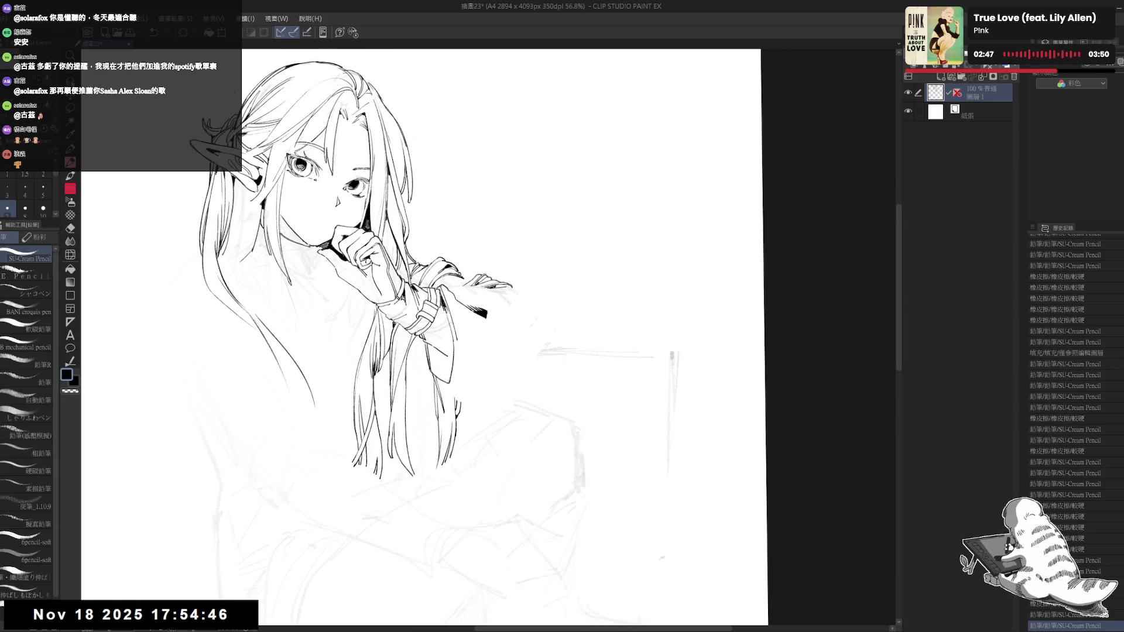
{"action": "key", "text": "ctrl+z"}
{"action": "key", "text": "ctrl+y"}
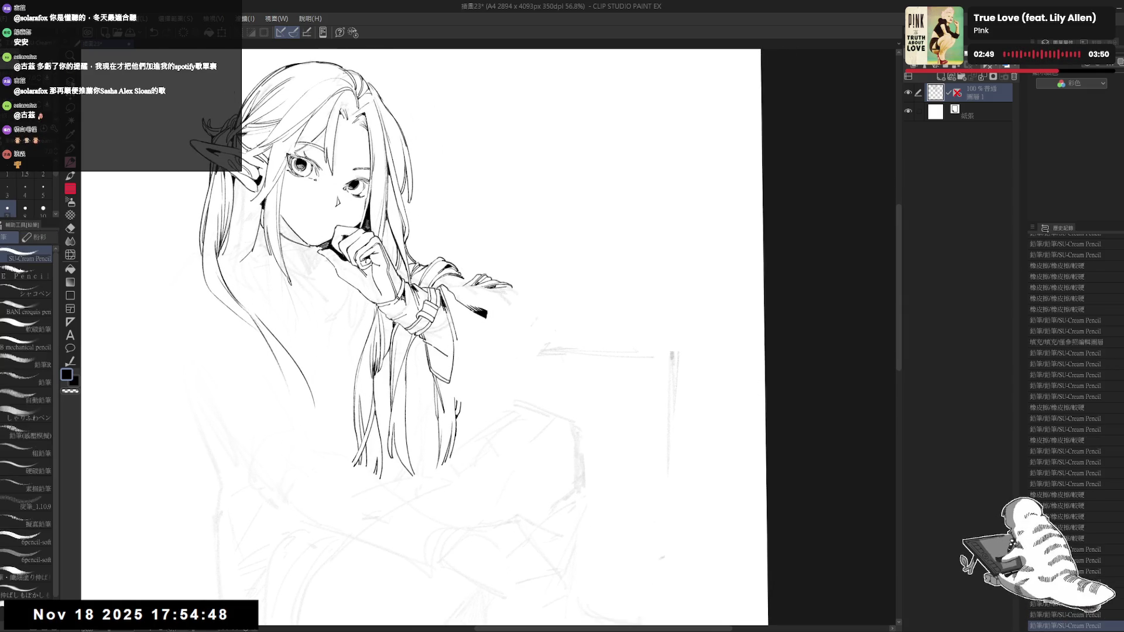
{"action": "left_click_drag", "start_coordinate": [586, 234], "coordinate": [621, 269]}
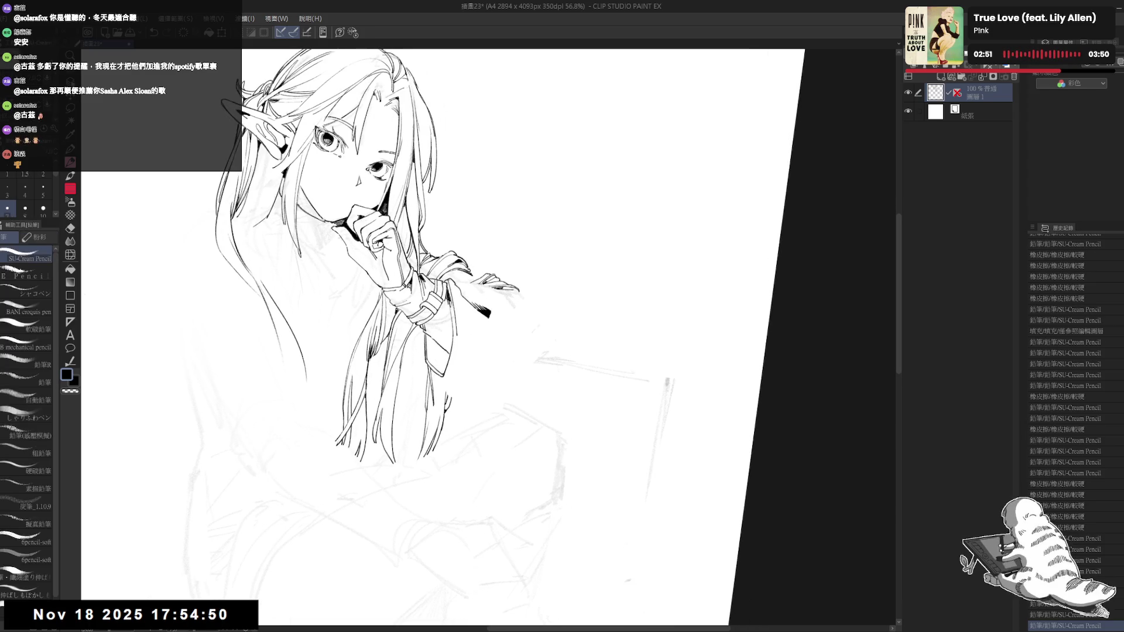
Step: Clear pencil sketch lines along the collar and add small ink touch-up strokes there
{"action": "key", "text": "e"}
{"action": "left_click_drag", "start_coordinate": [435, 317], "coordinate": [443, 343]}
{"action": "key", "text": "p"}
{"action": "left_click", "coordinate": [442, 321]}
{"action": "key", "text": "ctrl+@"}
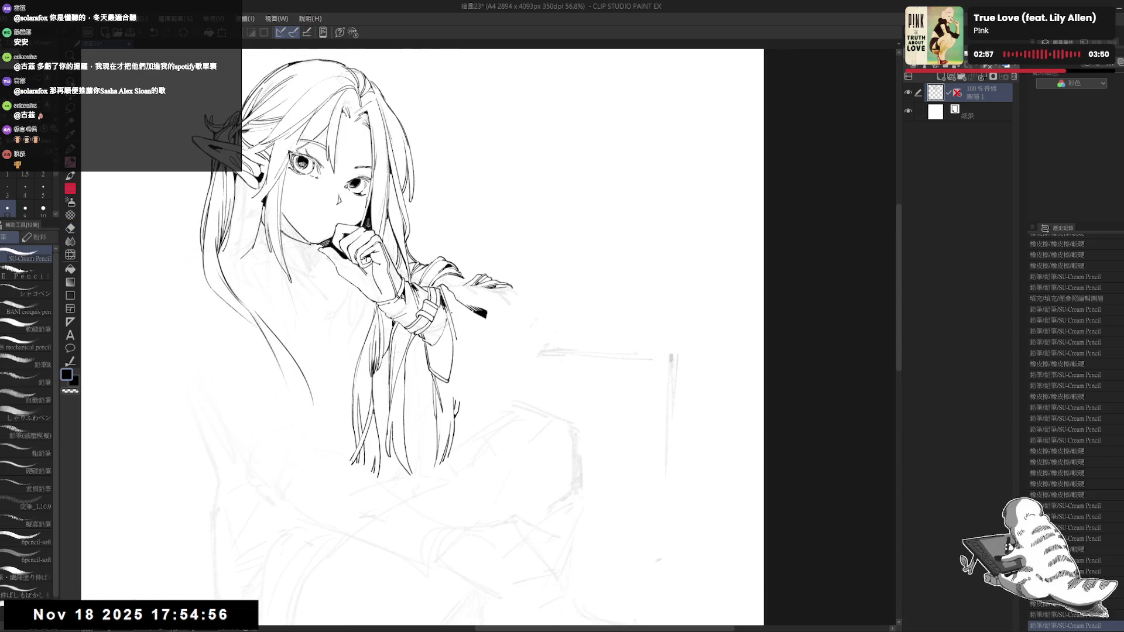
{"action": "left_click_drag", "start_coordinate": [434, 345], "coordinate": [439, 353]}
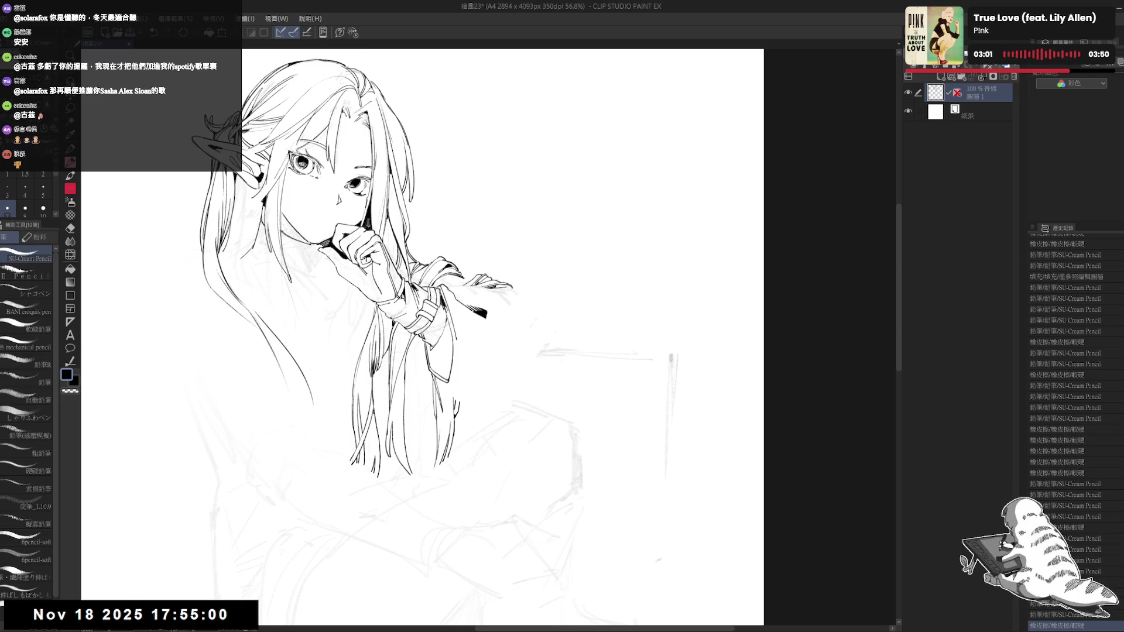
{"action": "left_click_drag", "start_coordinate": [435, 345], "coordinate": [439, 354]}
{"action": "left_click_drag", "start_coordinate": [435, 346], "coordinate": [439, 354]}
{"action": "mouse_move", "coordinate": [434, 346]}
{"action": "left_mouse_down"}
{"action": "mouse_move", "coordinate": [439, 354]}
{"action": "mouse_move", "coordinate": [527, 276]}
{"action": "mouse_move", "coordinate": [445, 354]}
{"action": "left_mouse_up"}
{"action": "mouse_move", "coordinate": [445, 351]}
{"action": "left_mouse_down"}
{"action": "mouse_move", "coordinate": [442, 365]}
{"action": "mouse_move", "coordinate": [452, 364]}
{"action": "left_mouse_up"}
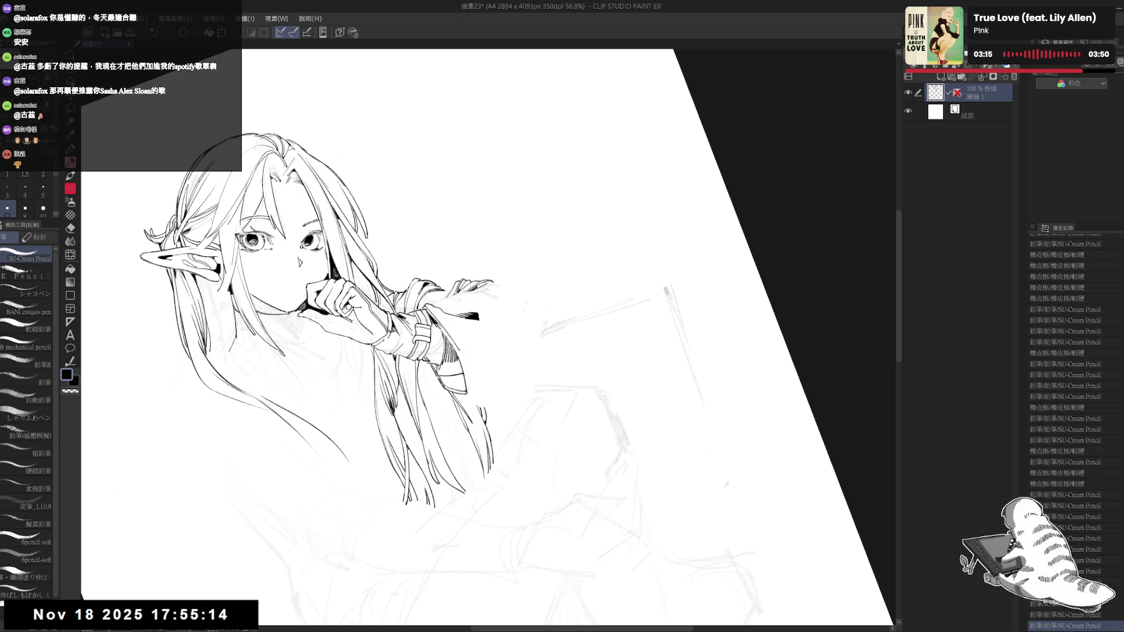
Step: Jot a 7PT note in the blank page area, then erase its T
{"action": "key", "text": "ctrl+@"}
{"action": "left_click_drag", "start_coordinate": [644, 114], "coordinate": [630, 201]}
{"action": "mouse_move", "coordinate": [649, 150]}
{"action": "left_mouse_down"}
{"action": "mouse_move", "coordinate": [664, 168]}
{"action": "mouse_move", "coordinate": [680, 152]}
{"action": "mouse_move", "coordinate": [676, 170]}
{"action": "mouse_move", "coordinate": [710, 186]}
{"action": "mouse_move", "coordinate": [630, 127]}
{"action": "left_mouse_up"}
{"action": "key", "text": "e"}
{"action": "key", "text": "r"}
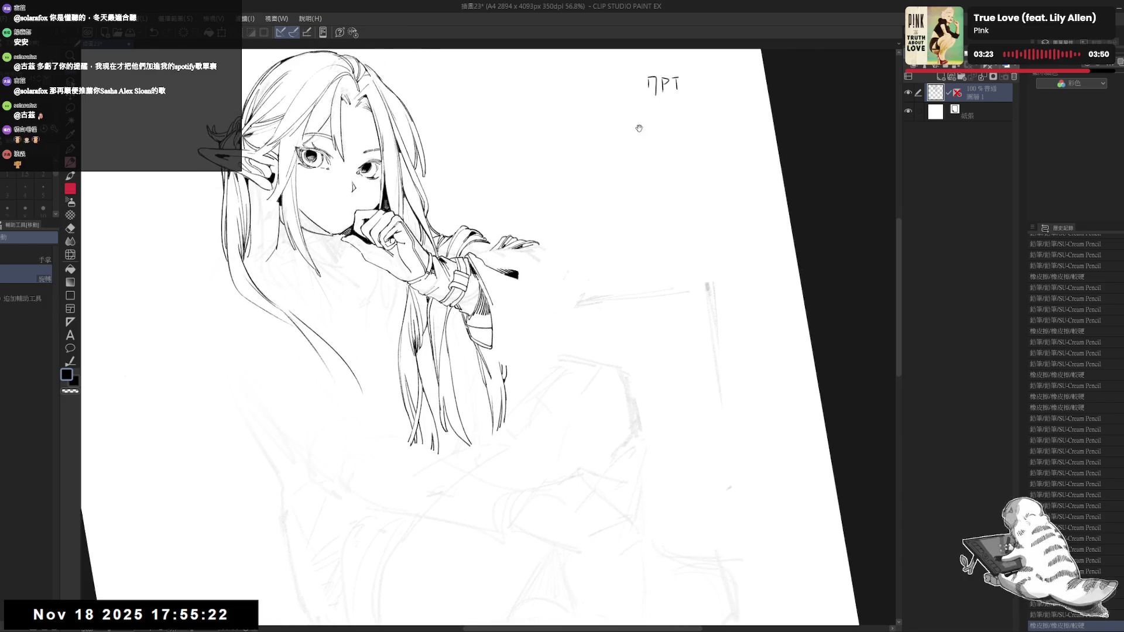
{"action": "key", "text": "e"}
{"action": "left_click_drag", "start_coordinate": [668, 79], "coordinate": [680, 93]}
Step: Tilt the canvas and ink several small strokes at the sleeve
{"action": "key", "text": "p"}
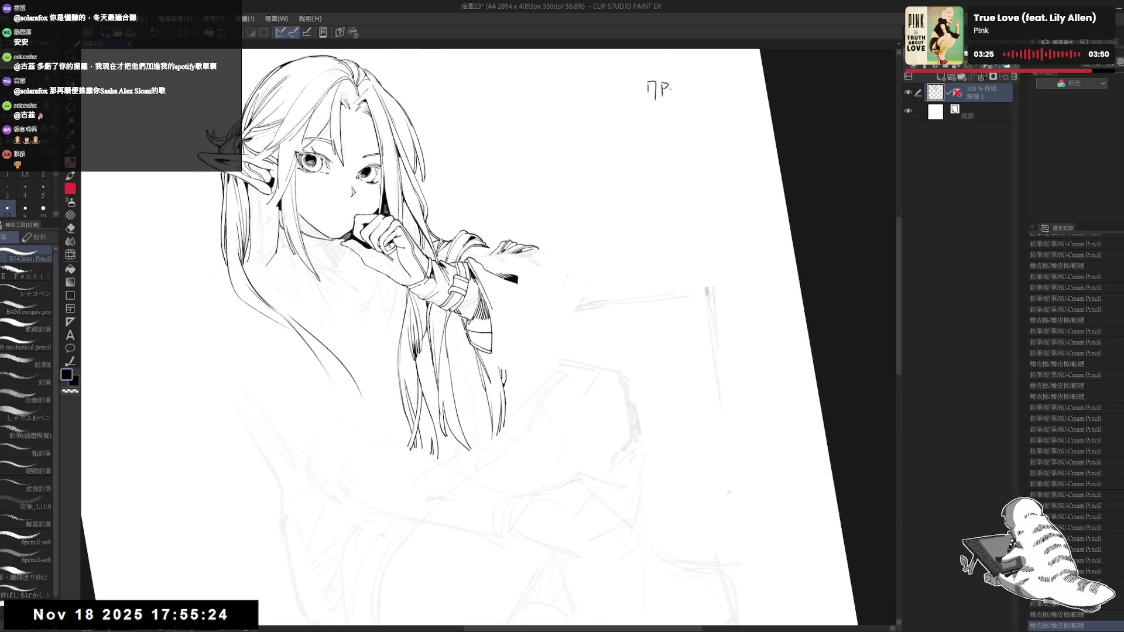
{"action": "key", "text": "r"}
{"action": "left_click_drag", "start_coordinate": [565, 354], "coordinate": [486, 316]}
{"action": "key", "text": "p"}
{"action": "left_click_drag", "start_coordinate": [481, 306], "coordinate": [486, 316]}
{"action": "key", "text": "r"}
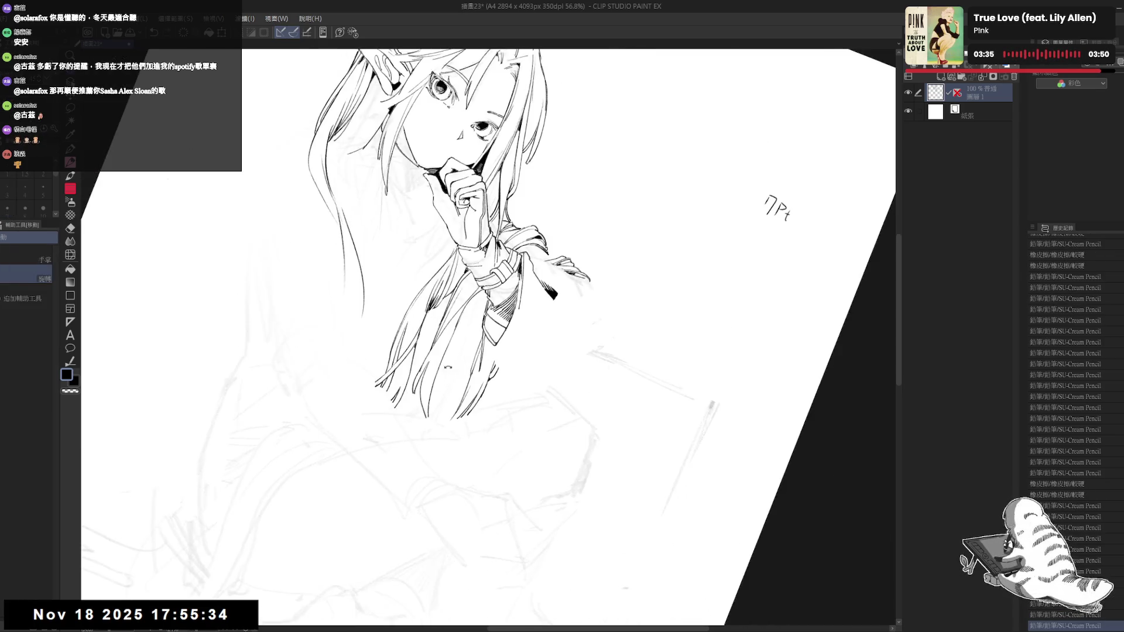
{"action": "left_click_drag", "start_coordinate": [586, 176], "coordinate": [527, 117]}
{"action": "key", "text": "p"}
{"action": "left_click_drag", "start_coordinate": [480, 306], "coordinate": [488, 322]}
{"action": "left_click_drag", "start_coordinate": [481, 313], "coordinate": [487, 323]}
{"action": "left_click_drag", "start_coordinate": [486, 243], "coordinate": [492, 252]}
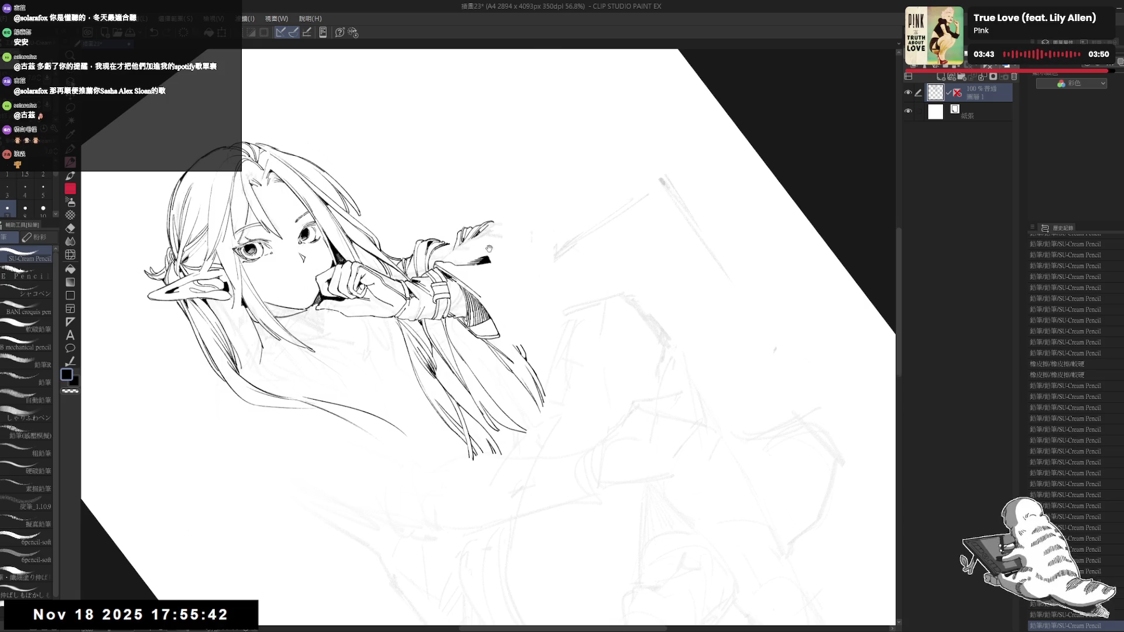
Step: Add an x to the 7P note, then remove the handwritten 7Px note
{"action": "left_click_drag", "start_coordinate": [528, 293], "coordinate": [546, 321]}
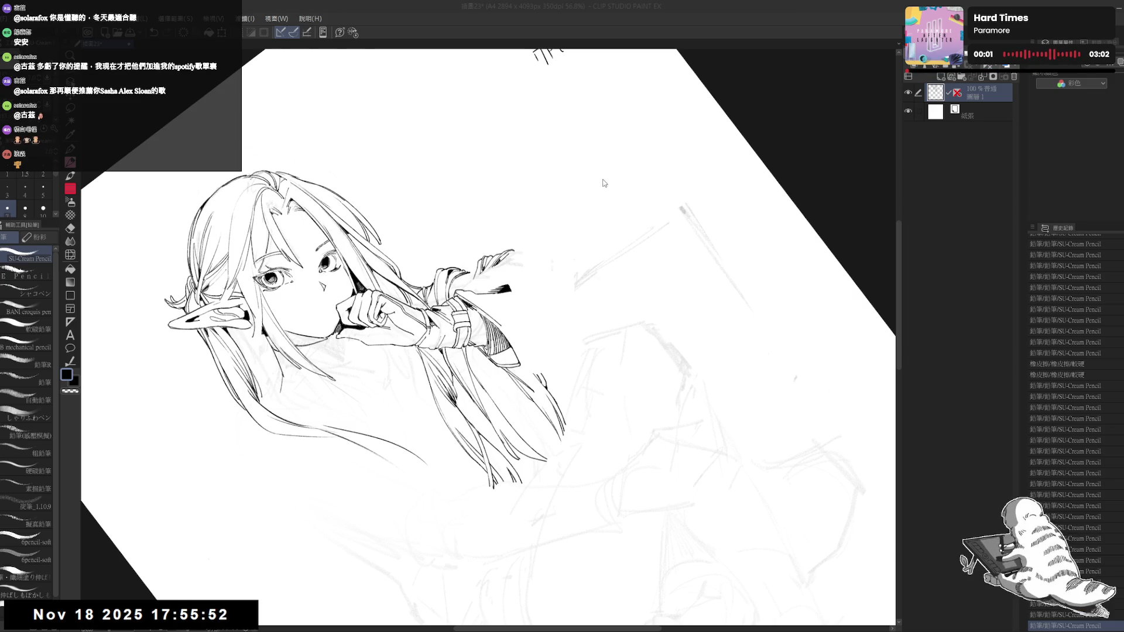
{"action": "key", "text": "ctrl+at"}
{"action": "key", "text": "e"}
{"action": "key", "text": "p"}
{"action": "left_click_drag", "start_coordinate": [714, 148], "coordinate": [724, 158]}
{"action": "mouse_move", "coordinate": [723, 148]}
{"action": "left_mouse_down"}
{"action": "mouse_move", "coordinate": [716, 158]}
{"action": "mouse_move", "coordinate": [726, 161]}
{"action": "mouse_move", "coordinate": [691, 147]}
{"action": "mouse_move", "coordinate": [732, 246]}
{"action": "left_mouse_up"}
{"action": "key", "text": "e"}
{"action": "key", "text": "r"}
{"action": "key", "text": "p"}
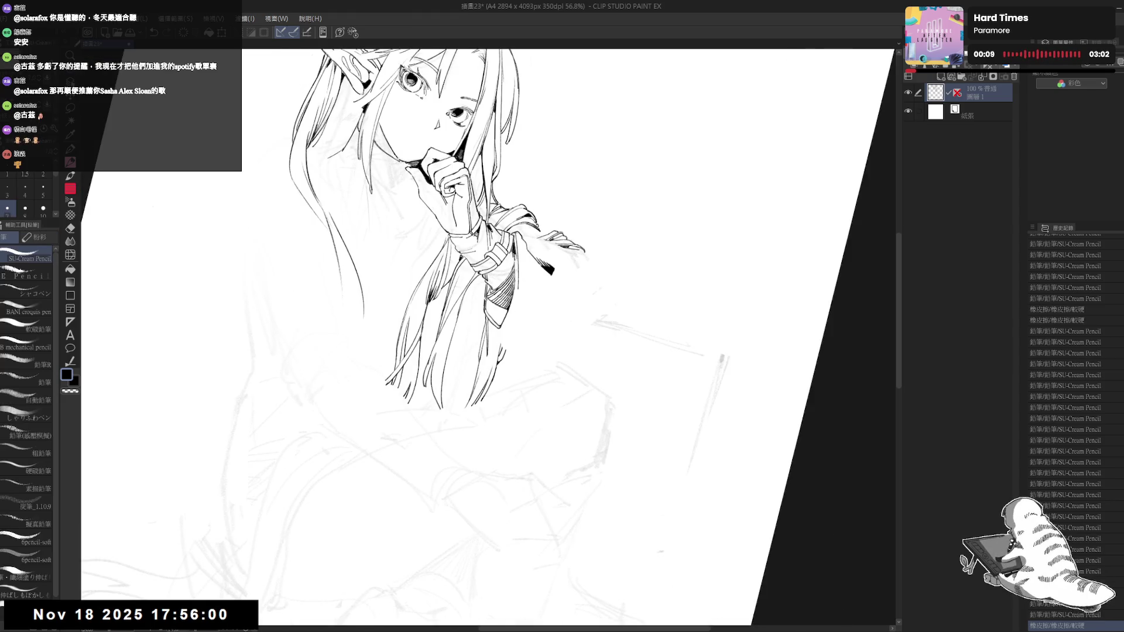
{"action": "key", "text": "ctrl+z"}
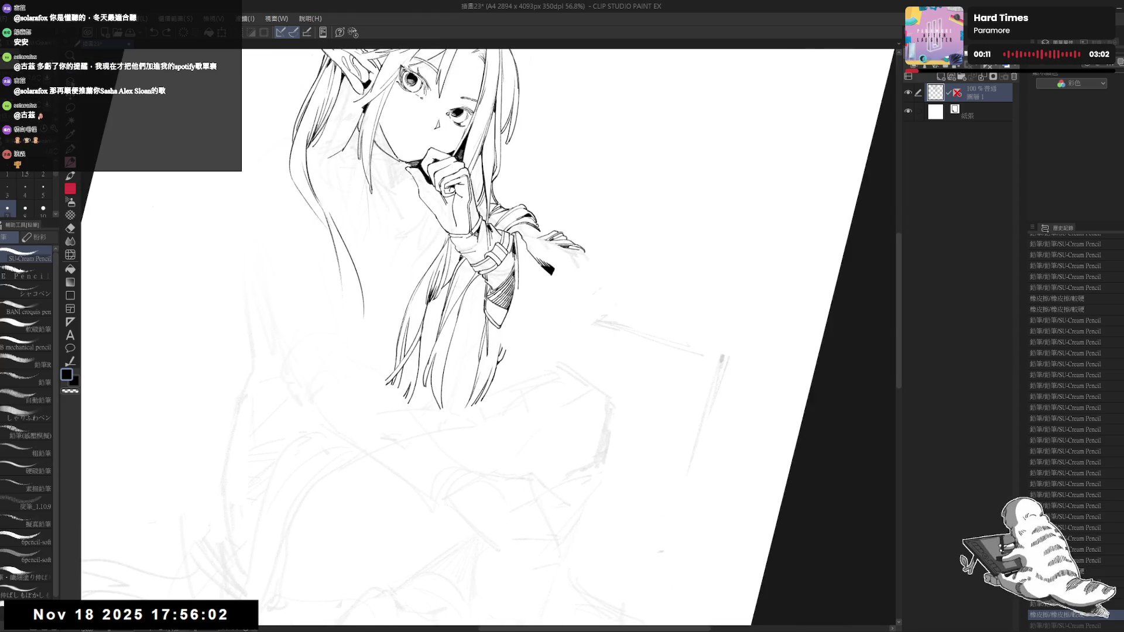
Step: Ink small sleeve strokes and erase stray marks beside the sleeve from a rotated view
{"action": "left_click_drag", "start_coordinate": [514, 274], "coordinate": [516, 290]}
{"action": "scroll", "coordinate": [489, 337], "scroll_direction": "up", "scroll_amount": 1}
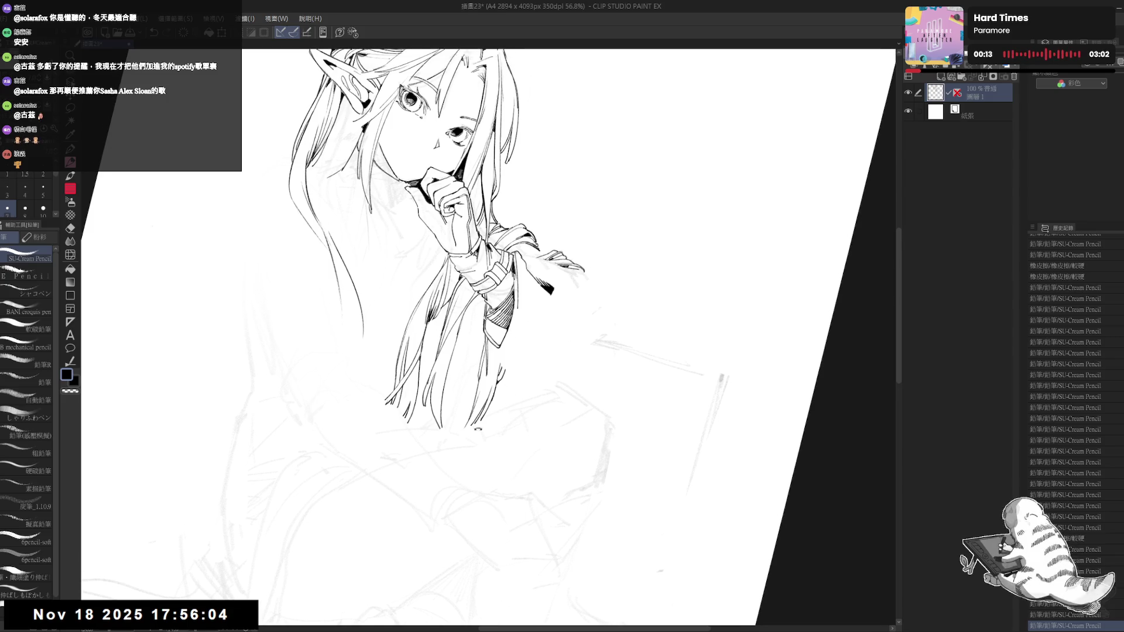
{"action": "key", "text": "r"}
{"action": "left_click_drag", "start_coordinate": [547, 467], "coordinate": [574, 527]}
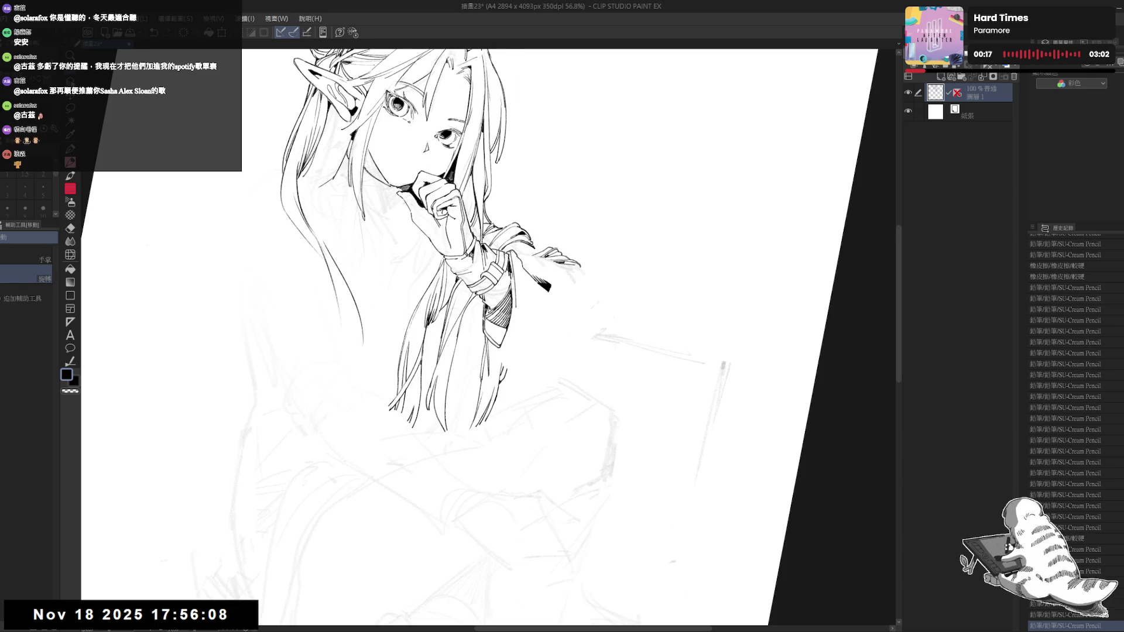
{"action": "mouse_move", "coordinate": [501, 368]}
{"action": "left_mouse_down"}
{"action": "mouse_move", "coordinate": [506, 448]}
{"action": "mouse_move", "coordinate": [477, 449]}
{"action": "left_mouse_up"}
{"action": "key", "text": "p"}
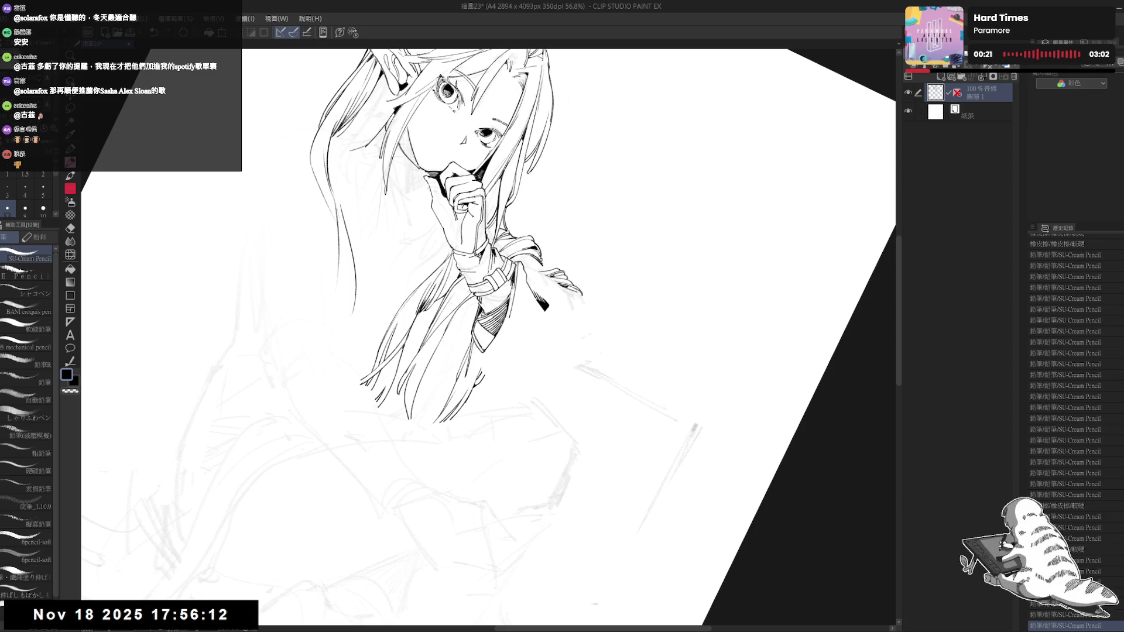
{"action": "key", "text": "e"}
{"action": "left_click_drag", "start_coordinate": [466, 328], "coordinate": [480, 343]}
{"action": "key", "text": "p"}
{"action": "left_click_drag", "start_coordinate": [504, 409], "coordinate": [480, 422]}
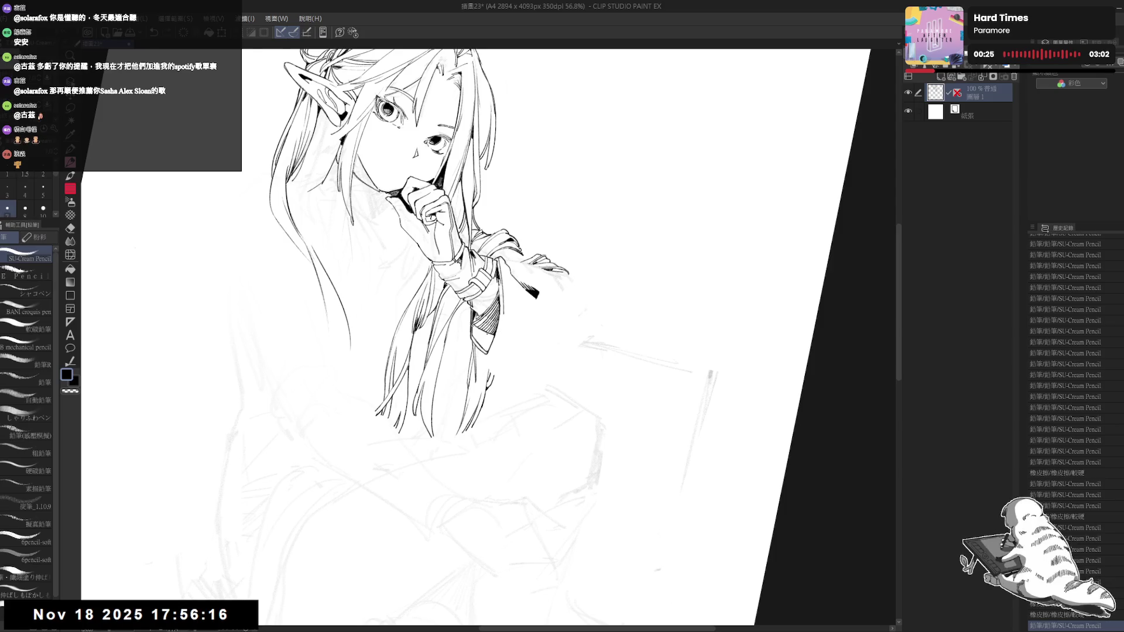
Step: Fill a small gap with black and erase stray marks near the hand
{"action": "key", "text": "g"}
{"action": "left_click", "coordinate": [502, 363]}
{"action": "mouse_move", "coordinate": [501, 363]}
{"action": "left_mouse_down"}
{"action": "mouse_move", "coordinate": [499, 273]}
{"action": "mouse_move", "coordinate": [462, 394]}
{"action": "left_mouse_up"}
{"action": "key", "text": "ctrl+minus"}
{"action": "key", "text": "e"}
{"action": "mouse_move", "coordinate": [498, 299]}
{"action": "left_mouse_down"}
{"action": "mouse_move", "coordinate": [492, 287]}
{"action": "mouse_move", "coordinate": [501, 289]}
{"action": "left_mouse_up"}
{"action": "key", "text": "p"}
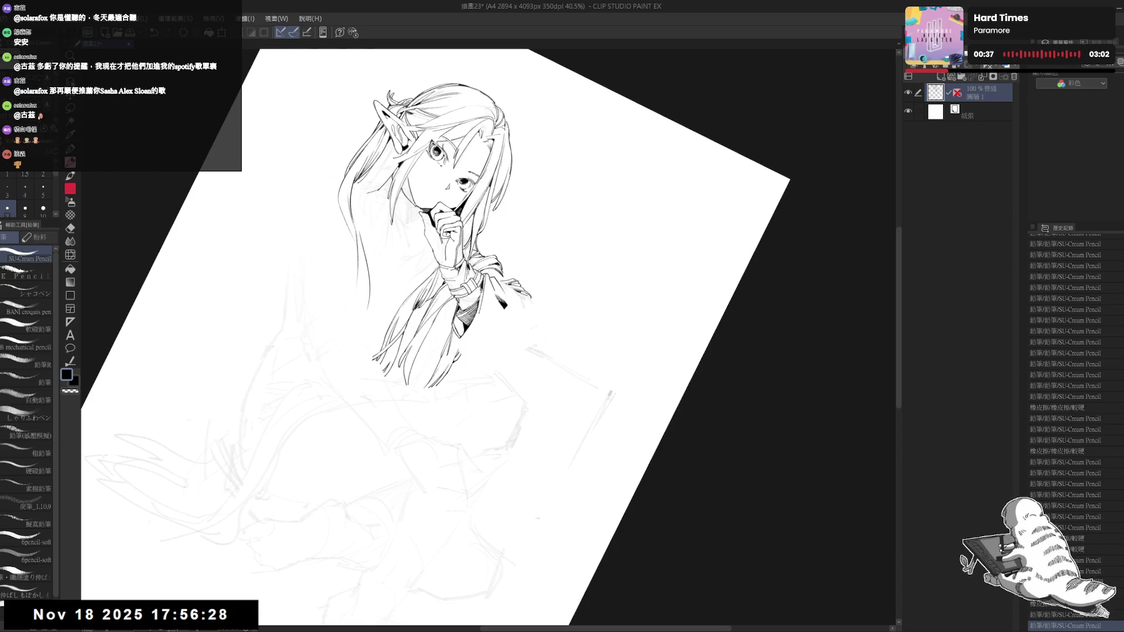
Step: Try steeper canvas tilts while undoing and restoring the stroke near the hand
{"action": "key", "text": "asciicircum"}
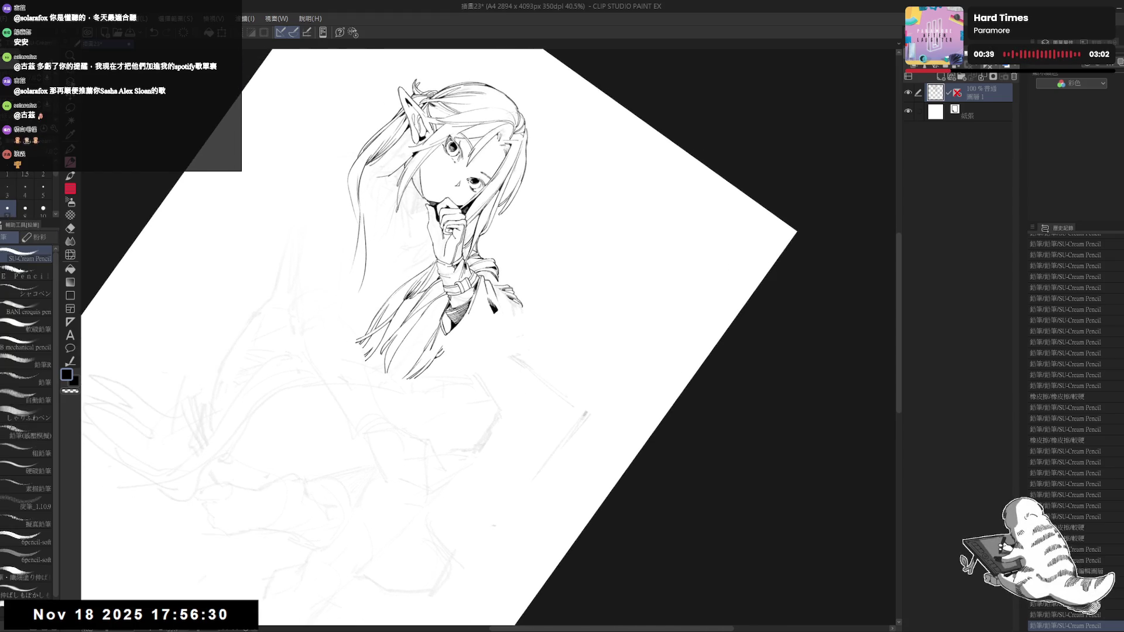
{"action": "key", "text": "asciicircum"}
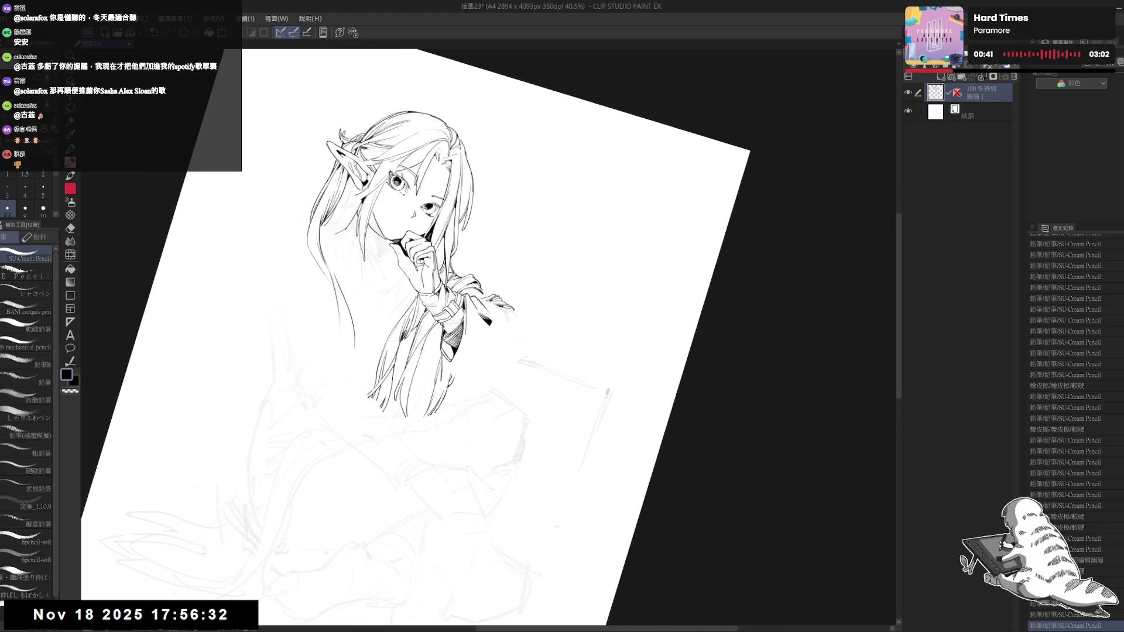
{"action": "key", "text": "ctrl+z"}
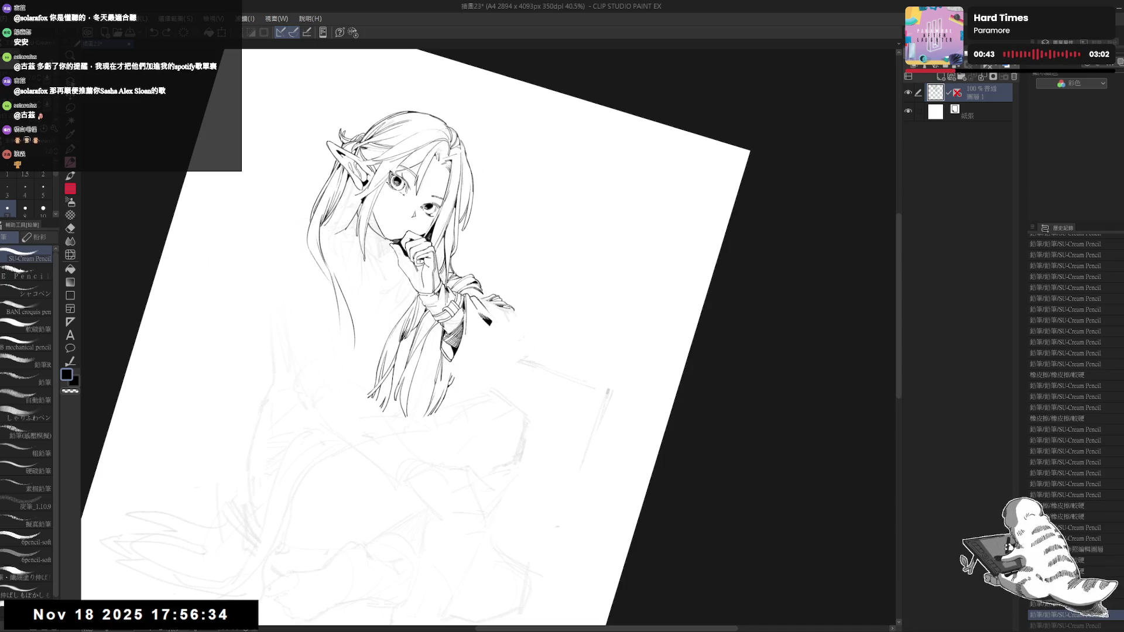
{"action": "key", "text": "ctrl+y"}
{"action": "key", "text": "asciicircum"}
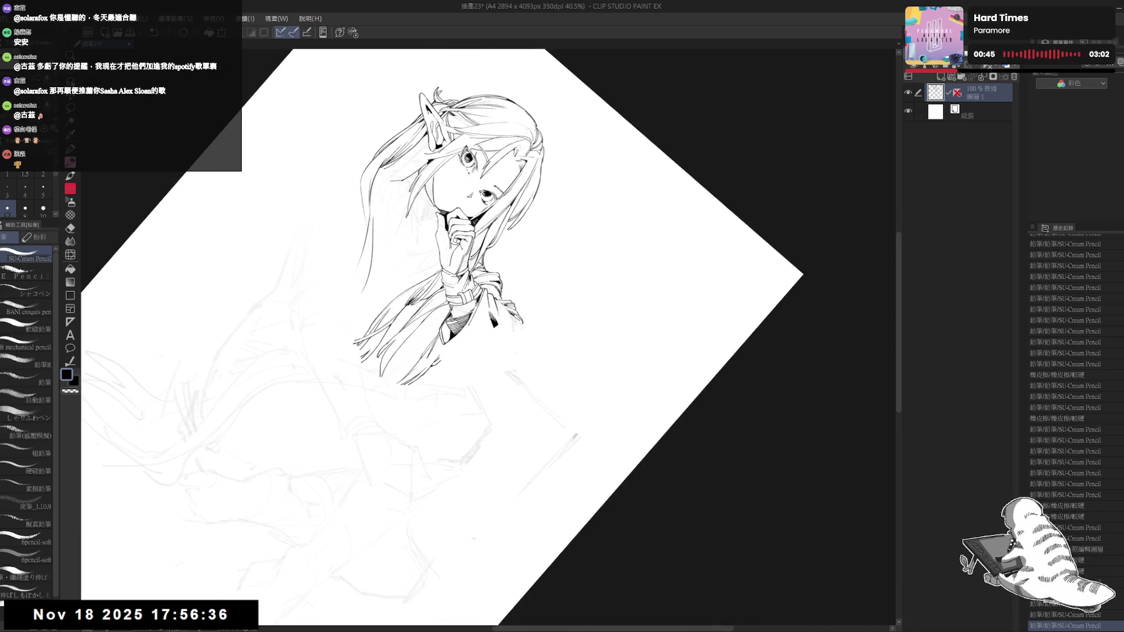
{"action": "key", "text": "ctrl+z"}
{"action": "key", "text": "ctrl+y"}
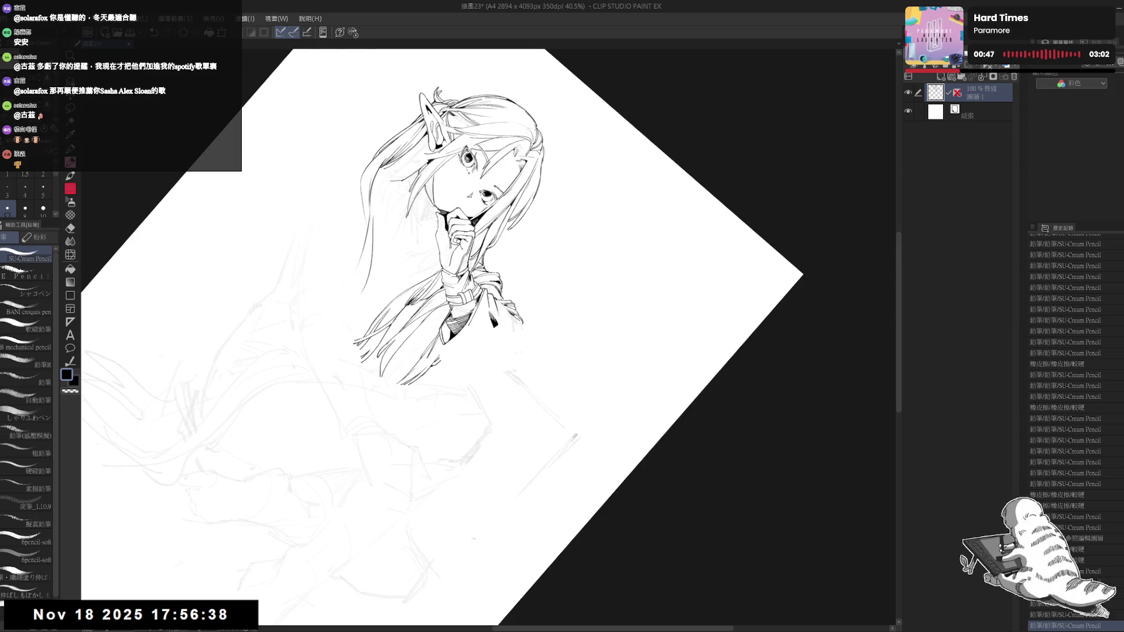
Step: Adjust the canvas tilt between upright, 16° and 9°, then zoom out to see more of the page
{"action": "key", "text": "minus"}
{"action": "key", "text": "minus"}
{"action": "key", "text": "minus"}
{"action": "key", "text": "asciicircum"}
{"action": "key", "text": "asciicircum"}
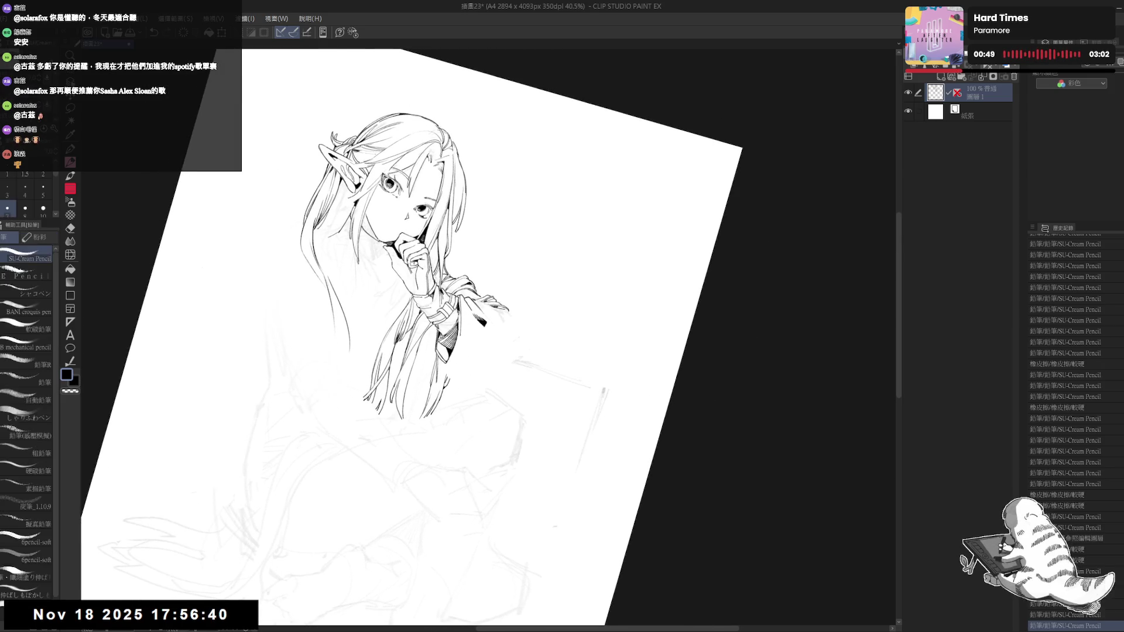
{"action": "key", "text": "minus"}
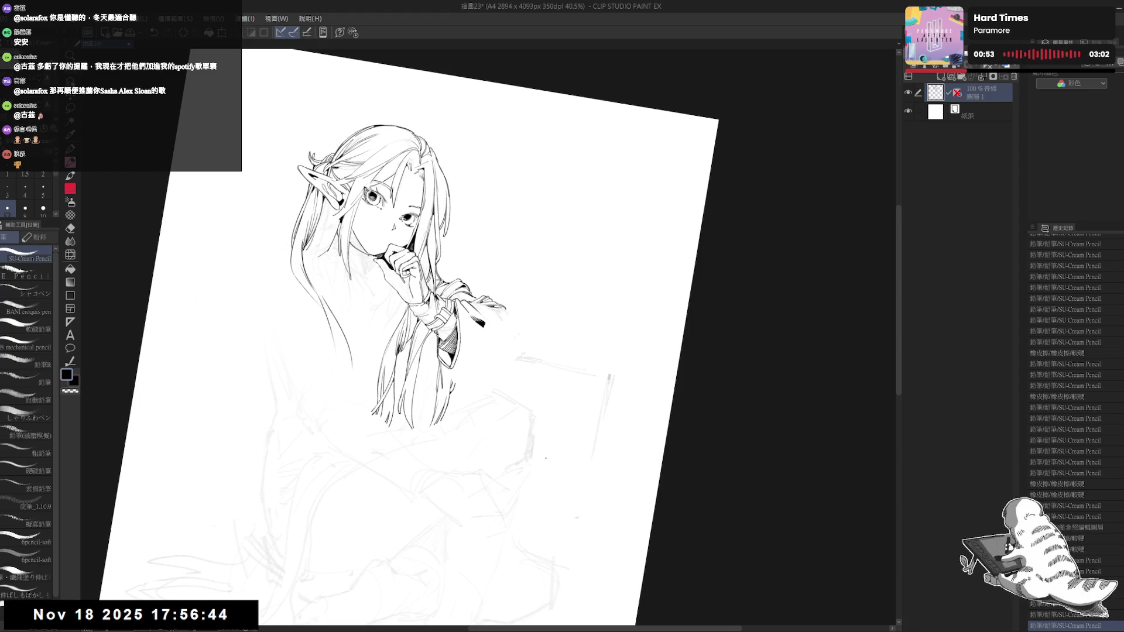
{"action": "key", "text": "minus"}
{"action": "key", "text": "ctrl+minus"}
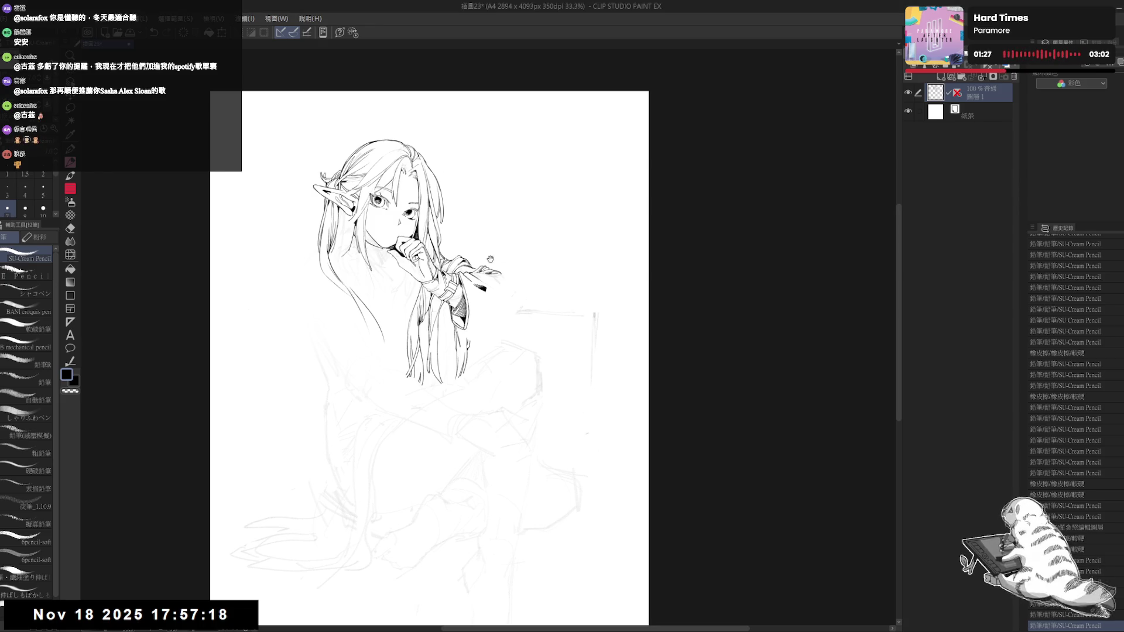
{"action": "scroll", "coordinate": [551, 227], "scroll_direction": "up", "scroll_amount": 1}
Step: Ink a couple of fine lines on the figure and discard a trial stroke near the sleeve
{"action": "key", "text": "asciicircum"}
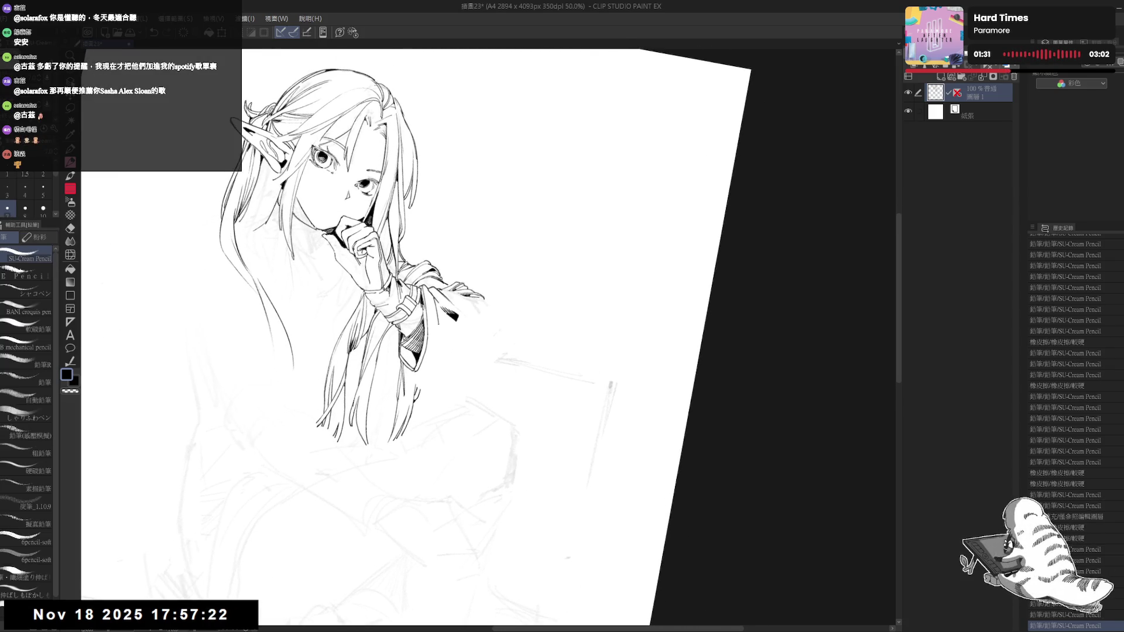
{"action": "left_click_drag", "start_coordinate": [426, 329], "coordinate": [429, 333]}
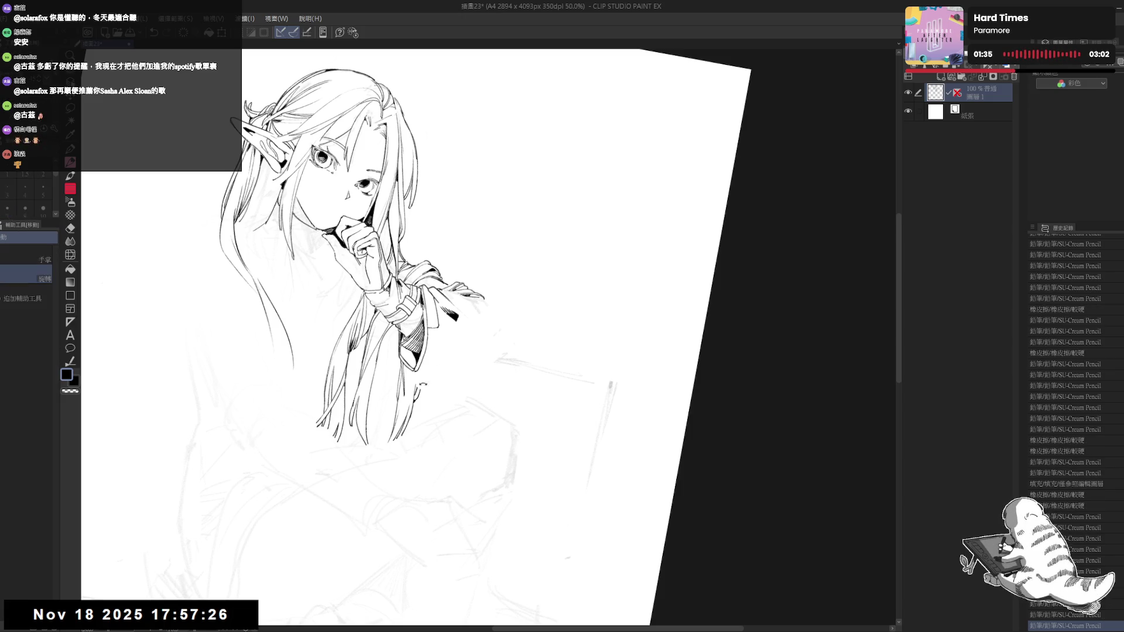
{"action": "key", "text": "minus"}
{"action": "left_click_drag", "start_coordinate": [429, 336], "coordinate": [438, 340]}
{"action": "key", "text": "ctrl+z"}
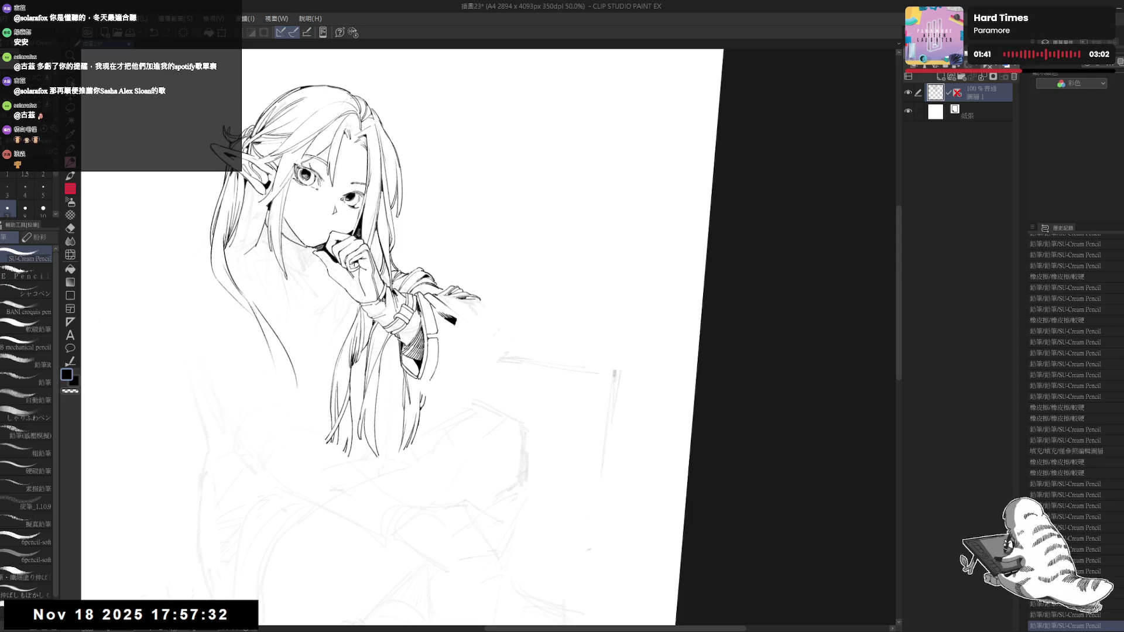
{"action": "key", "text": "ctrl+minus"}
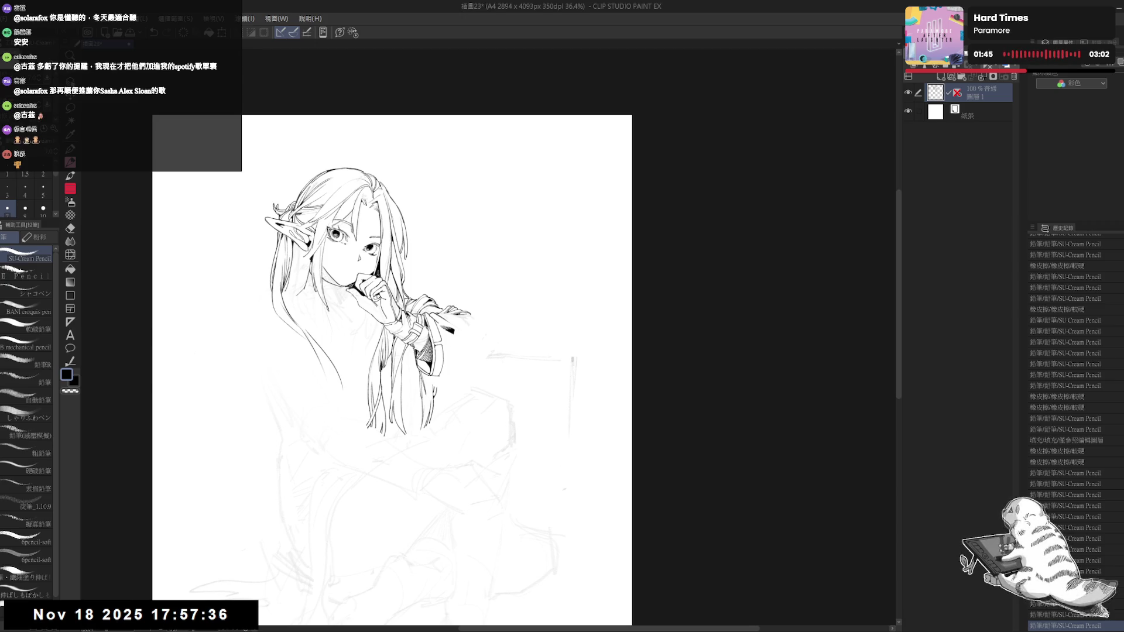
{"action": "left_click_drag", "start_coordinate": [462, 286], "coordinate": [461, 287]}
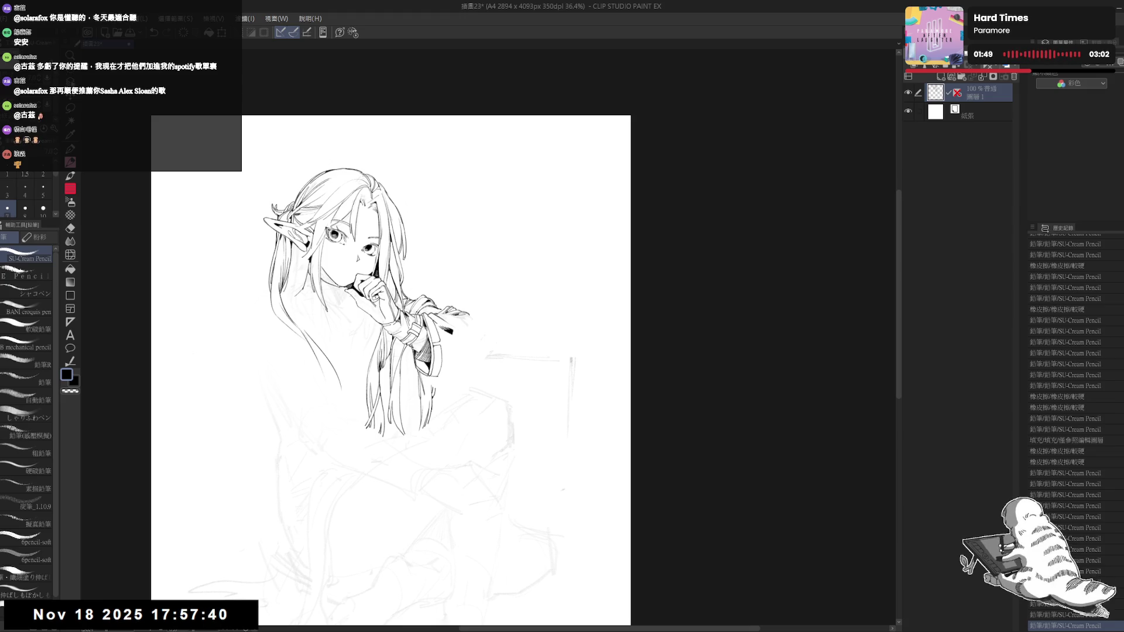
Step: Add a small ink mark near the hand and erase stray lines at the sleeve end
{"action": "left_click_drag", "start_coordinate": [410, 292], "coordinate": [445, 304]}
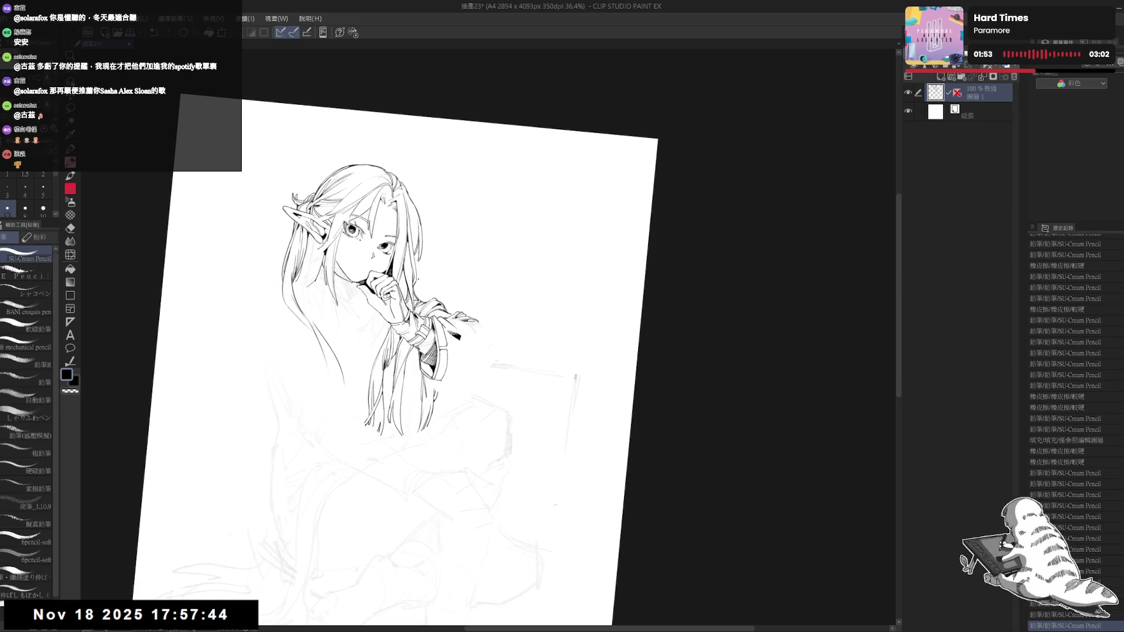
{"action": "left_click_drag", "start_coordinate": [406, 291], "coordinate": [411, 296]}
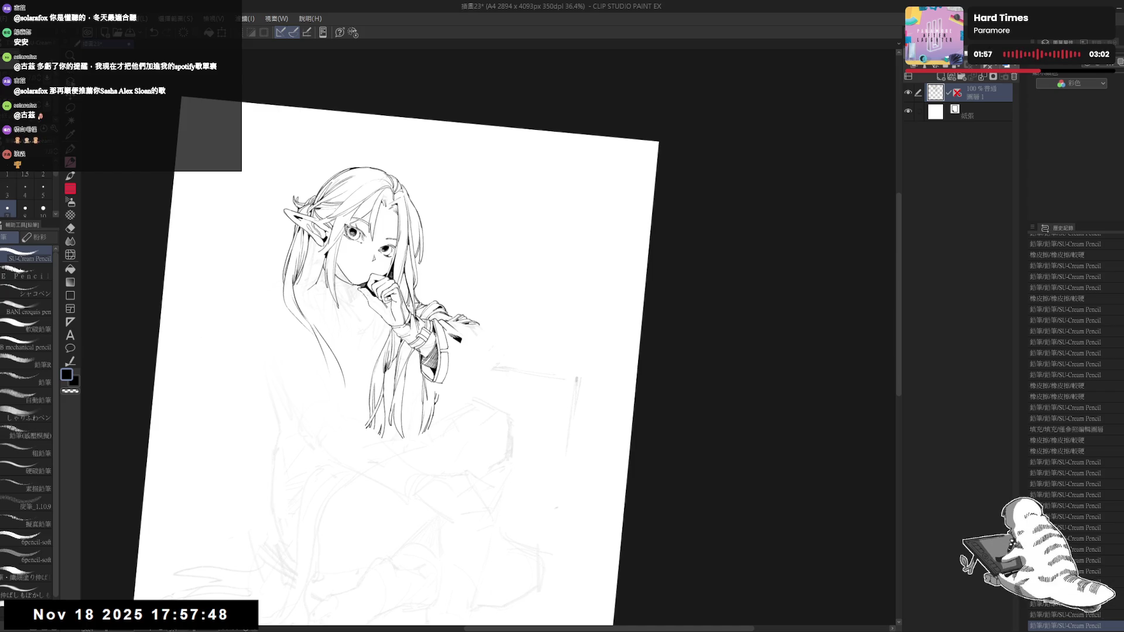
{"action": "mouse_move", "coordinate": [474, 475]}
{"action": "left_mouse_down"}
{"action": "mouse_move", "coordinate": [441, 445]}
{"action": "mouse_move", "coordinate": [459, 456]}
{"action": "left_mouse_up"}
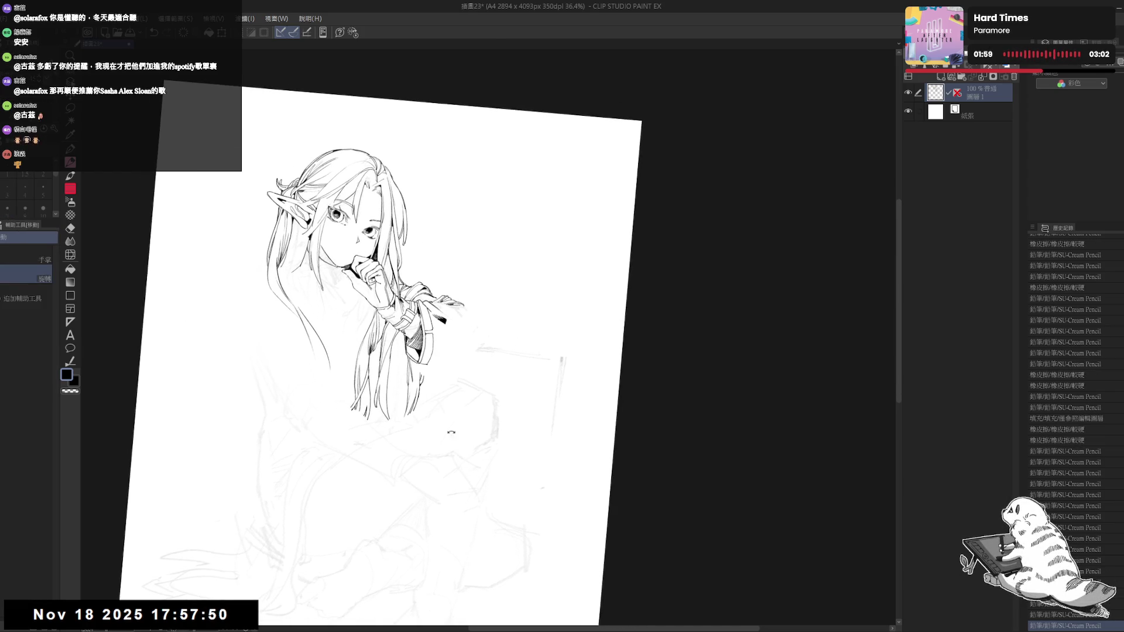
{"action": "key", "text": "e"}
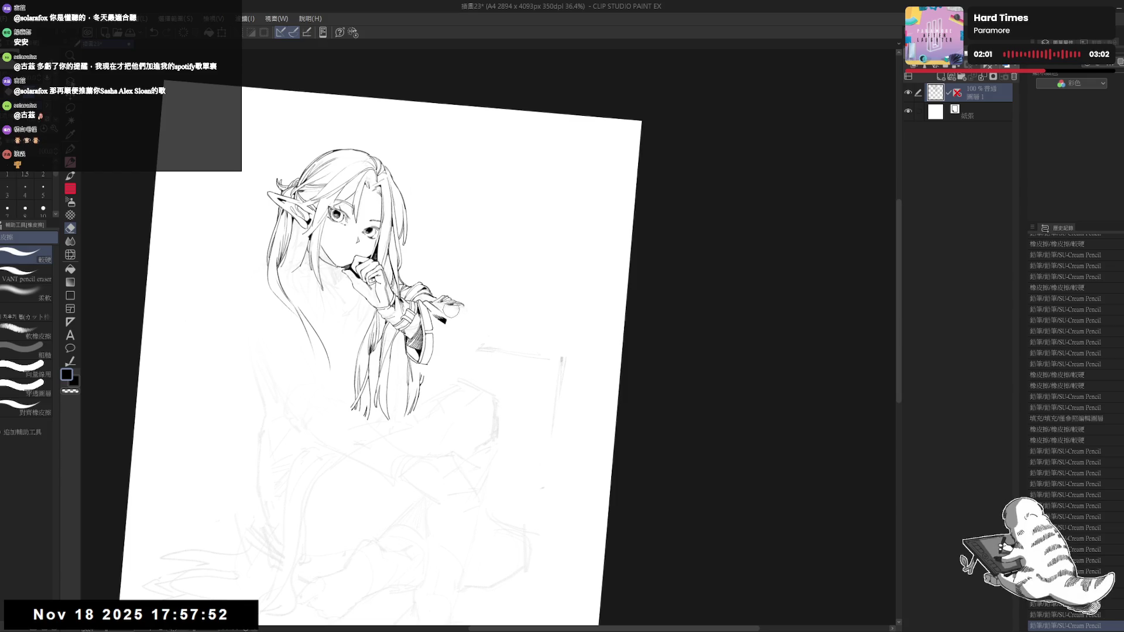
{"action": "mouse_move", "coordinate": [452, 310]}
{"action": "left_mouse_down"}
{"action": "mouse_move", "coordinate": [444, 319]}
{"action": "mouse_move", "coordinate": [460, 316]}
{"action": "mouse_move", "coordinate": [469, 355]}
{"action": "mouse_move", "coordinate": [445, 319]}
{"action": "mouse_move", "coordinate": [467, 316]}
{"action": "mouse_move", "coordinate": [438, 308]}
{"action": "mouse_move", "coordinate": [467, 315]}
{"action": "left_mouse_up"}
{"action": "key", "text": "space"}
{"action": "key", "text": "p"}
{"action": "key", "text": "ctrl+z"}
Step: Extend the sleeve end line down and to the right
{"action": "key", "text": "e"}
{"action": "key", "text": "p"}
{"action": "key", "text": "e"}
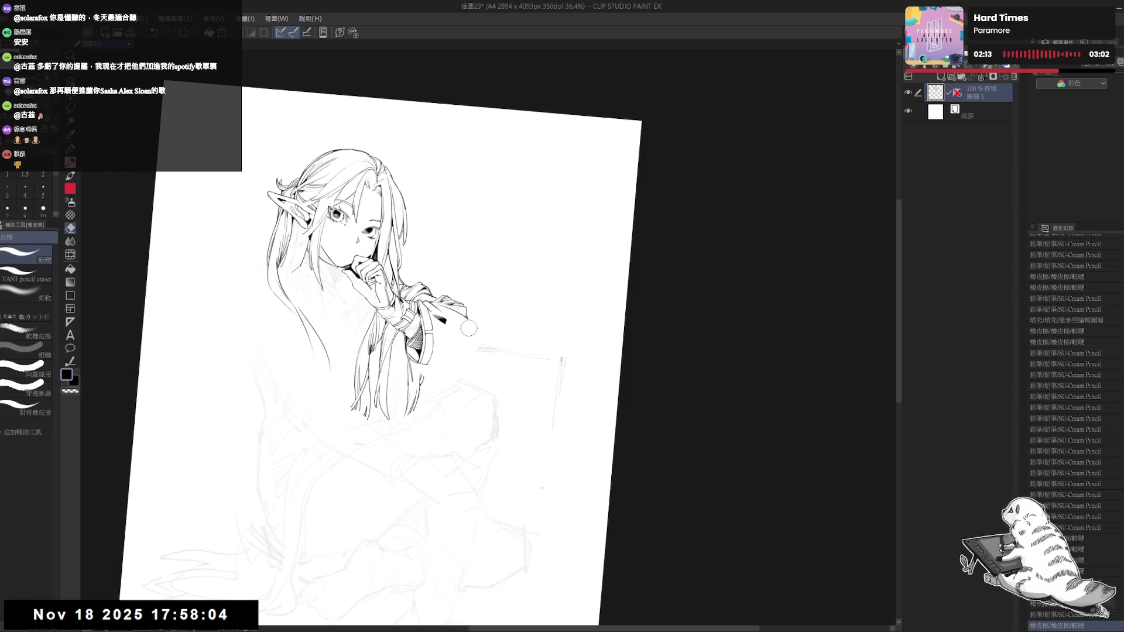
{"action": "key", "text": "p"}
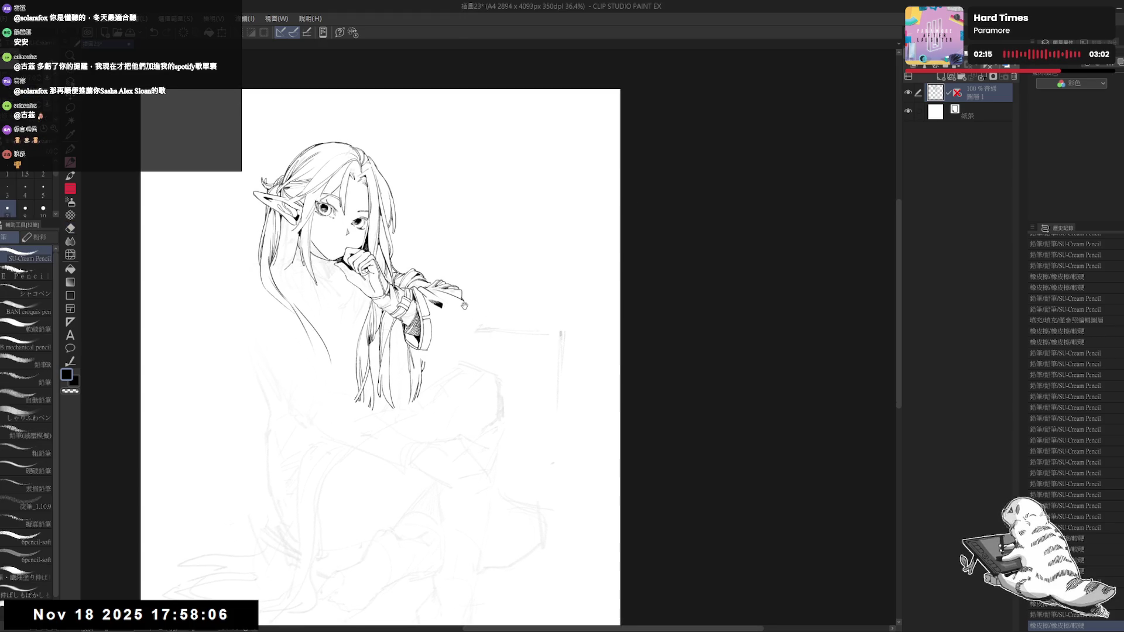
{"action": "mouse_move", "coordinate": [462, 298]}
{"action": "left_mouse_down"}
{"action": "mouse_move", "coordinate": [465, 345]}
{"action": "mouse_move", "coordinate": [438, 352]}
{"action": "left_mouse_up"}
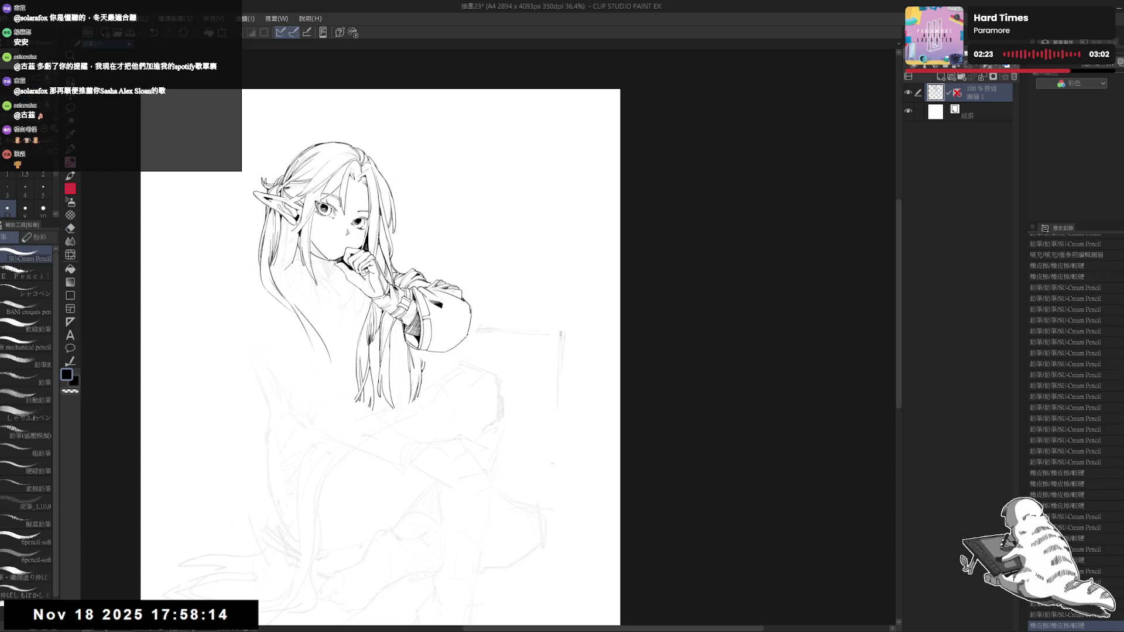
Step: Clean up the sleeve outline and add a small mark while viewing the canvas mirrored
{"action": "key", "text": "h"}
{"action": "scroll", "coordinate": [703, 283], "scroll_direction": "up", "scroll_amount": 2}
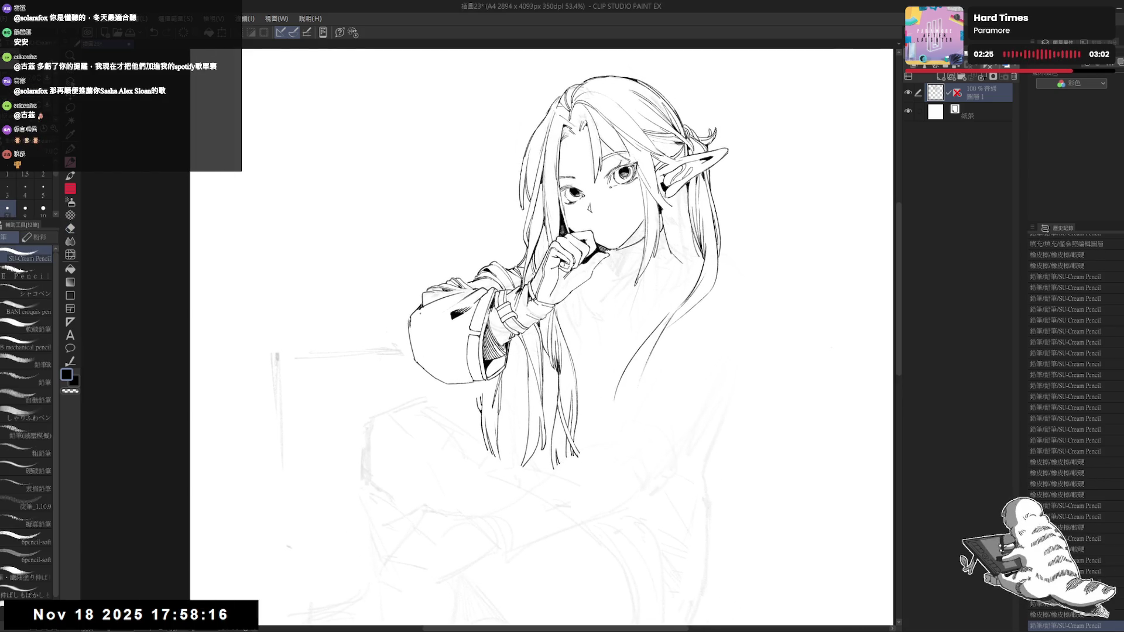
{"action": "key", "text": "e"}
{"action": "left_click_drag", "start_coordinate": [413, 326], "coordinate": [417, 329]}
{"action": "key", "text": "p"}
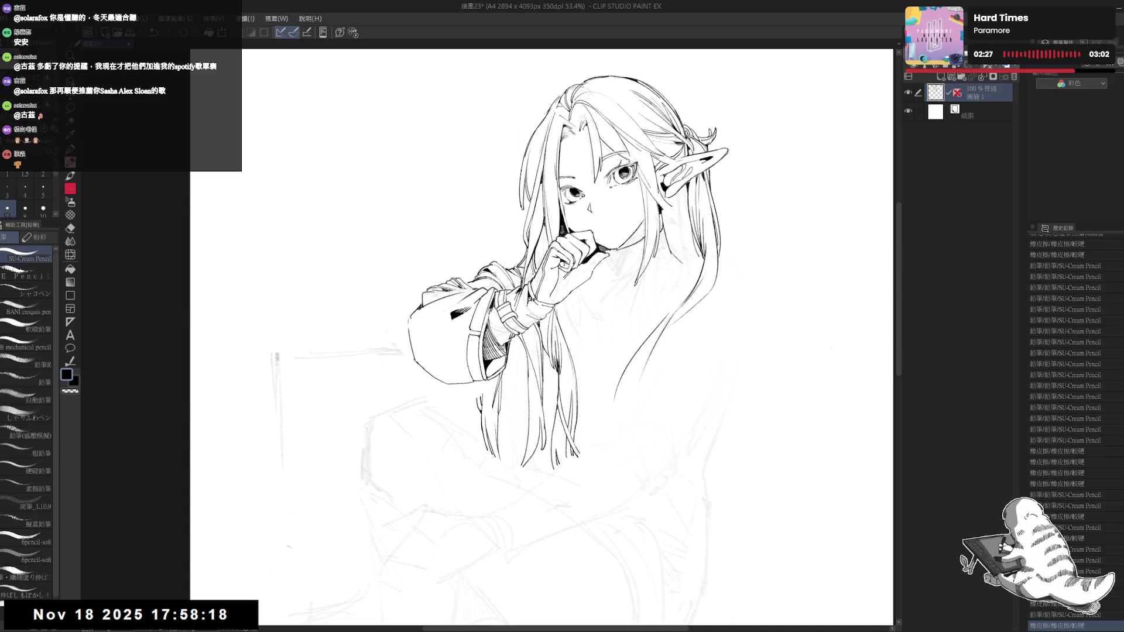
{"action": "left_click", "coordinate": [418, 324]}
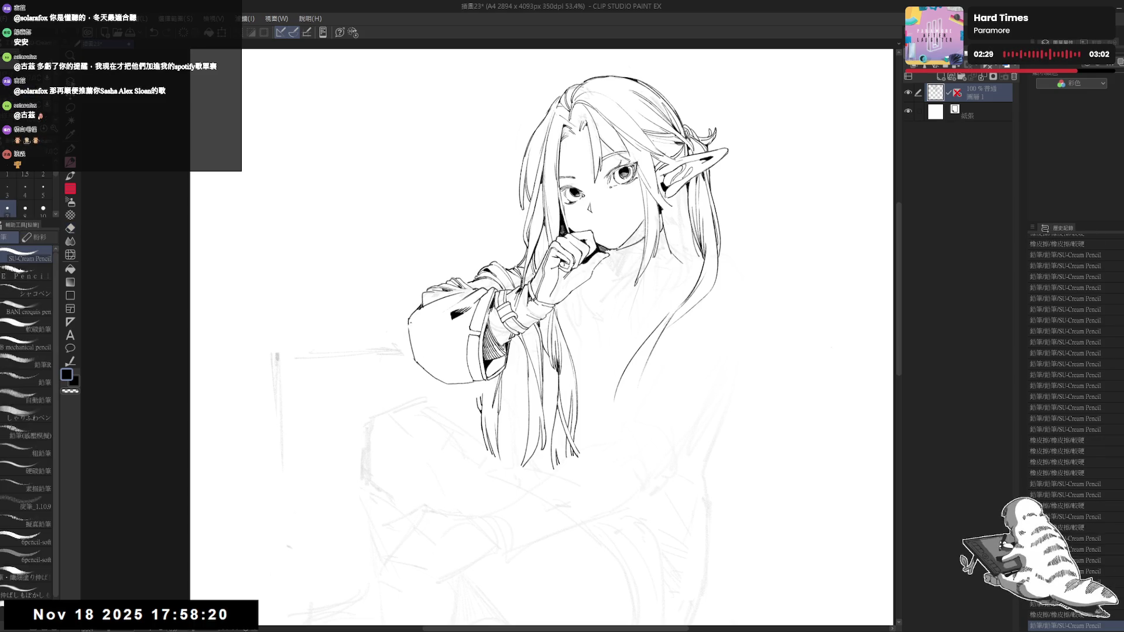
{"action": "key", "text": "h"}
Step: Dot in sleeve detail and redraw a sleeve line at a rotated angle
{"action": "key", "text": "r"}
{"action": "mouse_move", "coordinate": [457, 433]}
{"action": "left_mouse_down"}
{"action": "mouse_move", "coordinate": [483, 454]}
{"action": "mouse_move", "coordinate": [436, 442]}
{"action": "left_mouse_up"}
{"action": "key", "text": "p"}
{"action": "left_click", "coordinate": [422, 314]}
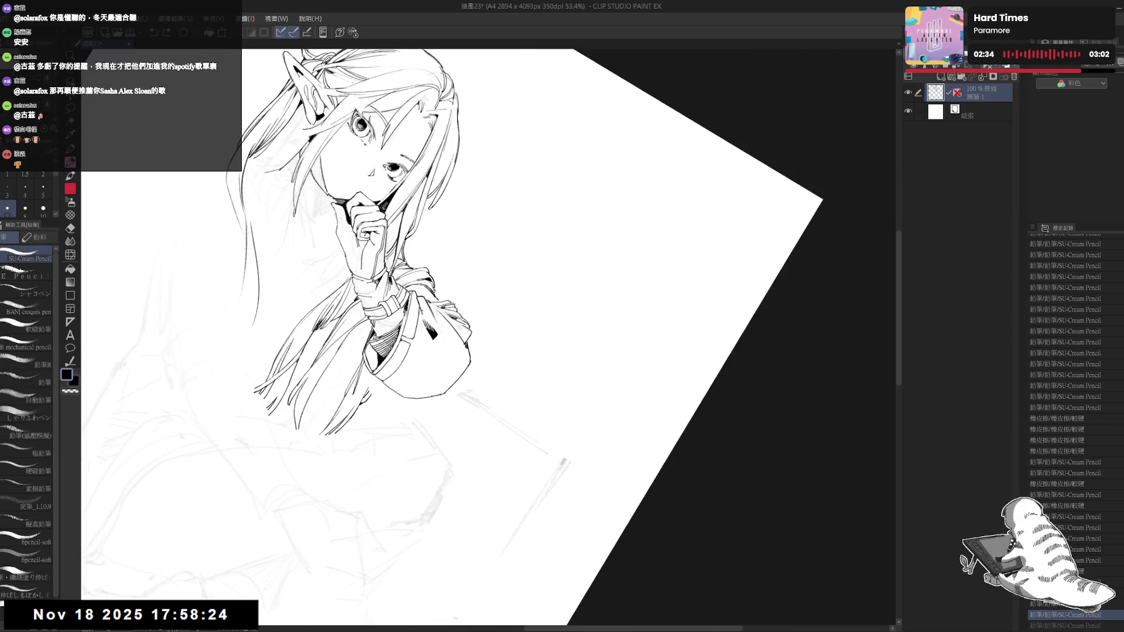
{"action": "left_click", "coordinate": [442, 346]}
{"action": "left_click_drag", "start_coordinate": [440, 337], "coordinate": [453, 378]}
{"action": "key", "text": "ctrl+z"}
{"action": "left_click_drag", "start_coordinate": [438, 336], "coordinate": [452, 388]}
Step: Erase the excess sleeve line and add a small stroke with the view upright
{"action": "key", "text": "e"}
{"action": "key", "text": "p"}
{"action": "key", "text": "ctrl+@"}
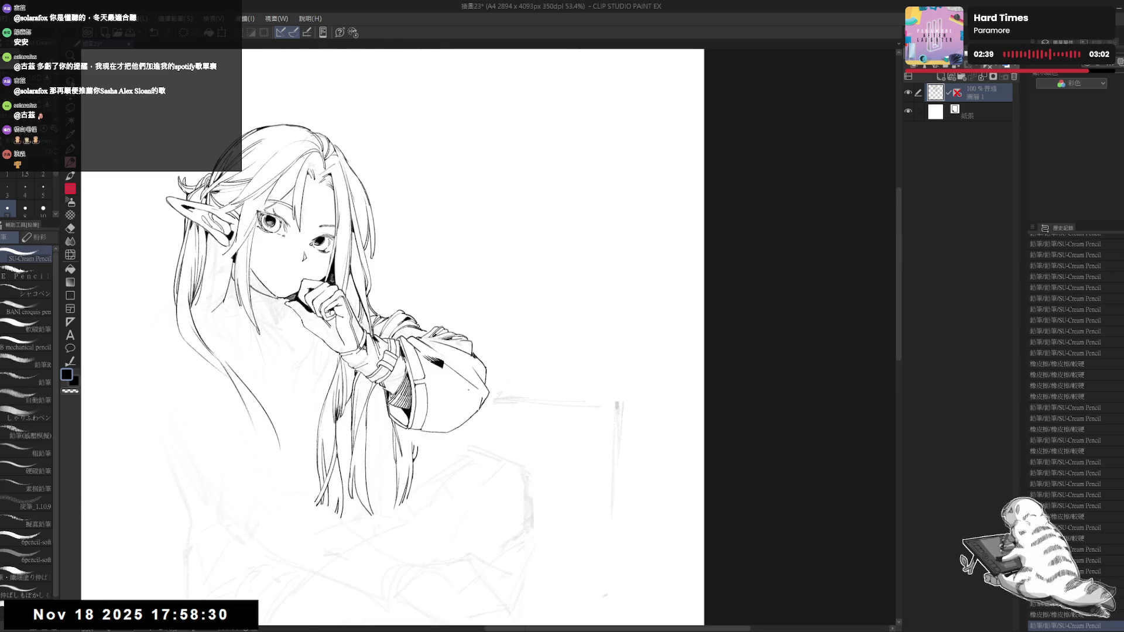
{"action": "key", "text": "e"}
{"action": "mouse_move", "coordinate": [473, 383]}
{"action": "left_mouse_down"}
{"action": "mouse_move", "coordinate": [466, 398]}
{"action": "mouse_move", "coordinate": [479, 375]}
{"action": "left_mouse_up"}
{"action": "key", "text": "p"}
{"action": "left_click_drag", "start_coordinate": [410, 352], "coordinate": [434, 316]}
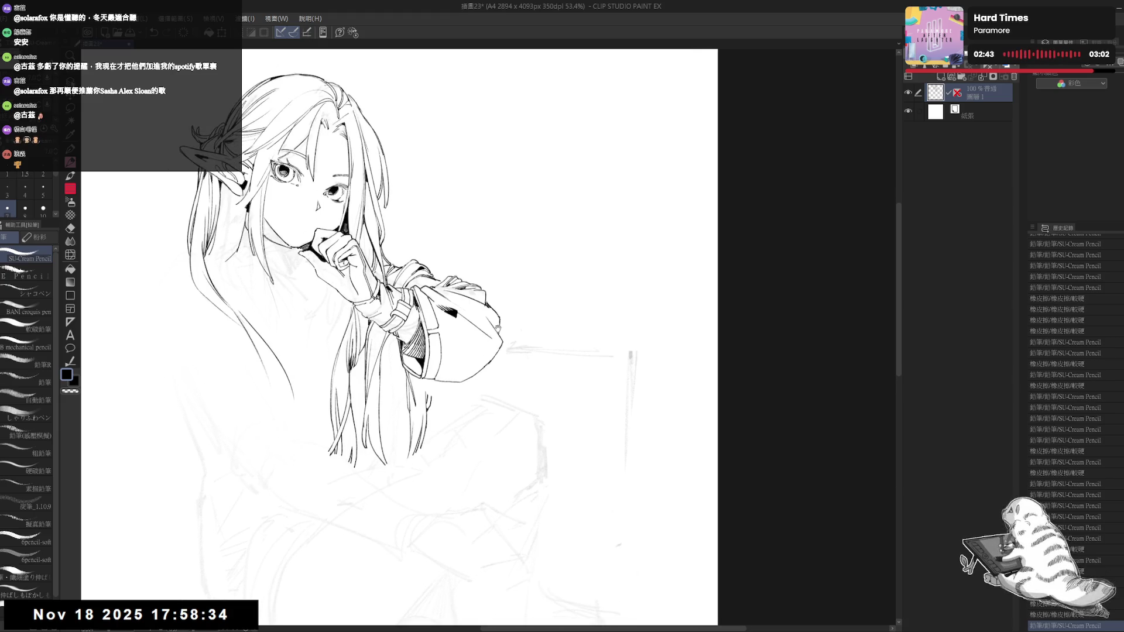
{"action": "scroll", "coordinate": [488, 251], "scroll_direction": "down", "scroll_amount": 2}
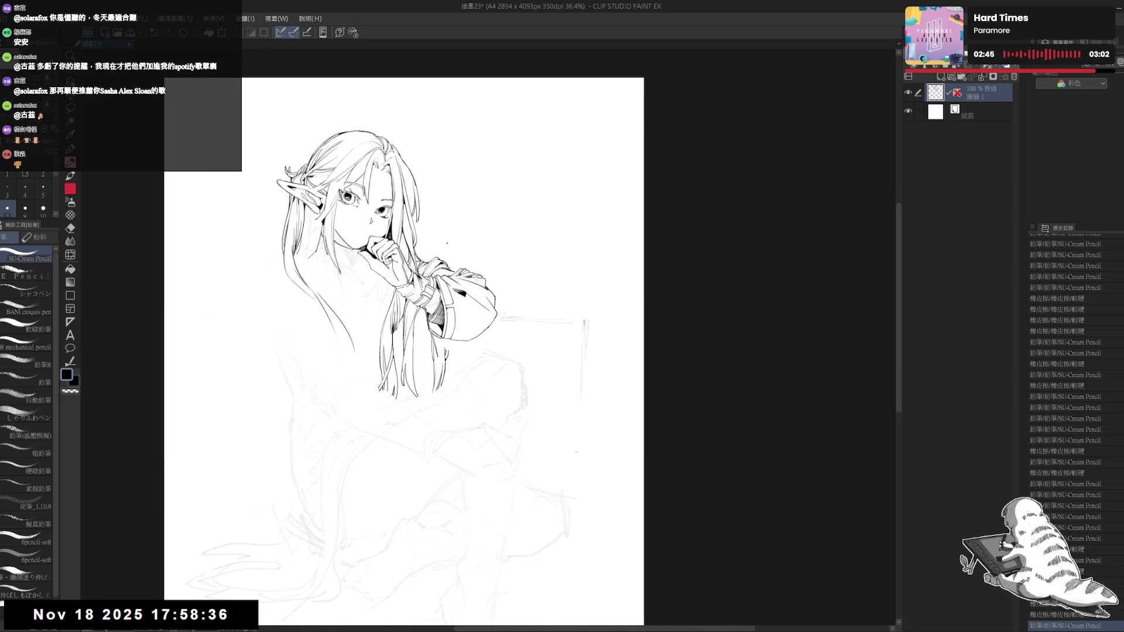
{"action": "mouse_move", "coordinate": [409, 351]}
{"action": "left_mouse_down"}
{"action": "mouse_move", "coordinate": [440, 361]}
{"action": "mouse_move", "coordinate": [456, 343]}
{"action": "mouse_move", "coordinate": [420, 343]}
{"action": "left_mouse_up"}
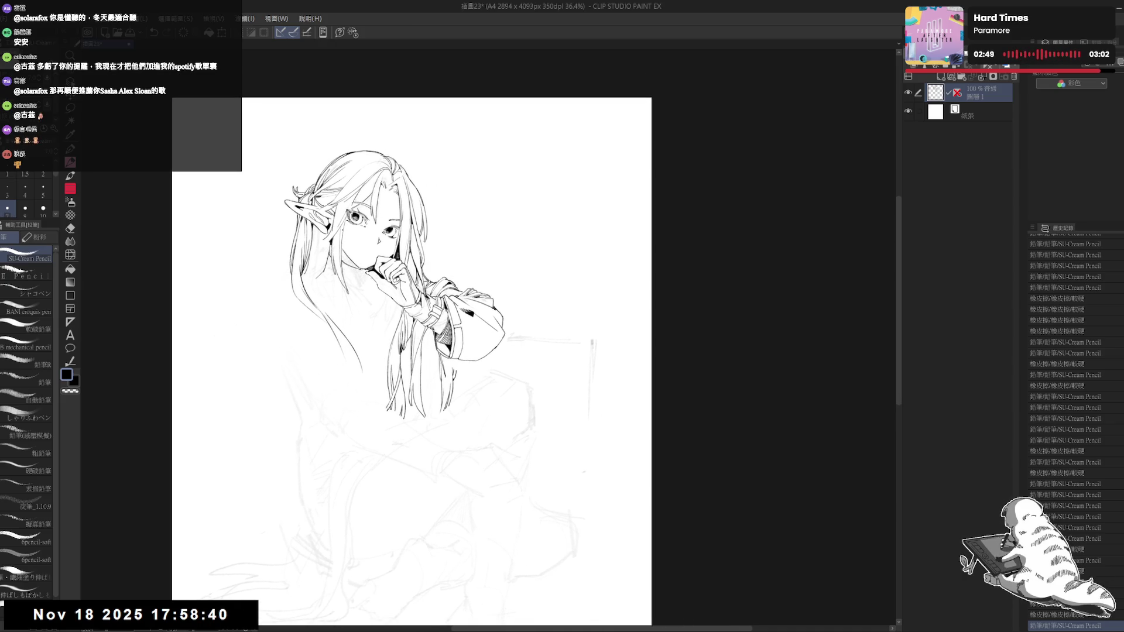
Step: Erase the stray mark on the cheek and add a short cheek line
{"action": "key", "text": "e"}
{"action": "left_click_drag", "start_coordinate": [410, 293], "coordinate": [445, 328]}
{"action": "left_click_drag", "start_coordinate": [358, 232], "coordinate": [365, 236]}
{"action": "key", "text": "r"}
{"action": "key", "text": "e"}
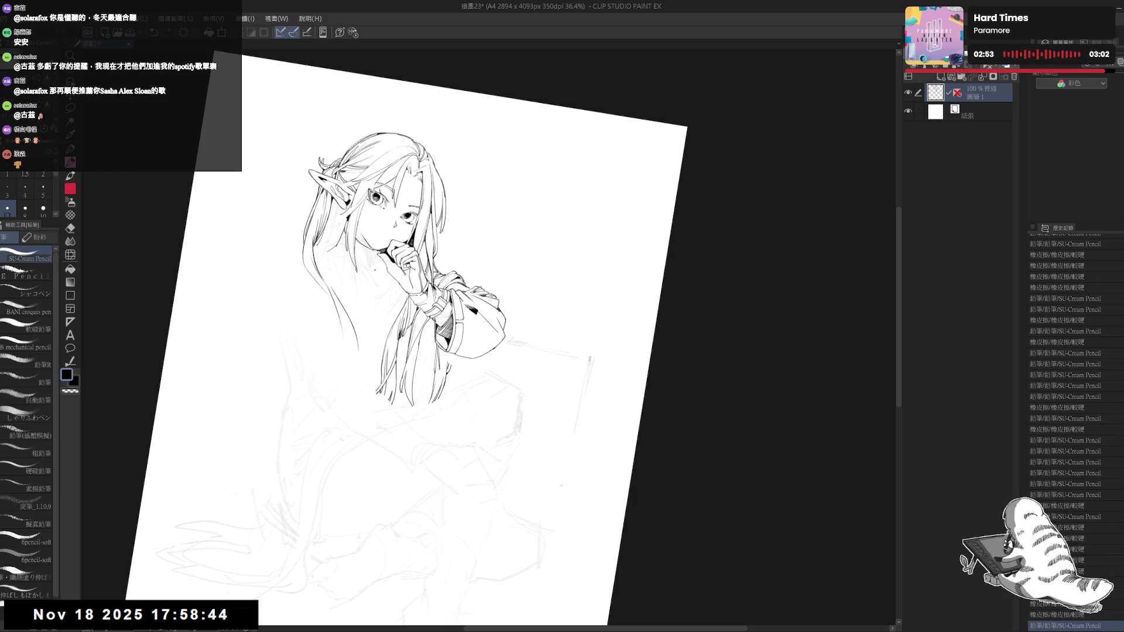
{"action": "left_click_drag", "start_coordinate": [410, 293], "coordinate": [445, 328]}
{"action": "key", "text": "p"}
{"action": "left_click_drag", "start_coordinate": [379, 249], "coordinate": [480, 328]}
{"action": "key", "text": "e"}
{"action": "key", "text": "p"}
{"action": "key", "text": "ctrl+at"}
Step: Sketch fine strokes near the chin and hand and erase leftover stray lines
{"action": "left_click_drag", "start_coordinate": [397, 280], "coordinate": [410, 296]}
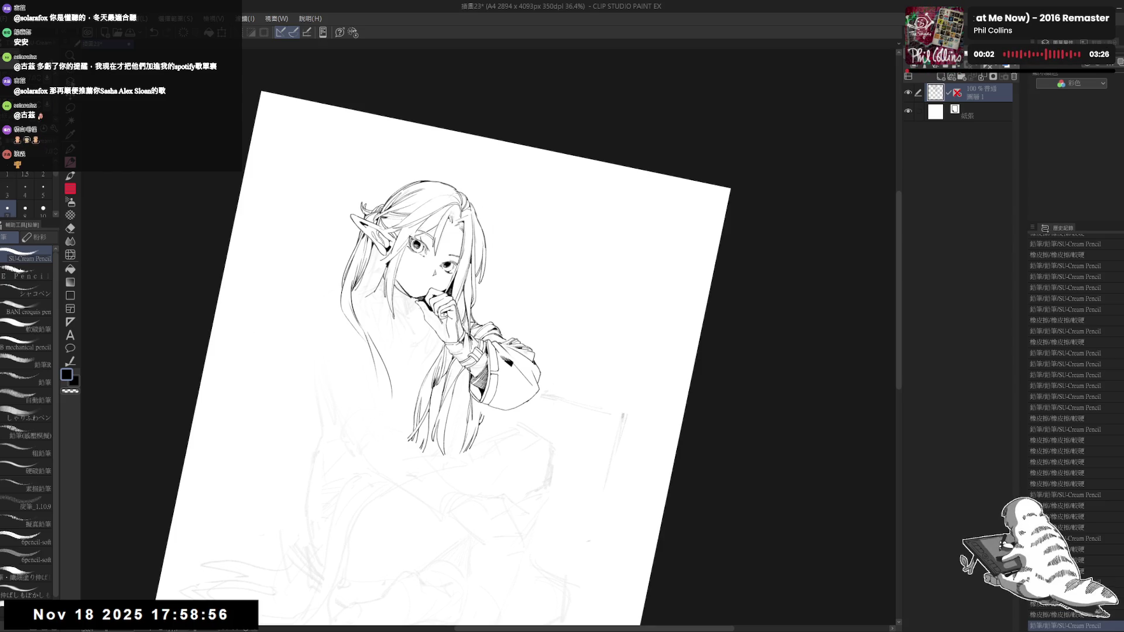
{"action": "key", "text": "e"}
{"action": "left_click_drag", "start_coordinate": [401, 287], "coordinate": [410, 296]}
{"action": "key", "text": "p"}
{"action": "key", "text": "ctrl+at"}
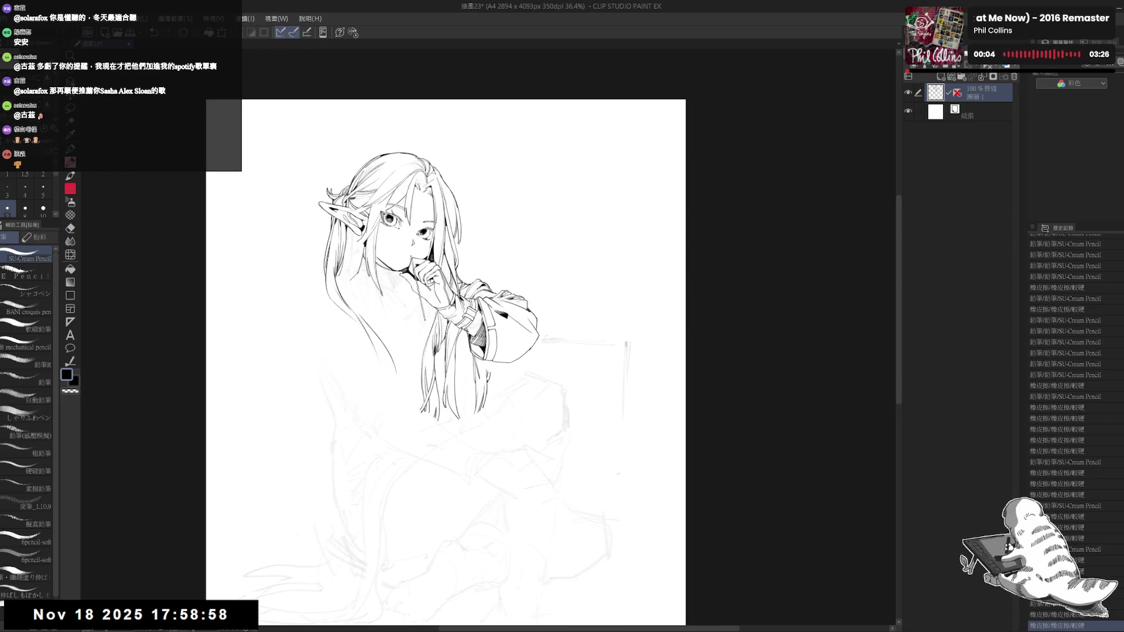
{"action": "scroll", "coordinate": [421, 278], "scroll_direction": "down", "scroll_amount": 2}
{"action": "left_click_drag", "start_coordinate": [317, 507], "coordinate": [322, 513]}
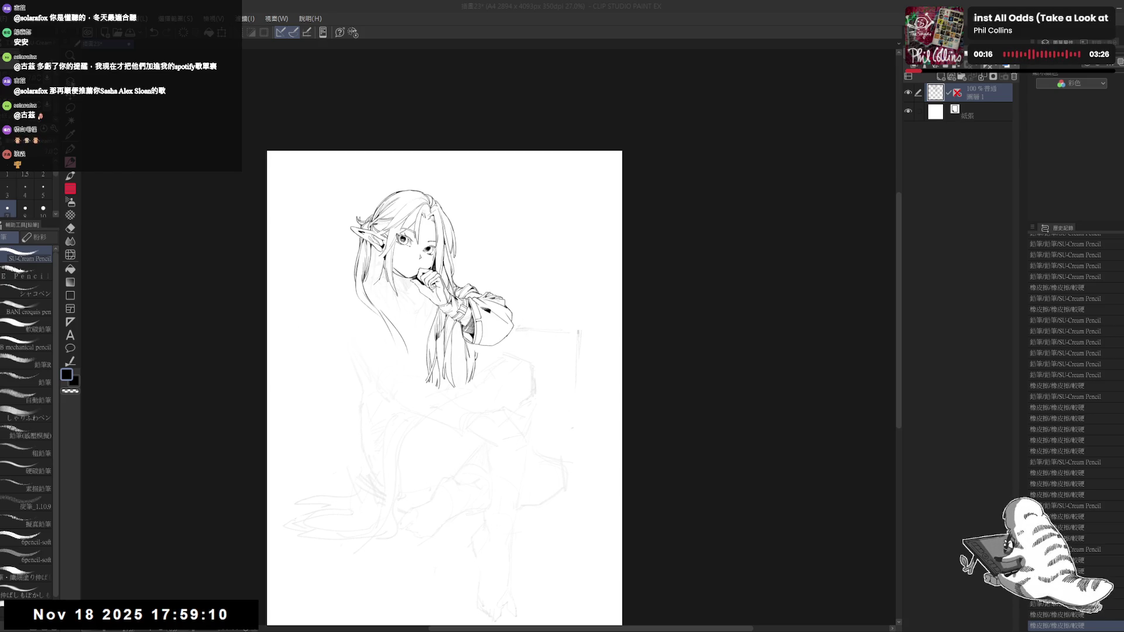
{"action": "scroll", "coordinate": [527, 310], "scroll_direction": "up", "scroll_amount": 1}
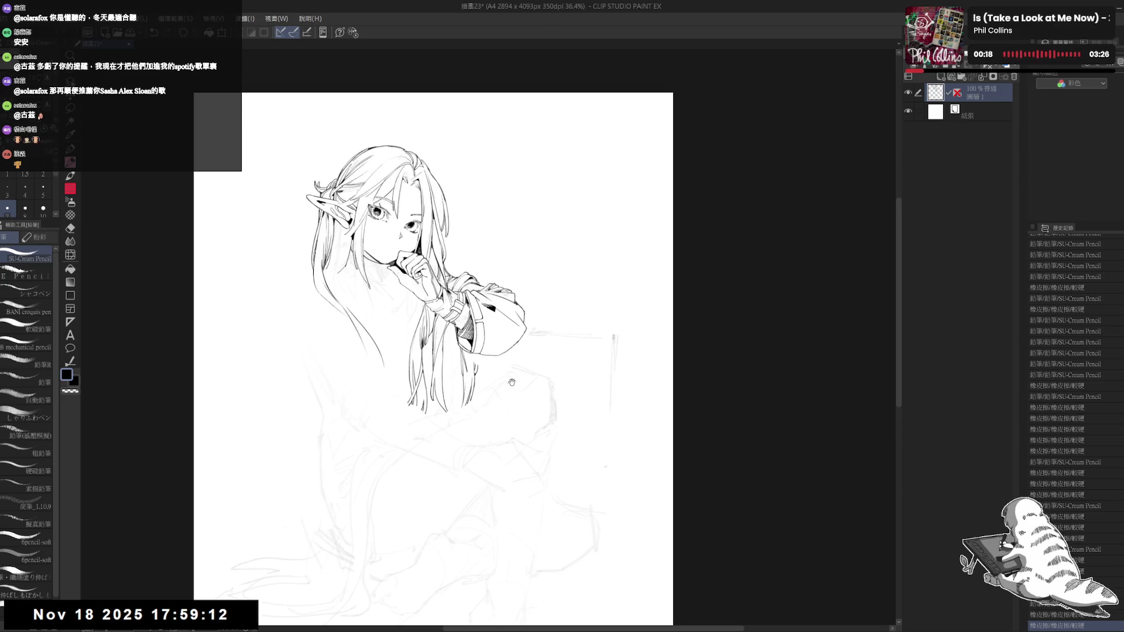
{"action": "scroll", "coordinate": [527, 311], "scroll_direction": "up", "scroll_amount": 1}
{"action": "scroll", "coordinate": [527, 311], "scroll_direction": "up", "scroll_amount": 1}
Step: Trim and re-ink a small line on the sleeve at a tilted angle
{"action": "key", "text": "e"}
{"action": "key", "text": "asciicircum"}
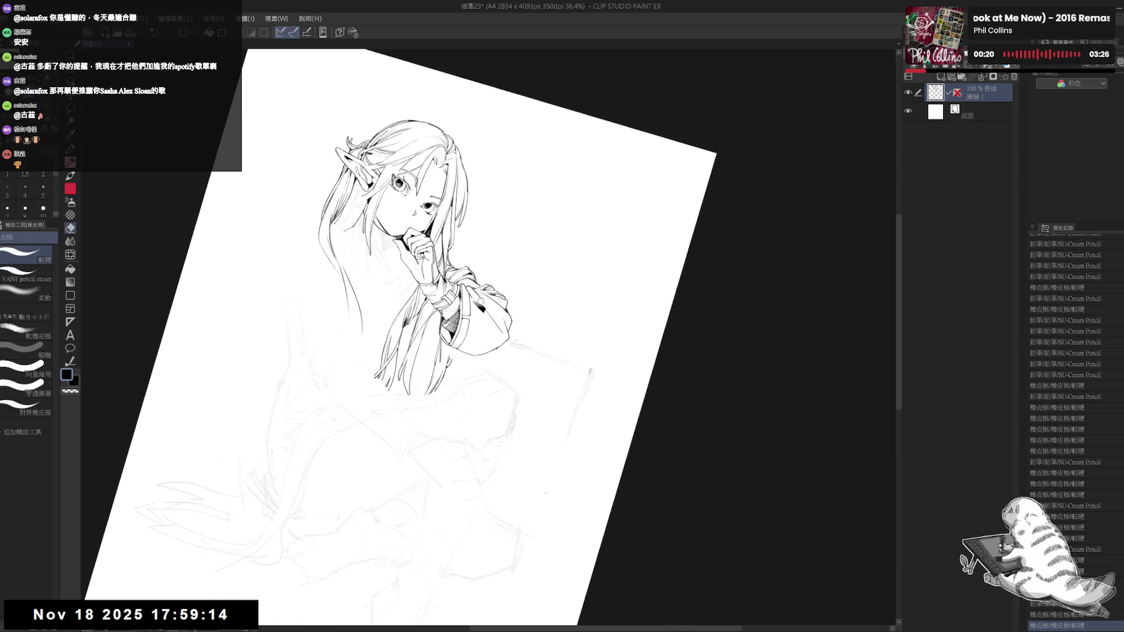
{"action": "mouse_move", "coordinate": [484, 308]}
{"action": "left_mouse_down"}
{"action": "mouse_move", "coordinate": [474, 296]}
{"action": "mouse_move", "coordinate": [482, 343]}
{"action": "mouse_move", "coordinate": [480, 310]}
{"action": "left_mouse_up"}
{"action": "key", "text": "p"}
{"action": "key", "text": "ctrl+z"}
{"action": "key", "text": "e"}
{"action": "key", "text": "p"}
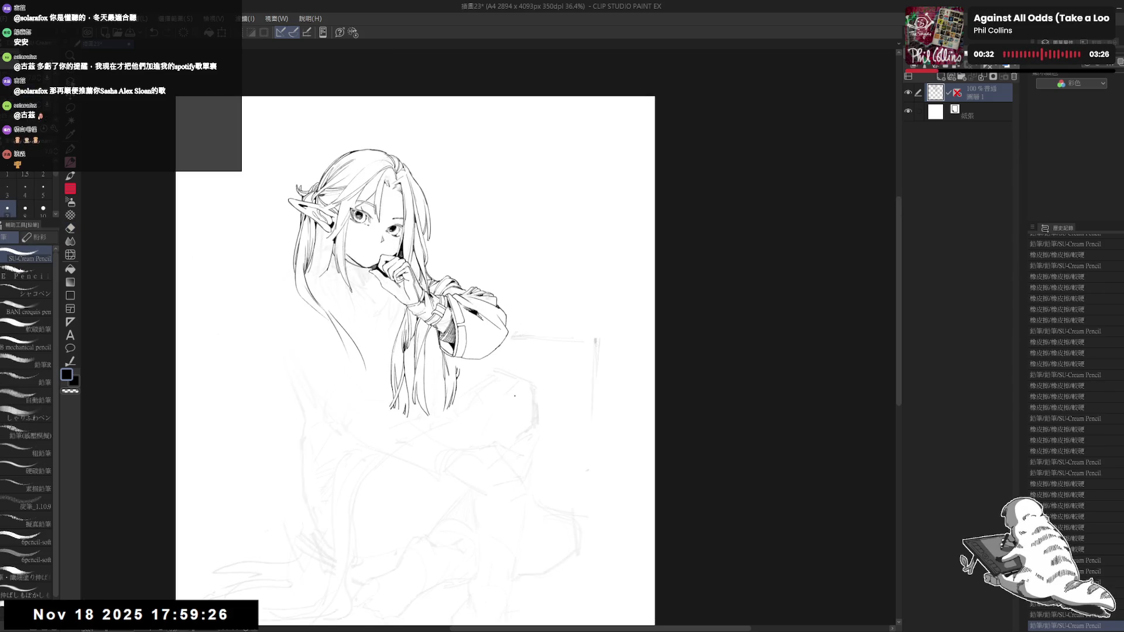
{"action": "key", "text": "r"}
{"action": "left_click_drag", "start_coordinate": [456, 433], "coordinate": [428, 451]}
{"action": "key", "text": "e"}
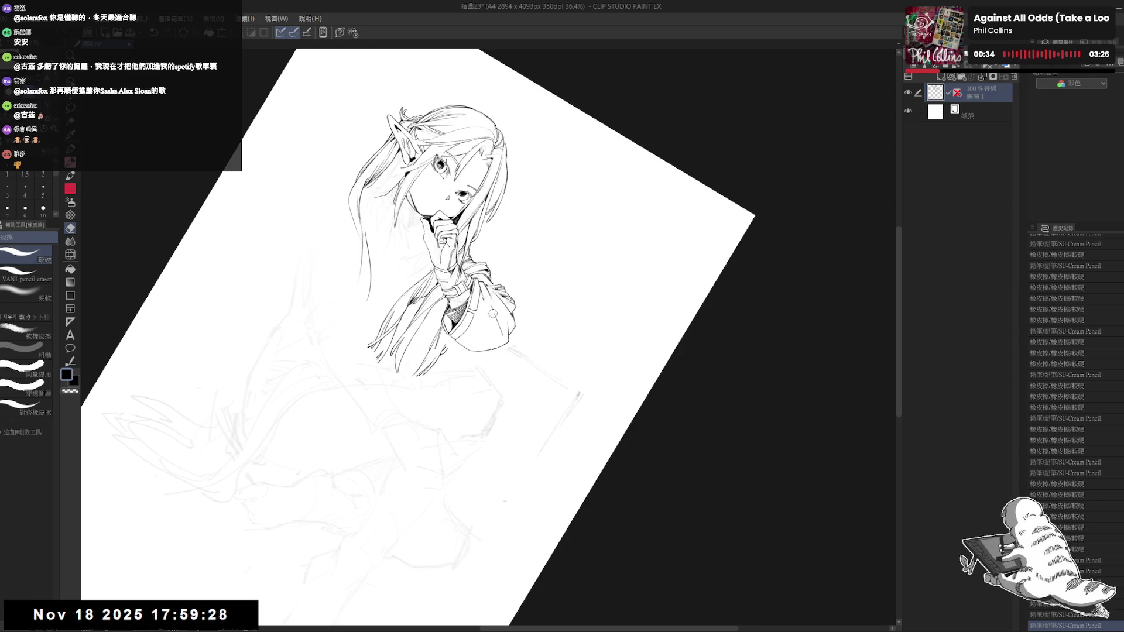
{"action": "key", "text": "p"}
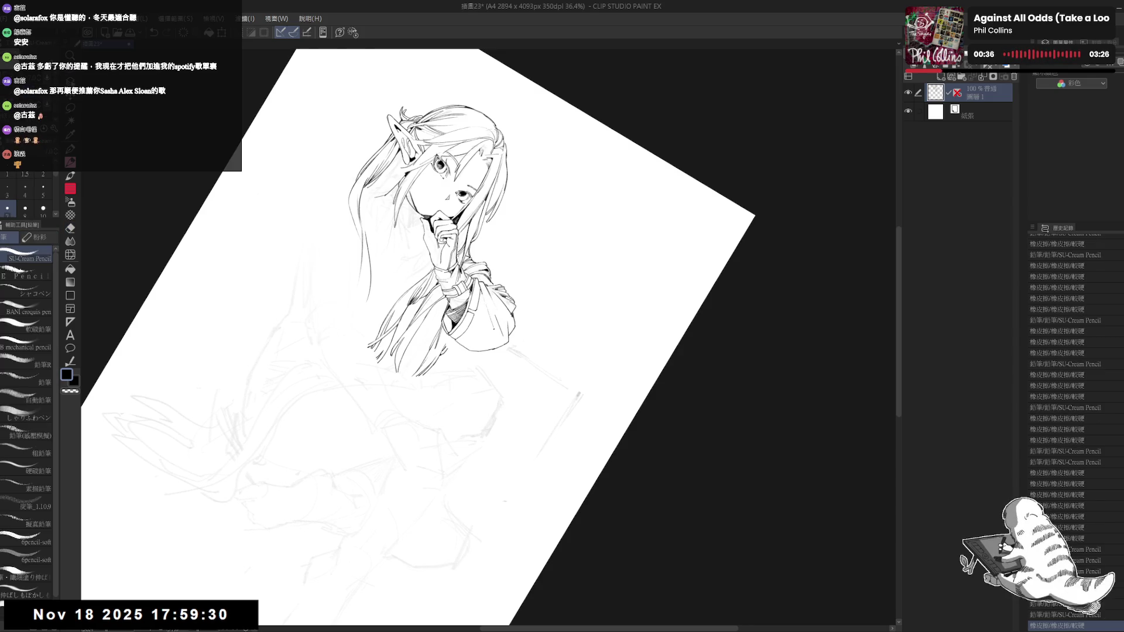
{"action": "left_click_drag", "start_coordinate": [498, 328], "coordinate": [504, 335]}
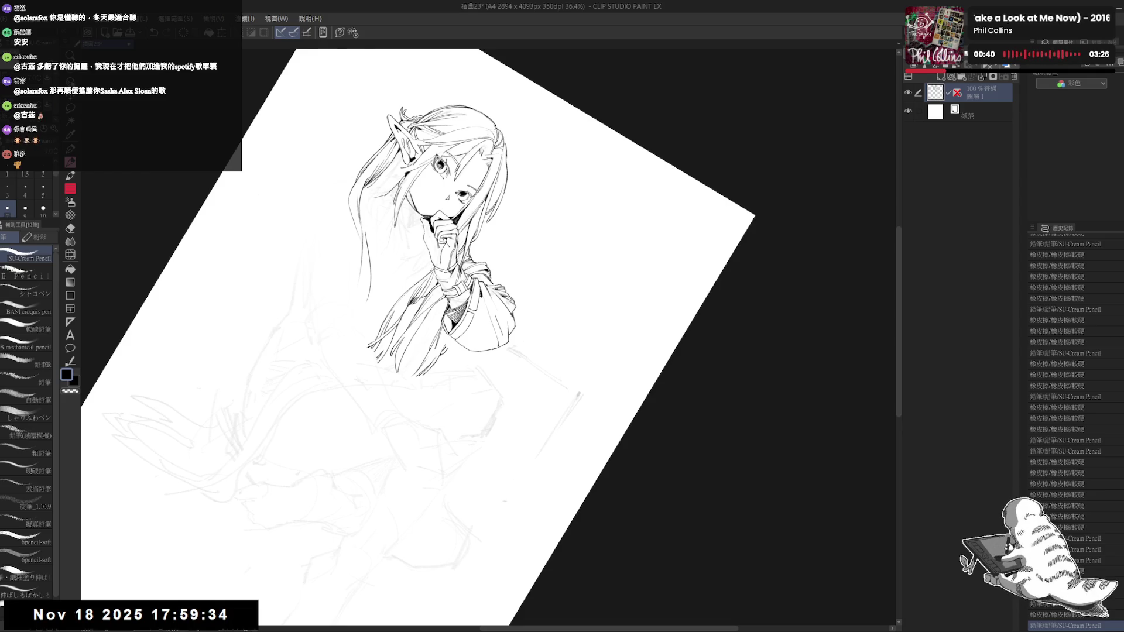
Step: Place a small mark on the drawing, then zoom out and recentre the figure
{"action": "key", "text": "ctrl+@"}
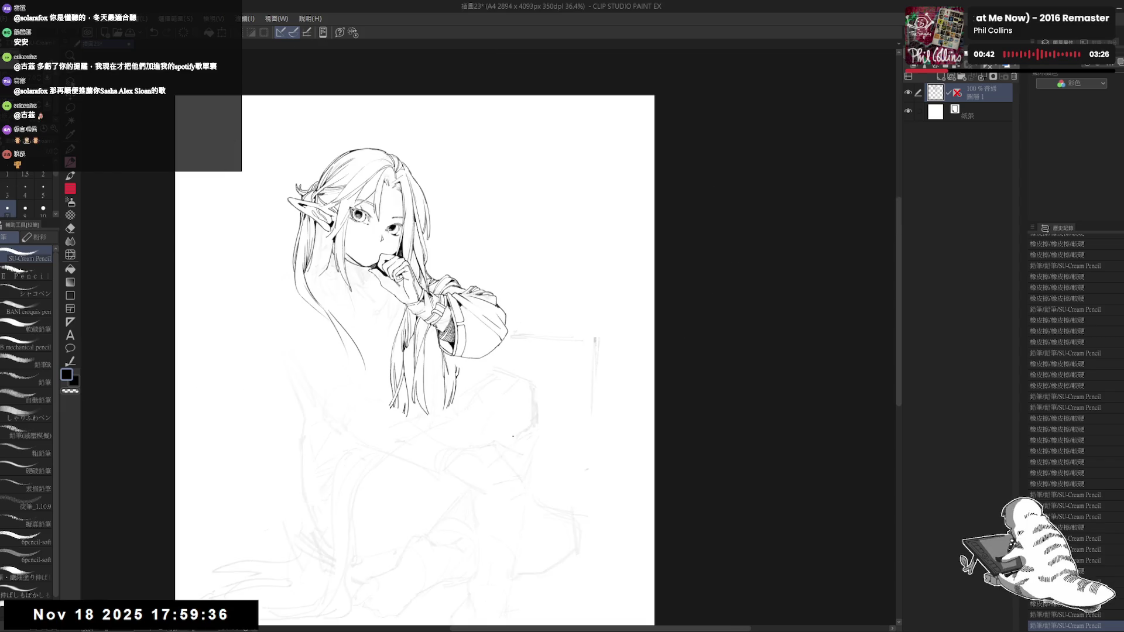
{"action": "left_click_drag", "start_coordinate": [373, 383], "coordinate": [434, 362]}
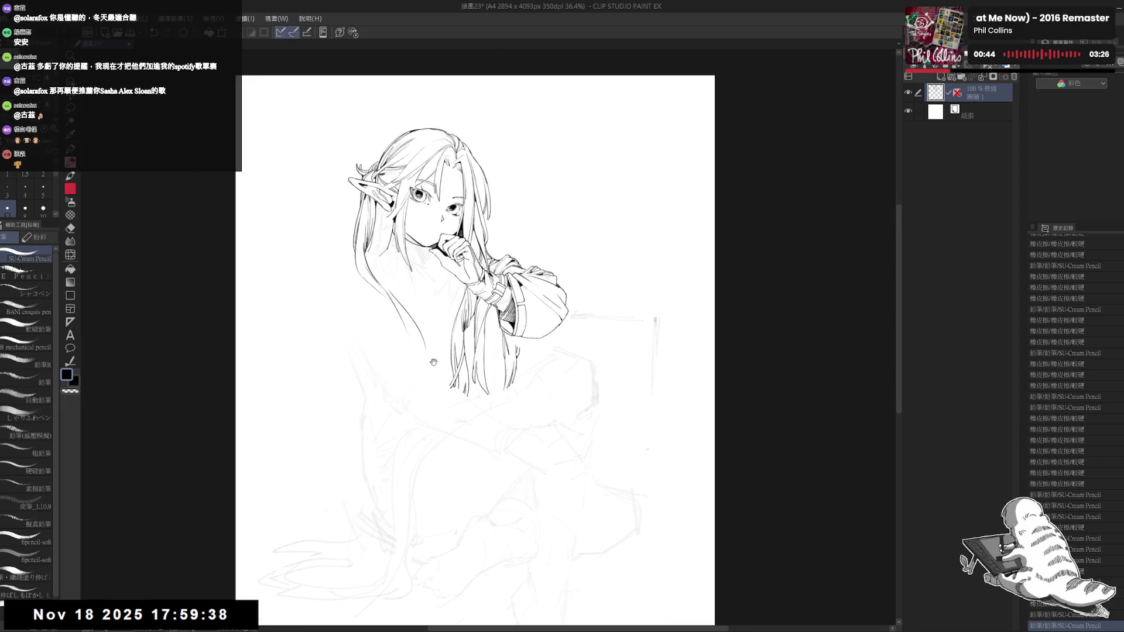
{"action": "scroll", "coordinate": [523, 335], "scroll_direction": "up", "scroll_amount": 2}
{"action": "left_click", "coordinate": [521, 351]}
{"action": "key", "text": "ctrl+z"}
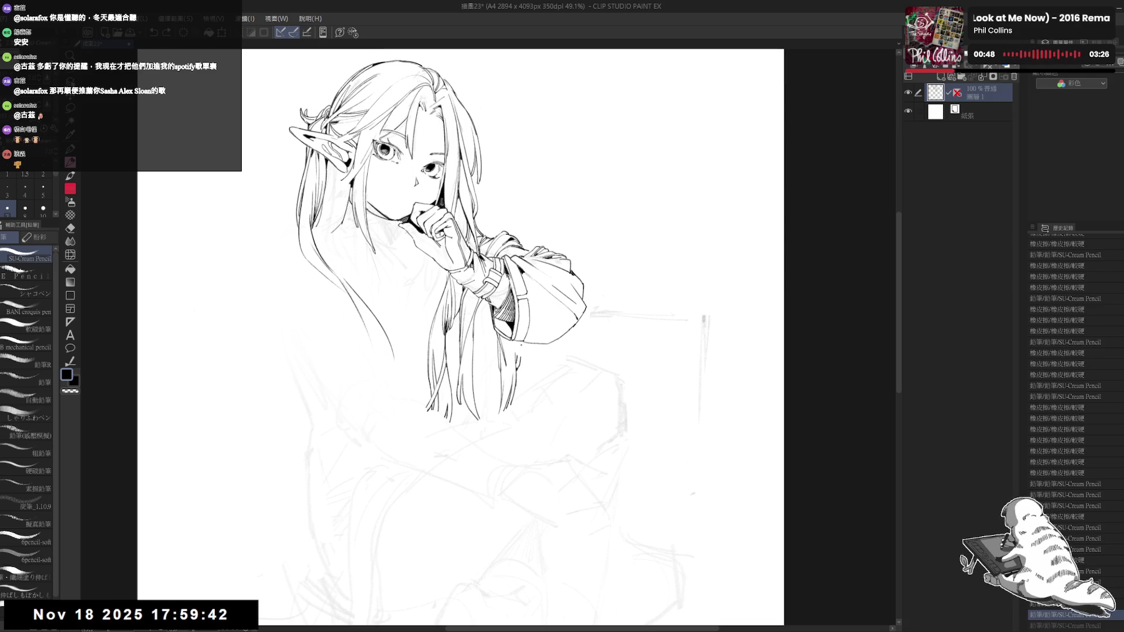
{"action": "key", "text": "ctrl+y"}
{"action": "key", "text": "ctrl+minus"}
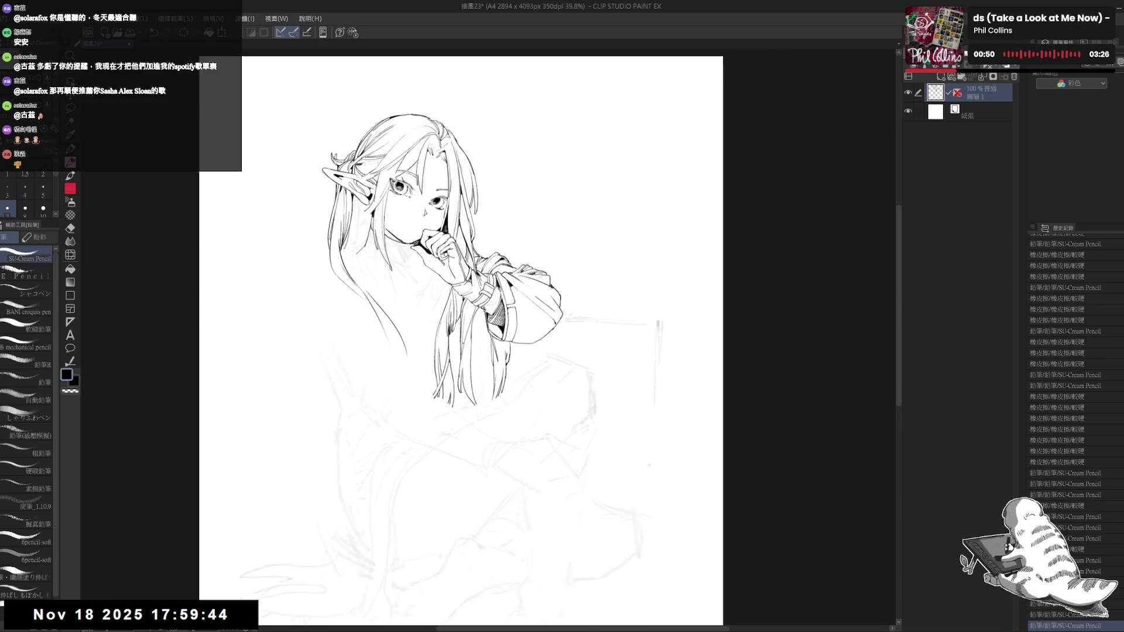
{"action": "key", "text": "ctrl+minus"}
{"action": "left_click_drag", "start_coordinate": [413, 270], "coordinate": [436, 275]}
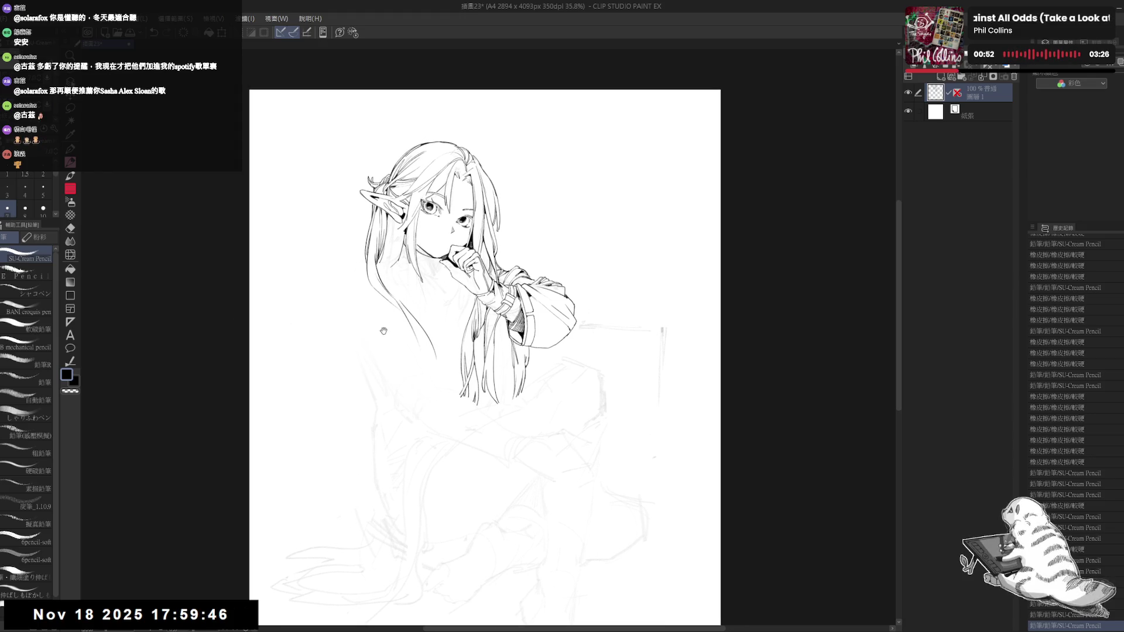
{"action": "left_click_drag", "start_coordinate": [384, 332], "coordinate": [387, 332]}
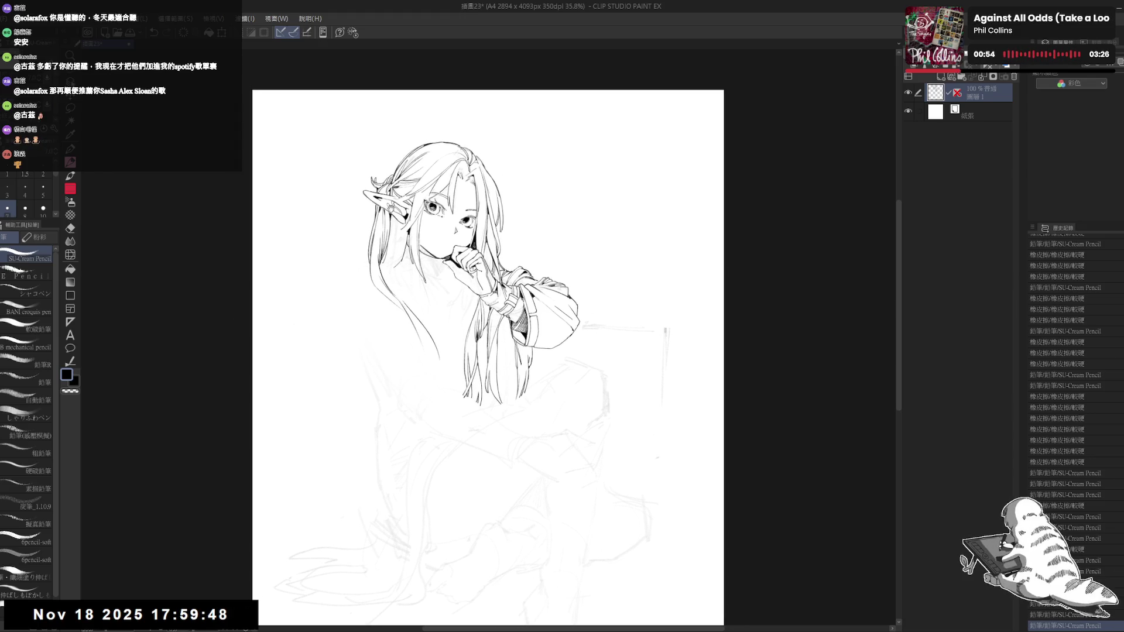
{"action": "scroll", "coordinate": [369, 232], "scroll_direction": "up", "scroll_amount": 2}
{"action": "scroll", "coordinate": [370, 233], "scroll_direction": "up", "scroll_amount": 2}
Step: Ink a short stroke, several fine hair strands and tiny detail strokes from rotated views
{"action": "key", "text": "r"}
{"action": "left_click_drag", "start_coordinate": [352, 293], "coordinate": [369, 233]}
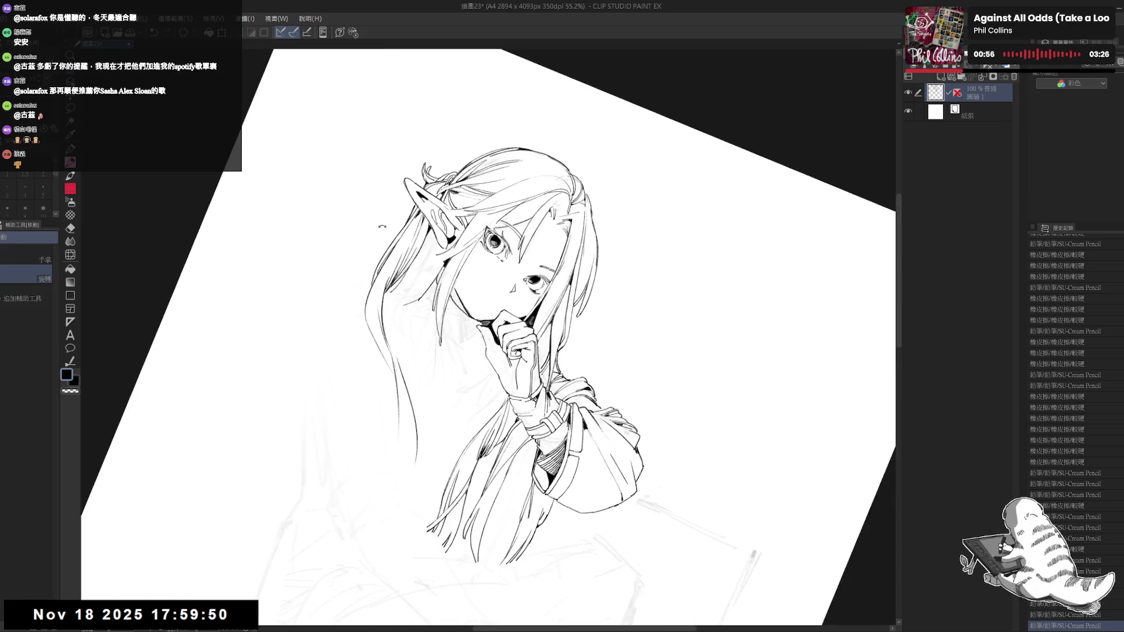
{"action": "left_click_drag", "start_coordinate": [439, 331], "coordinate": [442, 346]}
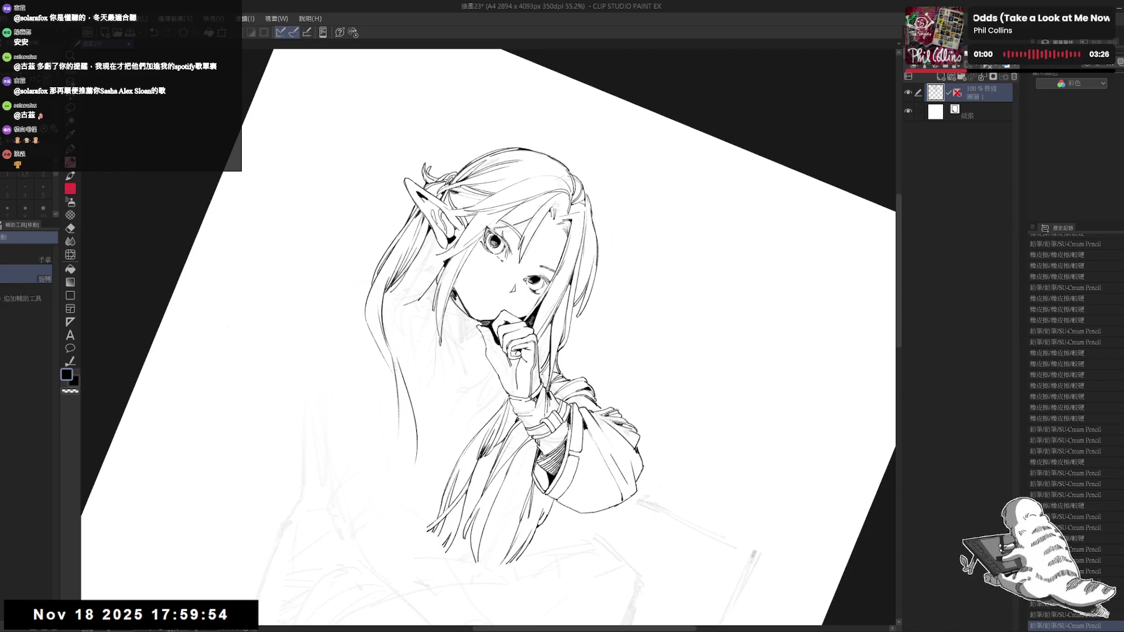
{"action": "left_click_drag", "start_coordinate": [586, 176], "coordinate": [674, 263]}
{"action": "left_click_drag", "start_coordinate": [474, 282], "coordinate": [478, 297]}
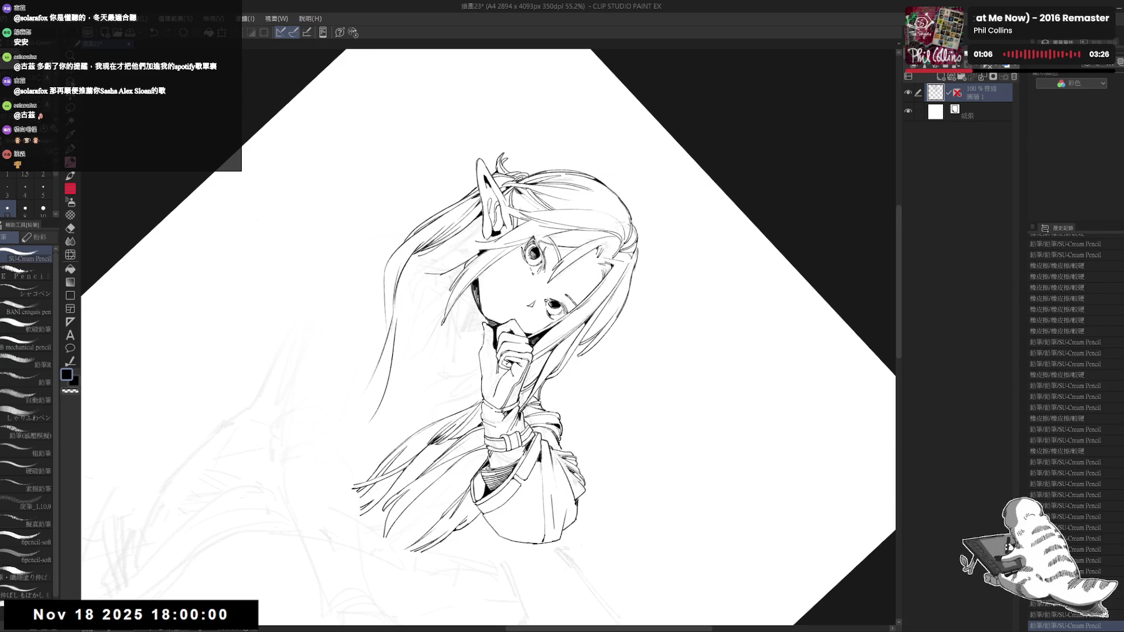
{"action": "key", "text": "r"}
{"action": "mouse_move", "coordinate": [425, 380]}
{"action": "left_mouse_down"}
{"action": "mouse_move", "coordinate": [473, 408]}
{"action": "mouse_move", "coordinate": [433, 380]}
{"action": "left_mouse_up"}
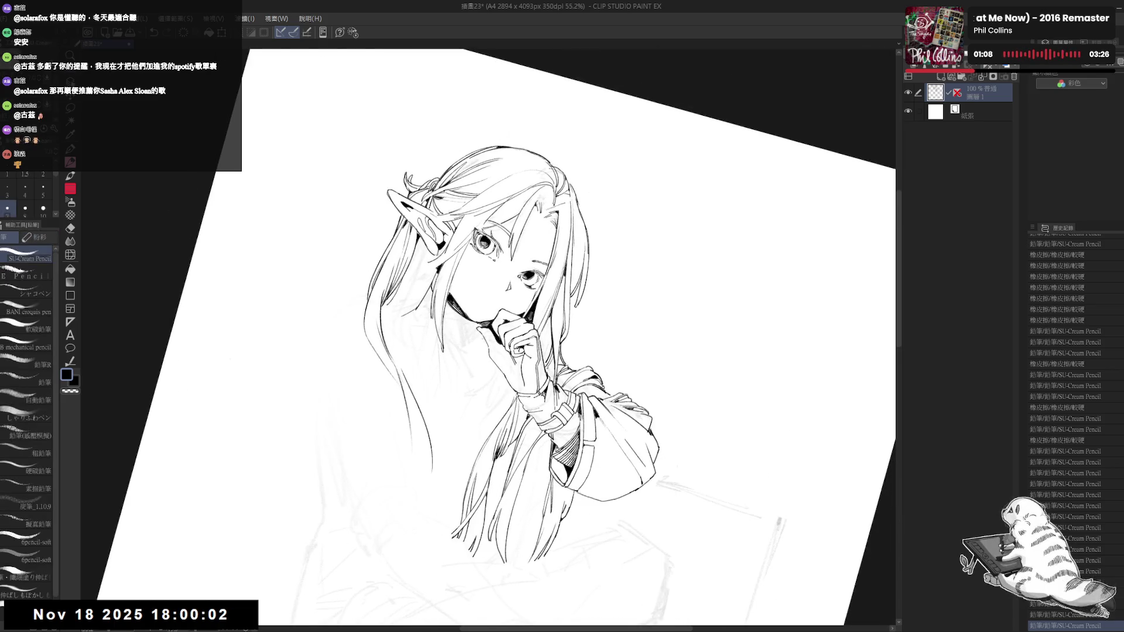
{"action": "left_click_drag", "start_coordinate": [432, 274], "coordinate": [435, 292]}
{"action": "key", "text": "e"}
{"action": "key", "text": "p"}
{"action": "key", "text": "ctrl+minus"}
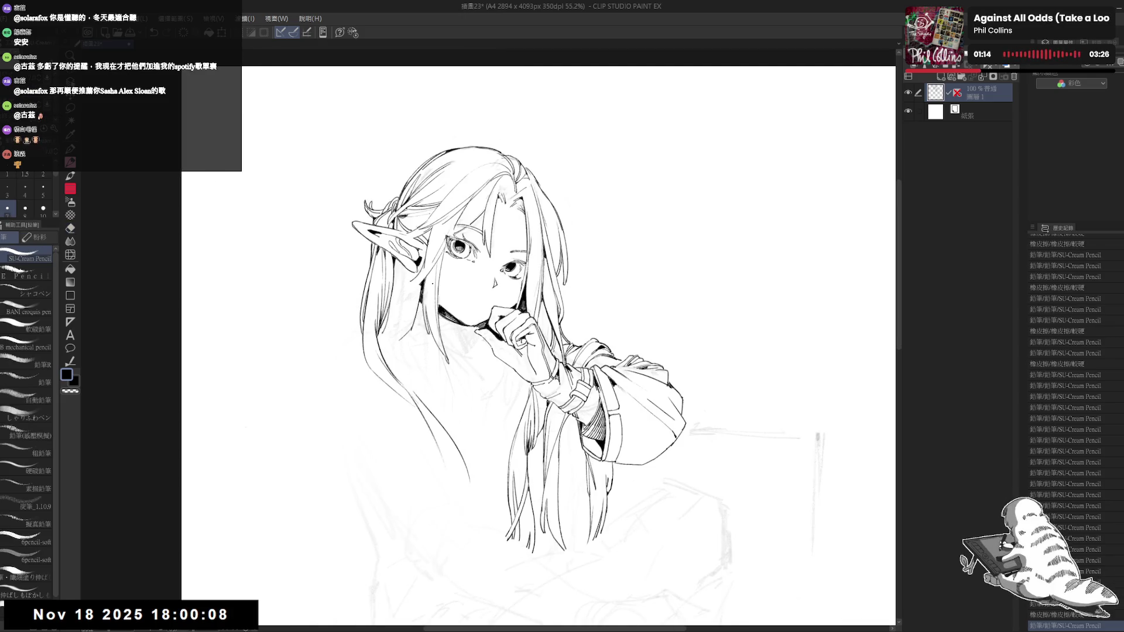
Step: Erase the small stray marks near the ear and beside the hair
{"action": "key", "text": "ctrl+0"}
{"action": "scroll", "coordinate": [392, 242], "scroll_direction": "up", "scroll_amount": 2}
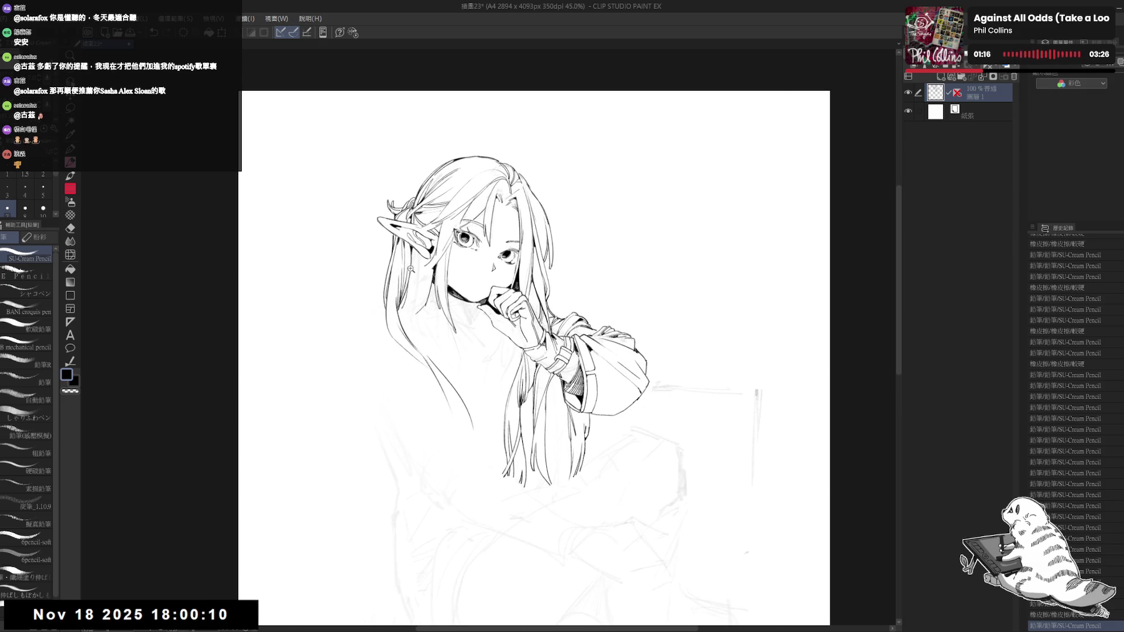
{"action": "key", "text": "e"}
{"action": "left_click_drag", "start_coordinate": [433, 280], "coordinate": [431, 282]}
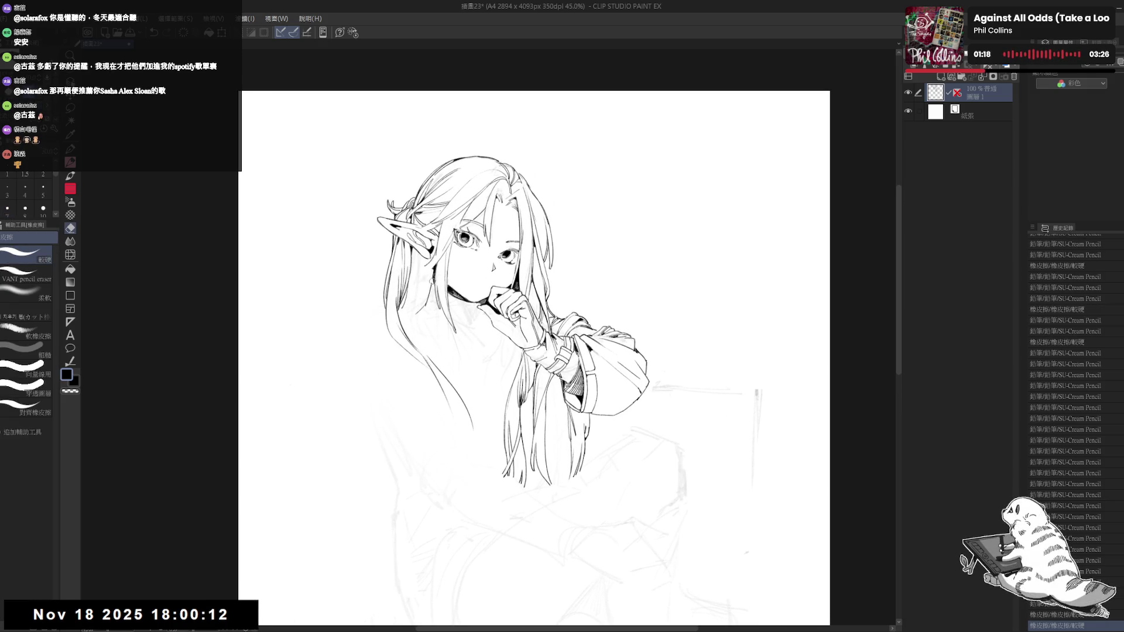
{"action": "key", "text": "p"}
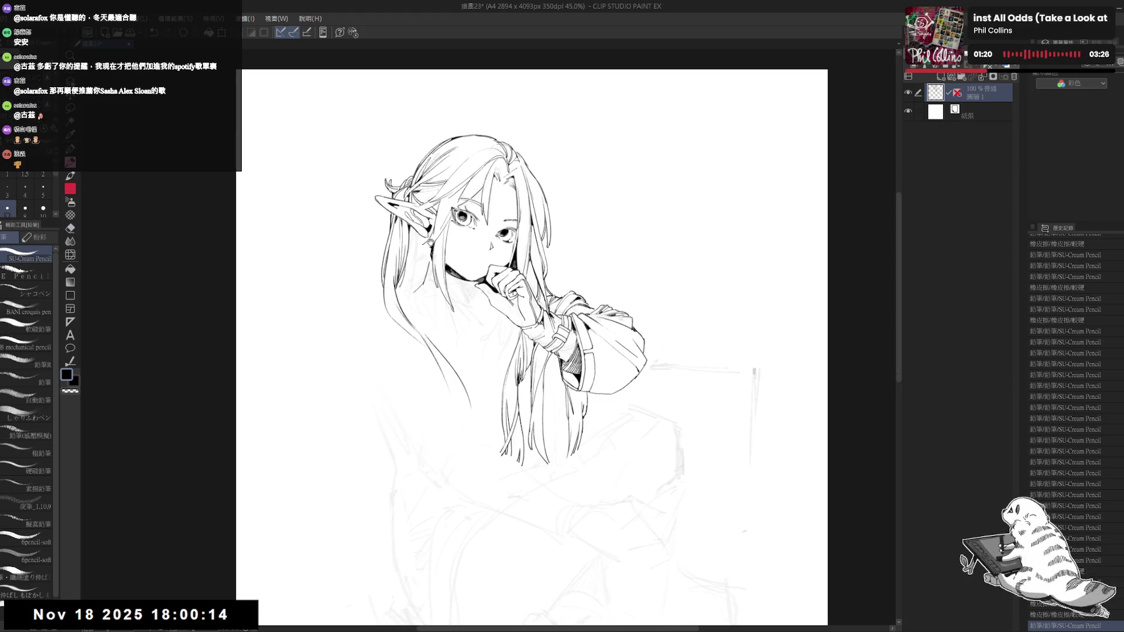
{"action": "scroll", "coordinate": [404, 152], "scroll_direction": "down", "scroll_amount": 2}
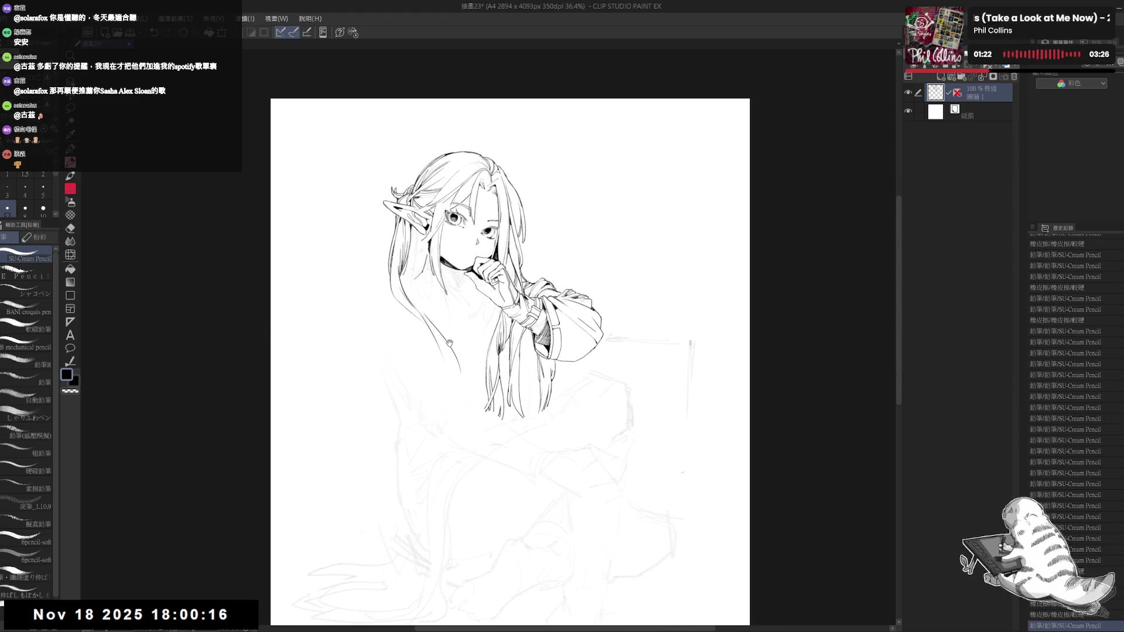
{"action": "key", "text": "e"}
{"action": "left_click_drag", "start_coordinate": [422, 267], "coordinate": [411, 261]}
{"action": "key", "text": "p"}
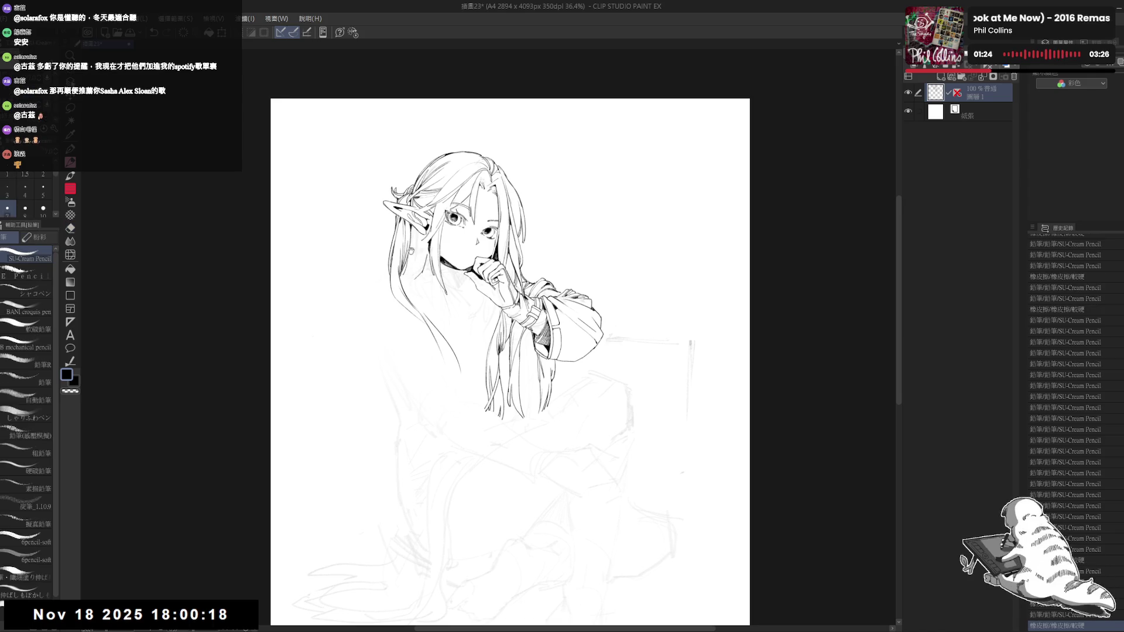
{"action": "scroll", "coordinate": [426, 235], "scroll_direction": "up", "scroll_amount": 3}
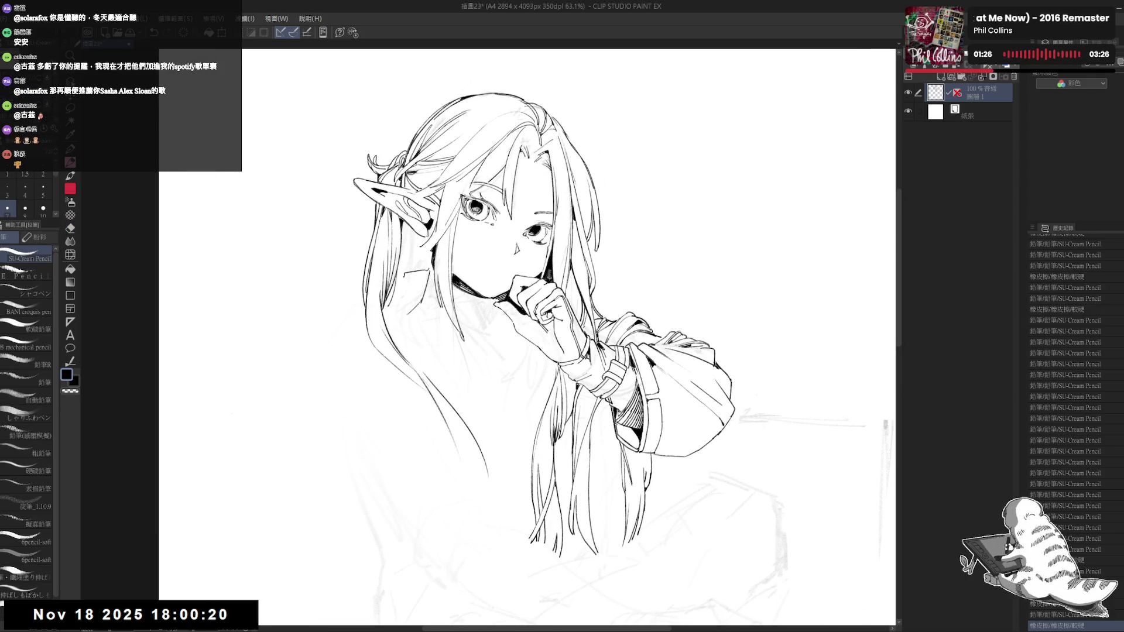
Step: Add a short line and a small dot just left of the hair
{"action": "key", "text": "ctrl+z"}
{"action": "left_click_drag", "start_coordinate": [428, 268], "coordinate": [407, 275]}
{"action": "key", "text": "ctrl+z"}
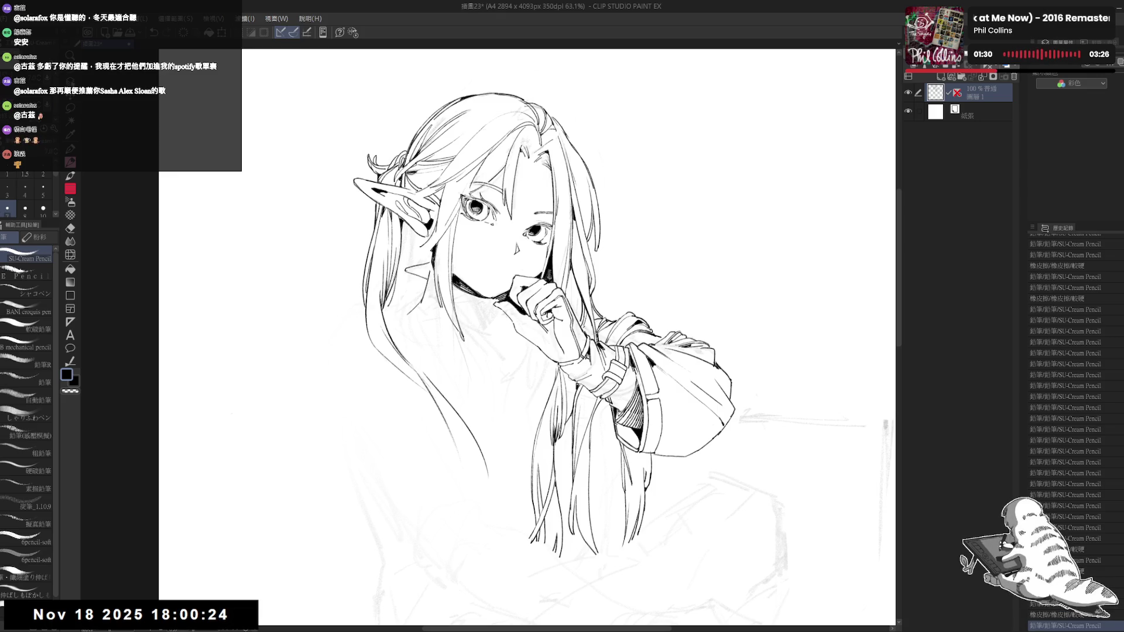
{"action": "key", "text": "ctrl+z"}
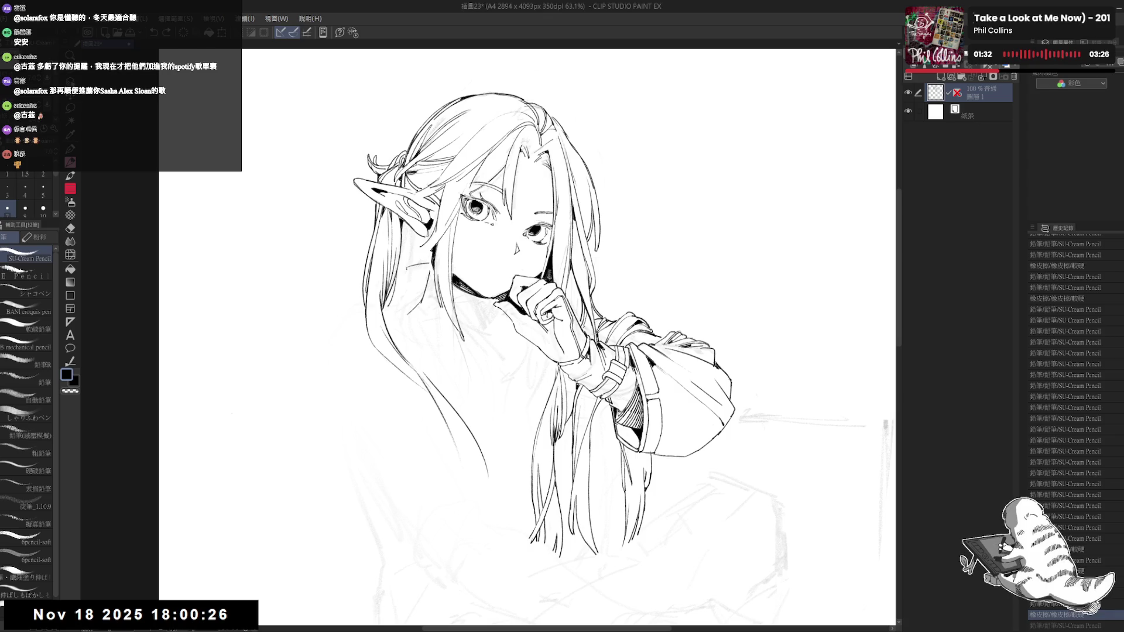
{"action": "key", "text": "ctrl+y"}
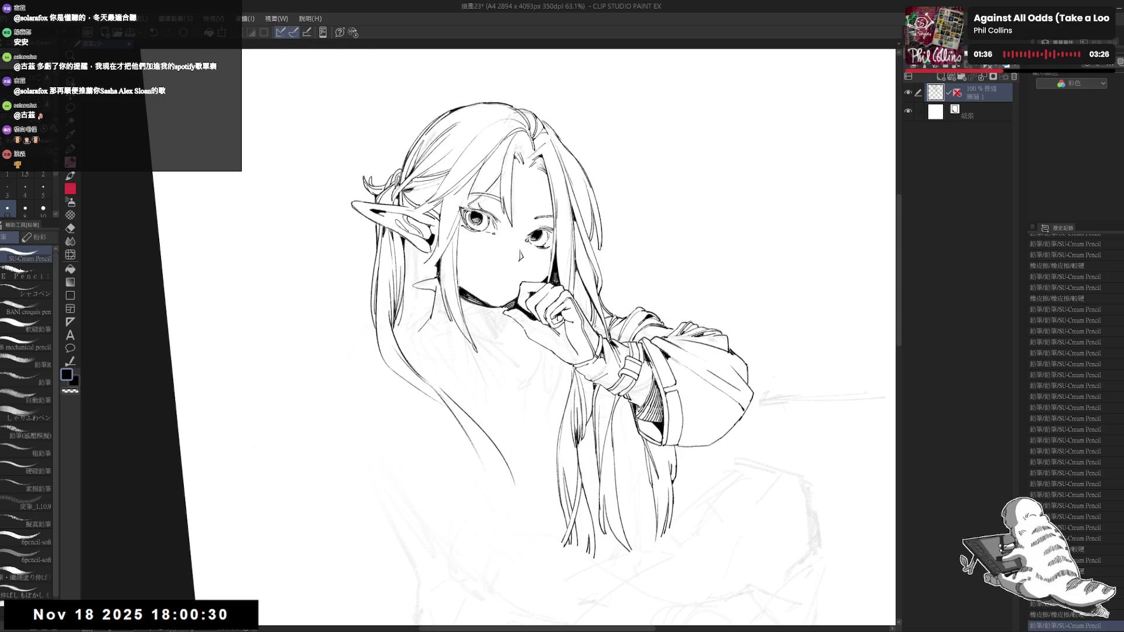
{"action": "left_click", "coordinate": [420, 271]}
Step: Erase faint stray lines near the neck and add a short dark detail stroke
{"action": "left_click_drag", "start_coordinate": [441, 294], "coordinate": [424, 328]}
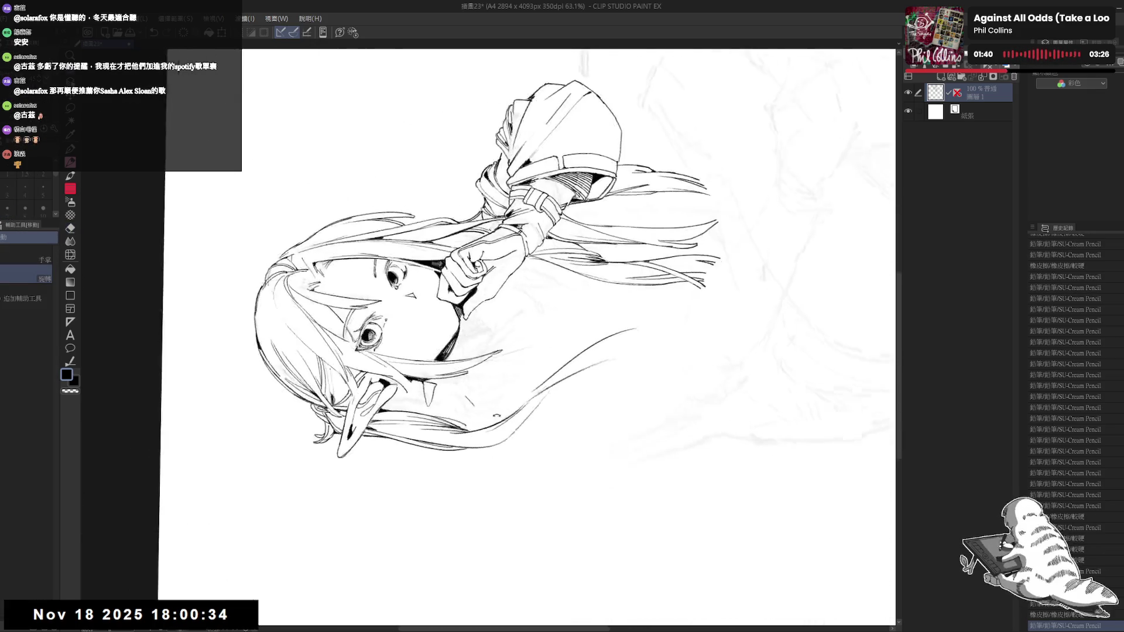
{"action": "left_click_drag", "start_coordinate": [644, 235], "coordinate": [468, 410]}
{"action": "left_click_drag", "start_coordinate": [441, 324], "coordinate": [448, 340]}
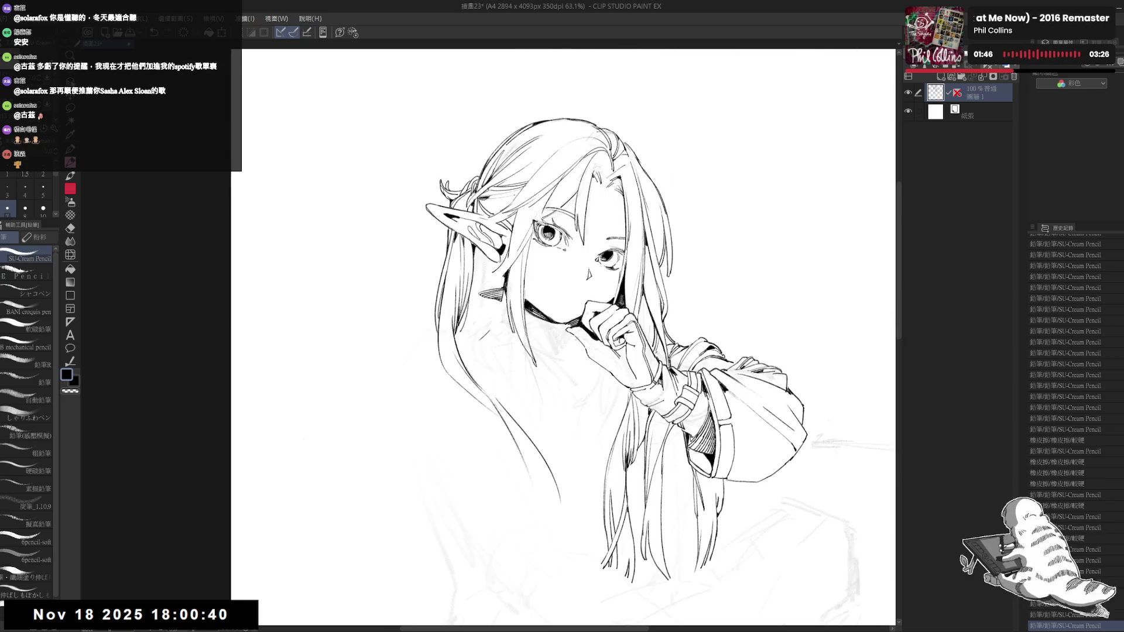
{"action": "key", "text": "ctrl+@"}
Step: Save the drawing with Ctrl+S
{"action": "scroll", "coordinate": [451, 277], "scroll_direction": "down", "scroll_amount": 1}
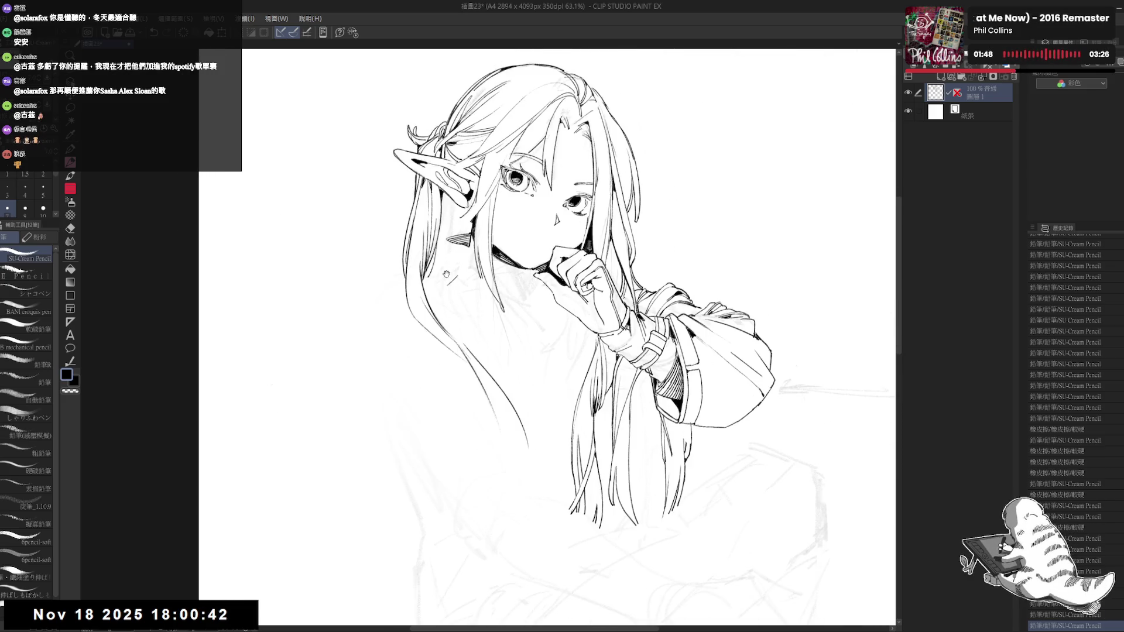
{"action": "scroll", "coordinate": [451, 276], "scroll_direction": "down", "scroll_amount": 1}
{"action": "key", "text": "ctrl+s"}
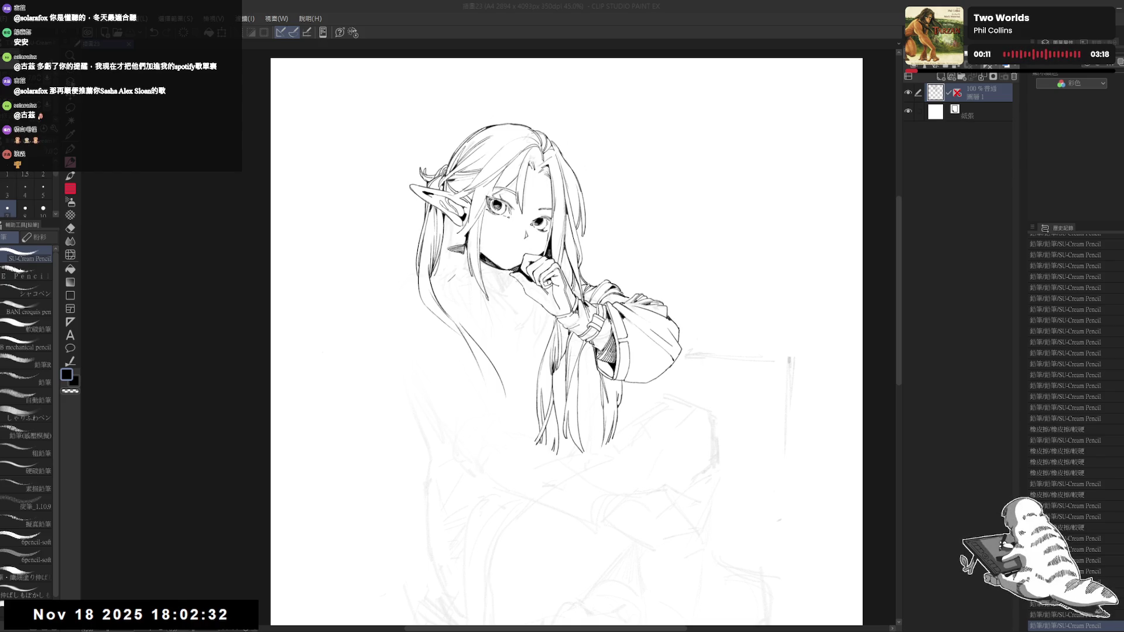
Step: Add a small pencil stroke on the hand and adjust the jaw line
{"action": "left_click_drag", "start_coordinate": [449, 276], "coordinate": [365, 309]}
{"action": "key", "text": "e"}
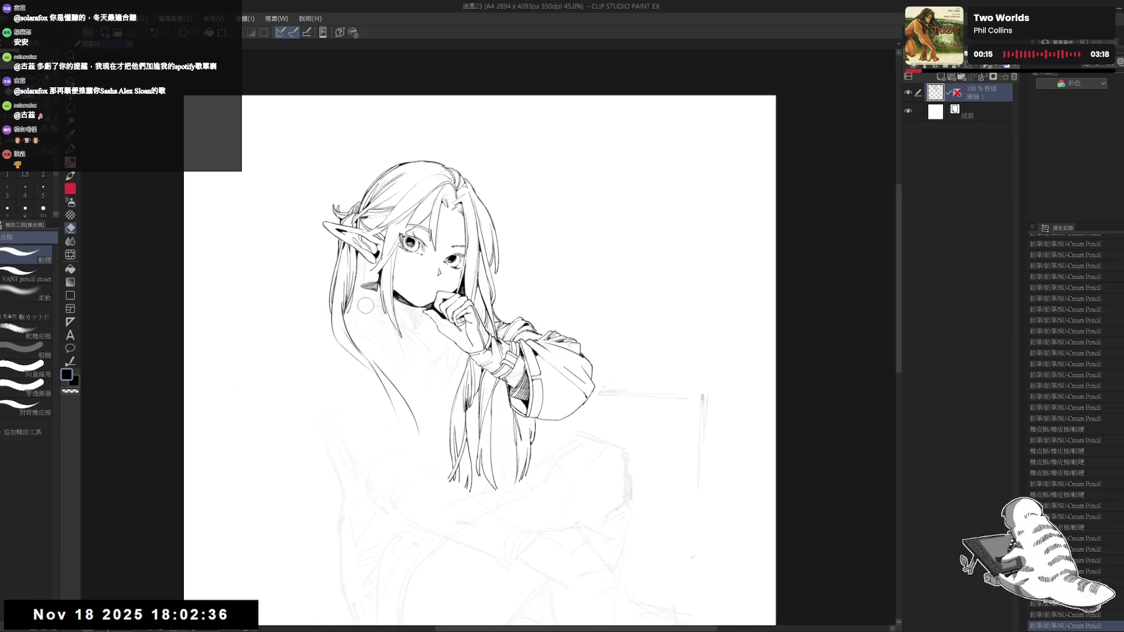
{"action": "key", "text": "p"}
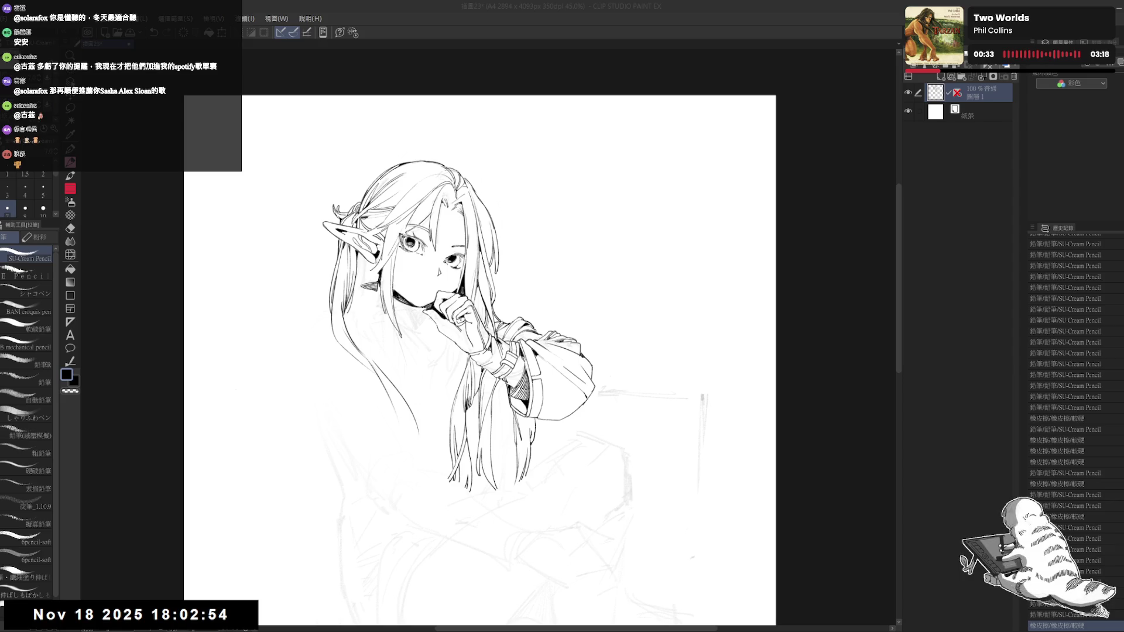
{"action": "left_click_drag", "start_coordinate": [449, 313], "coordinate": [455, 319]}
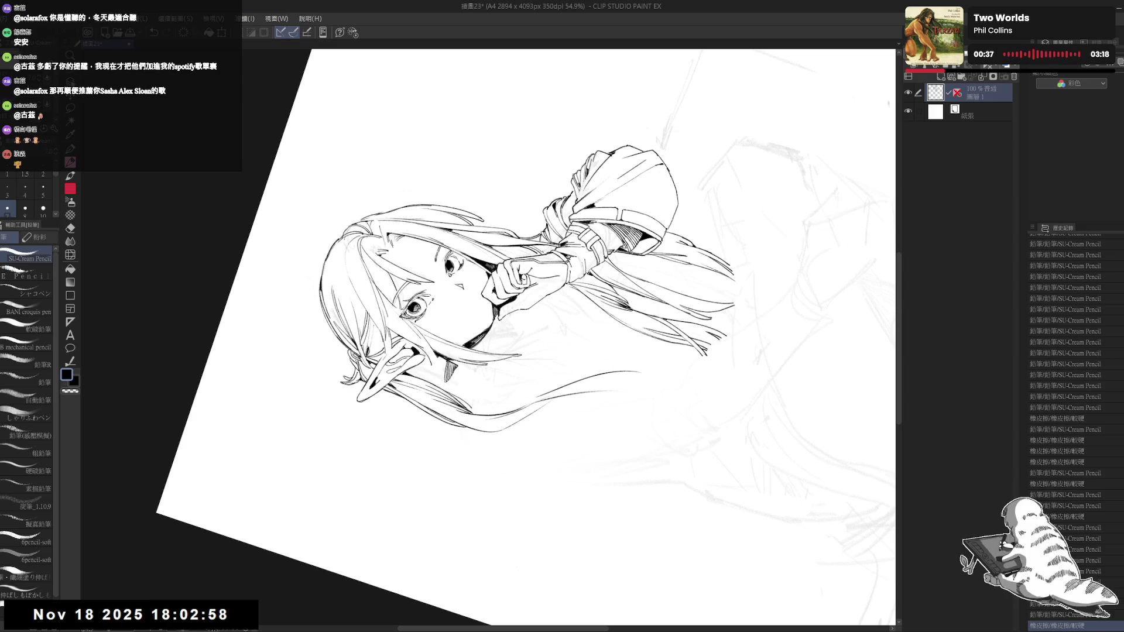
{"action": "key", "text": "ctrl+@"}
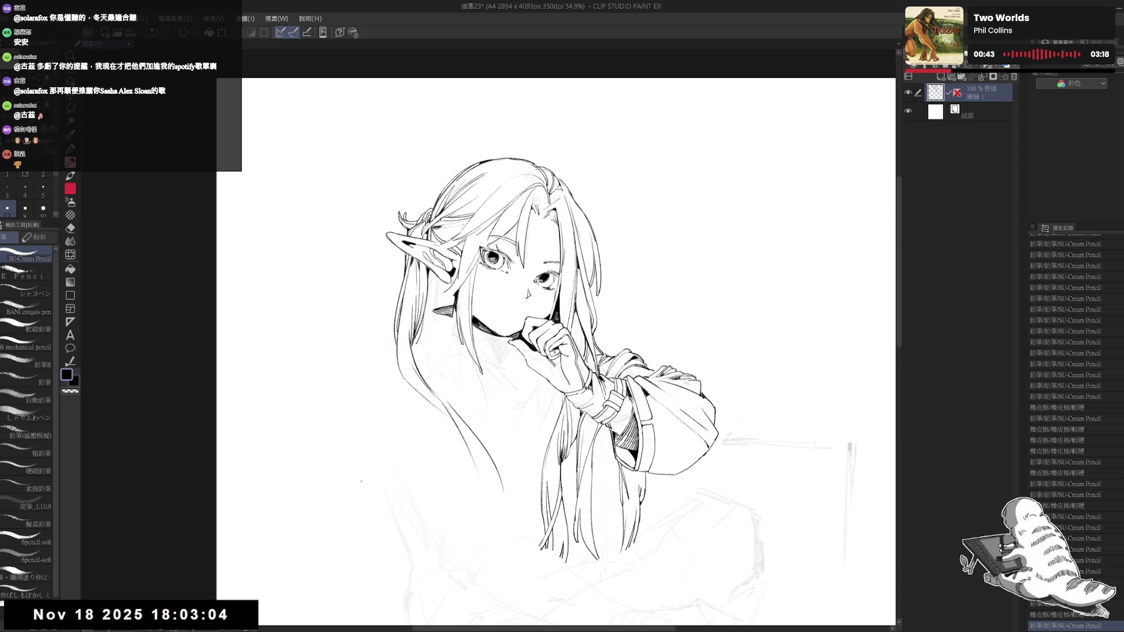
{"action": "mouse_move", "coordinate": [498, 293]}
{"action": "left_mouse_down"}
{"action": "mouse_move", "coordinate": [467, 299]}
{"action": "mouse_move", "coordinate": [491, 277]}
{"action": "left_mouse_up"}
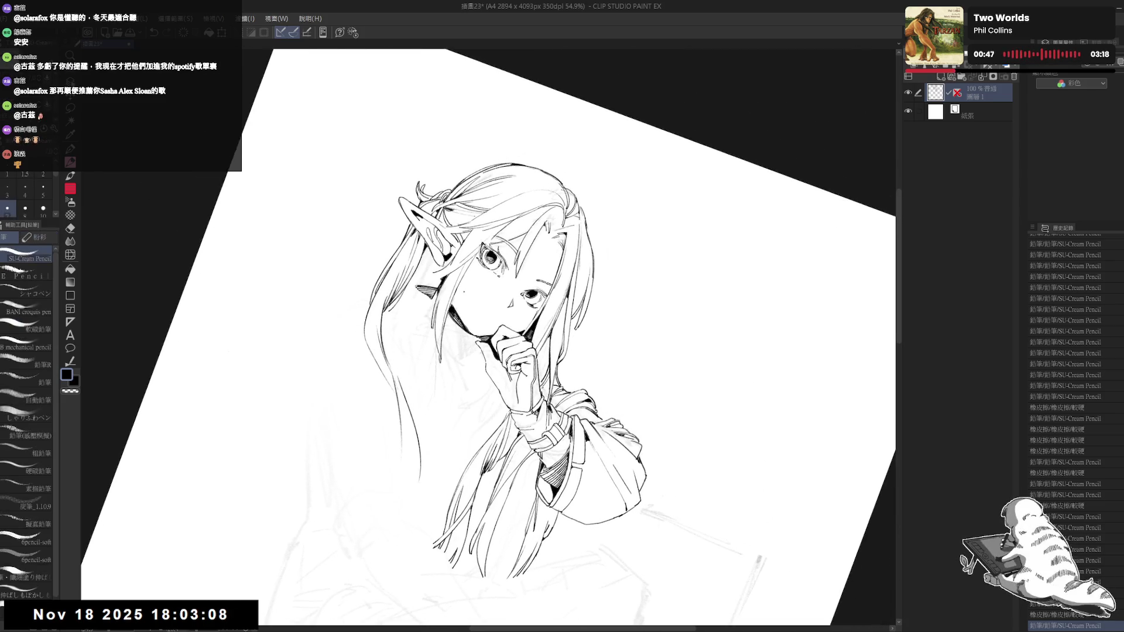
{"action": "left_click_drag", "start_coordinate": [453, 310], "coordinate": [458, 301]}
Step: Erase stray strokes near the chin and touch up the chin lines
{"action": "mouse_move", "coordinate": [385, 322]}
{"action": "left_mouse_down"}
{"action": "mouse_move", "coordinate": [402, 396]}
{"action": "mouse_move", "coordinate": [430, 287]}
{"action": "mouse_move", "coordinate": [435, 322]}
{"action": "left_mouse_up"}
{"action": "key", "text": "ctrl+z"}
{"action": "key", "text": "e"}
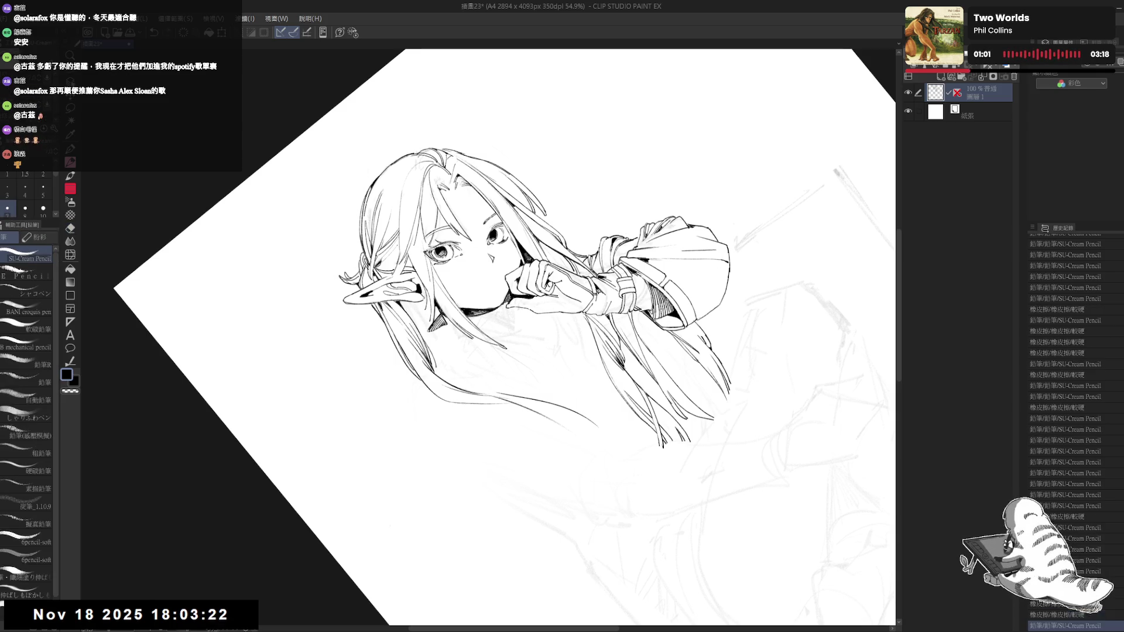
{"action": "left_click_drag", "start_coordinate": [480, 445], "coordinate": [455, 412]}
{"action": "left_click_drag", "start_coordinate": [433, 293], "coordinate": [439, 301]}
{"action": "left_click_drag", "start_coordinate": [436, 295], "coordinate": [440, 302]}
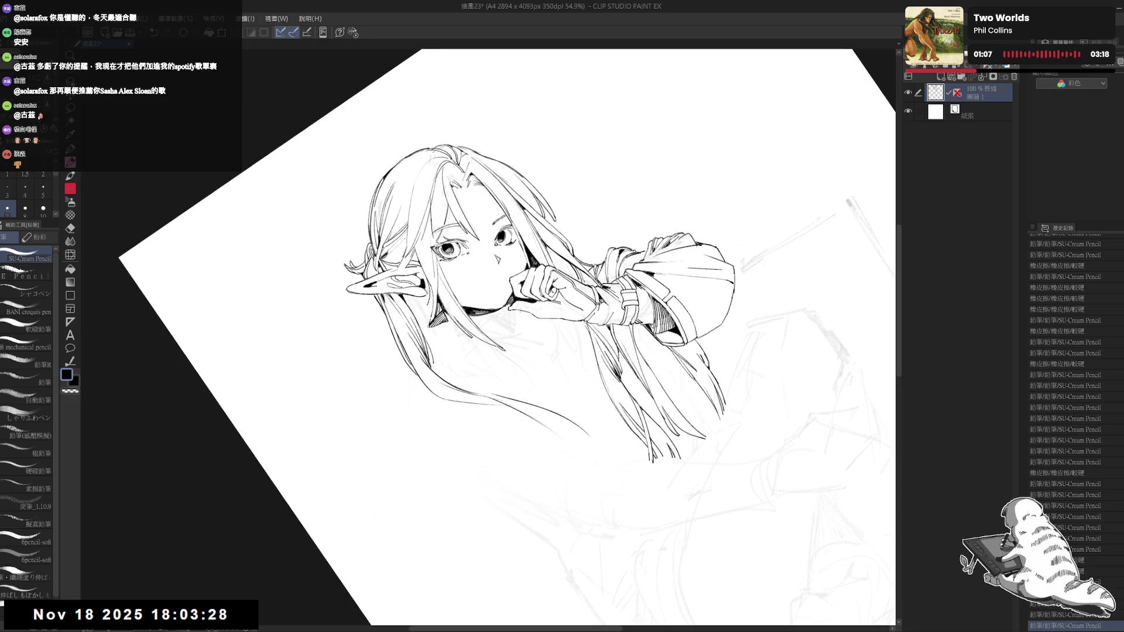
Step: Rotate the canvas view counter-clockwise to a comfortable angle for inking
{"action": "key", "text": "at"}
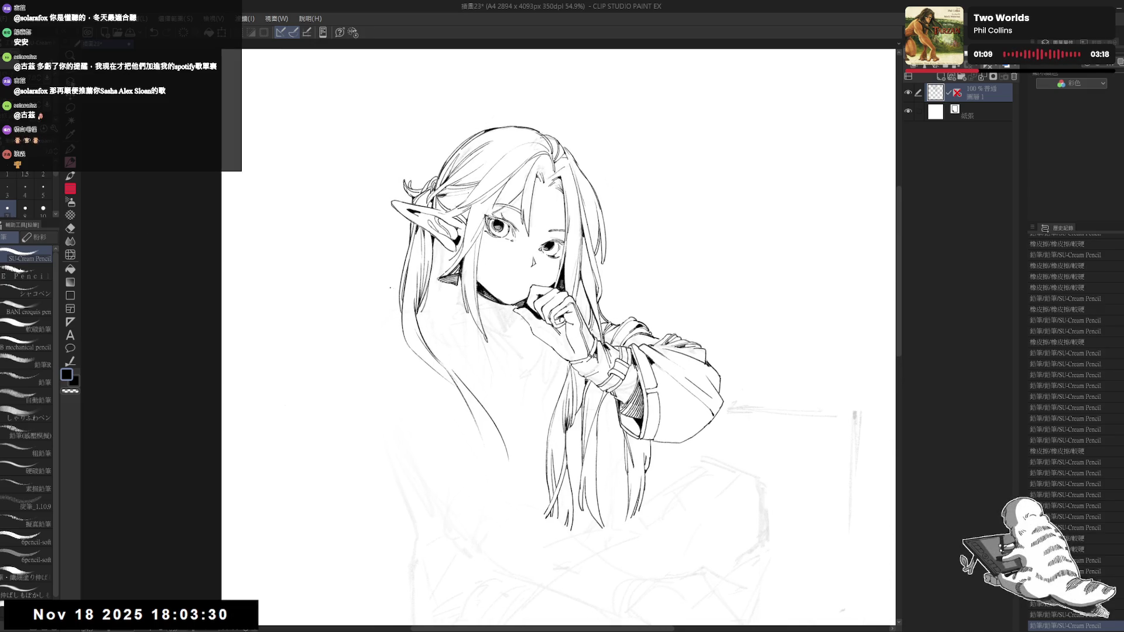
{"action": "scroll", "coordinate": [392, 288], "scroll_direction": "down", "scroll_amount": 3}
{"action": "key", "text": "r"}
{"action": "mouse_move", "coordinate": [442, 278]}
{"action": "left_mouse_down"}
{"action": "mouse_move", "coordinate": [416, 493]}
{"action": "mouse_move", "coordinate": [401, 484]}
{"action": "left_mouse_up"}
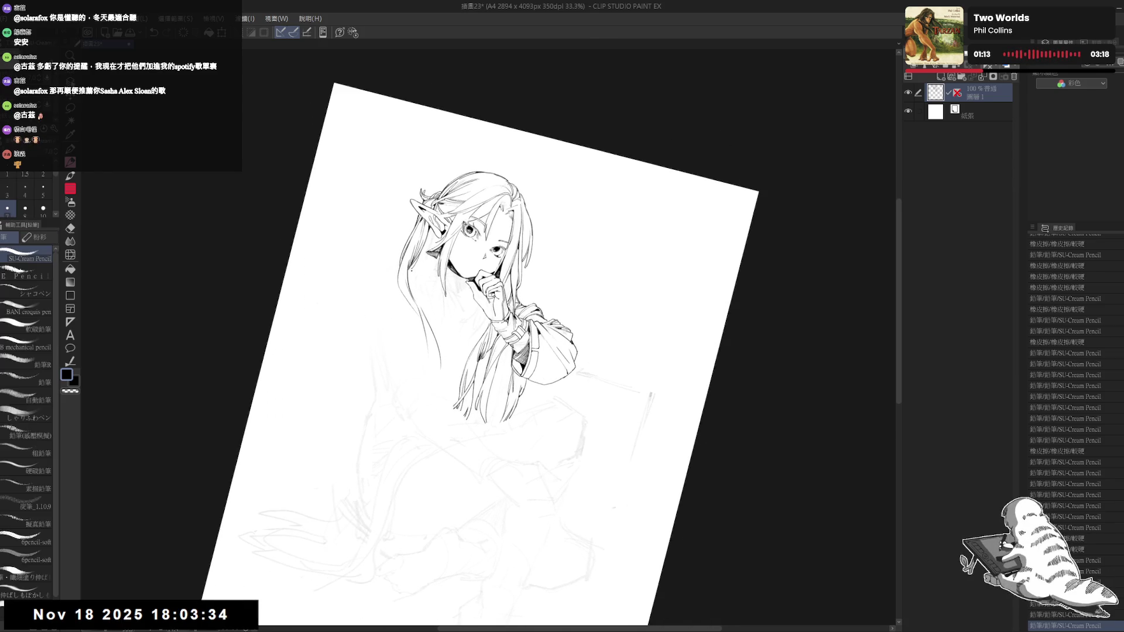
{"action": "key", "text": "minus"}
{"action": "key", "text": "minus"}
{"action": "scroll", "coordinate": [536, 337], "scroll_direction": "up", "scroll_amount": 1}
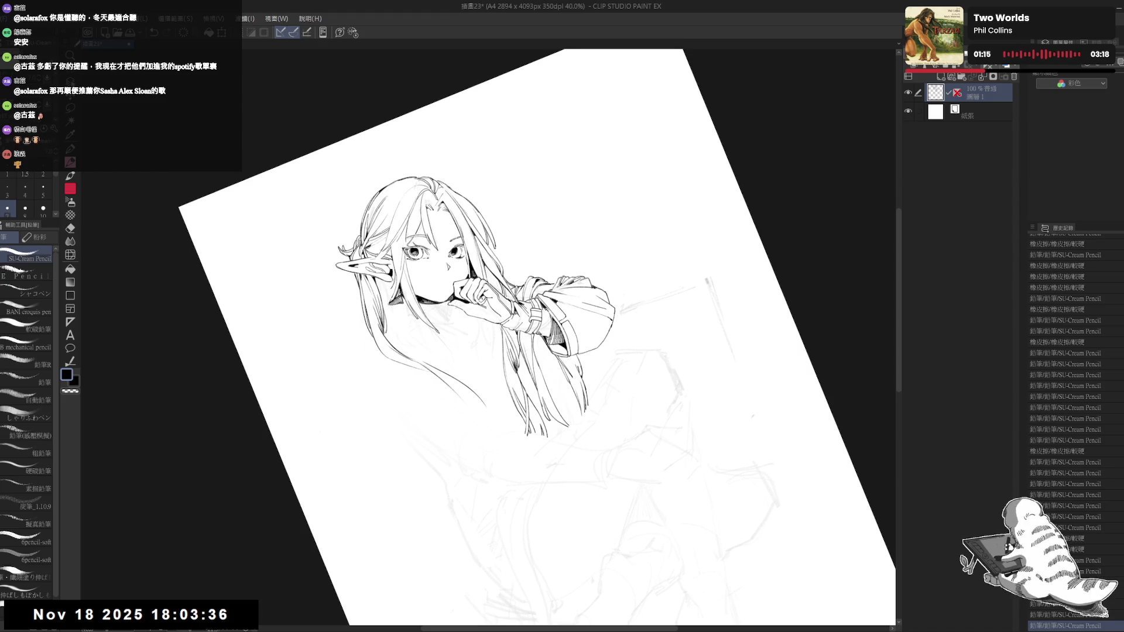
{"action": "key", "text": "e"}
{"action": "key", "text": "asciicircum"}
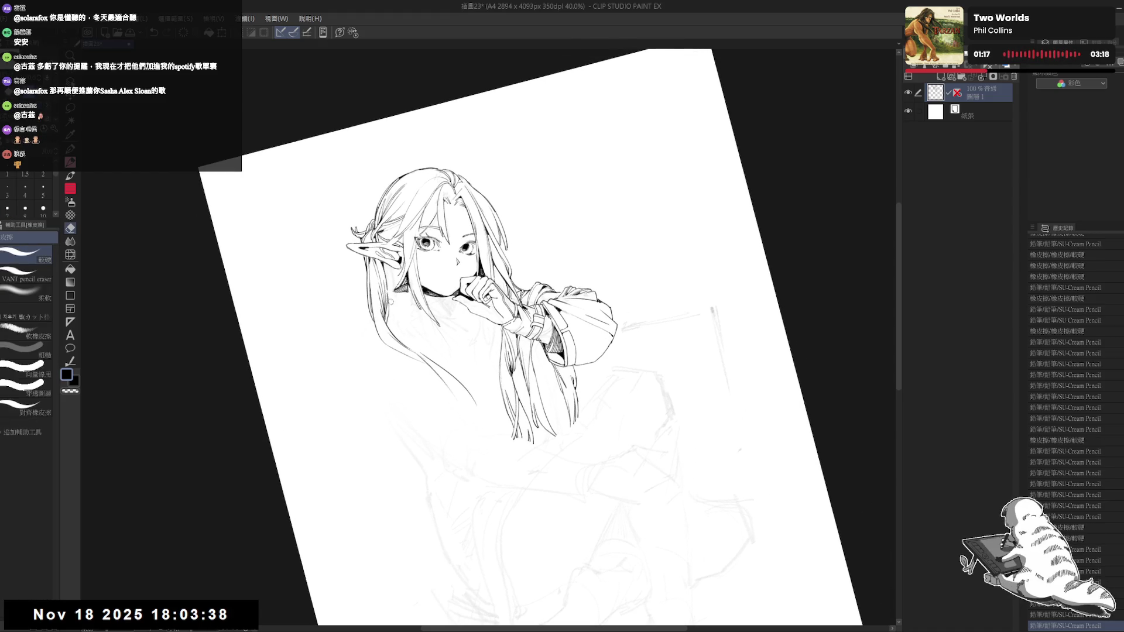
{"action": "key", "text": "p"}
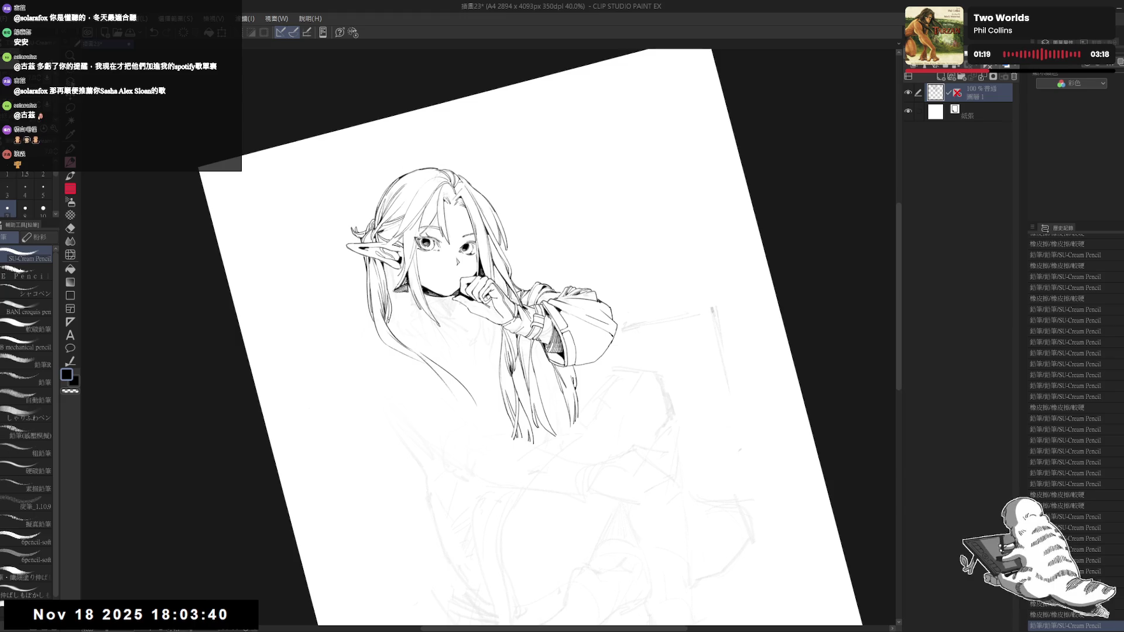
{"action": "key", "text": "ctrl+z"}
{"action": "key", "text": "ctrl+y"}
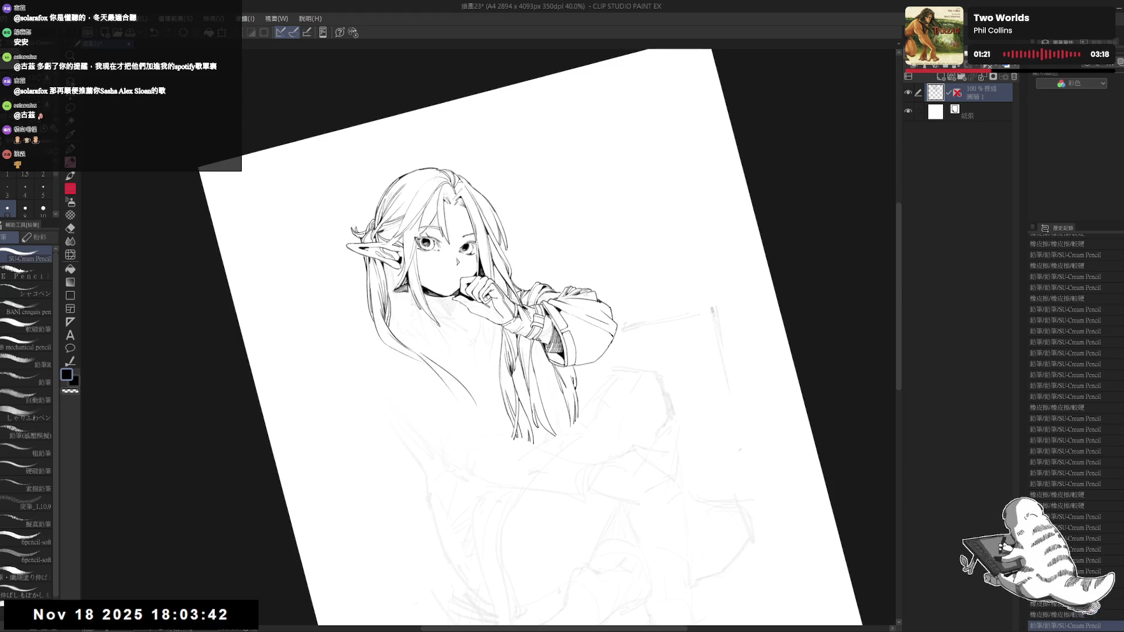
Step: Erase a stray line and add two pencil strokes to the line art
{"action": "key", "text": "ctrl+at"}
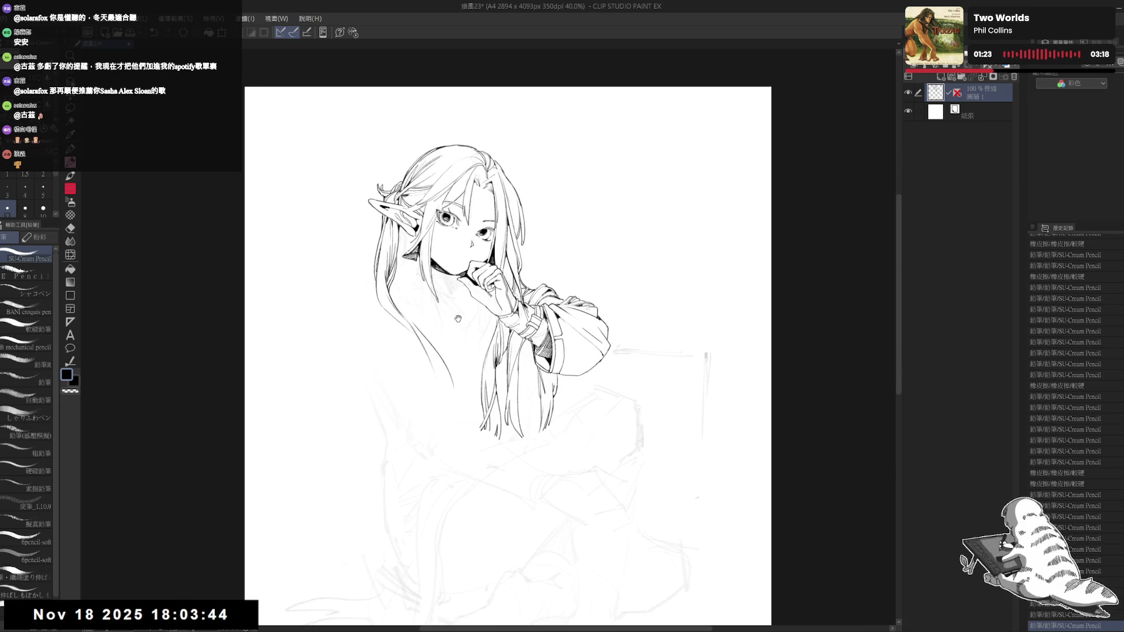
{"action": "scroll", "coordinate": [408, 309], "scroll_direction": "down", "scroll_amount": 2}
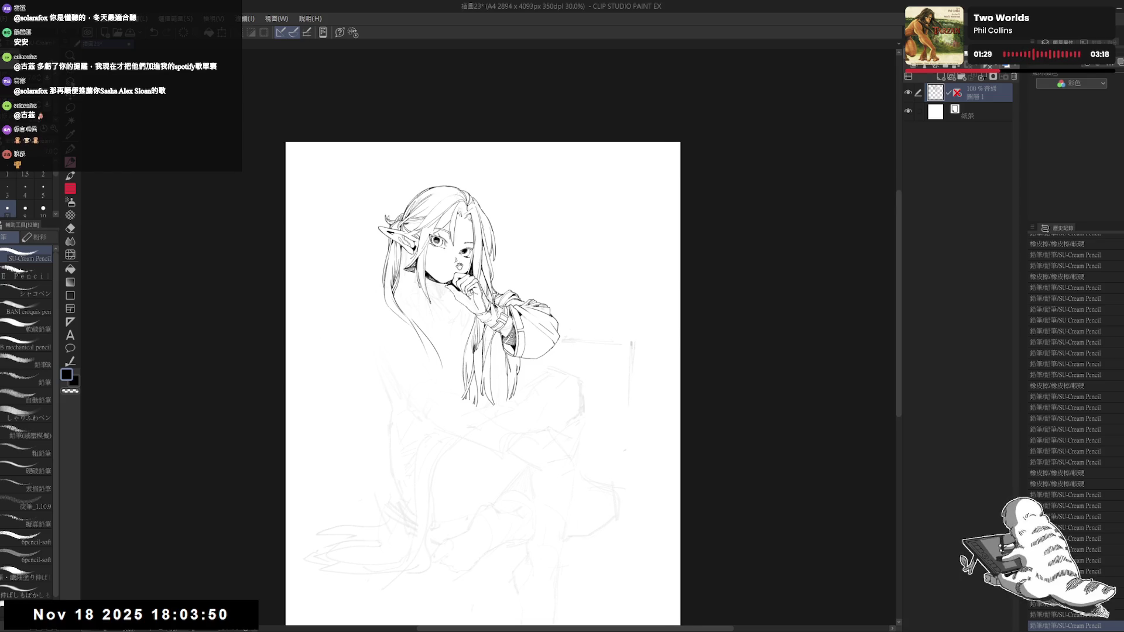
{"action": "scroll", "coordinate": [422, 321], "scroll_direction": "up", "scroll_amount": 2}
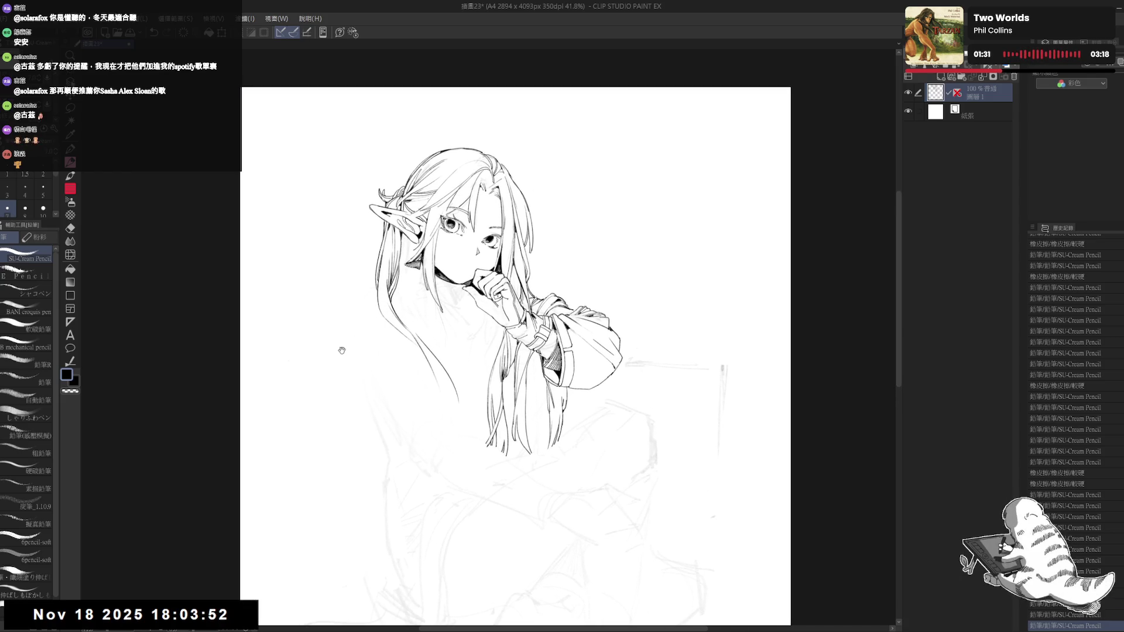
{"action": "left_click_drag", "start_coordinate": [447, 439], "coordinate": [429, 424]}
{"action": "key", "text": "e"}
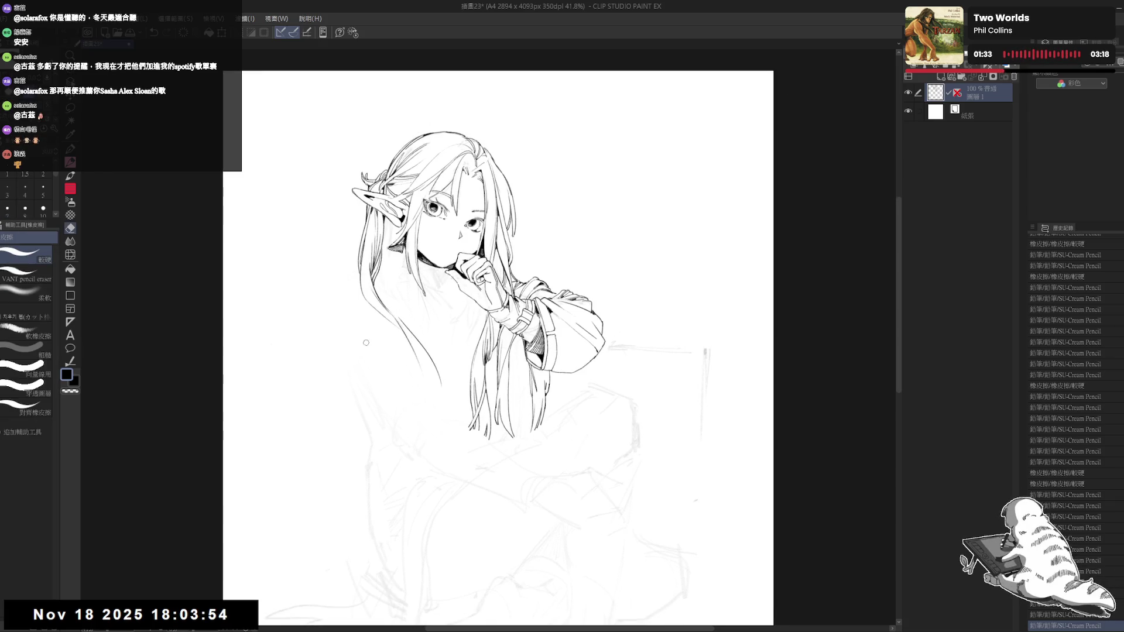
{"action": "left_click_drag", "start_coordinate": [327, 305], "coordinate": [338, 342]}
{"action": "key", "text": "p"}
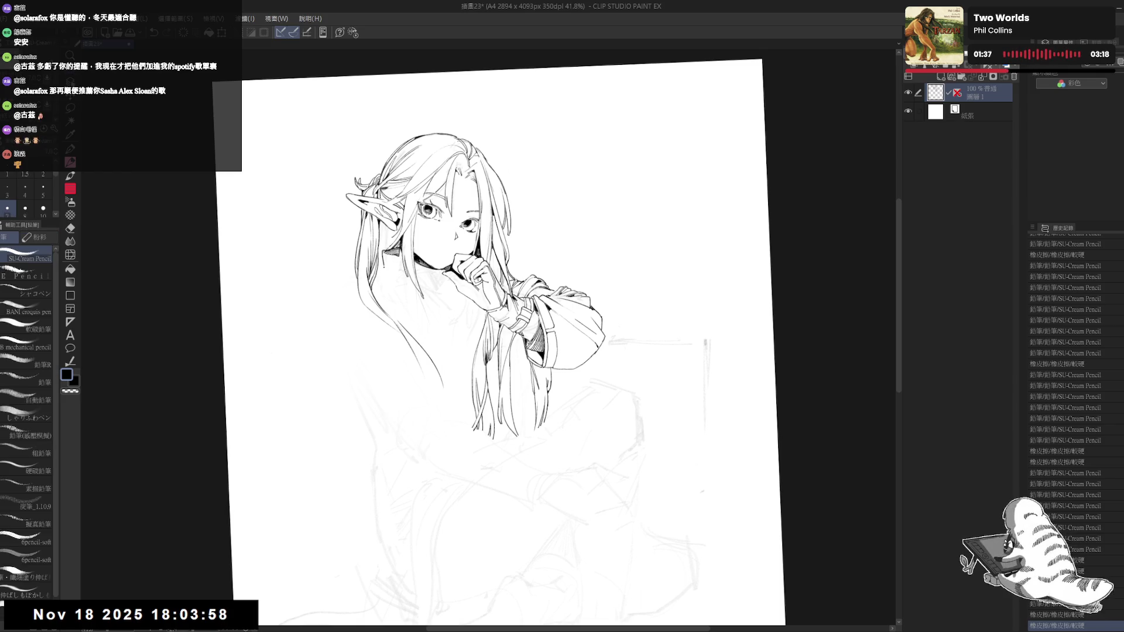
{"action": "left_click_drag", "start_coordinate": [383, 266], "coordinate": [391, 313]}
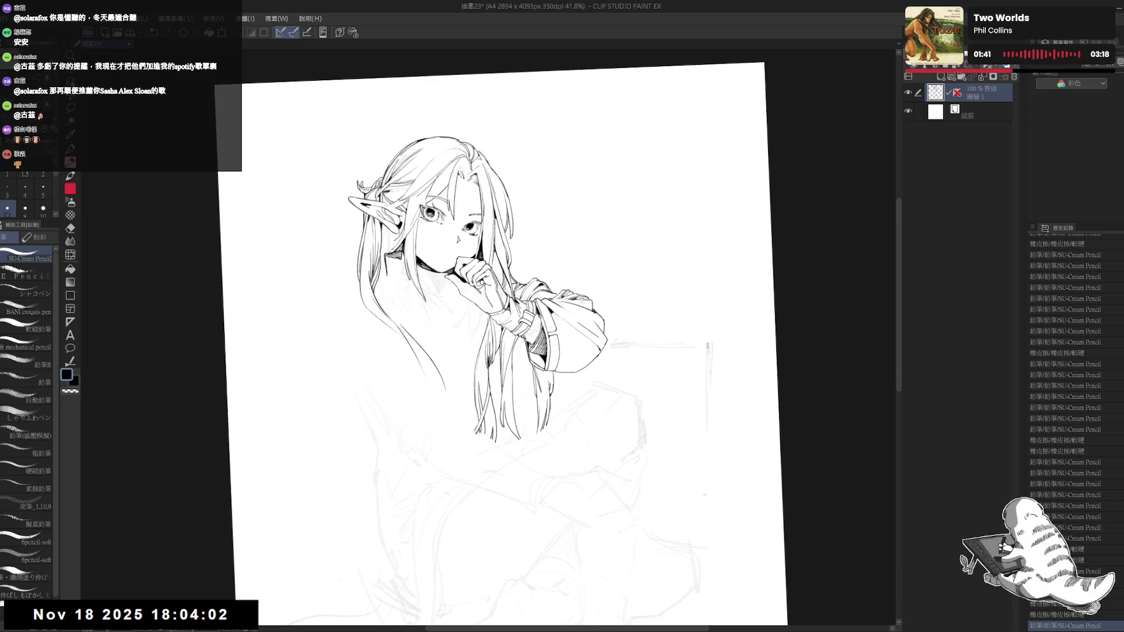
{"action": "left_click_drag", "start_coordinate": [432, 314], "coordinate": [438, 322]}
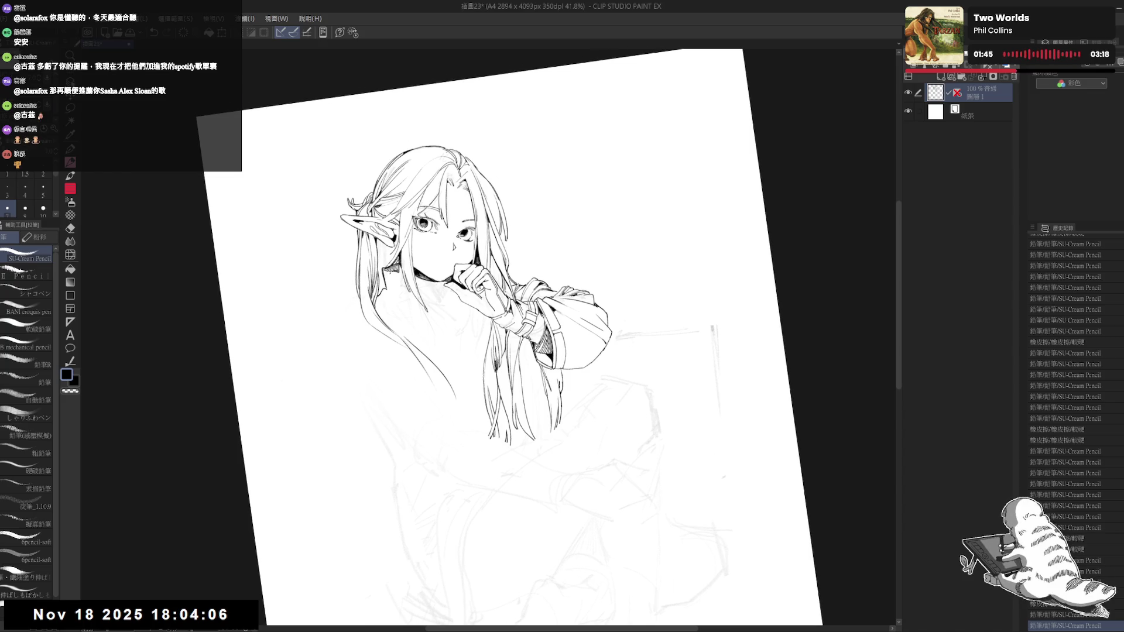
Step: Erase another stray line and redraw a short pencil stroke
{"action": "key", "text": "e"}
{"action": "left_click_drag", "start_coordinate": [460, 286], "coordinate": [434, 276]}
{"action": "key", "text": "p"}
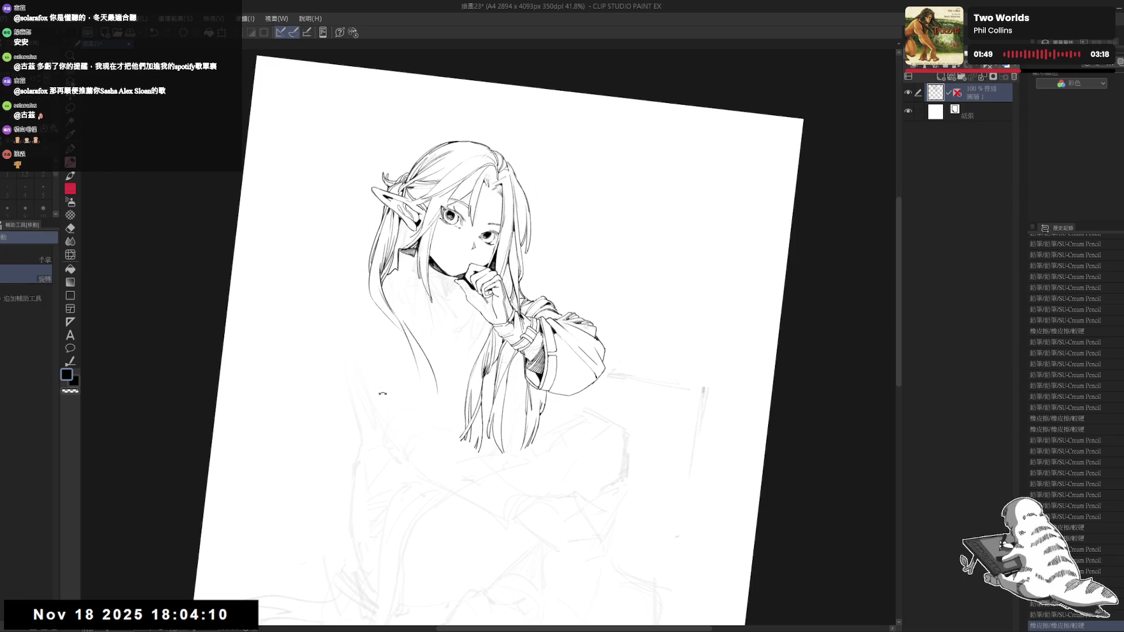
{"action": "key", "text": "ctrl+@"}
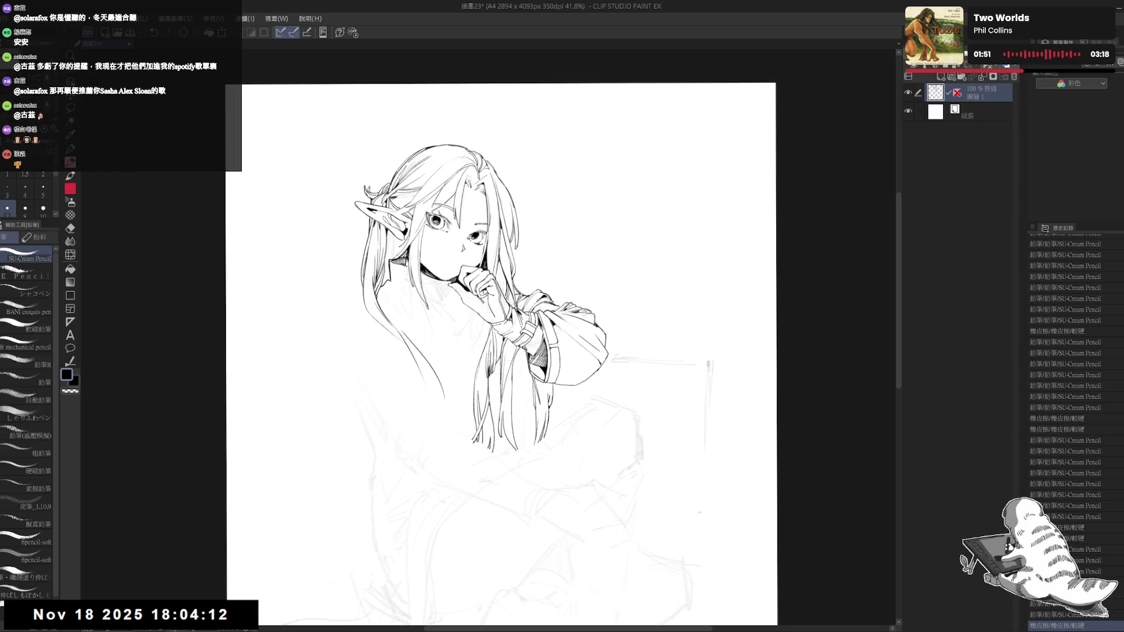
{"action": "left_click_drag", "start_coordinate": [405, 265], "coordinate": [410, 275]}
{"action": "key", "text": "ctrl+z"}
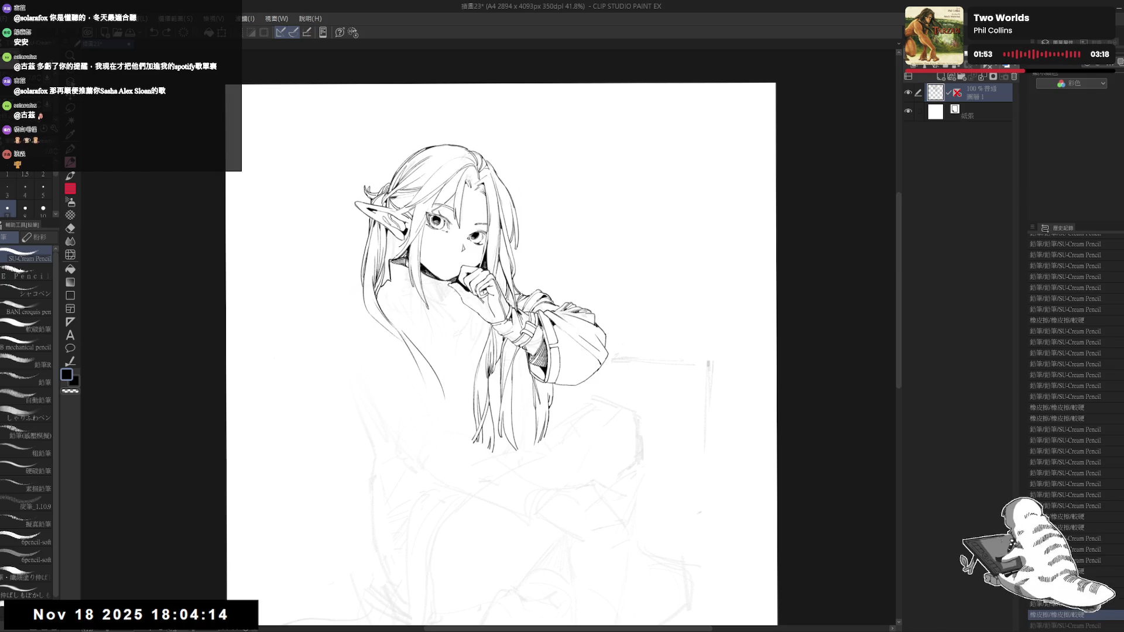
{"action": "left_click_drag", "start_coordinate": [426, 409], "coordinate": [432, 414]}
{"action": "scroll", "coordinate": [263, 215], "scroll_direction": "down", "scroll_amount": 2}
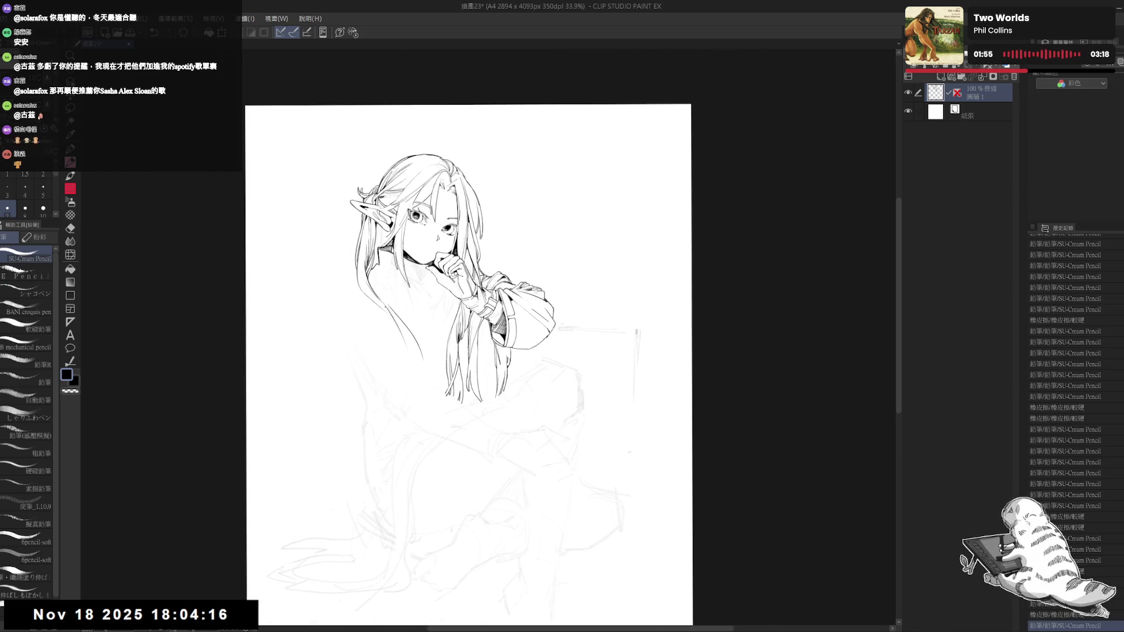
{"action": "left_click_drag", "start_coordinate": [441, 234], "coordinate": [443, 238]}
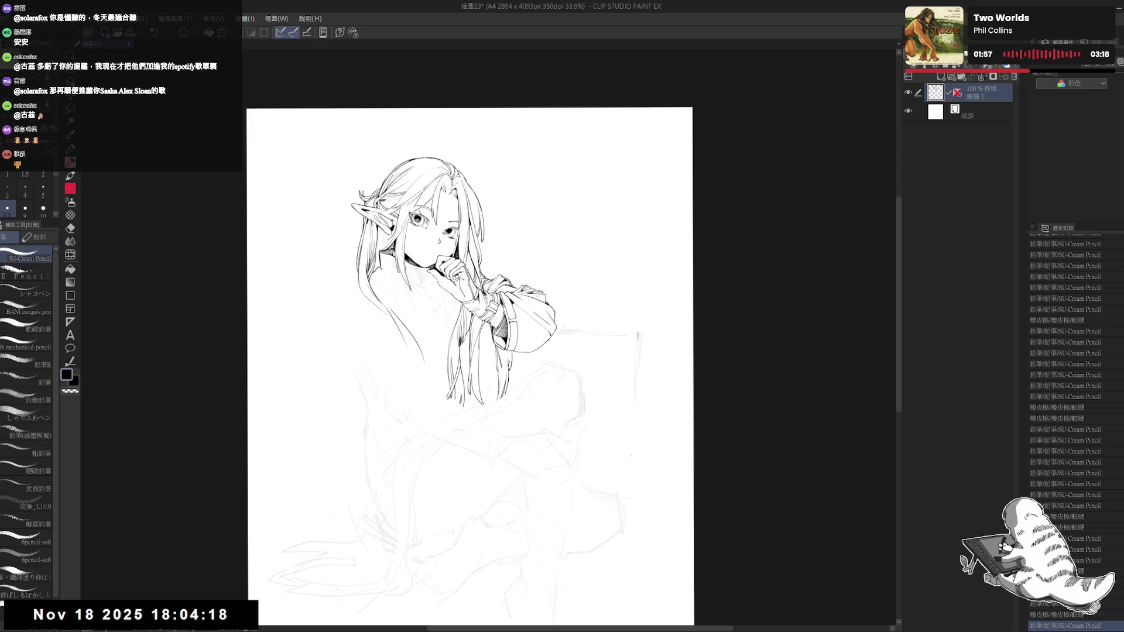
Step: With the view tilted about 7°, add pencil strokes and fill two small enclosed areas
{"action": "left_click_drag", "start_coordinate": [556, 176], "coordinate": [586, 223]}
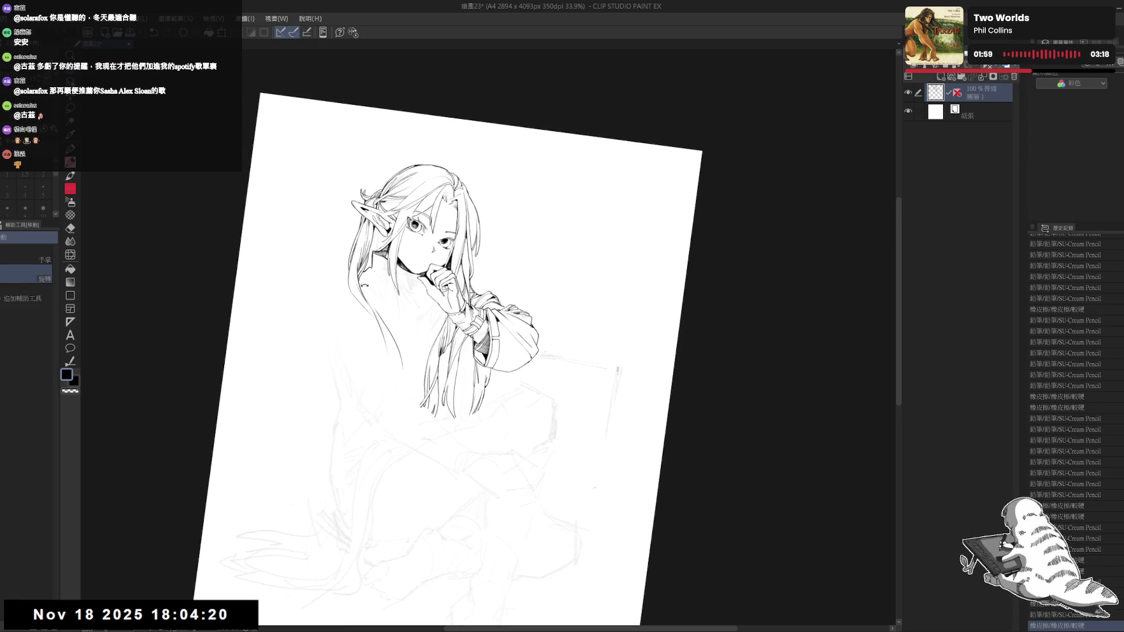
{"action": "key", "text": "p"}
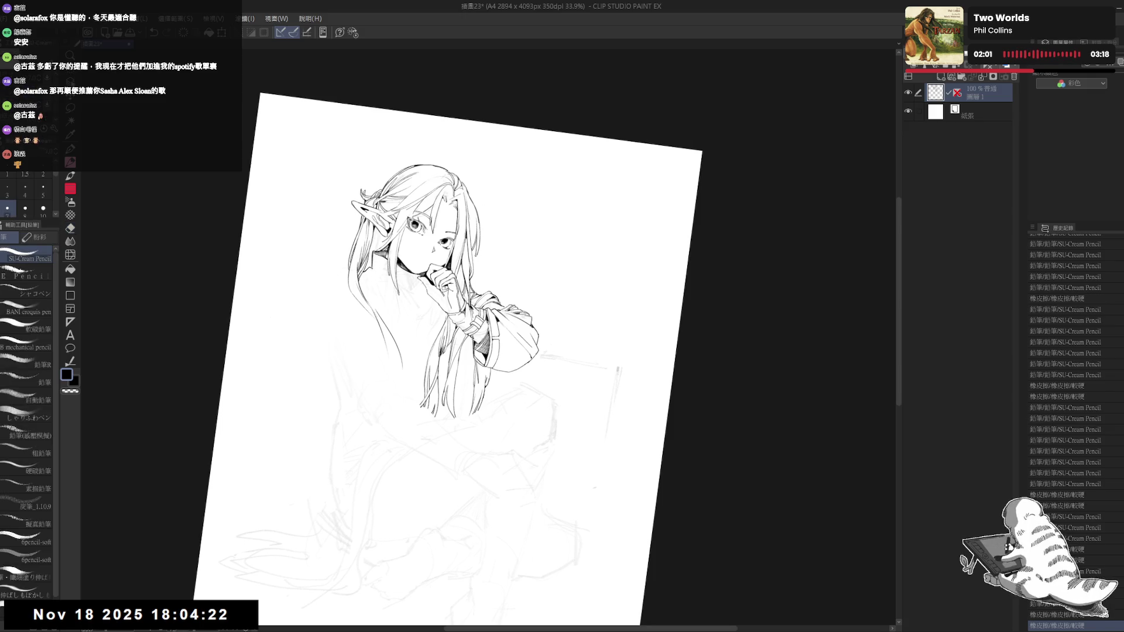
{"action": "left_click_drag", "start_coordinate": [442, 276], "coordinate": [448, 287]}
{"action": "left_click_drag", "start_coordinate": [378, 272], "coordinate": [384, 281]}
{"action": "key", "text": "ctrl+z"}
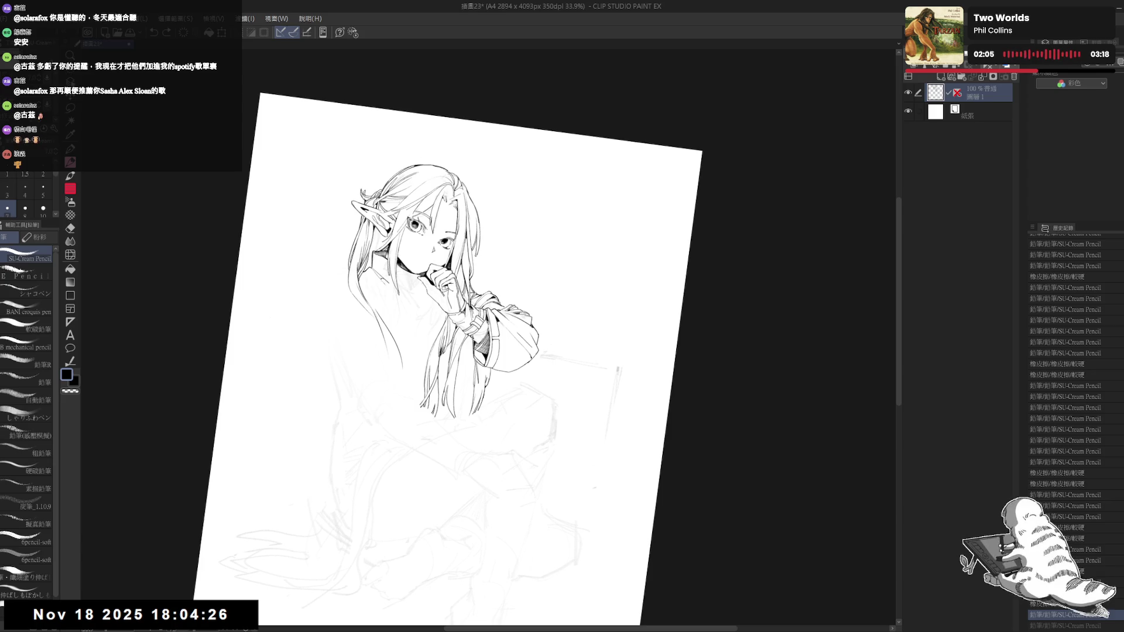
{"action": "key", "text": "g"}
{"action": "left_click", "coordinate": [382, 273]}
{"action": "left_click", "coordinate": [381, 276]}
{"action": "key", "text": "p"}
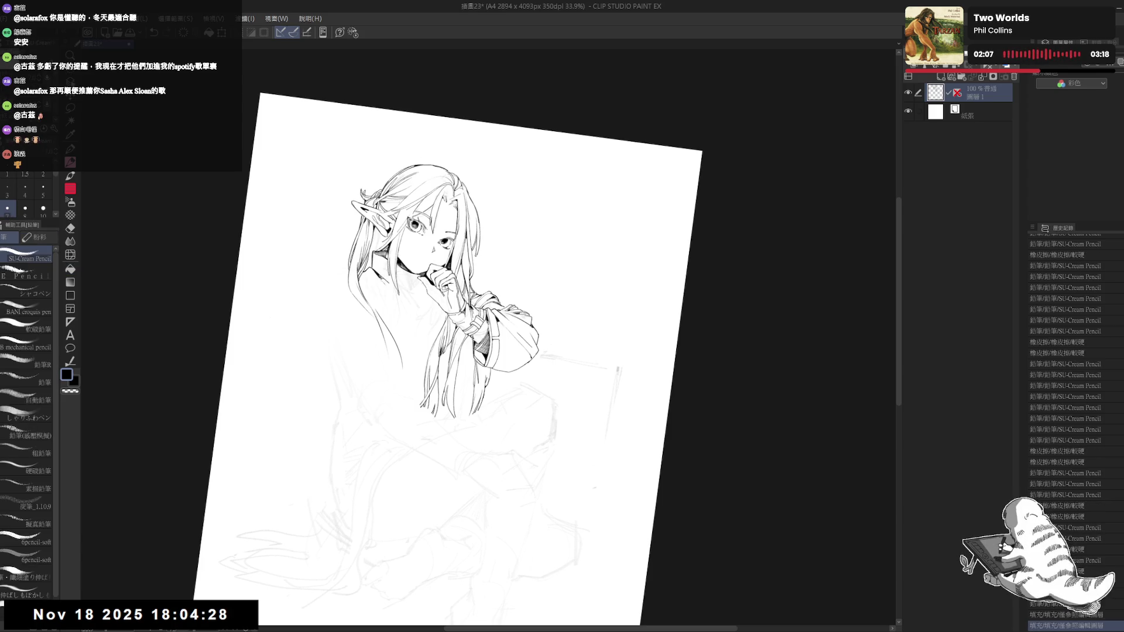
{"action": "left_click_drag", "start_coordinate": [586, 352], "coordinate": [574, 398]}
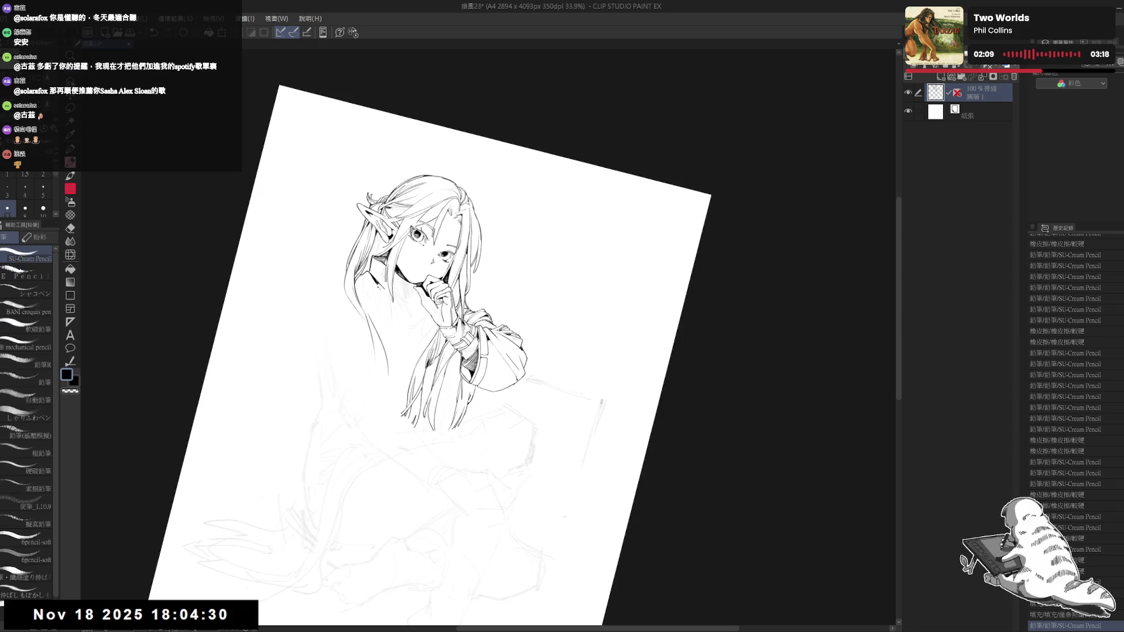
Step: Redraw the hair strands over the sleeve, making them longer
{"action": "key", "text": "ctrl+at"}
{"action": "left_click_drag", "start_coordinate": [445, 381], "coordinate": [465, 313]}
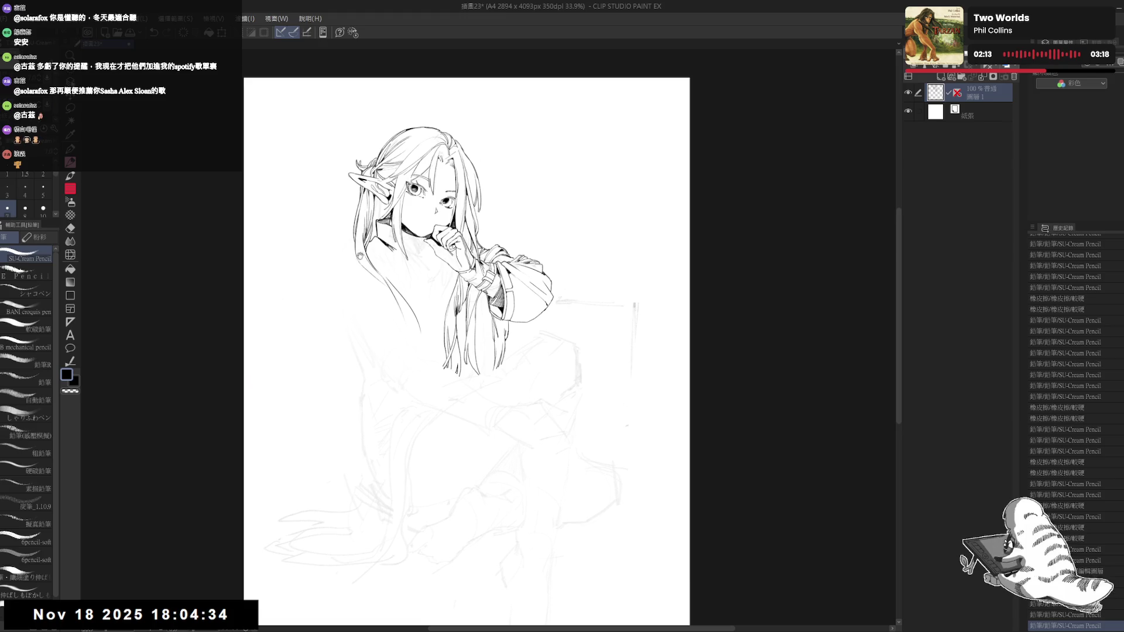
{"action": "key", "text": "e"}
{"action": "mouse_move", "coordinate": [356, 258]}
{"action": "left_mouse_down"}
{"action": "mouse_move", "coordinate": [413, 333]}
{"action": "mouse_move", "coordinate": [406, 266]}
{"action": "left_mouse_up"}
{"action": "key", "text": "p"}
{"action": "left_click_drag", "start_coordinate": [398, 270], "coordinate": [421, 329]}
{"action": "key", "text": "ctrl+z"}
{"action": "left_click_drag", "start_coordinate": [401, 275], "coordinate": [424, 345]}
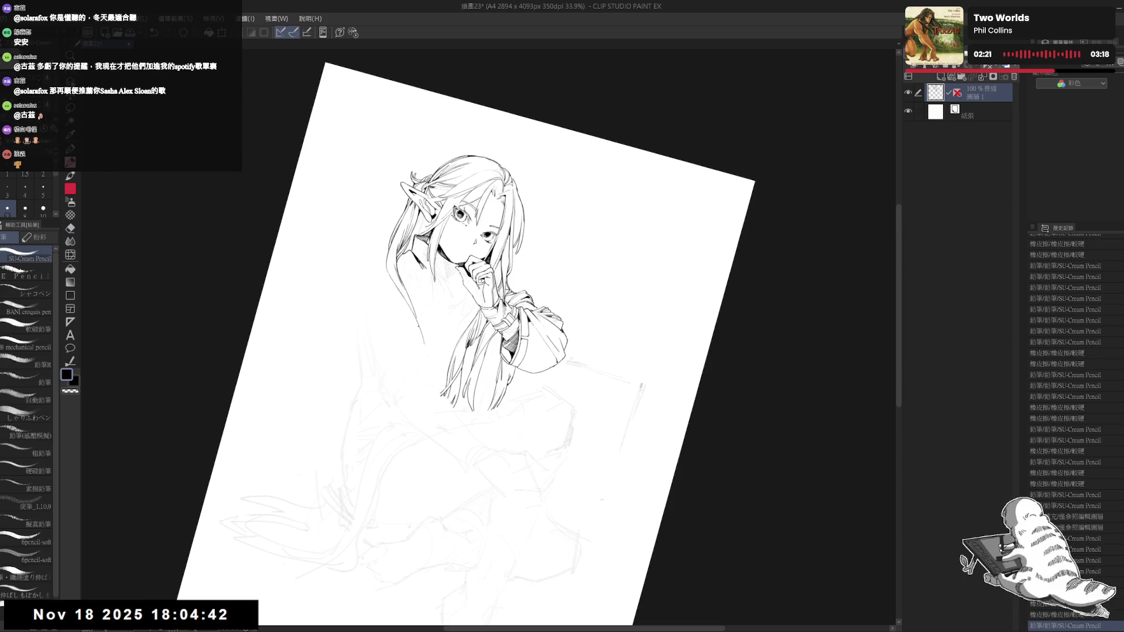
{"action": "left_click_drag", "start_coordinate": [404, 286], "coordinate": [420, 328]}
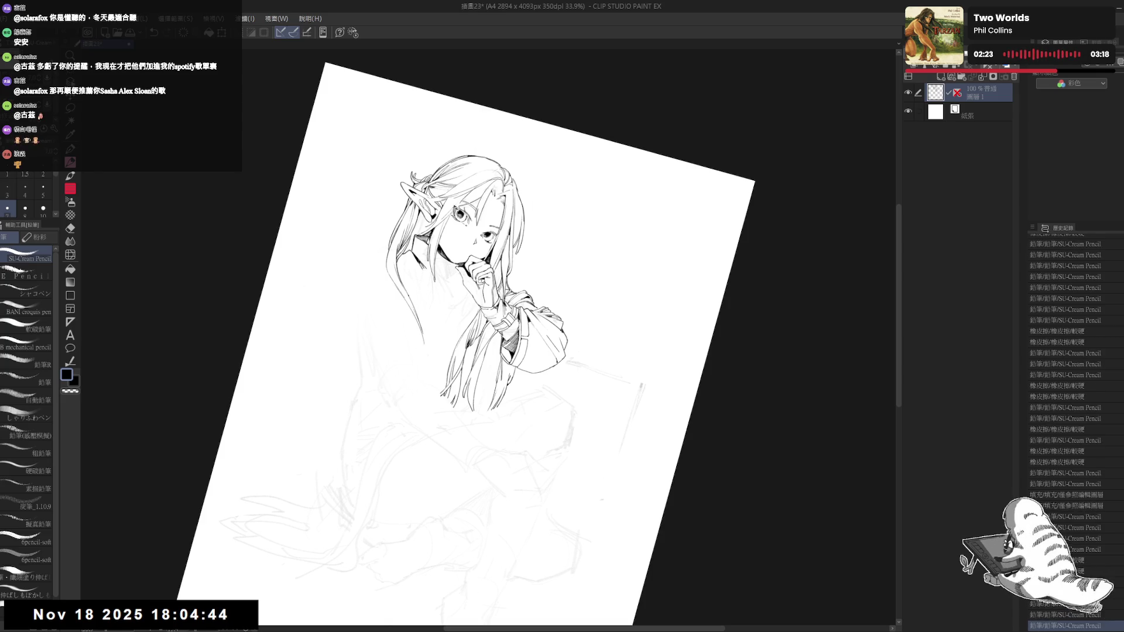
Step: Erase the stray ends of the hair lines and remove an unwanted stroke
{"action": "key", "text": "ctrl+0"}
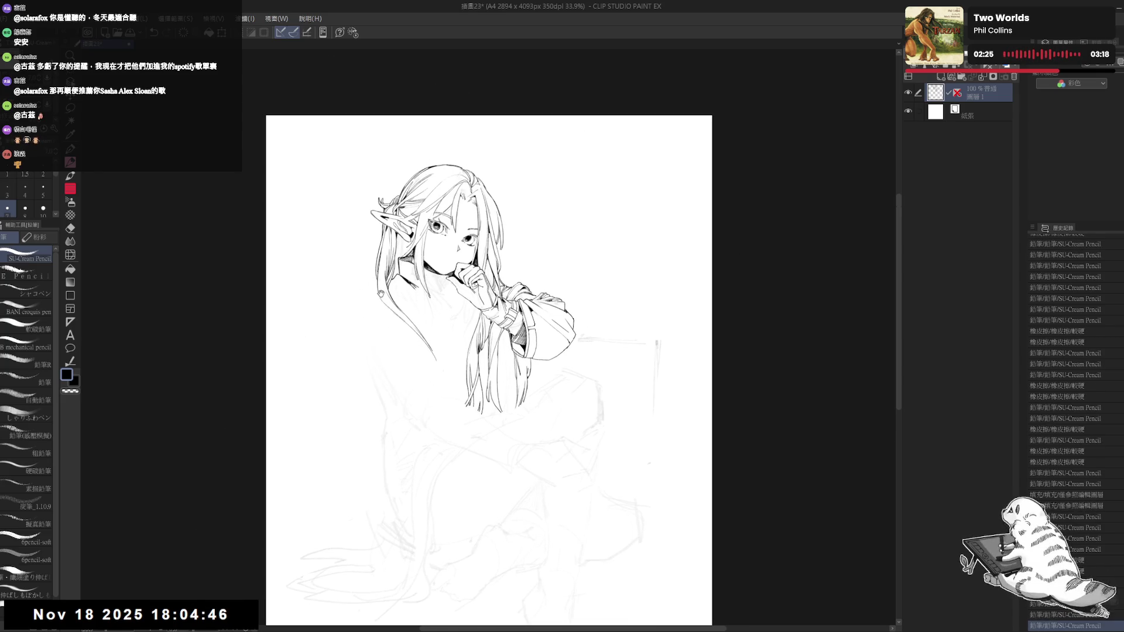
{"action": "key", "text": "e"}
{"action": "mouse_move", "coordinate": [363, 316]}
{"action": "left_mouse_down"}
{"action": "mouse_move", "coordinate": [376, 289]}
{"action": "mouse_move", "coordinate": [378, 313]}
{"action": "left_mouse_up"}
{"action": "key", "text": "p"}
{"action": "key", "text": "ctrl+z"}
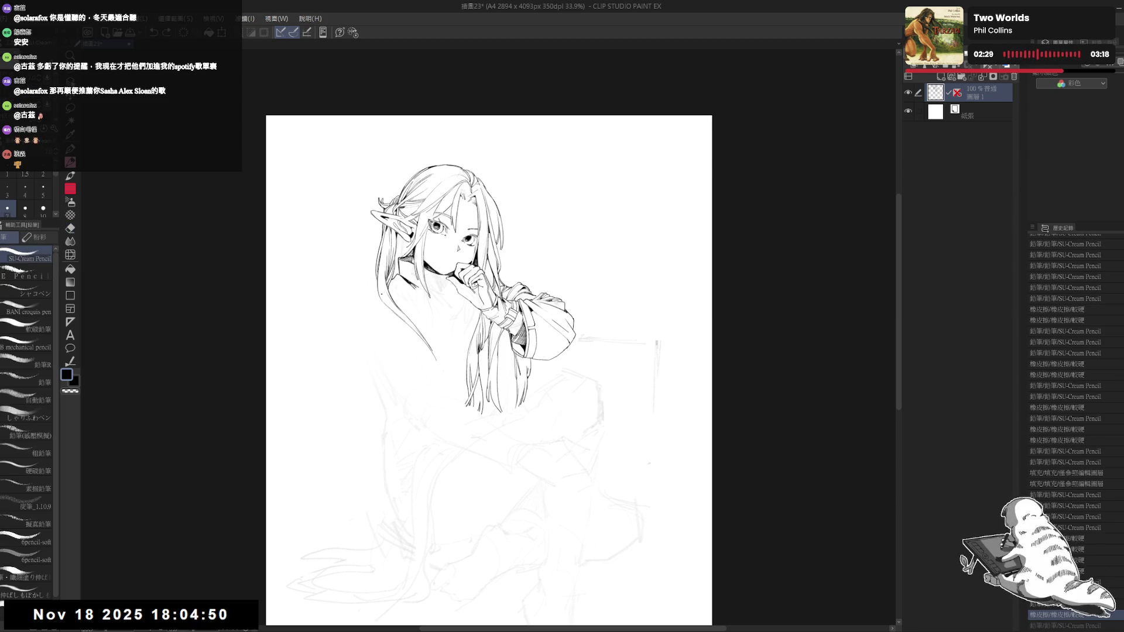
Step: Add short ink strokes at the collar, the robe's left edge and below the hair
{"action": "left_click_drag", "start_coordinate": [400, 287], "coordinate": [418, 311]}
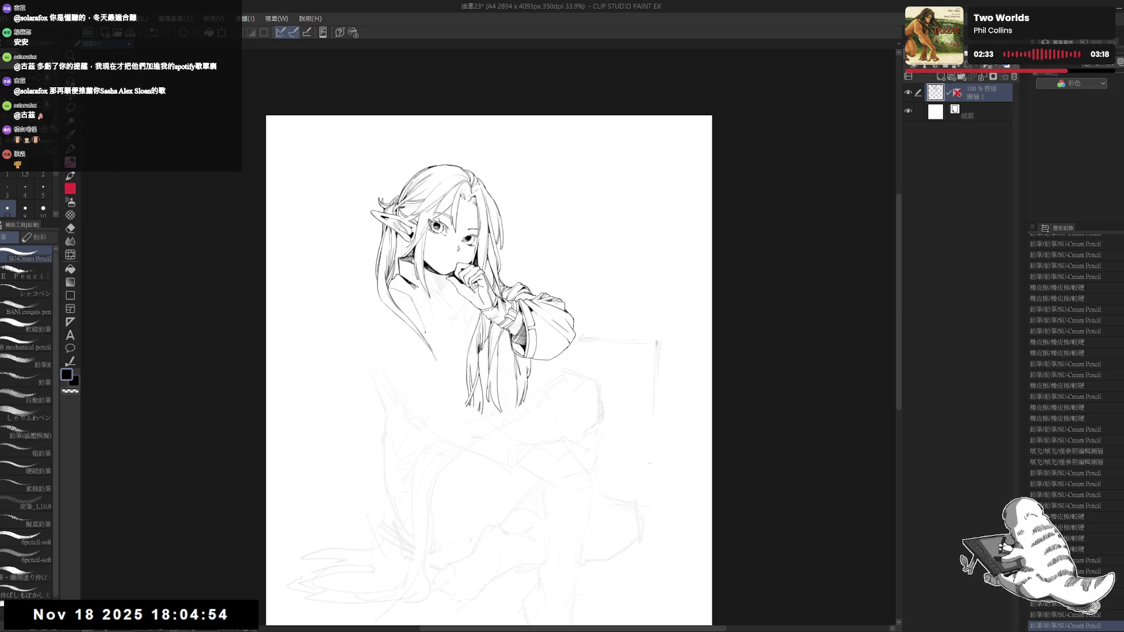
{"action": "left_click_drag", "start_coordinate": [430, 319], "coordinate": [432, 340]}
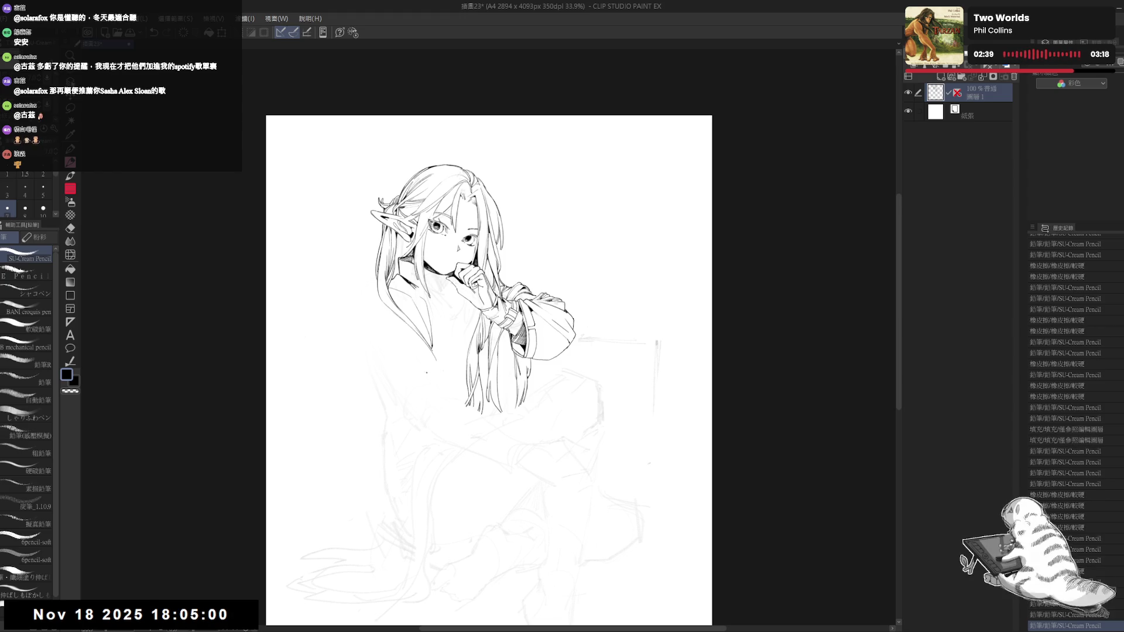
{"action": "left_click_drag", "start_coordinate": [382, 294], "coordinate": [384, 297]}
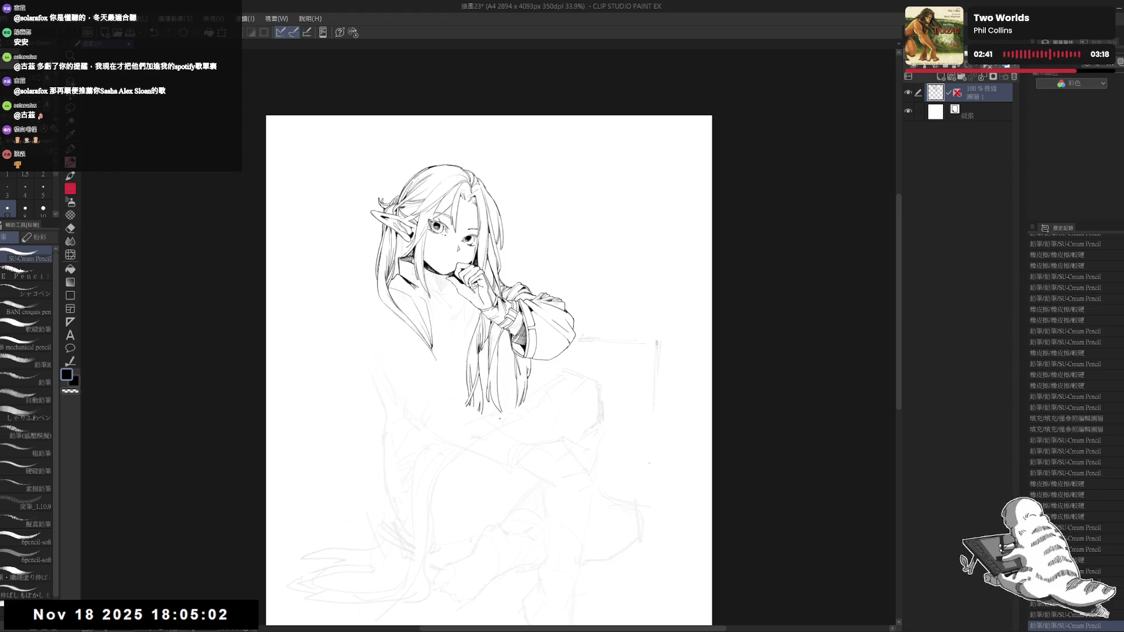
{"action": "left_click_drag", "start_coordinate": [480, 333], "coordinate": [477, 327]}
{"action": "mouse_move", "coordinate": [370, 296]}
{"action": "left_mouse_down"}
{"action": "mouse_move", "coordinate": [360, 318]}
{"action": "mouse_move", "coordinate": [369, 346]}
{"action": "left_mouse_up"}
Step: Erase a stray mark and place a small dot on the torso
{"action": "key", "text": "ctrl+z"}
{"action": "key", "text": "ctrl+z"}
{"action": "key", "text": "ctrl+y"}
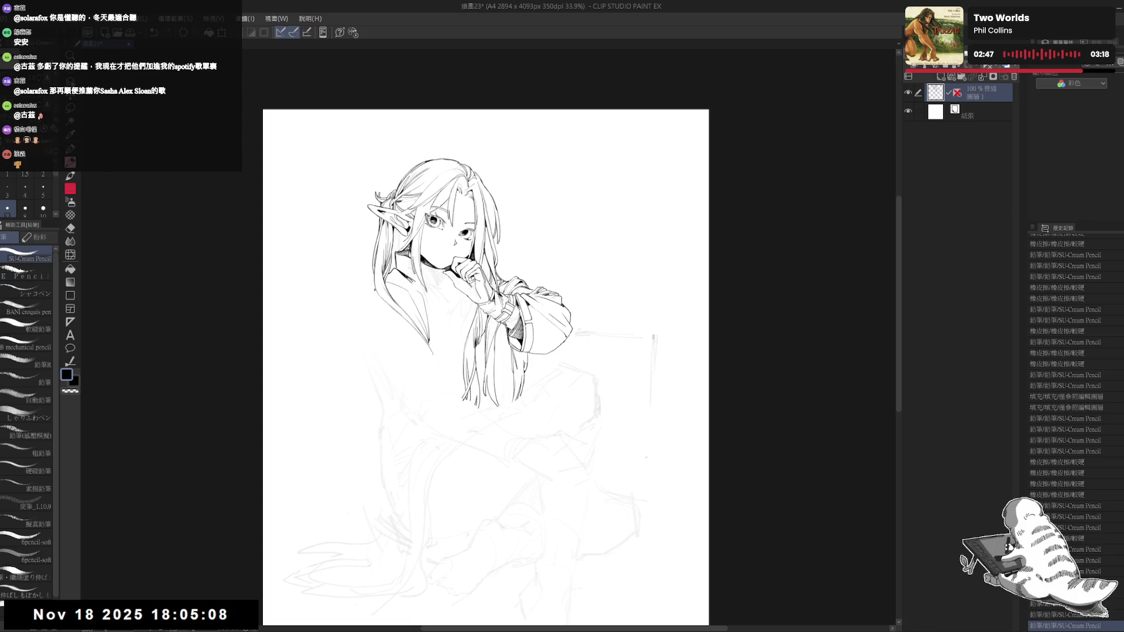
{"action": "key", "text": "e"}
{"action": "left_click_drag", "start_coordinate": [381, 293], "coordinate": [364, 299]}
{"action": "key", "text": "p"}
{"action": "left_click", "coordinate": [366, 341]}
Step: Extend the left robe outline and the body contour down toward the lap
{"action": "left_click_drag", "start_coordinate": [486, 363], "coordinate": [498, 351]}
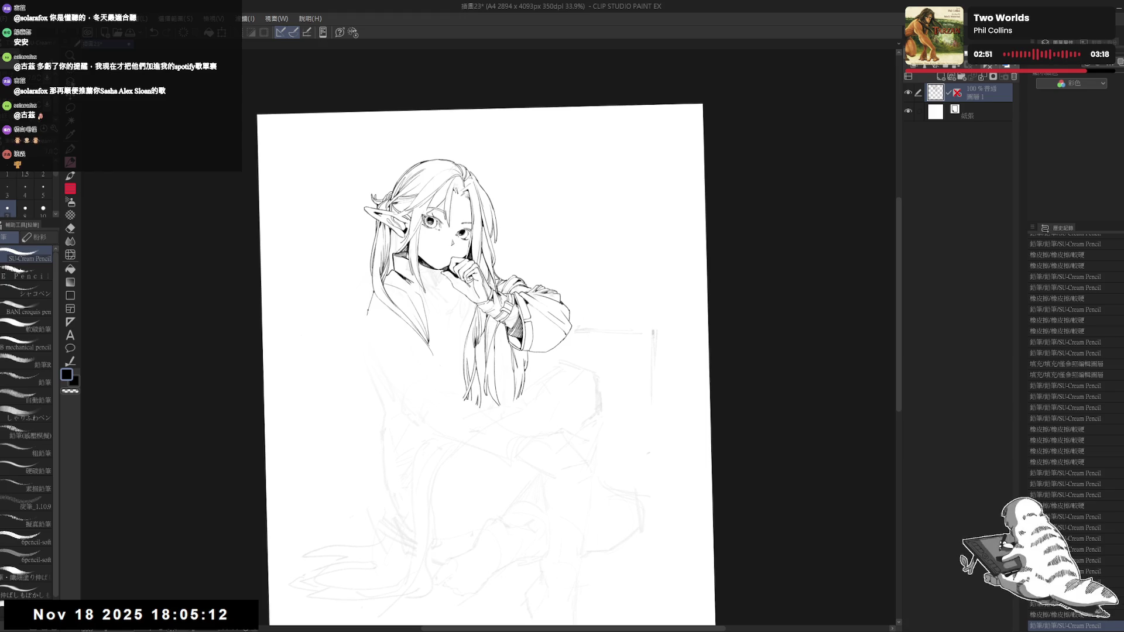
{"action": "left_click_drag", "start_coordinate": [363, 320], "coordinate": [362, 393]}
{"action": "key", "text": "ctrl+z"}
{"action": "key", "text": "ctrl+z"}
{"action": "mouse_move", "coordinate": [363, 326]}
{"action": "left_mouse_down"}
{"action": "mouse_move", "coordinate": [375, 396]}
{"action": "mouse_move", "coordinate": [400, 425]}
{"action": "left_mouse_up"}
{"action": "left_click_drag", "start_coordinate": [453, 375], "coordinate": [444, 346]}
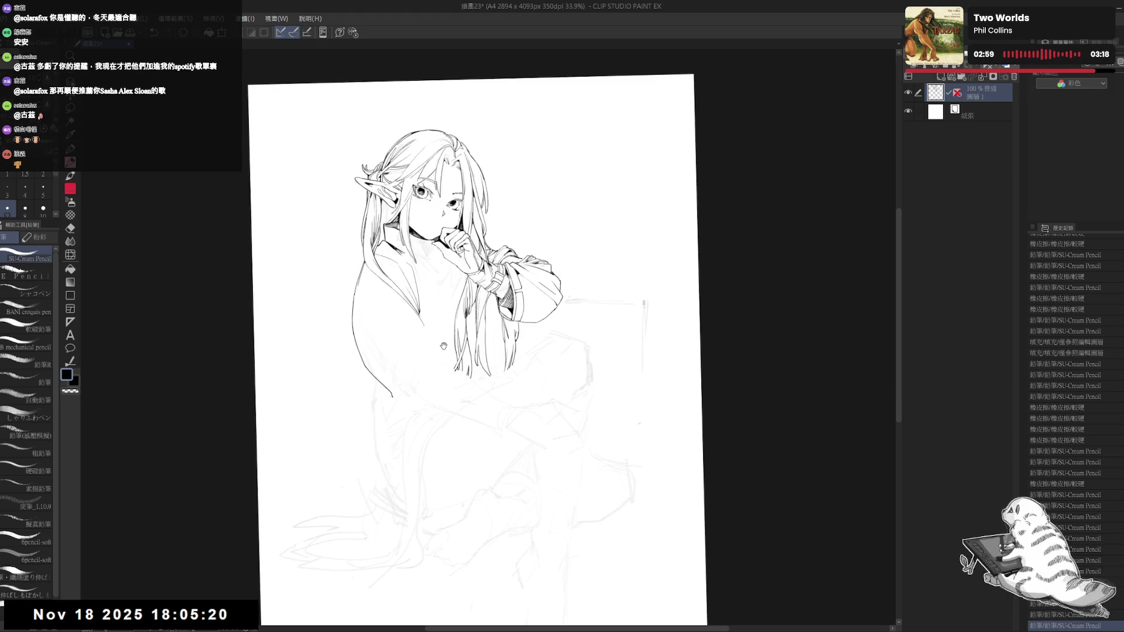
Step: Erase the stray stroke below the sleeve and trim the end of the body outline
{"action": "scroll", "coordinate": [436, 304], "scroll_direction": "down", "scroll_amount": 1}
{"action": "scroll", "coordinate": [435, 304], "scroll_direction": "down", "scroll_amount": 1}
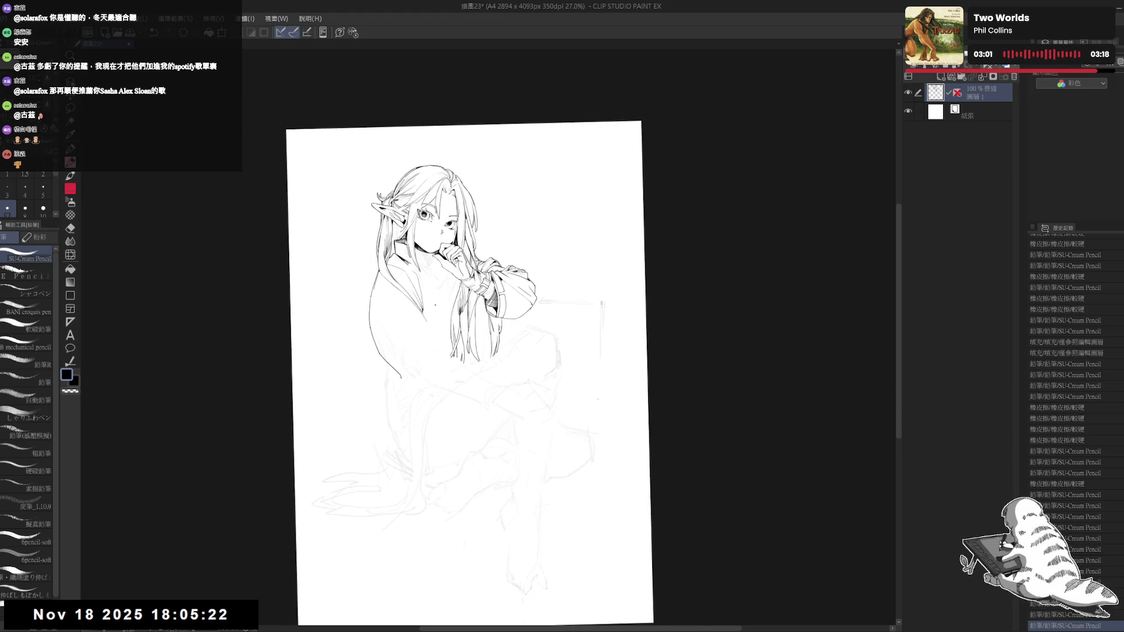
{"action": "scroll", "coordinate": [411, 280], "scroll_direction": "up", "scroll_amount": 1}
{"action": "left_click_drag", "start_coordinate": [412, 280], "coordinate": [369, 457]}
{"action": "key", "text": "e"}
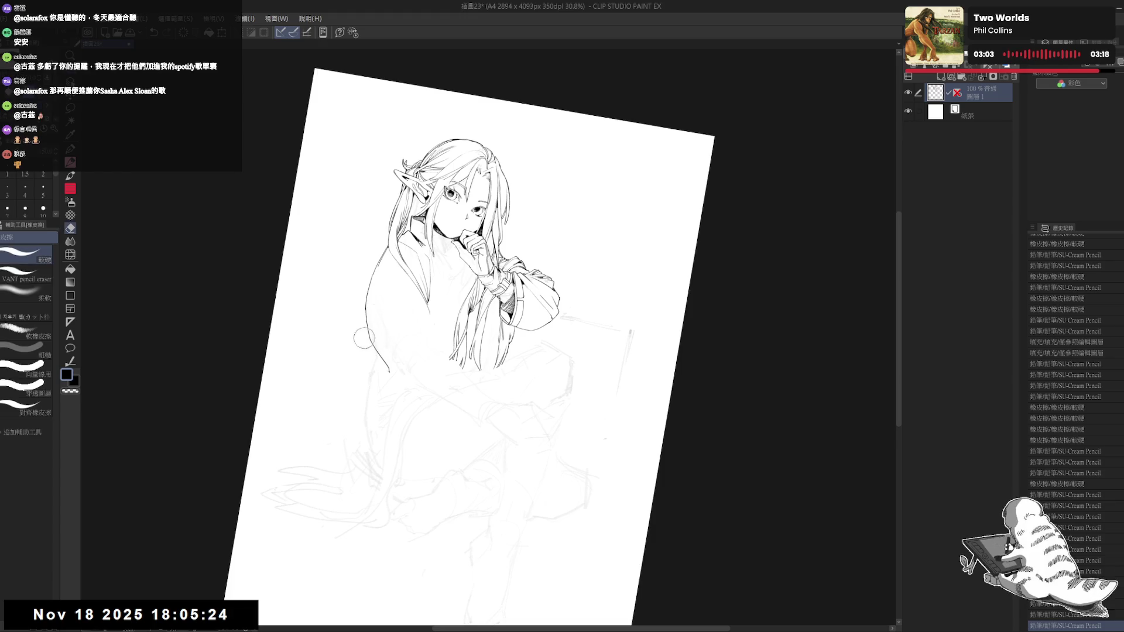
{"action": "left_click_drag", "start_coordinate": [366, 325], "coordinate": [391, 374]}
{"action": "key", "text": "p"}
{"action": "key", "text": "e"}
{"action": "left_click_drag", "start_coordinate": [367, 323], "coordinate": [365, 307]}
{"action": "key", "text": "p"}
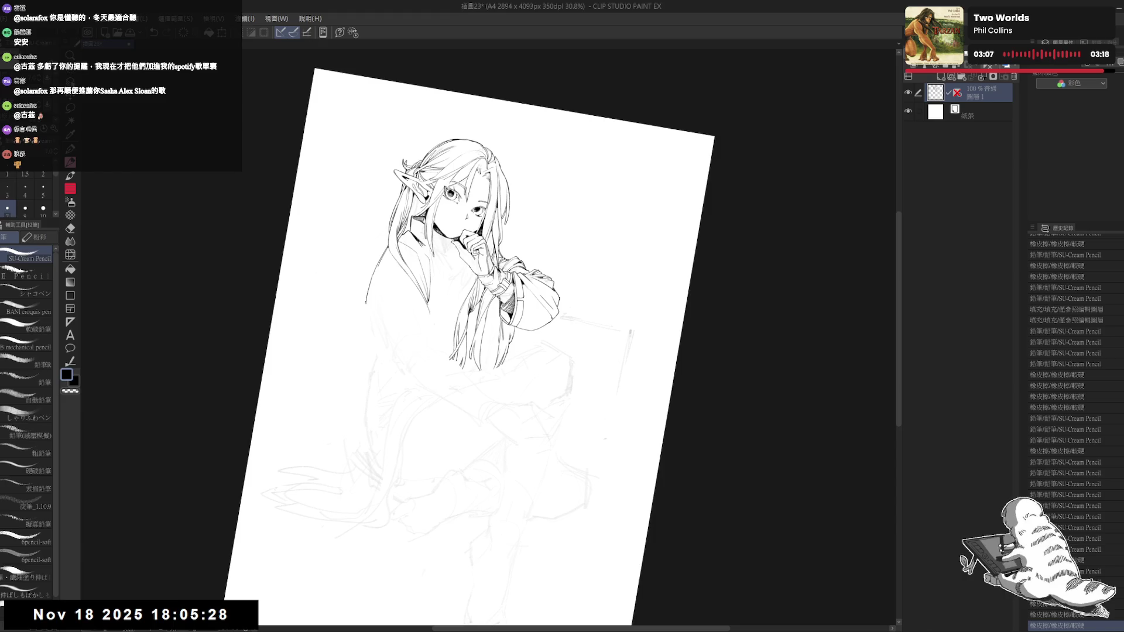
Step: Redraw the body outline down the side, clean the sleeve marks, and add a torso dot
{"action": "key", "text": "ctrl+z"}
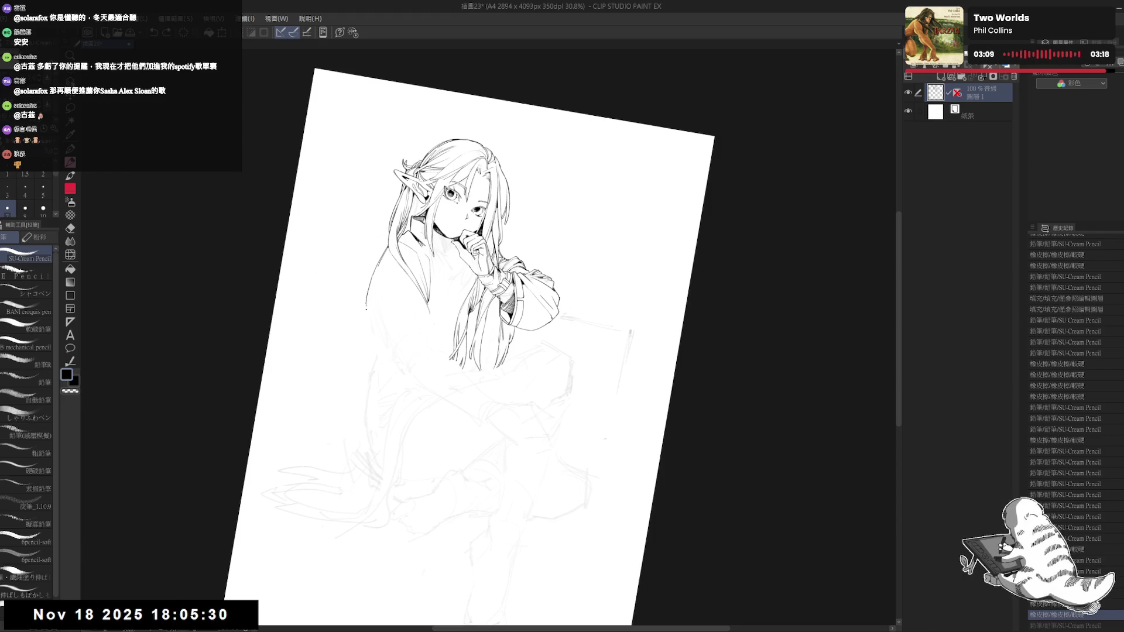
{"action": "left_click_drag", "start_coordinate": [370, 322], "coordinate": [392, 364]}
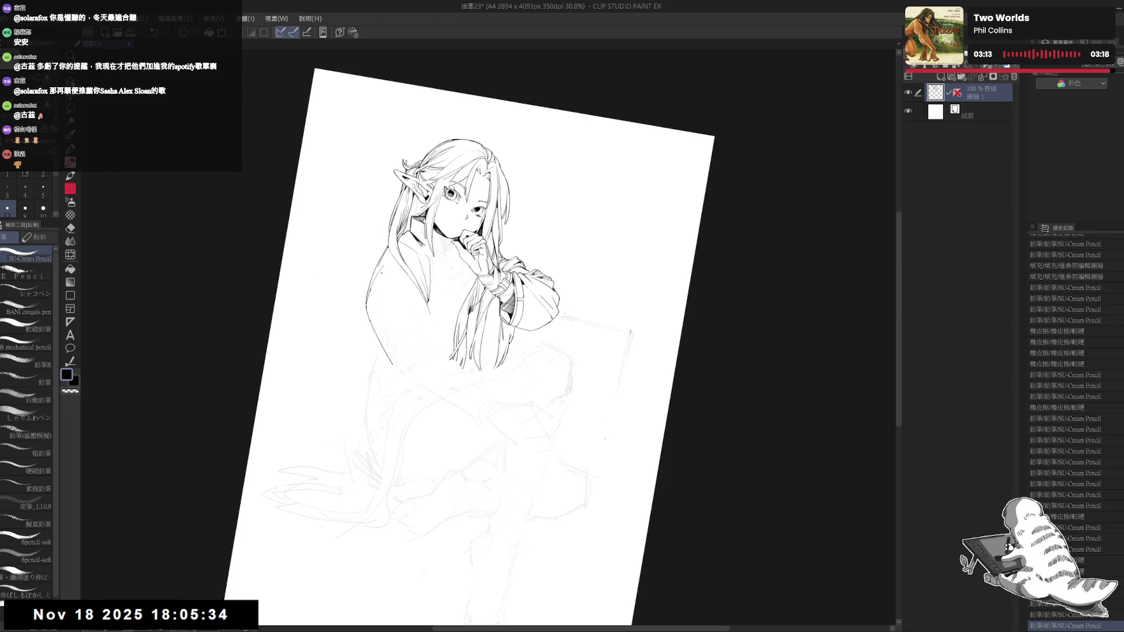
{"action": "key", "text": "ctrl+z"}
{"action": "key", "text": "ctrl+z"}
{"action": "left_click_drag", "start_coordinate": [376, 282], "coordinate": [368, 294]}
{"action": "left_click", "coordinate": [403, 356]}
{"action": "key", "text": "ctrl+at"}
Step: Mirror the canvas to check the drawing, then flip it back and reposition the page
{"action": "key", "text": "h"}
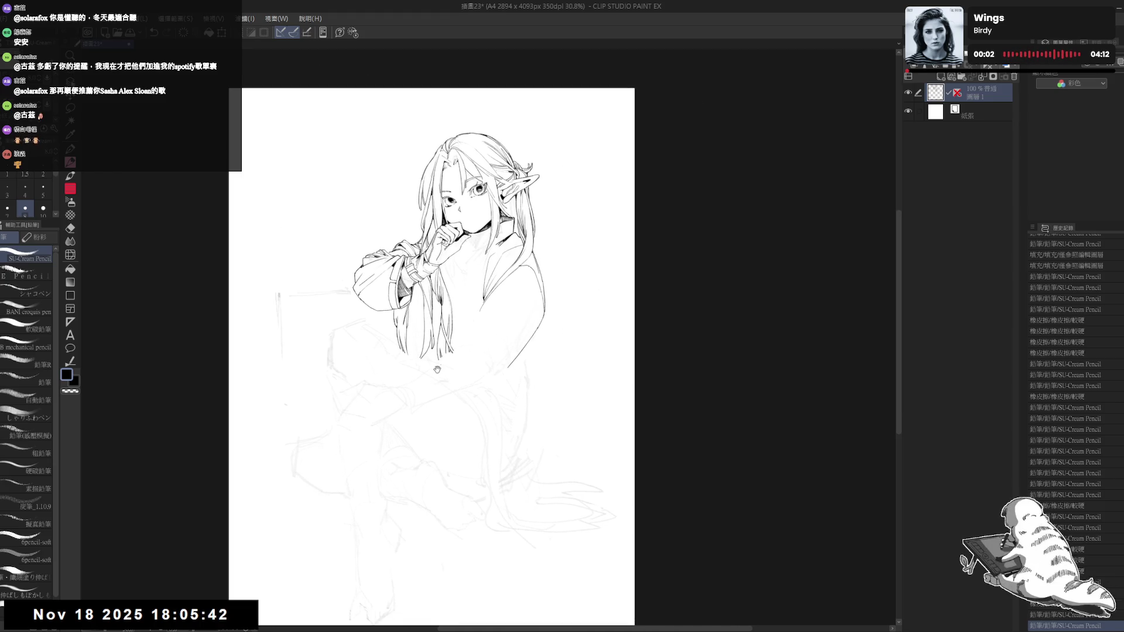
{"action": "key", "text": "h"}
{"action": "left_click_drag", "start_coordinate": [387, 332], "coordinate": [441, 325]}
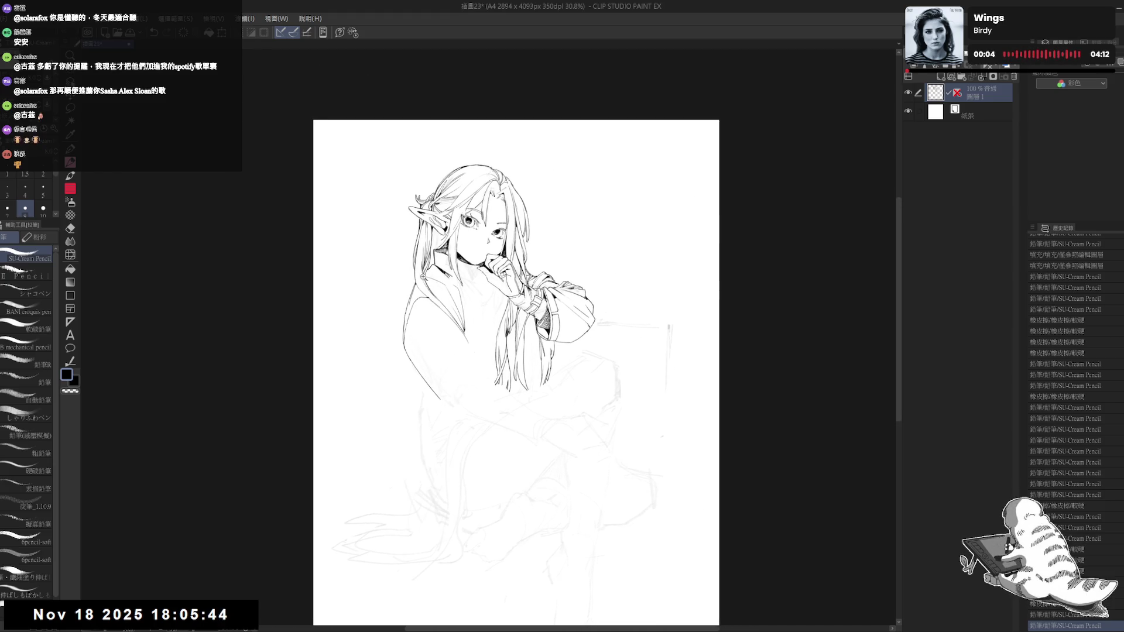
{"action": "scroll", "coordinate": [447, 278], "scroll_direction": "up", "scroll_amount": 2}
Step: Erase a stray bit of the torso line with the canvas rotated, then return to the pencil
{"action": "key", "text": "e"}
{"action": "key", "text": "asciicircum"}
{"action": "key", "text": "asciicircum"}
{"action": "left_click_drag", "start_coordinate": [461, 275], "coordinate": [462, 279]}
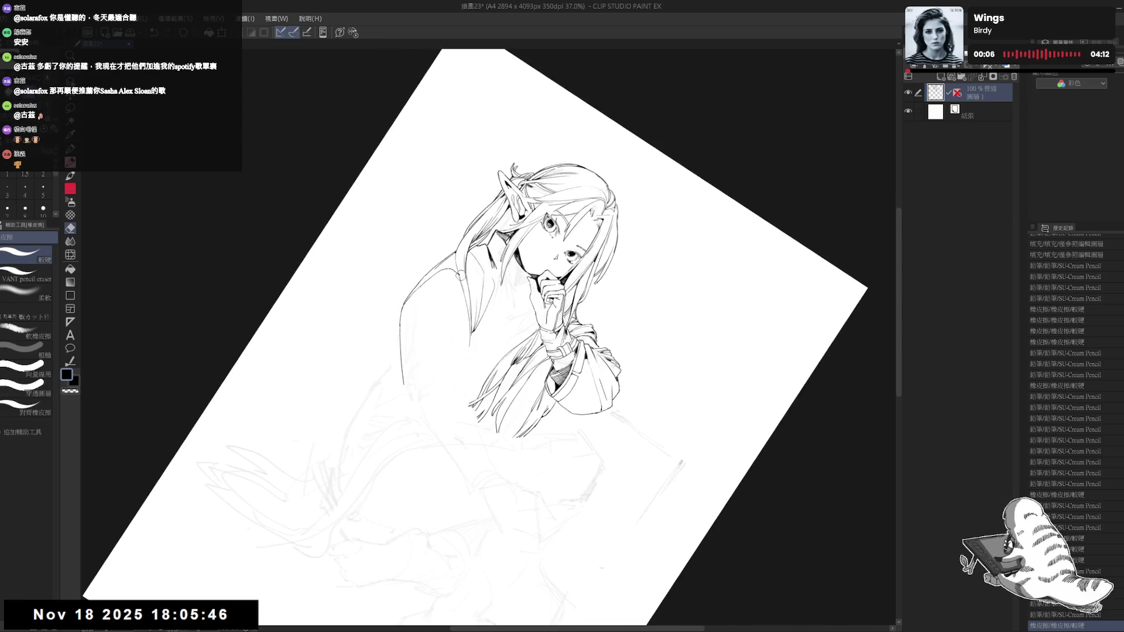
{"action": "key", "text": "p"}
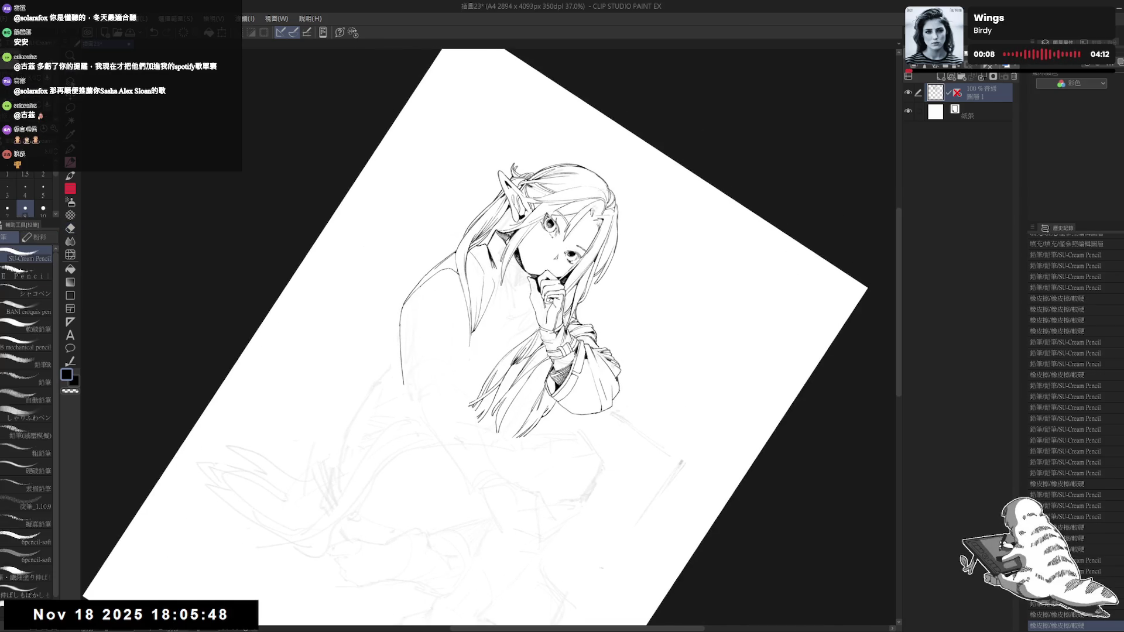
{"action": "key", "text": "minus"}
{"action": "key", "text": "minus"}
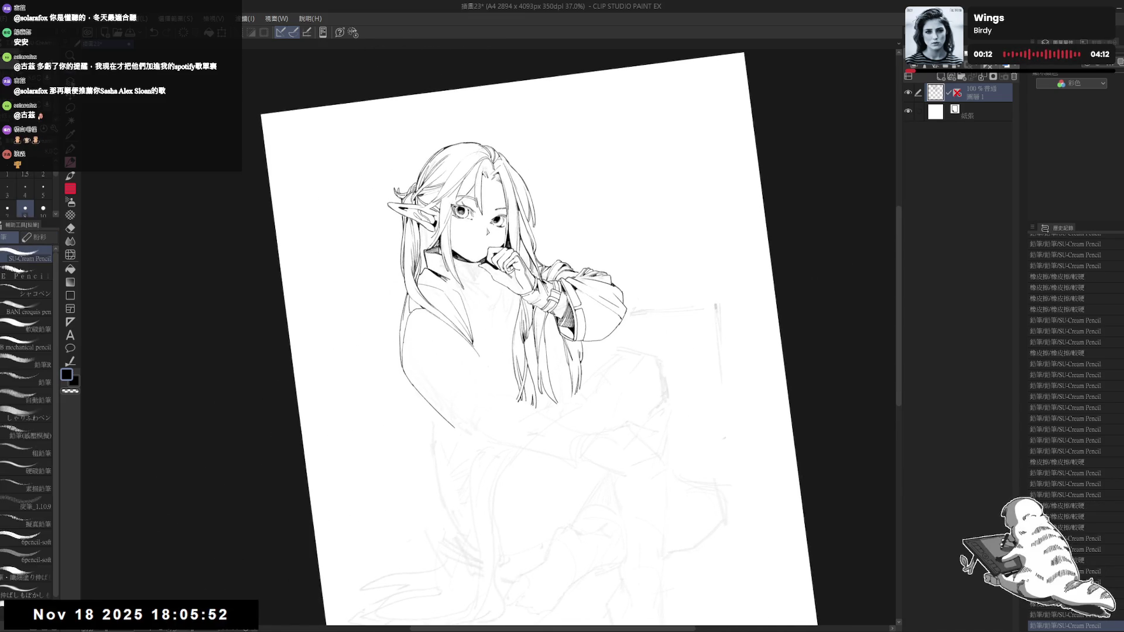
Step: Scroll over the torso area and straighten the canvas view to review the outline
{"action": "scroll", "coordinate": [436, 341], "scroll_direction": "down", "scroll_amount": 1}
{"action": "scroll", "coordinate": [436, 340], "scroll_direction": "down", "scroll_amount": 1}
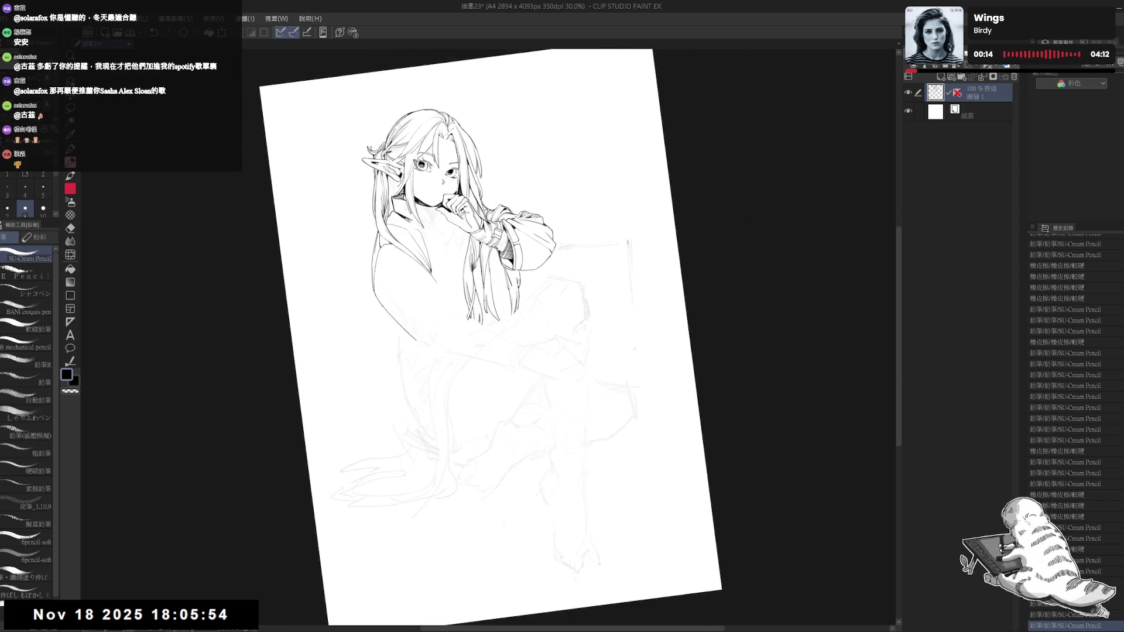
{"action": "scroll", "coordinate": [437, 341], "scroll_direction": "down", "scroll_amount": 1}
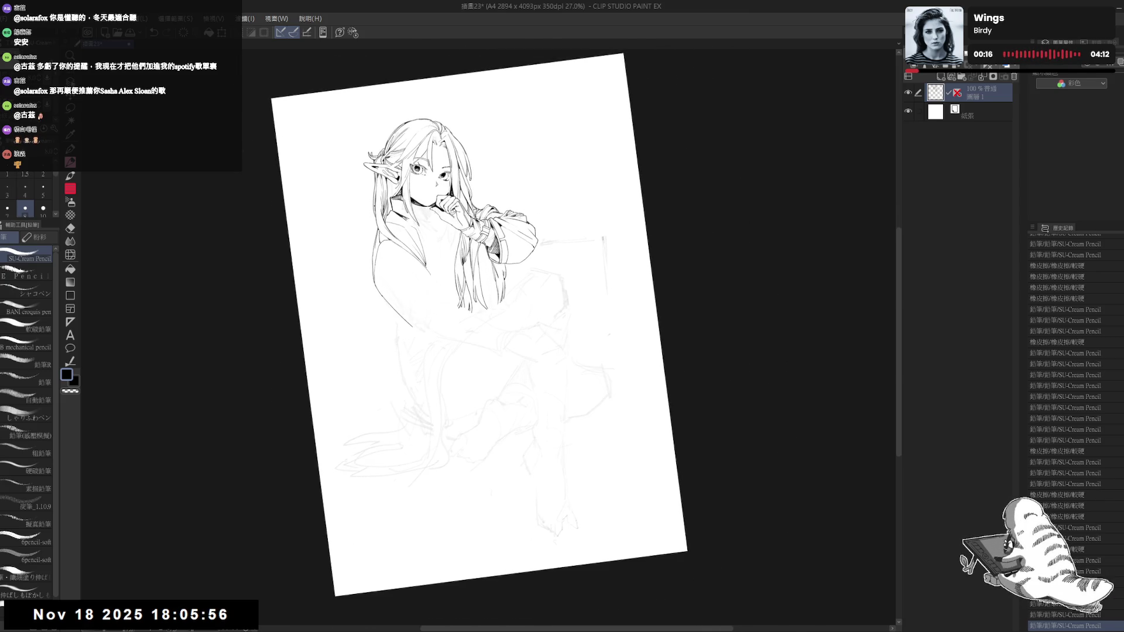
{"action": "key", "text": "ctrl+@"}
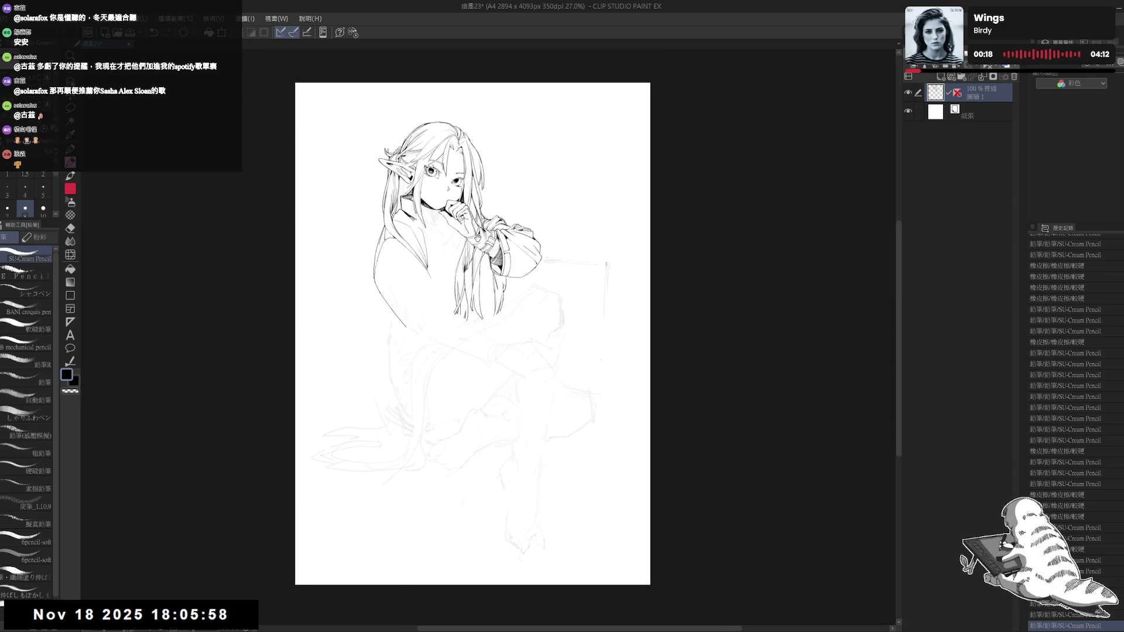
{"action": "scroll", "coordinate": [420, 176], "scroll_direction": "up", "scroll_amount": 3}
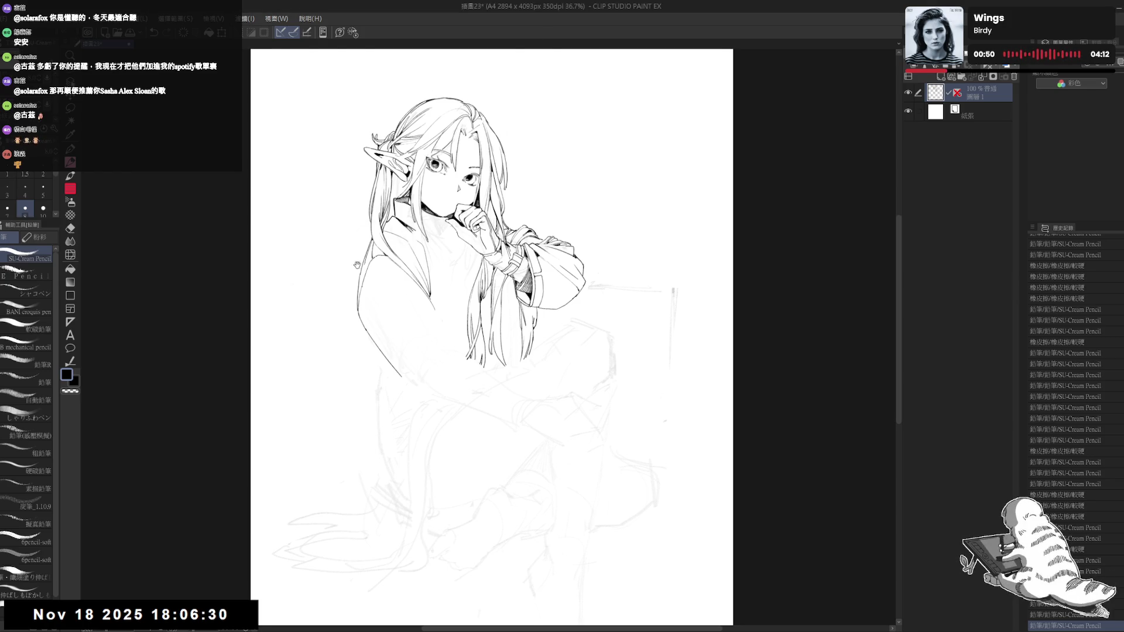
Step: Undo the last pencil stroke and erase a faint sketch mark beside the shoulder outline
{"action": "key", "text": "r"}
{"action": "left_click_drag", "start_coordinate": [352, 270], "coordinate": [371, 284]}
{"action": "scroll", "coordinate": [370, 284], "scroll_direction": "up", "scroll_amount": 3}
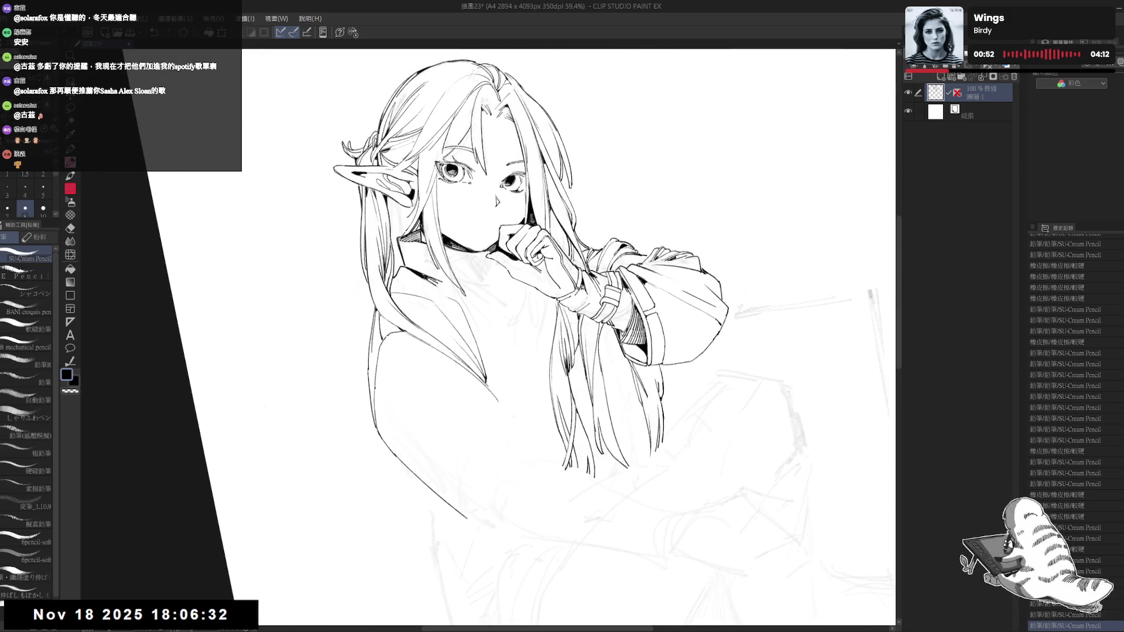
{"action": "key", "text": "ctrl+z"}
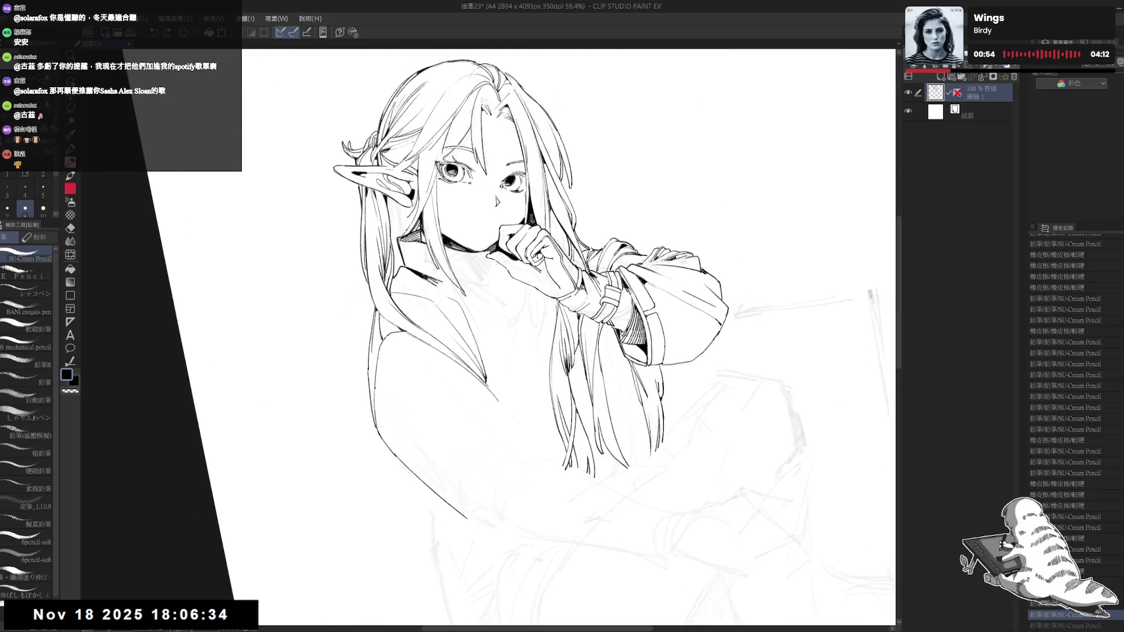
{"action": "left_click_drag", "start_coordinate": [377, 343], "coordinate": [387, 330]}
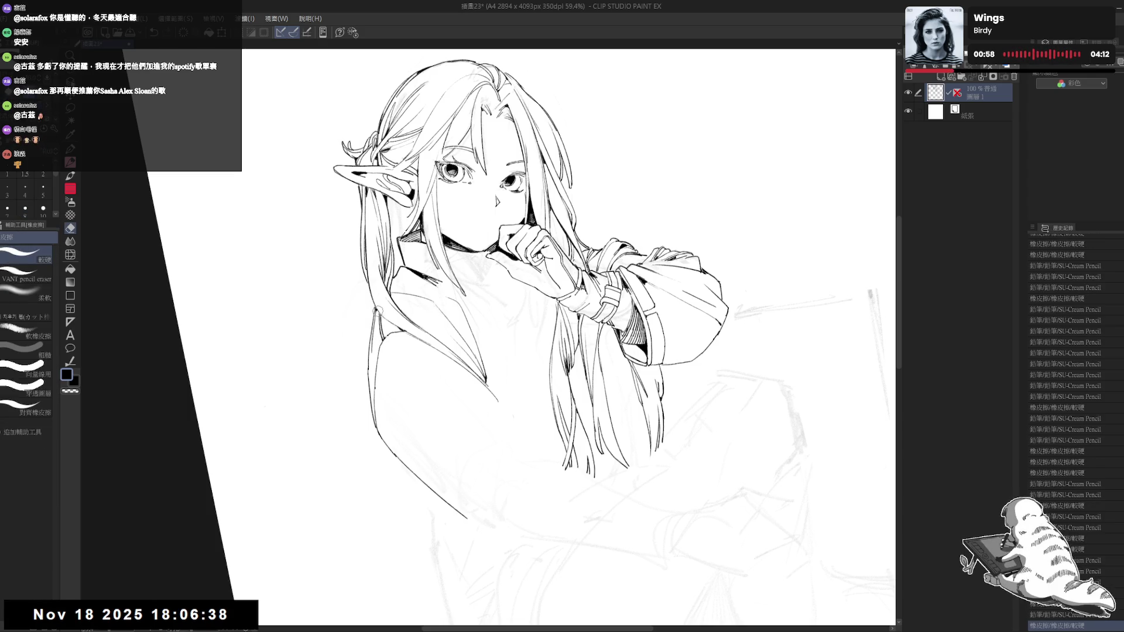
Step: Add a small ink dot, then fit the whole page in view to check the line art
{"action": "left_click", "coordinate": [391, 396]}
{"action": "key", "text": "ctrl+minus"}
{"action": "key", "text": "ctrl+minus"}
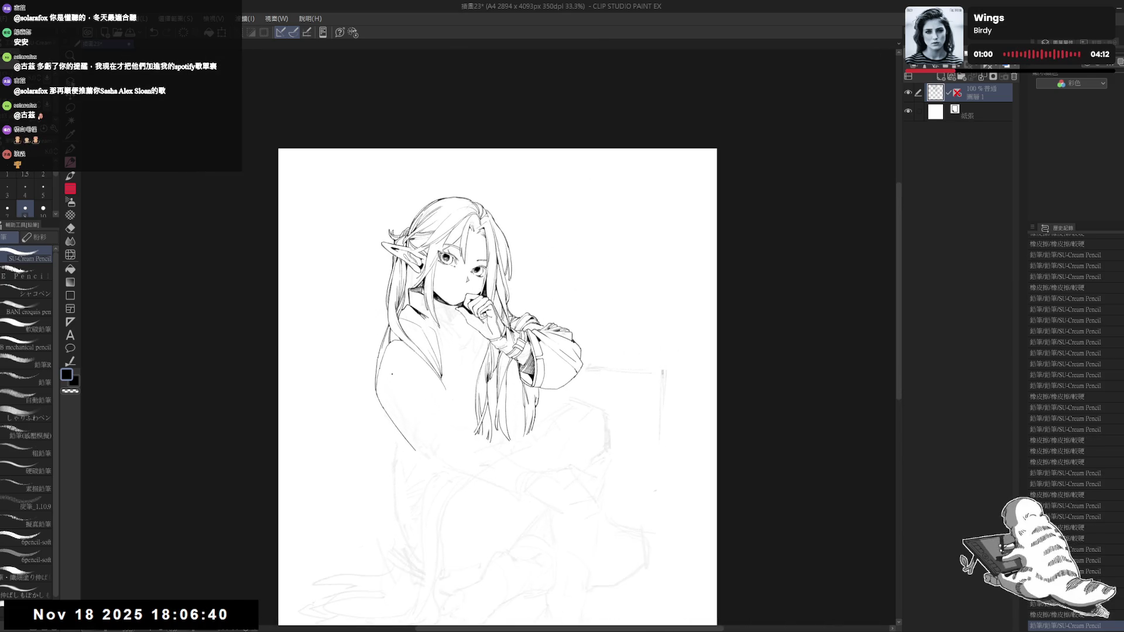
{"action": "left_click_drag", "start_coordinate": [498, 386], "coordinate": [532, 351]}
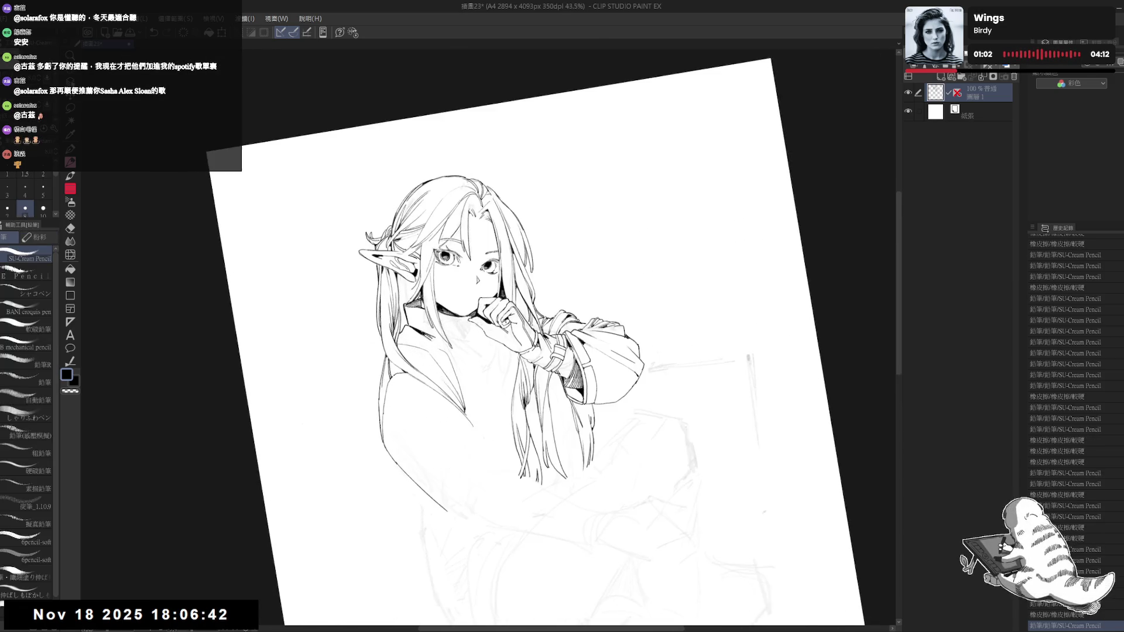